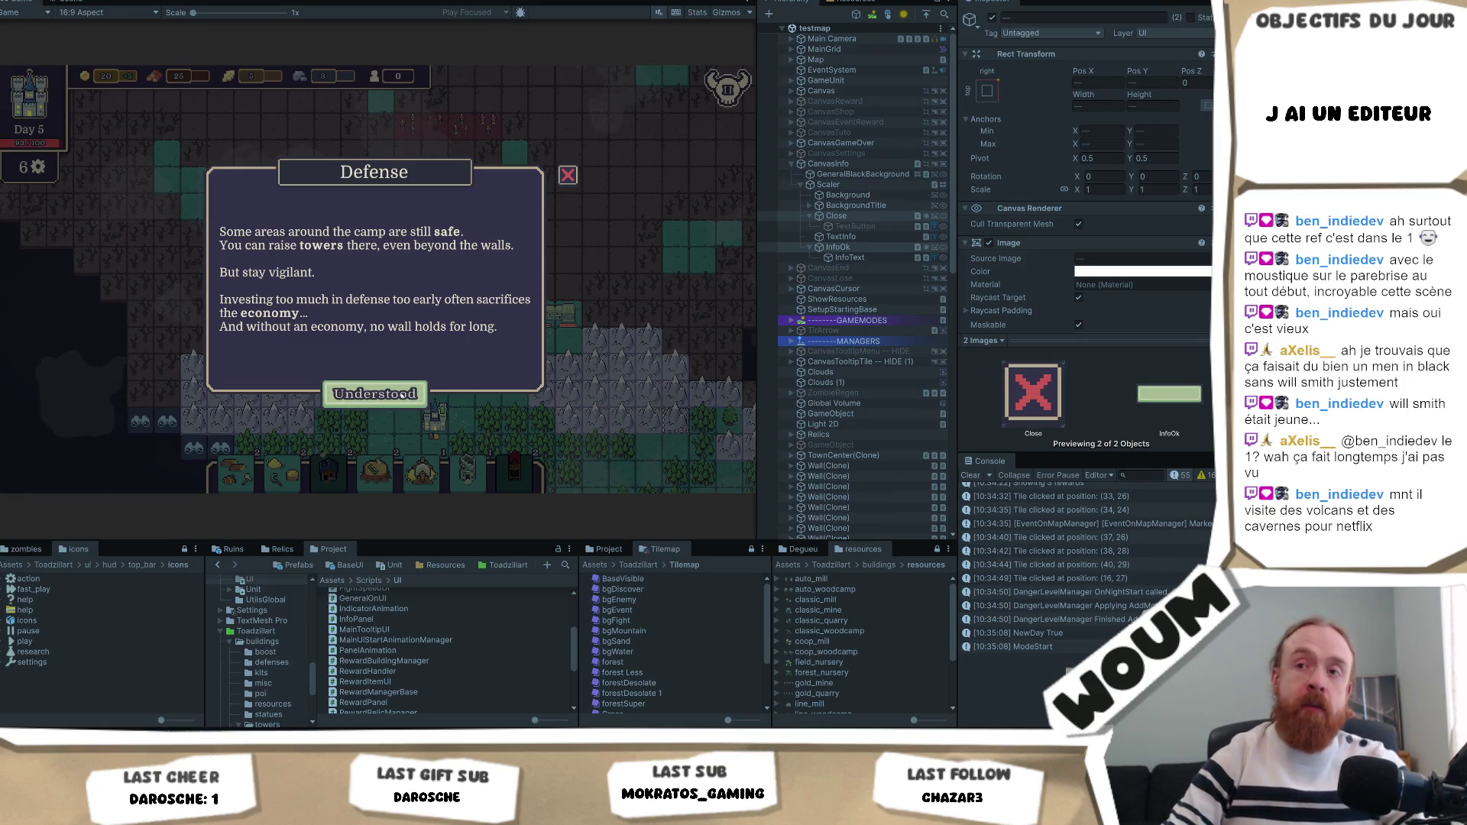
Dismiss the Defense notice and take the Ballista from the New Constructions Kit offer.
click(403, 395)
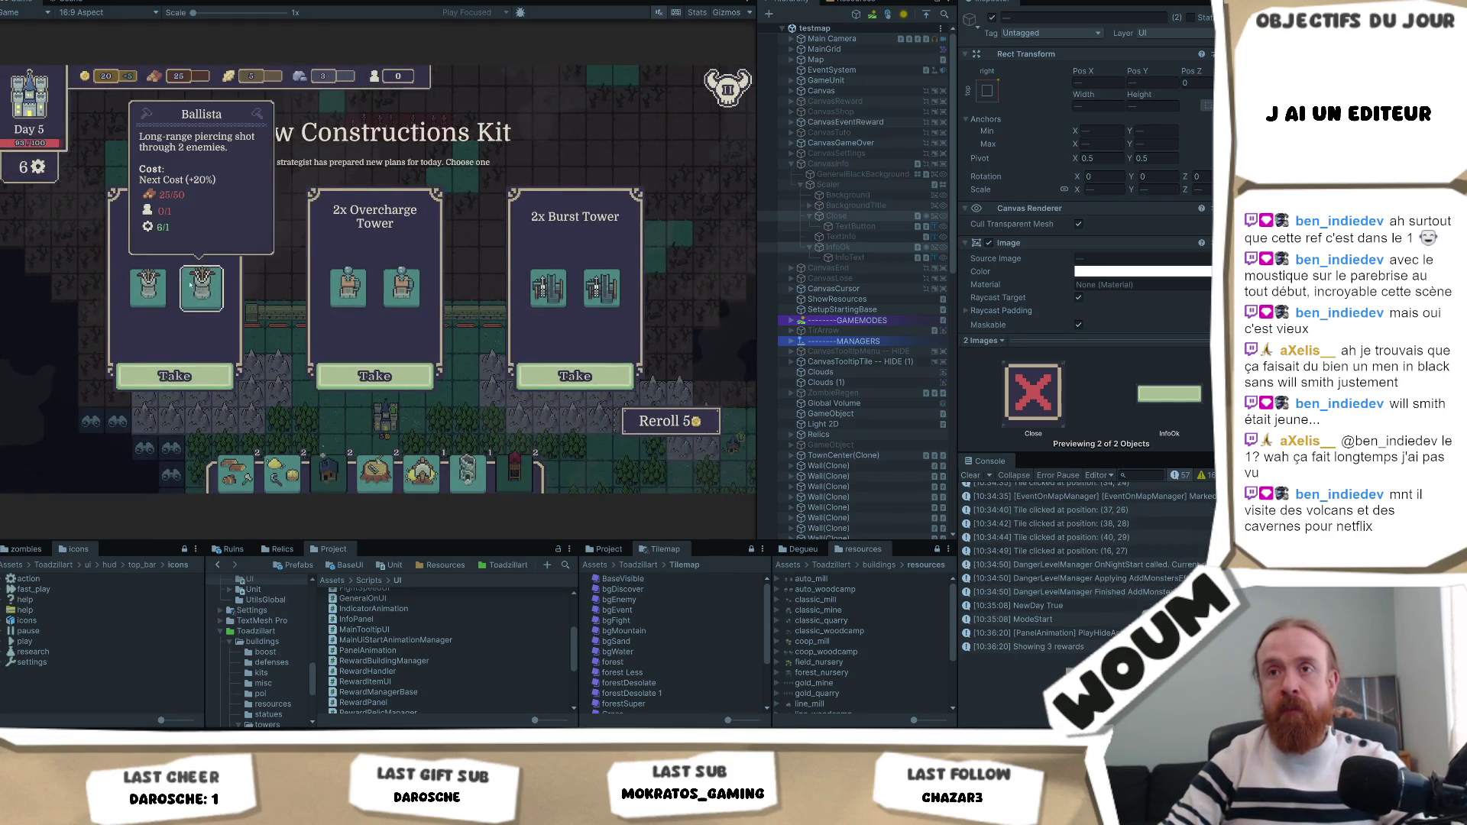
click(209, 384)
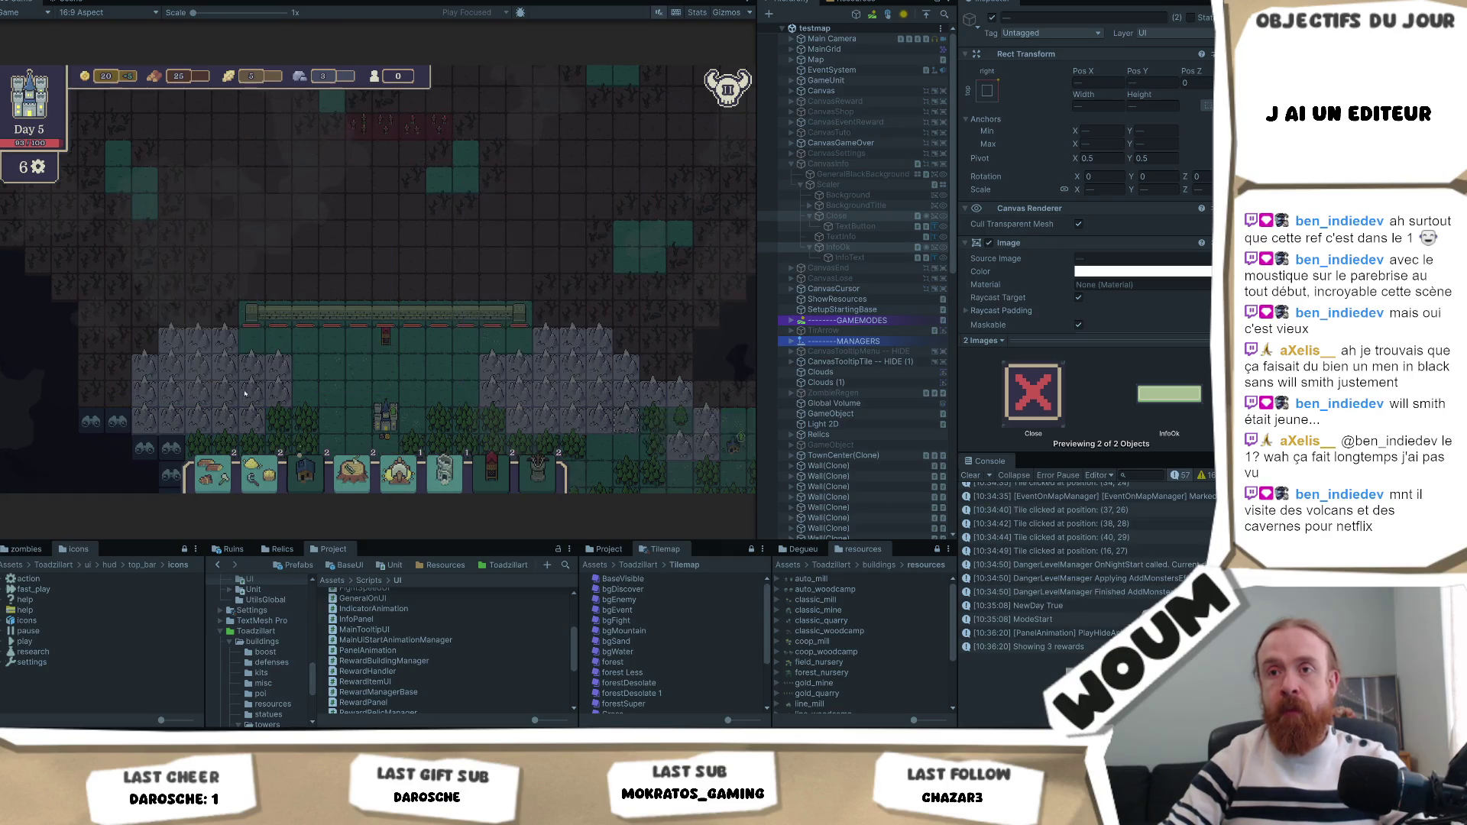
Take the Sylvan House construction, then reveal a forest fog tile and another near the camp.
click(405, 373)
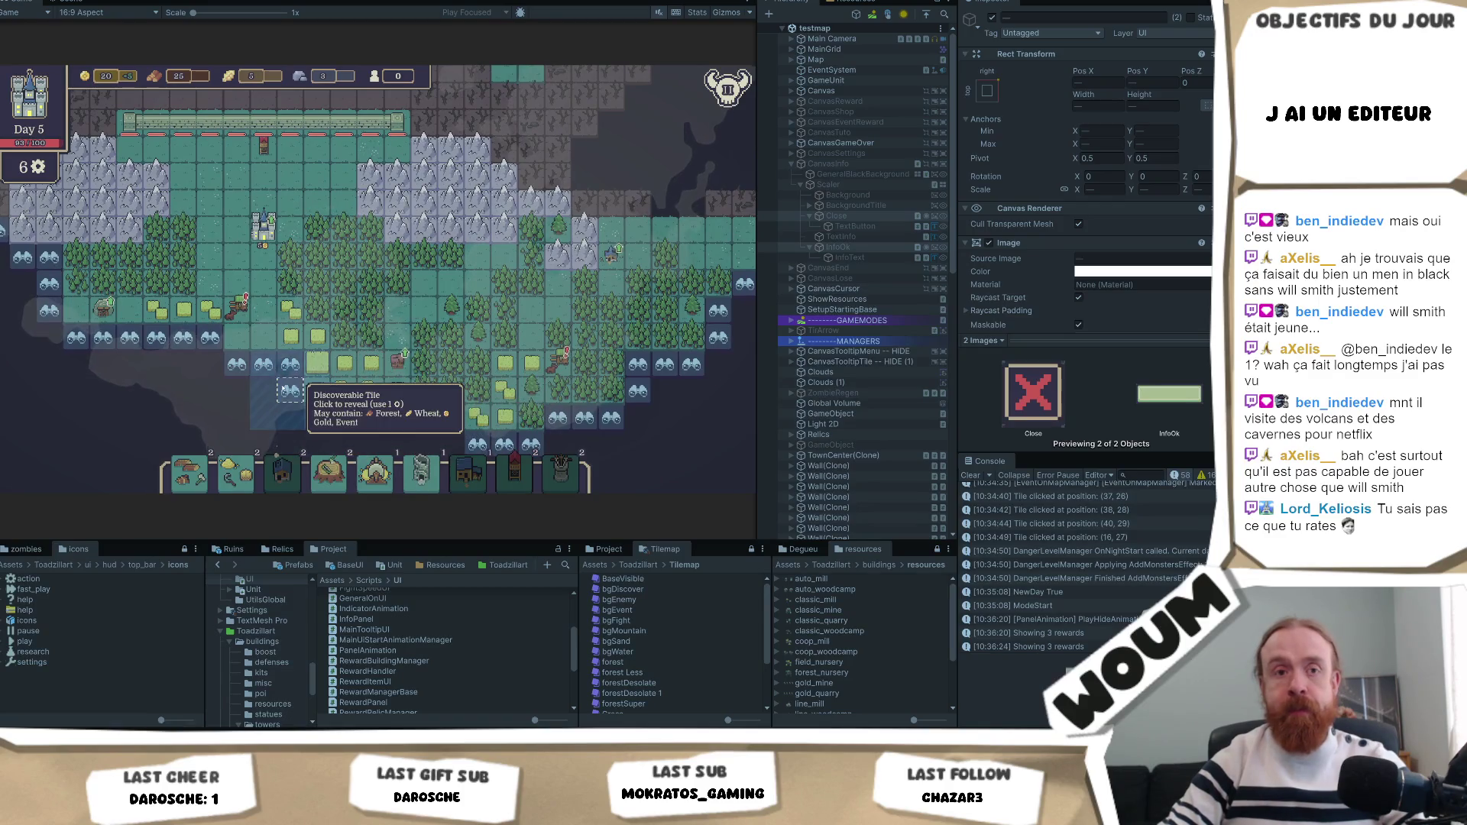
click(291, 391)
scroll(697, 375, down, 2)
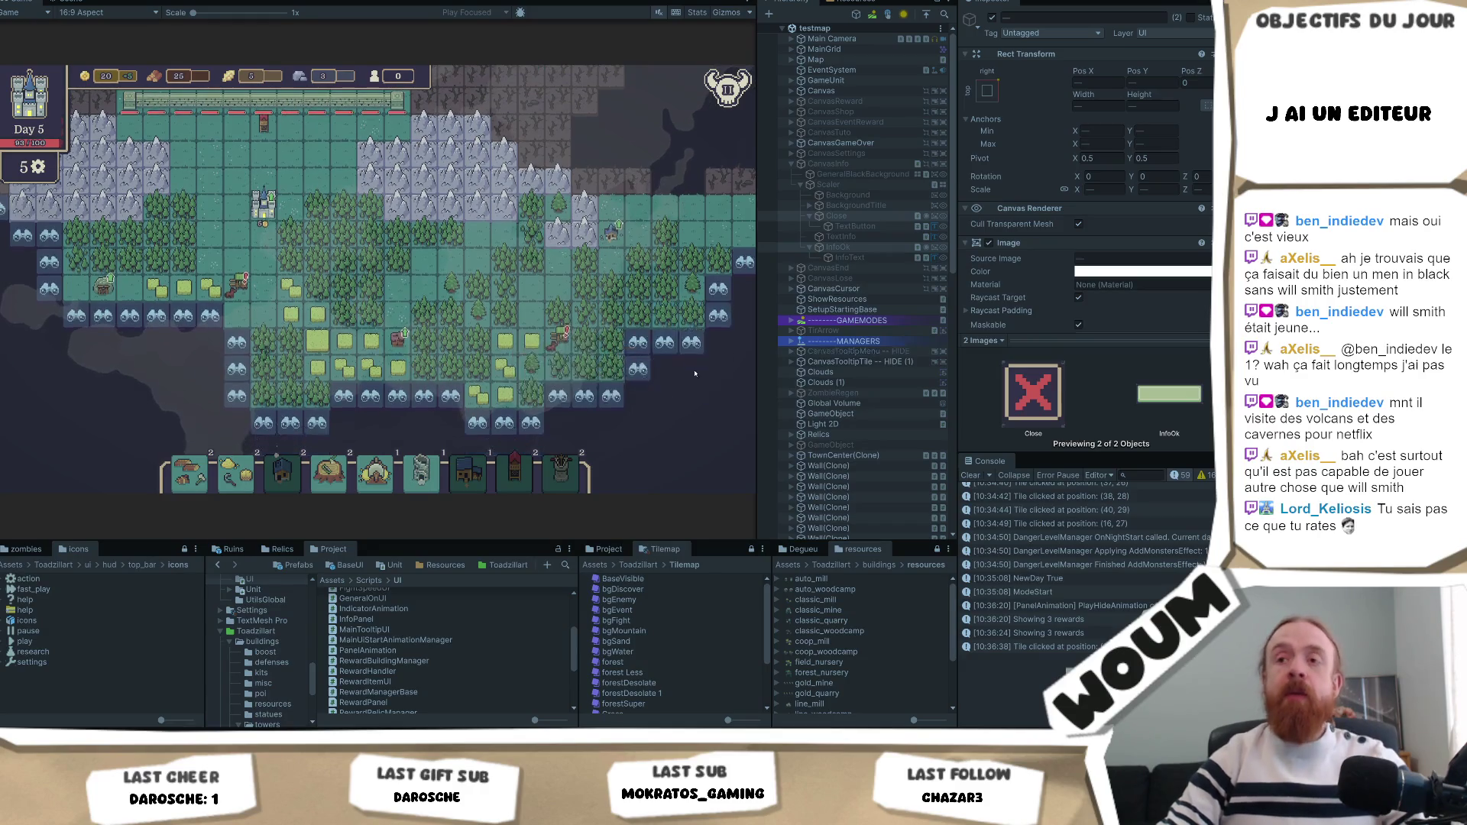
click(372, 373)
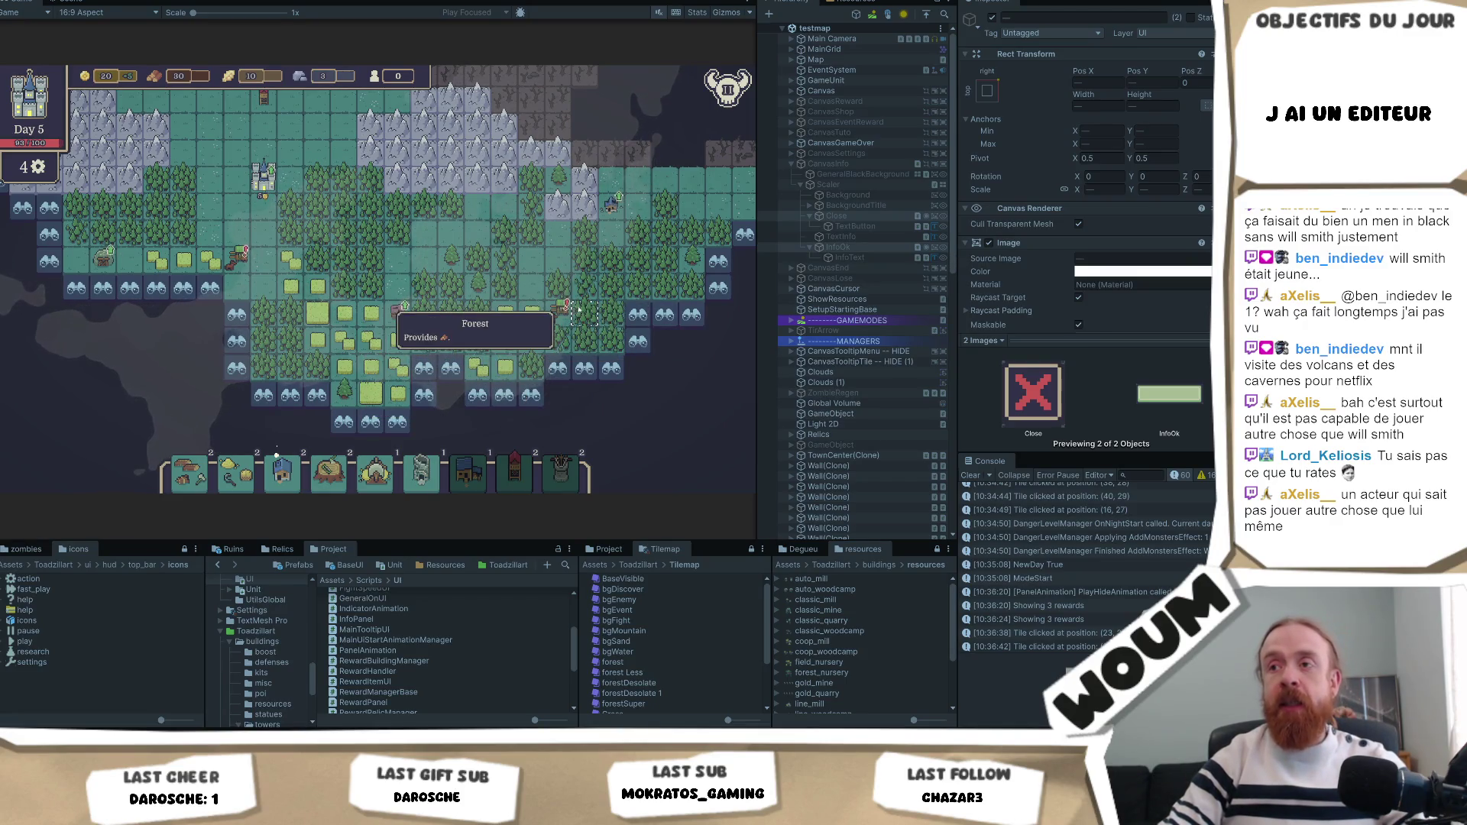
Reveal the discoverable tile below the castle and one more discoverable tile.
scroll(476, 222, up, 2)
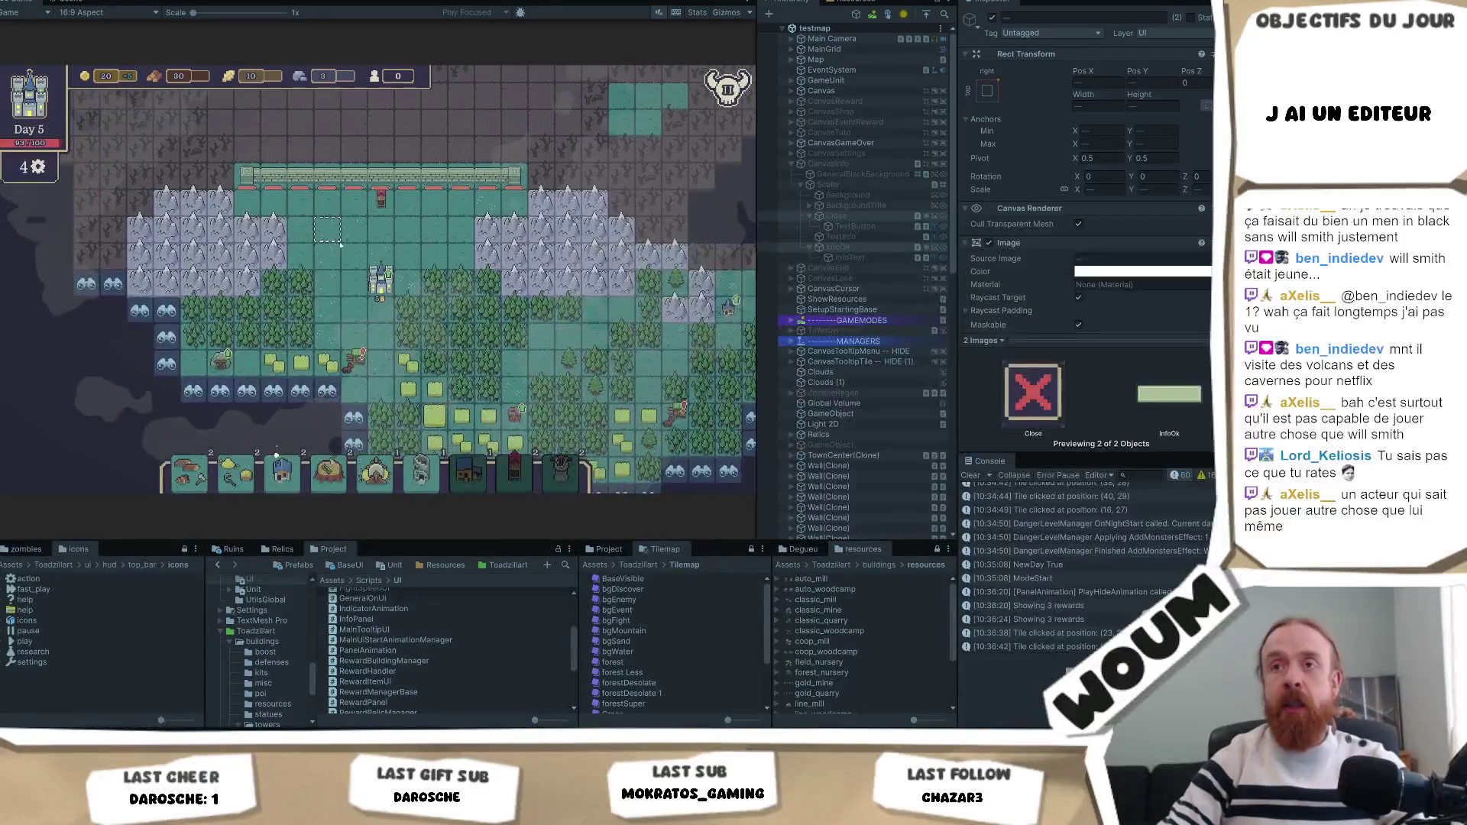
scroll(366, 299, down, 1)
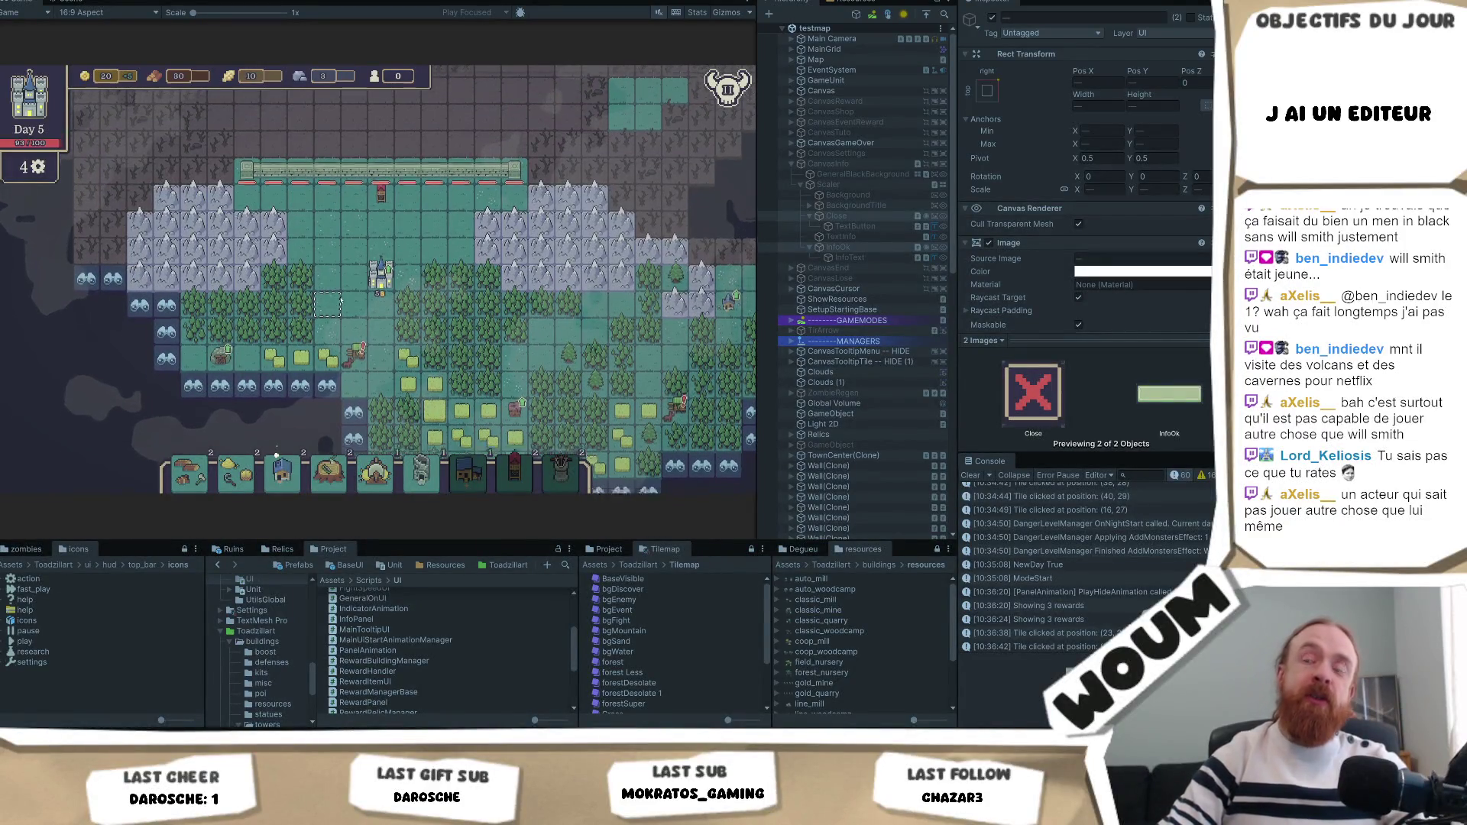
scroll(367, 321, down, 1)
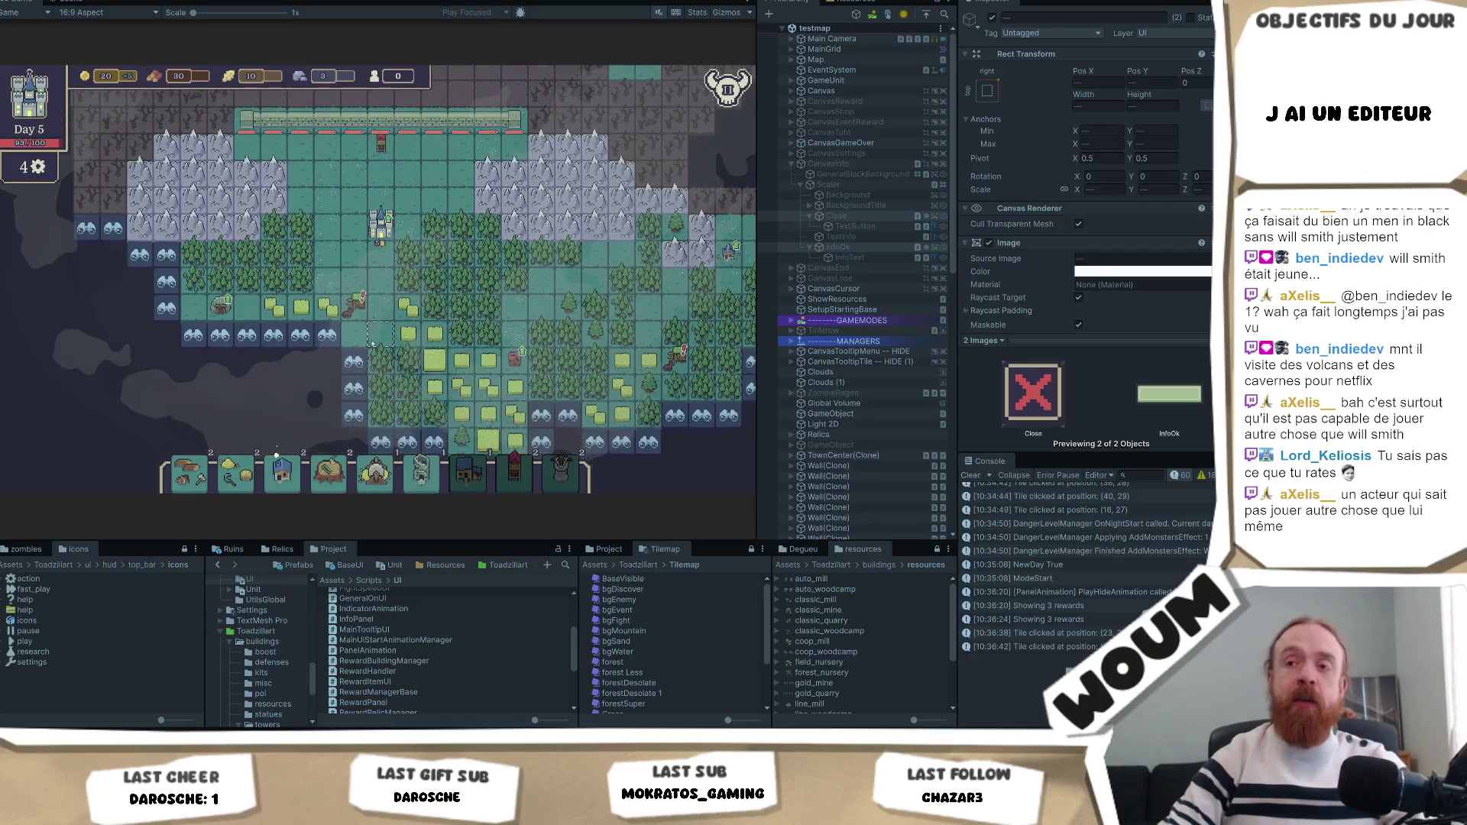
click(331, 340)
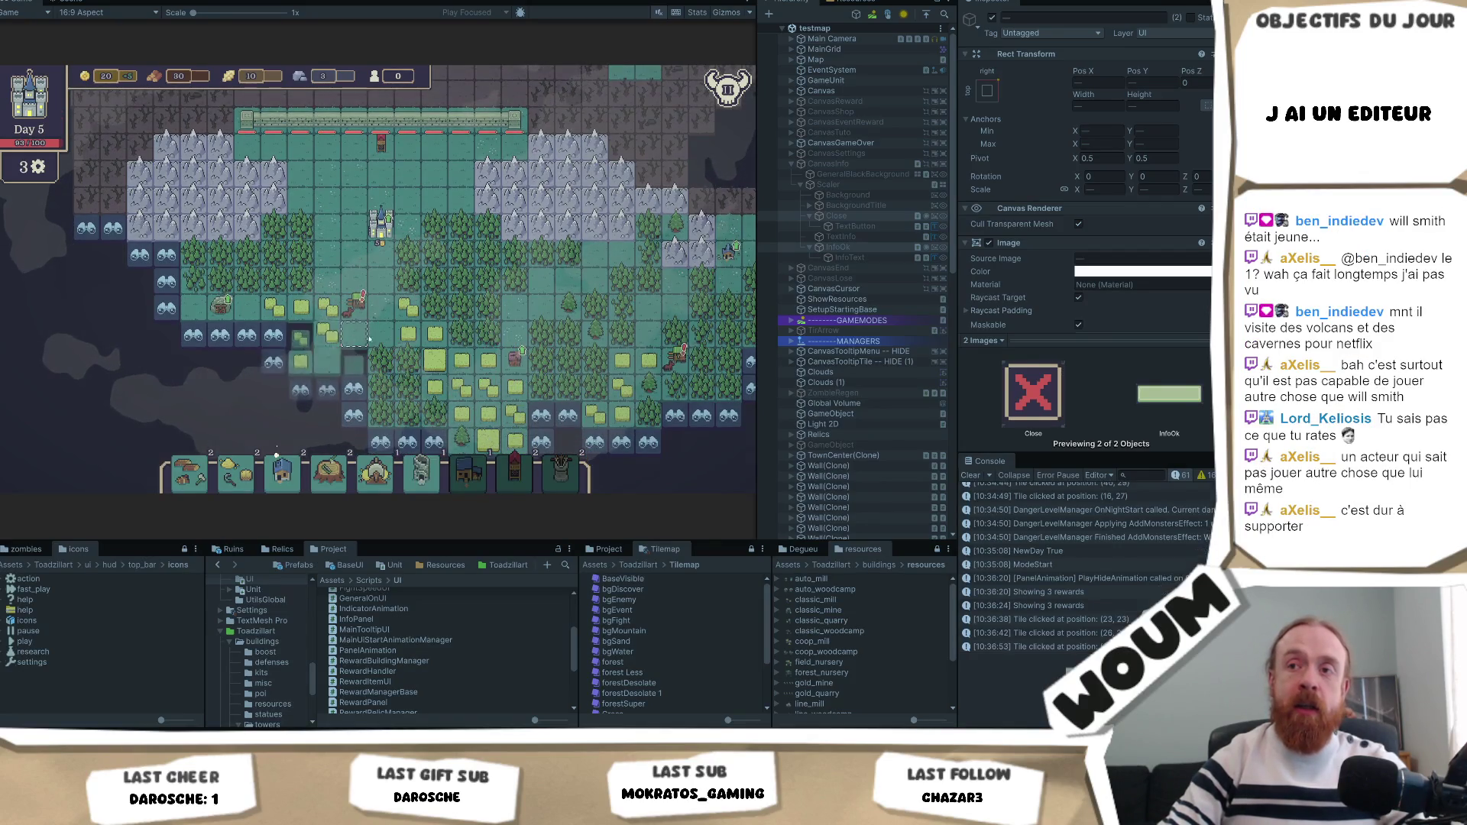
scroll(313, 352, down, 1)
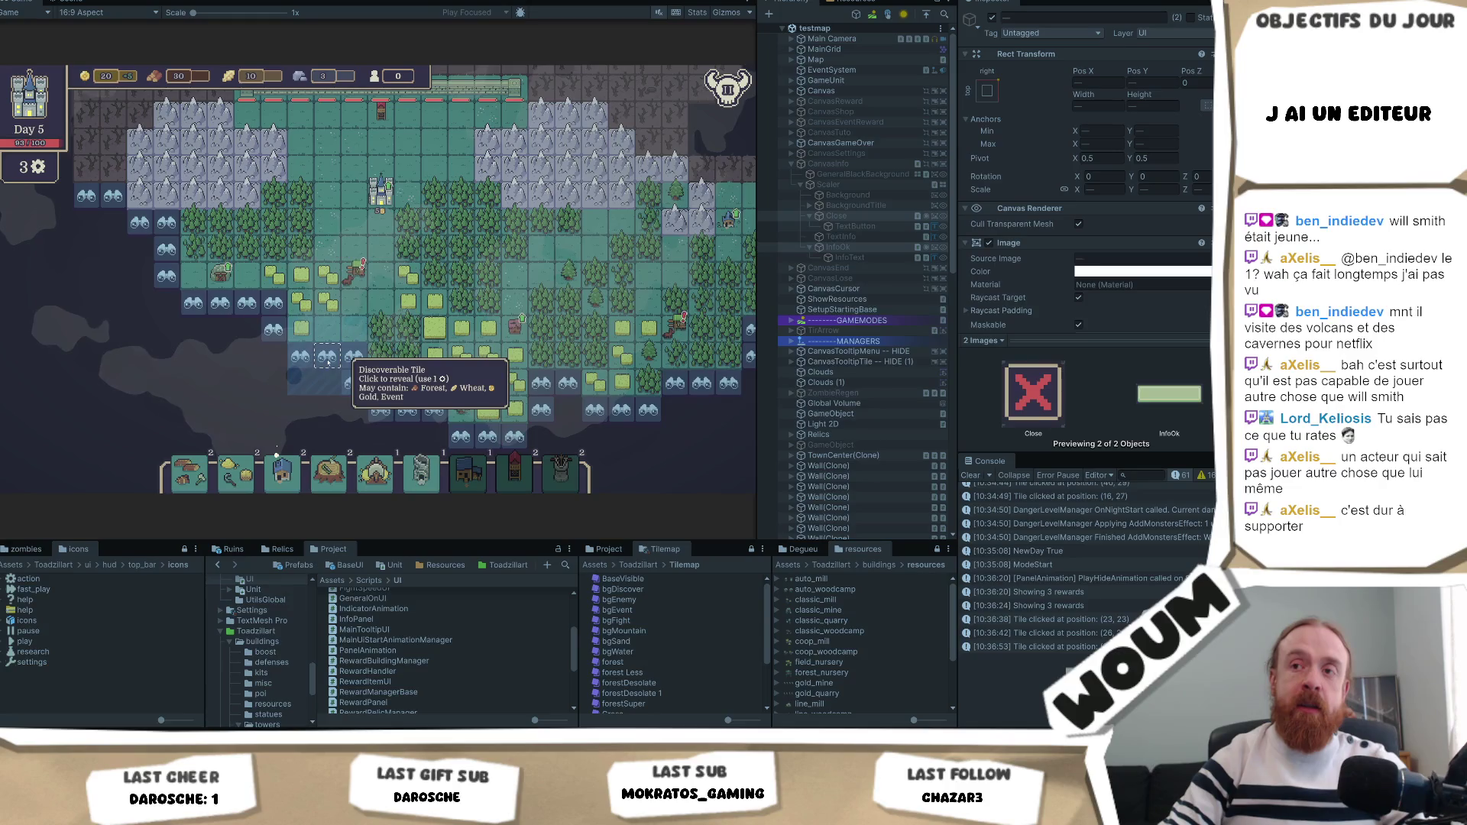
click(333, 358)
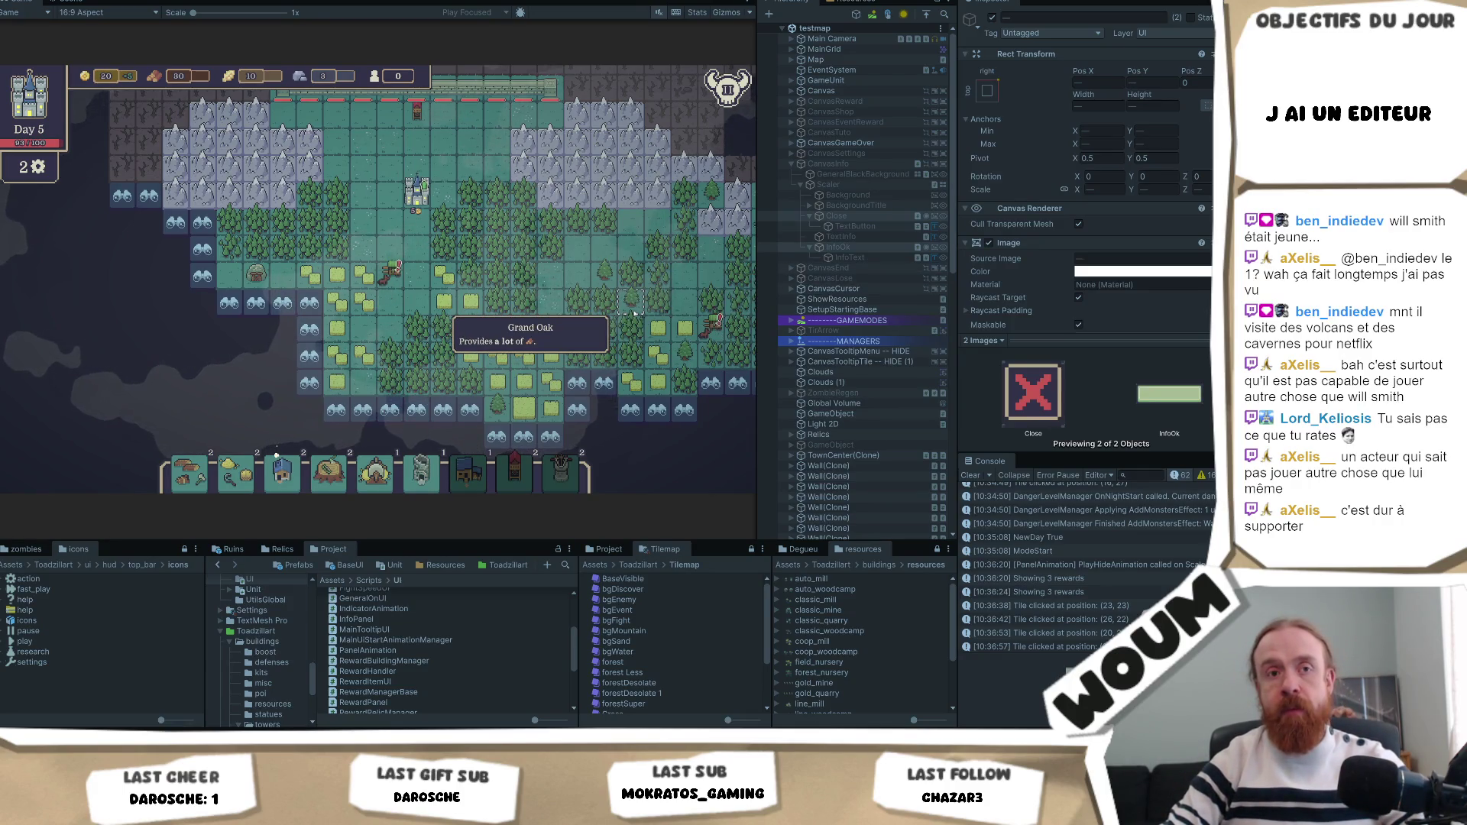
Pan the map right and down, then reveal the discoverable tile to the south.
key(d)
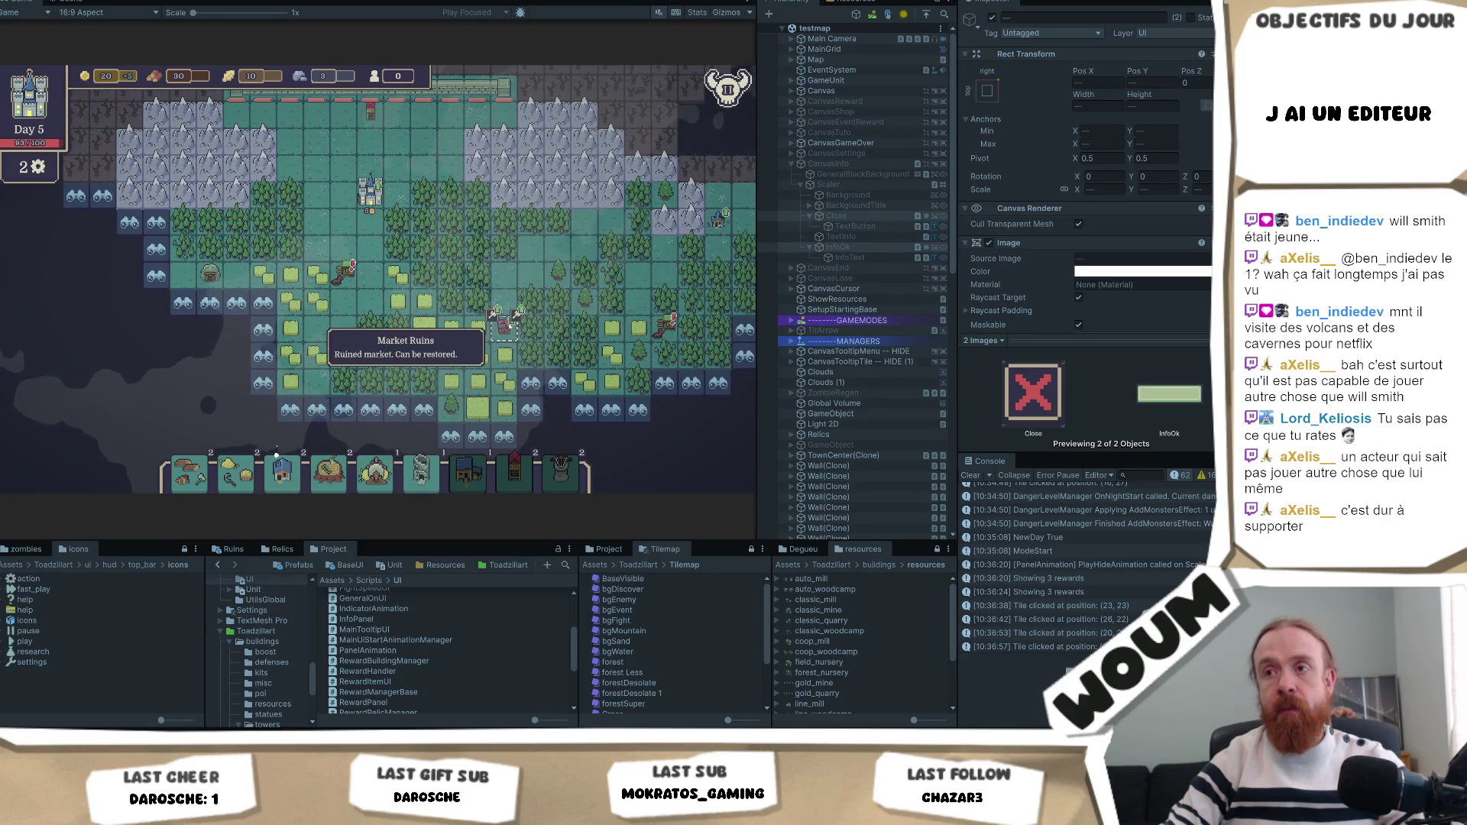
key(s)
click(535, 327)
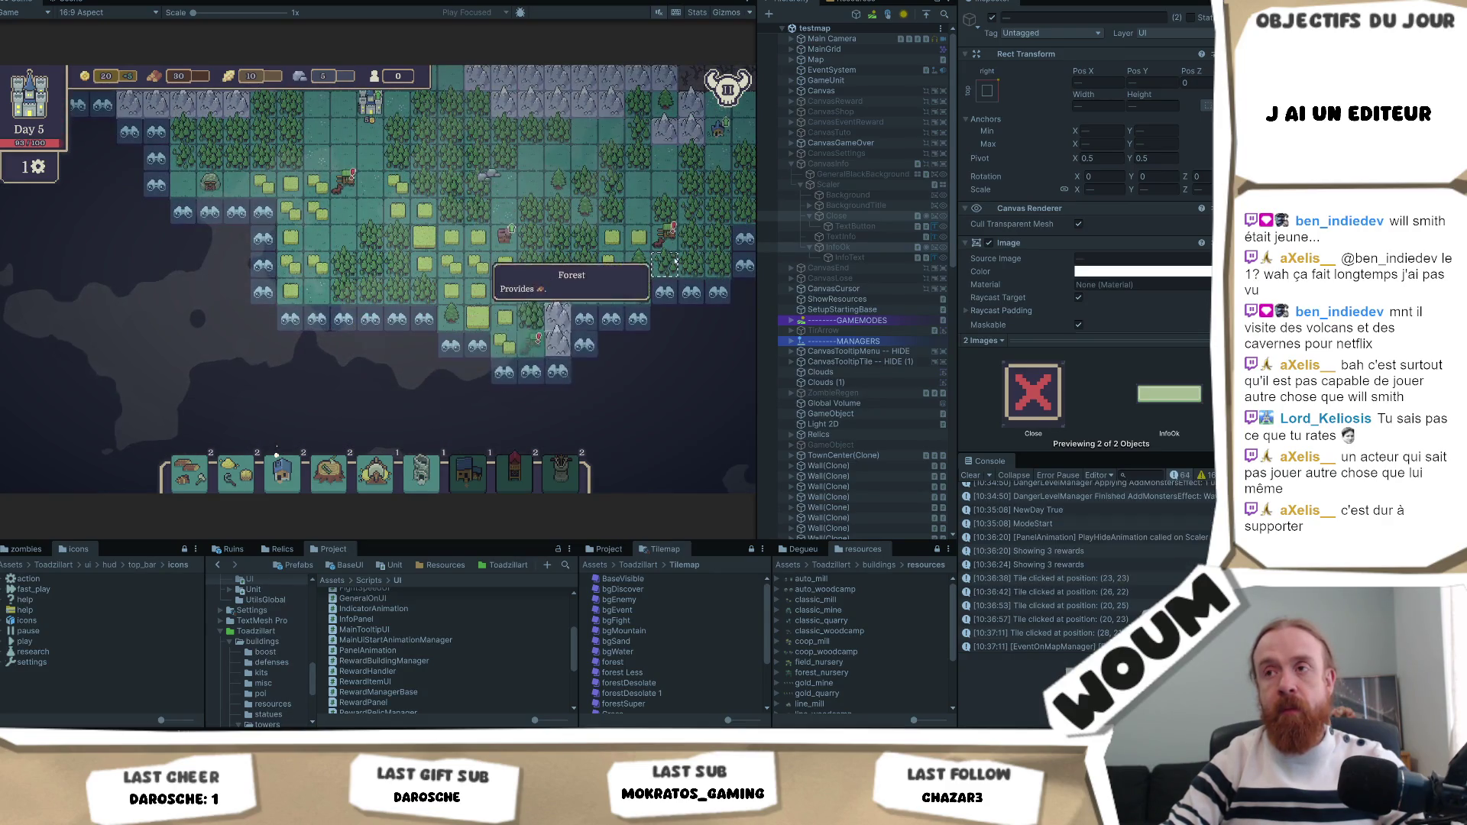
Look around the map, then end the day to start the enemy phase.
key(w)
key(a)
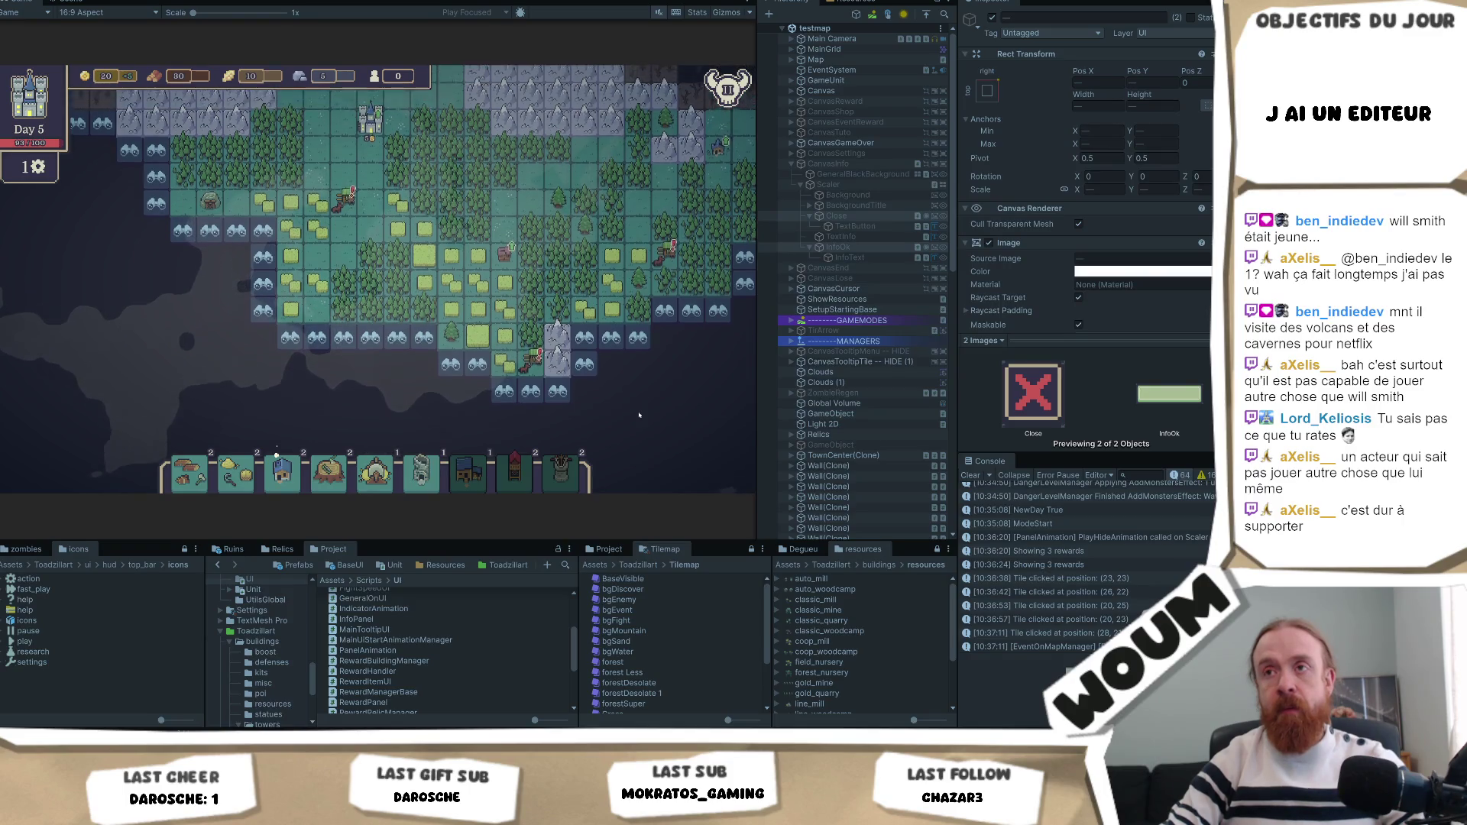
key(a)
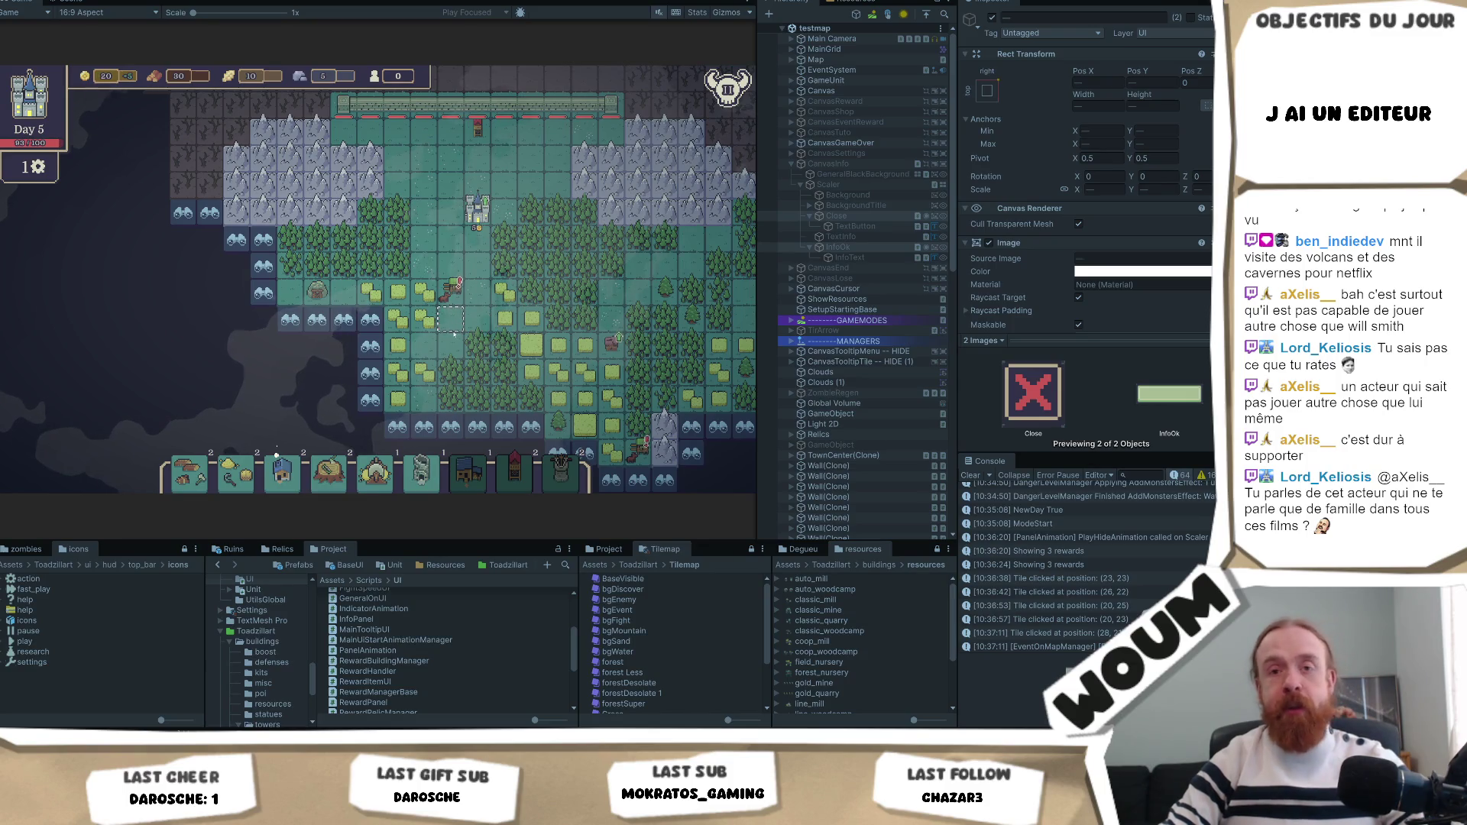
key(d)
key(s)
key(w)
key(a)
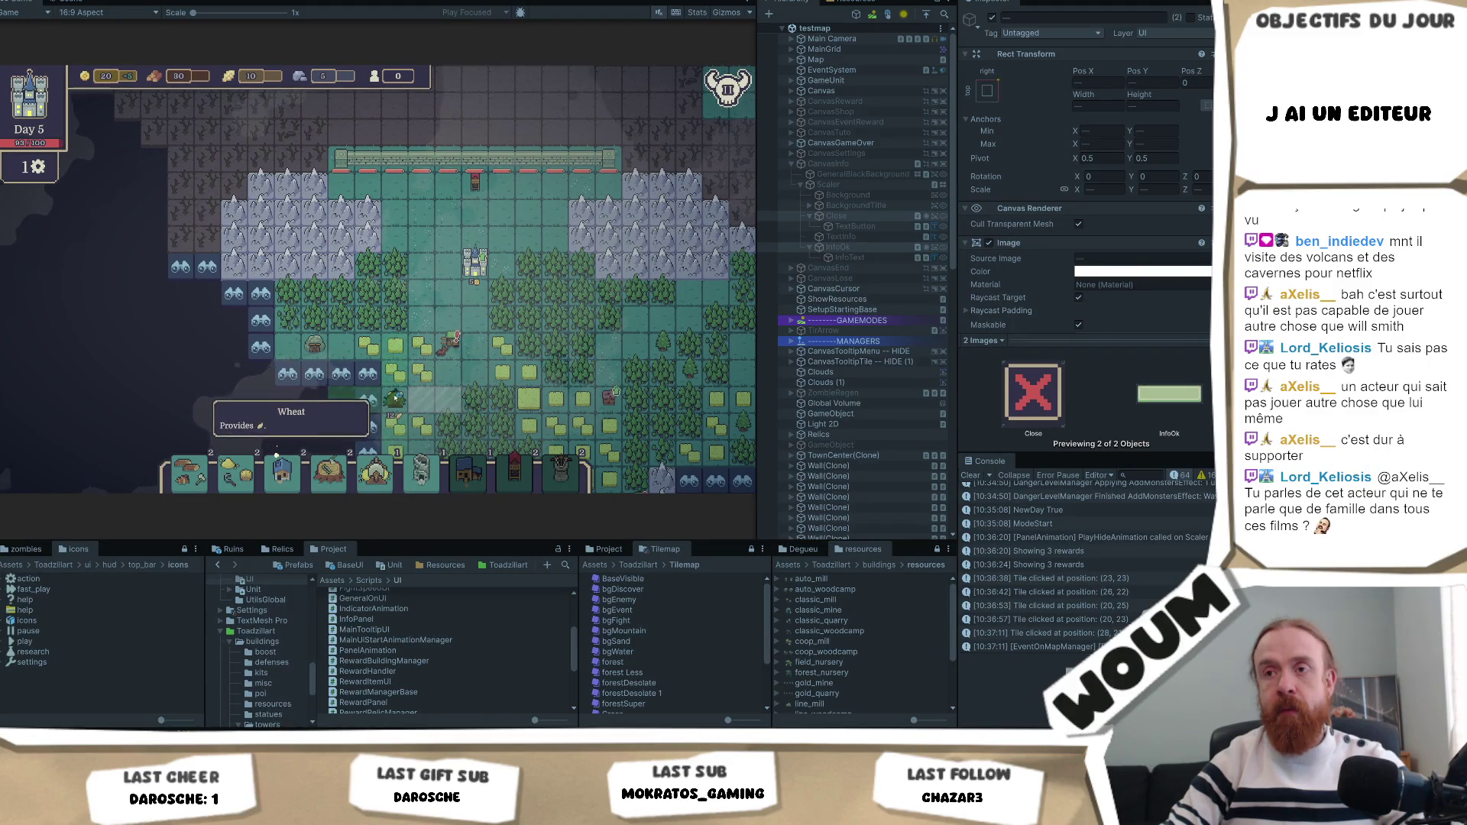
click(387, 398)
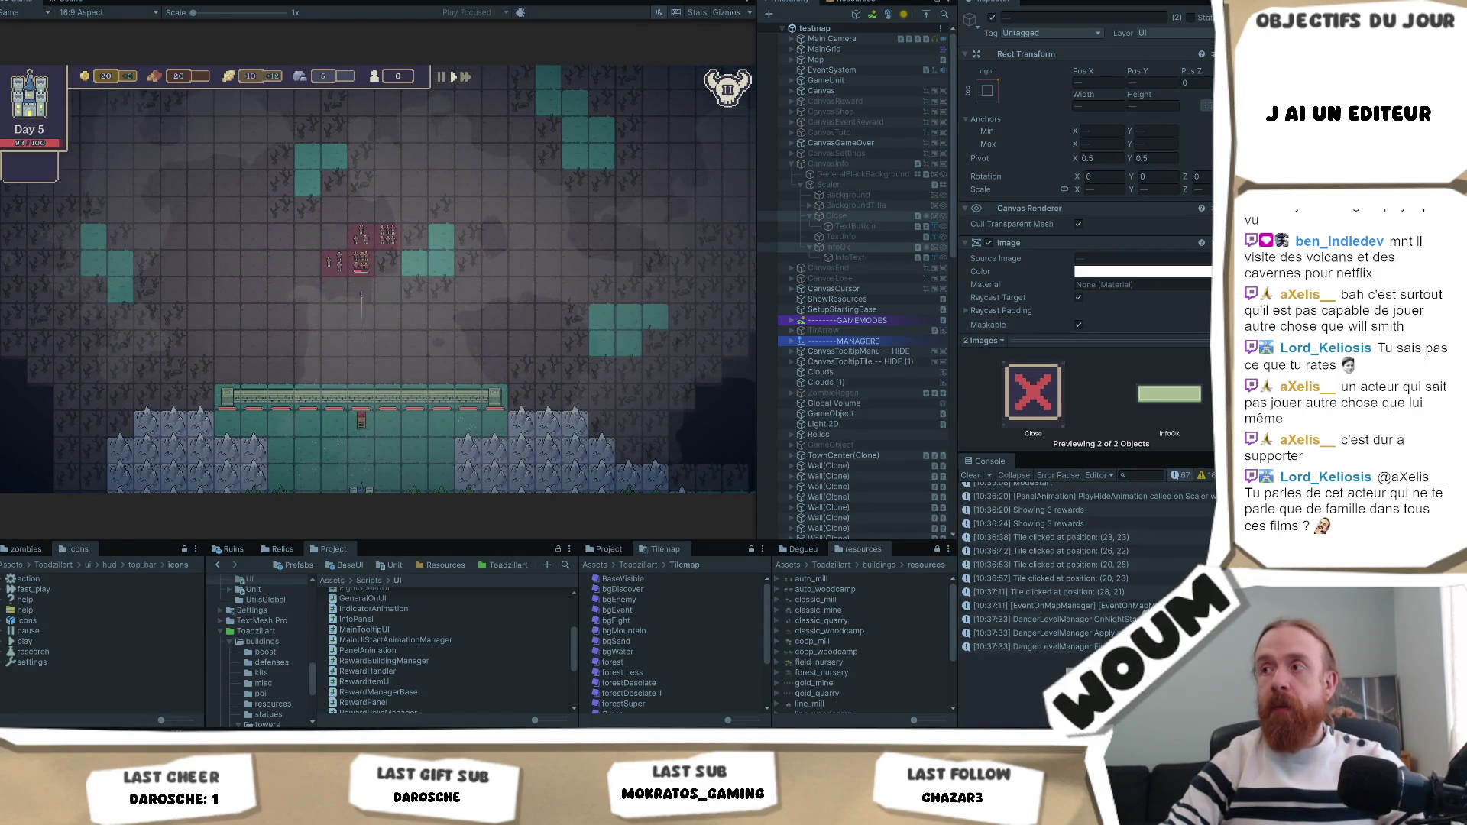
Exit Play mode with Ctrl+P to return to editing.
key(ctrl+p)
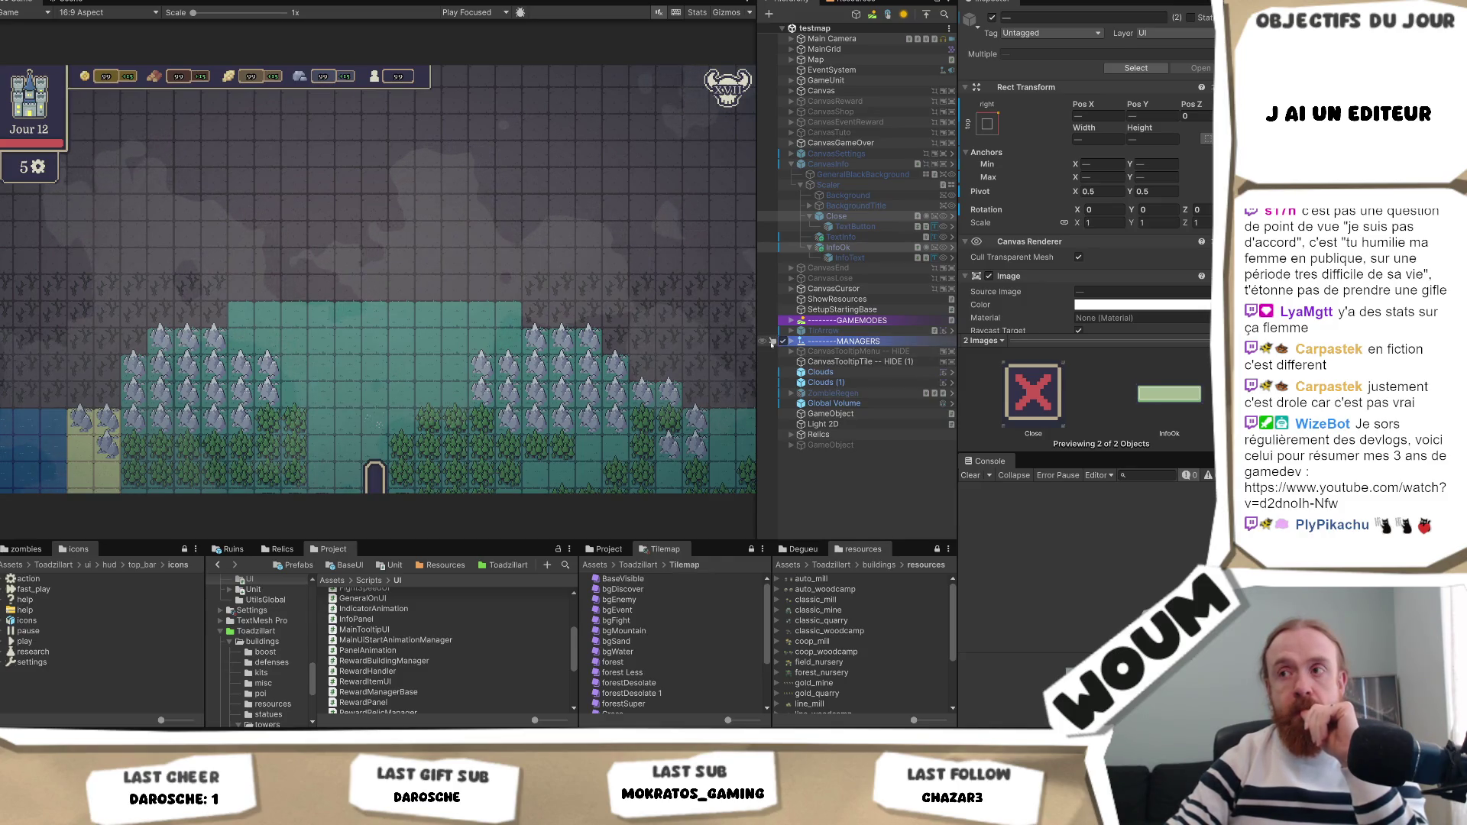
Narrow the Game view to give the Hierarchy more width.
mouse_move(755, 346)
mouse_down()
mouse_move(735, 344)
mouse_move(804, 360)
mouse_move(717, 363)
mouse_up()
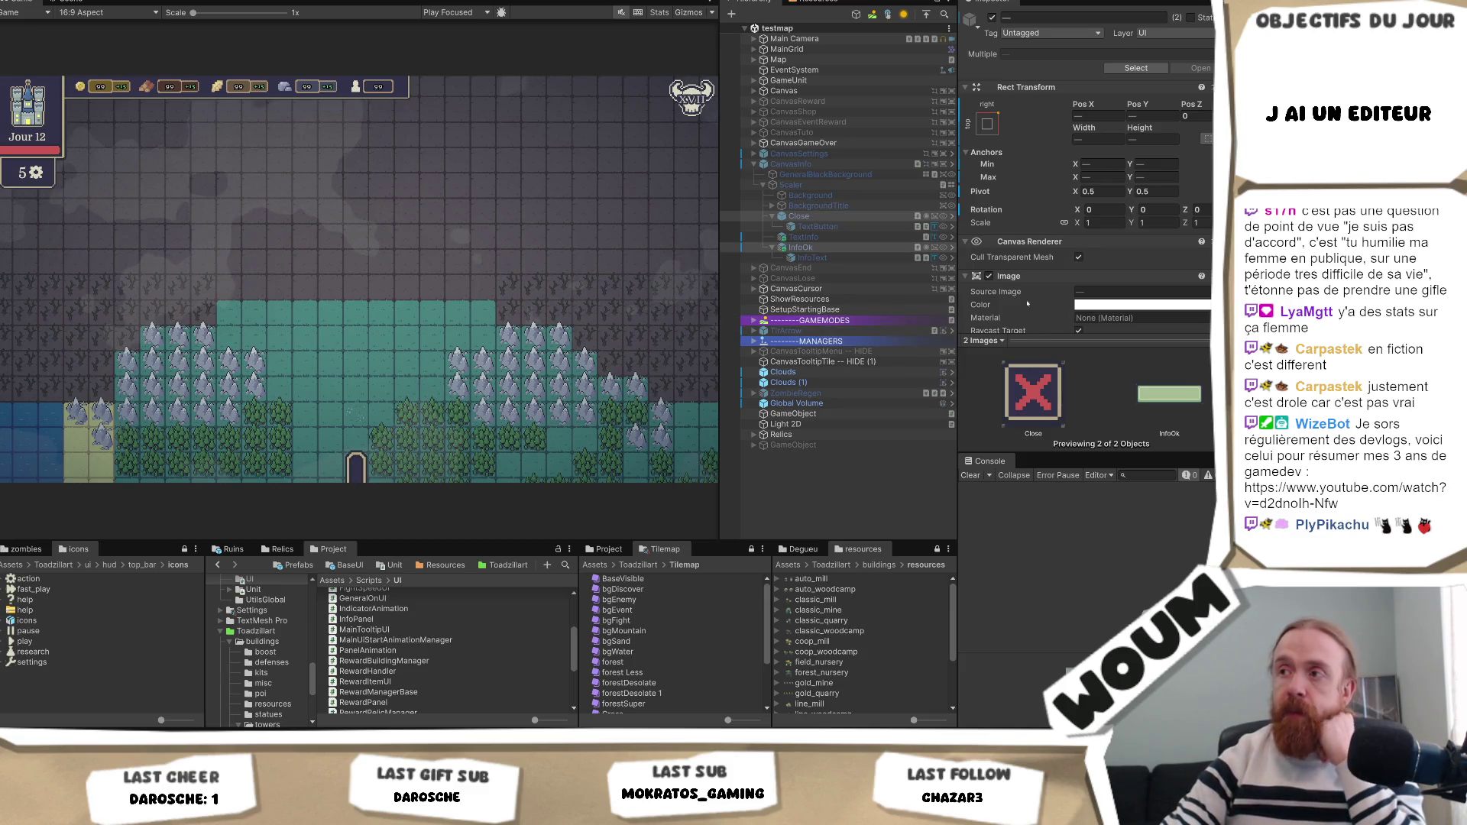
Widen the Game view and Hierarchy panels, then run the game with Ctrl+P.
mouse_move(957, 301)
mouse_down()
mouse_move(996, 301)
mouse_move(979, 304)
mouse_up()
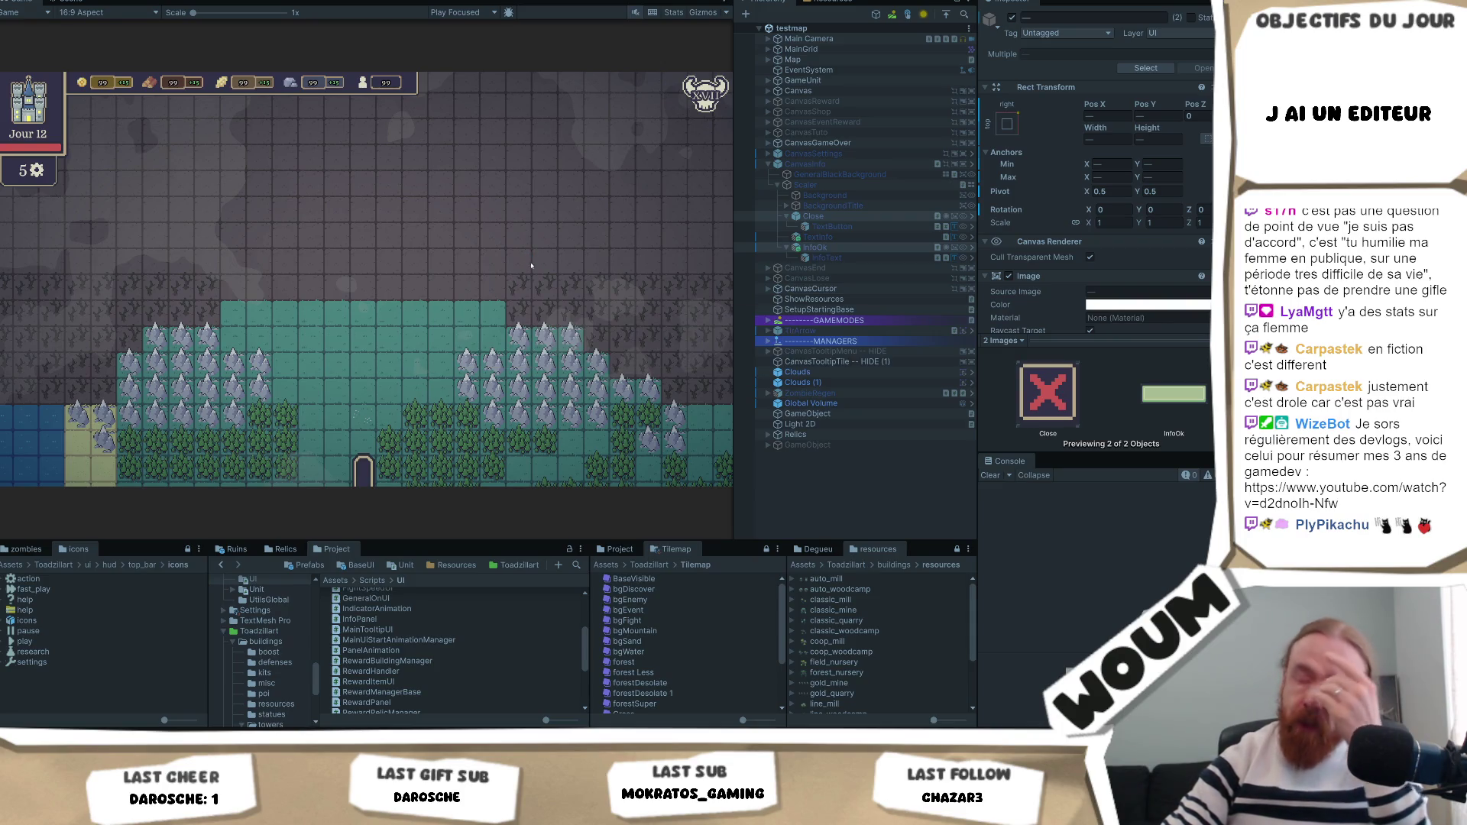
key(ctrl+p)
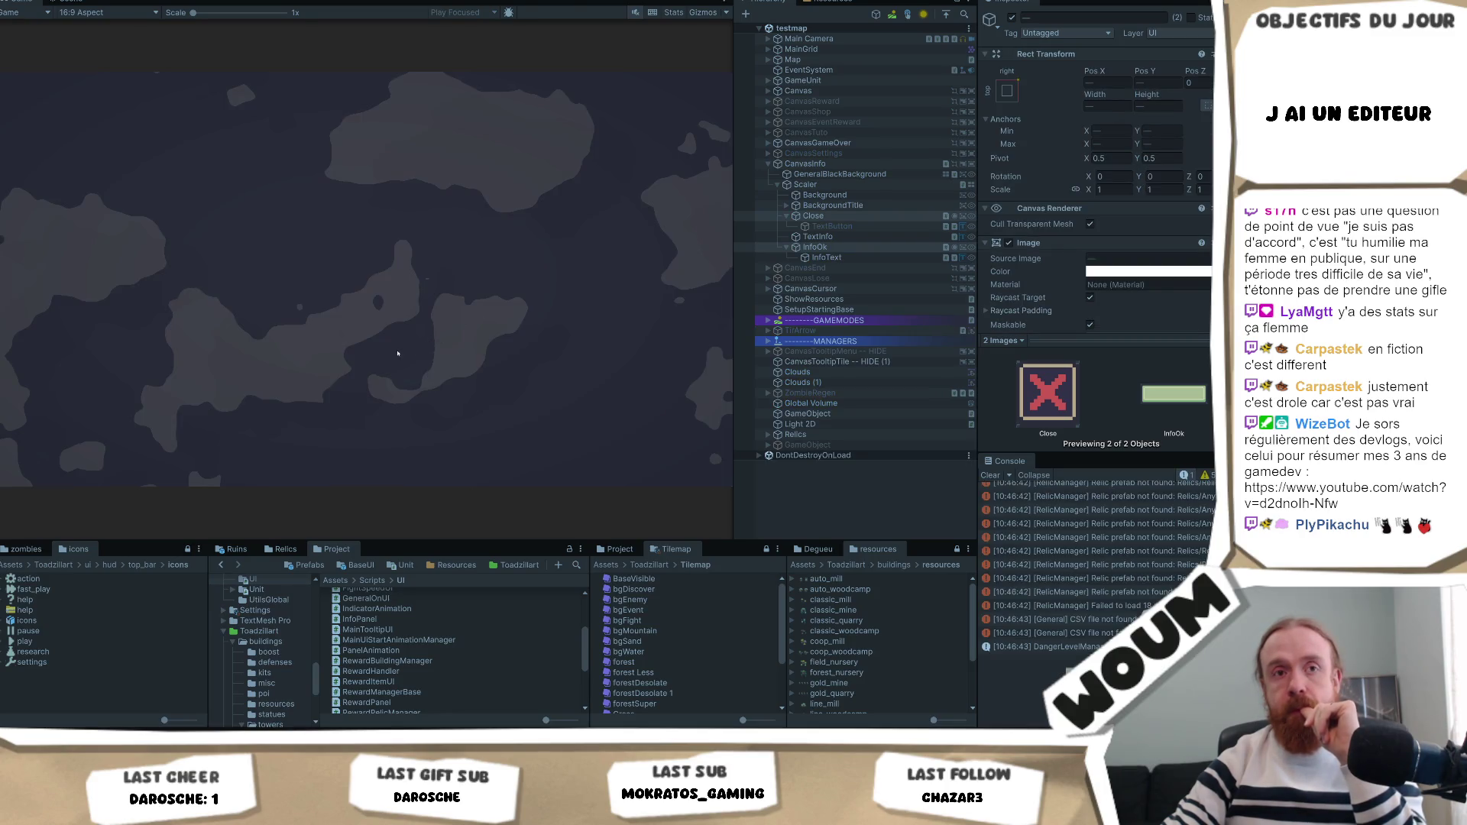
Close the welcome message, place the town center and a building beside it, and acknowledge the Limited time tutorial.
click(393, 389)
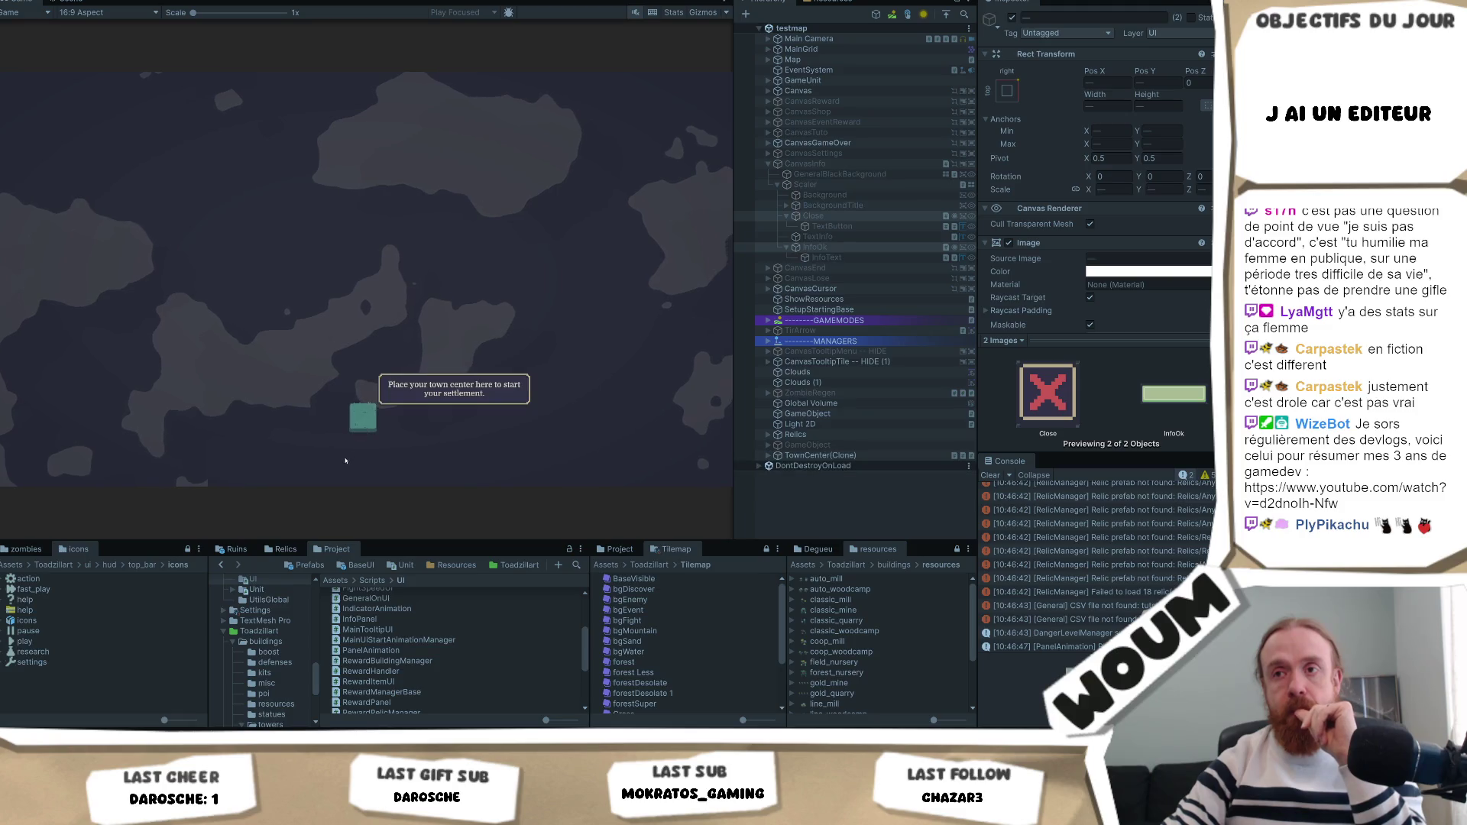
click(346, 459)
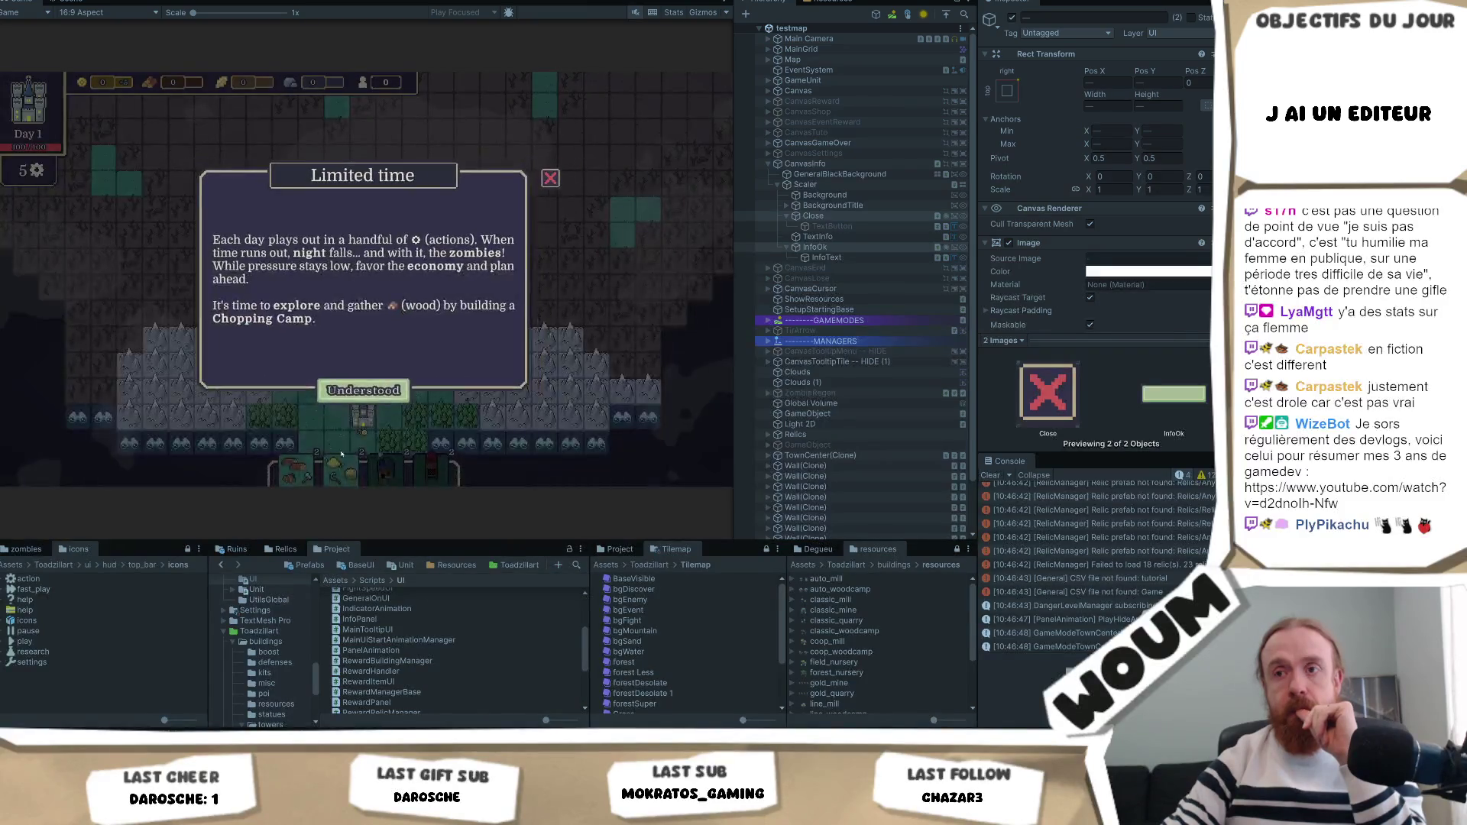
click(413, 439)
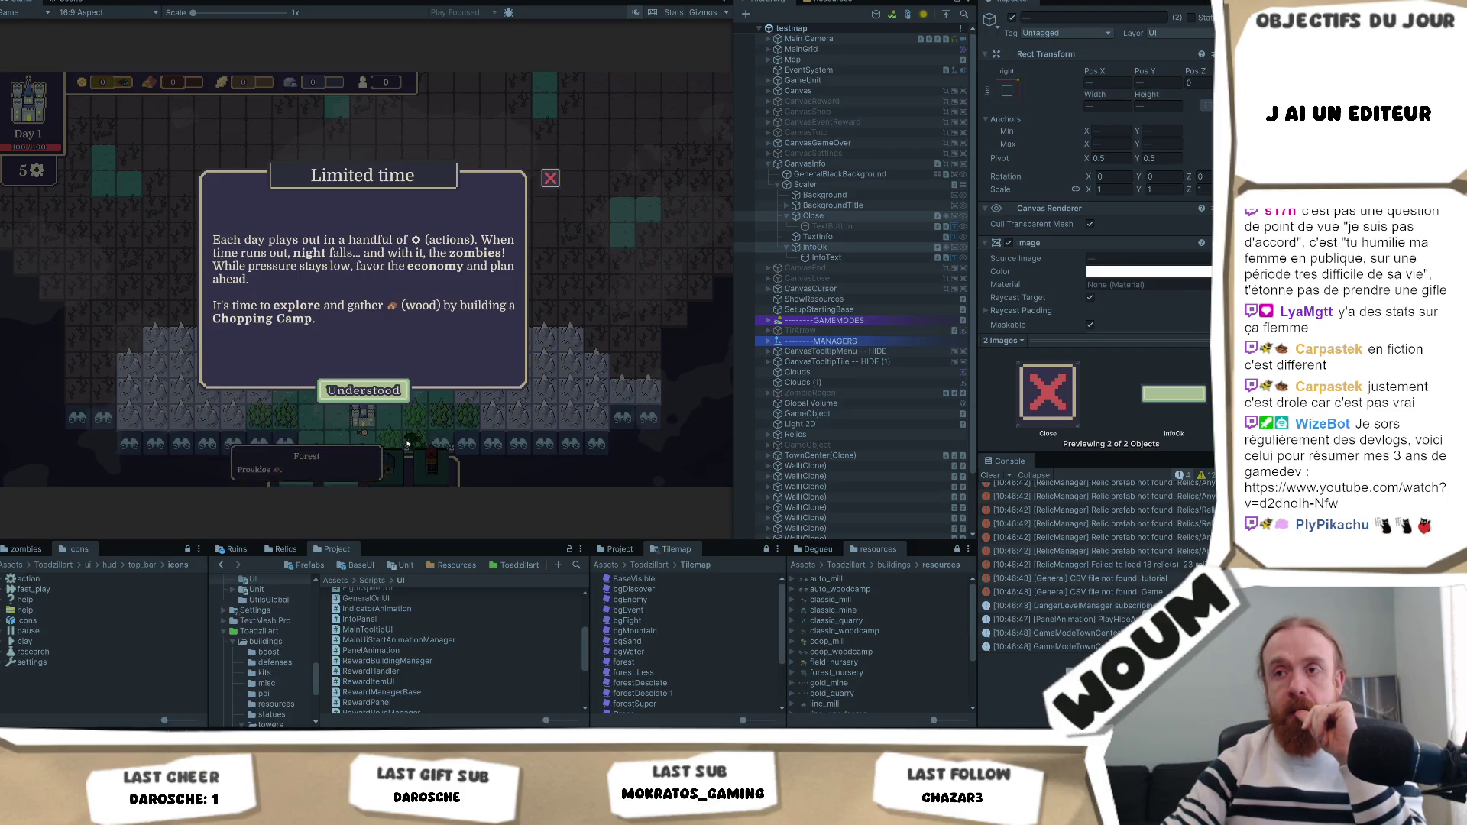
click(366, 393)
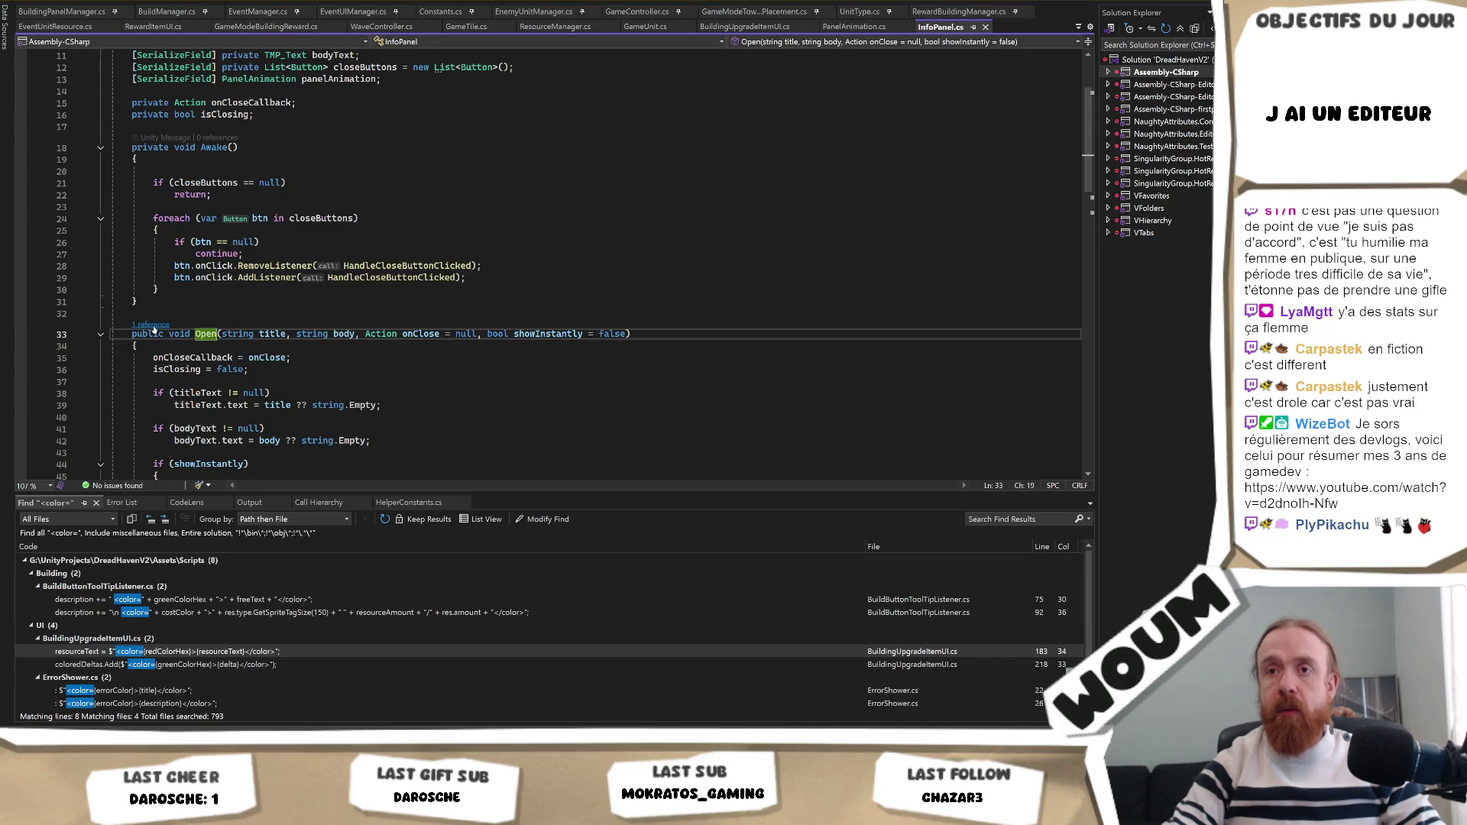
Find references to Open and read its call site in TutorialManager.cs.
click(151, 325)
double_click(228, 290)
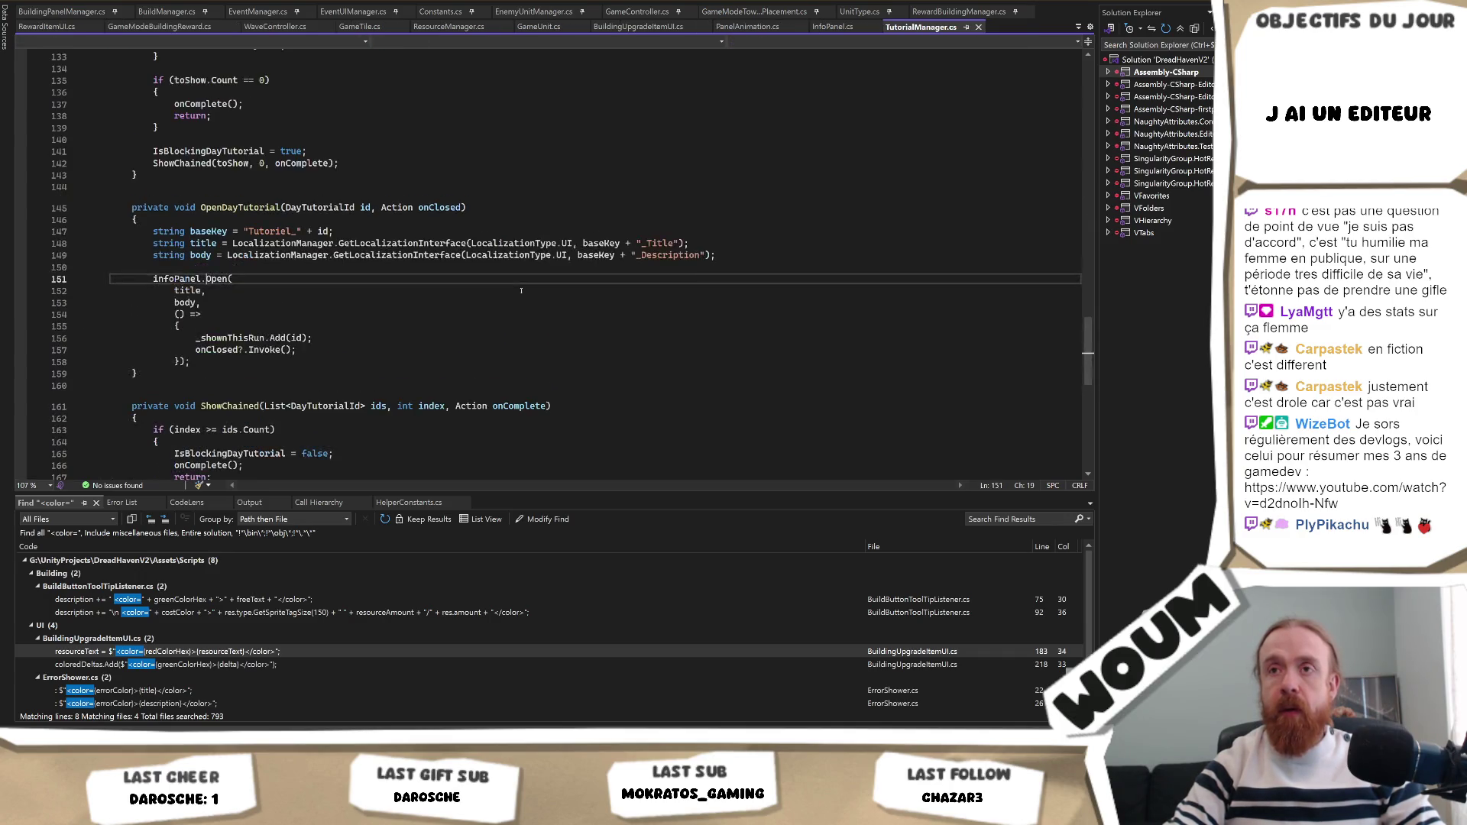
scroll(519, 304, up, 20)
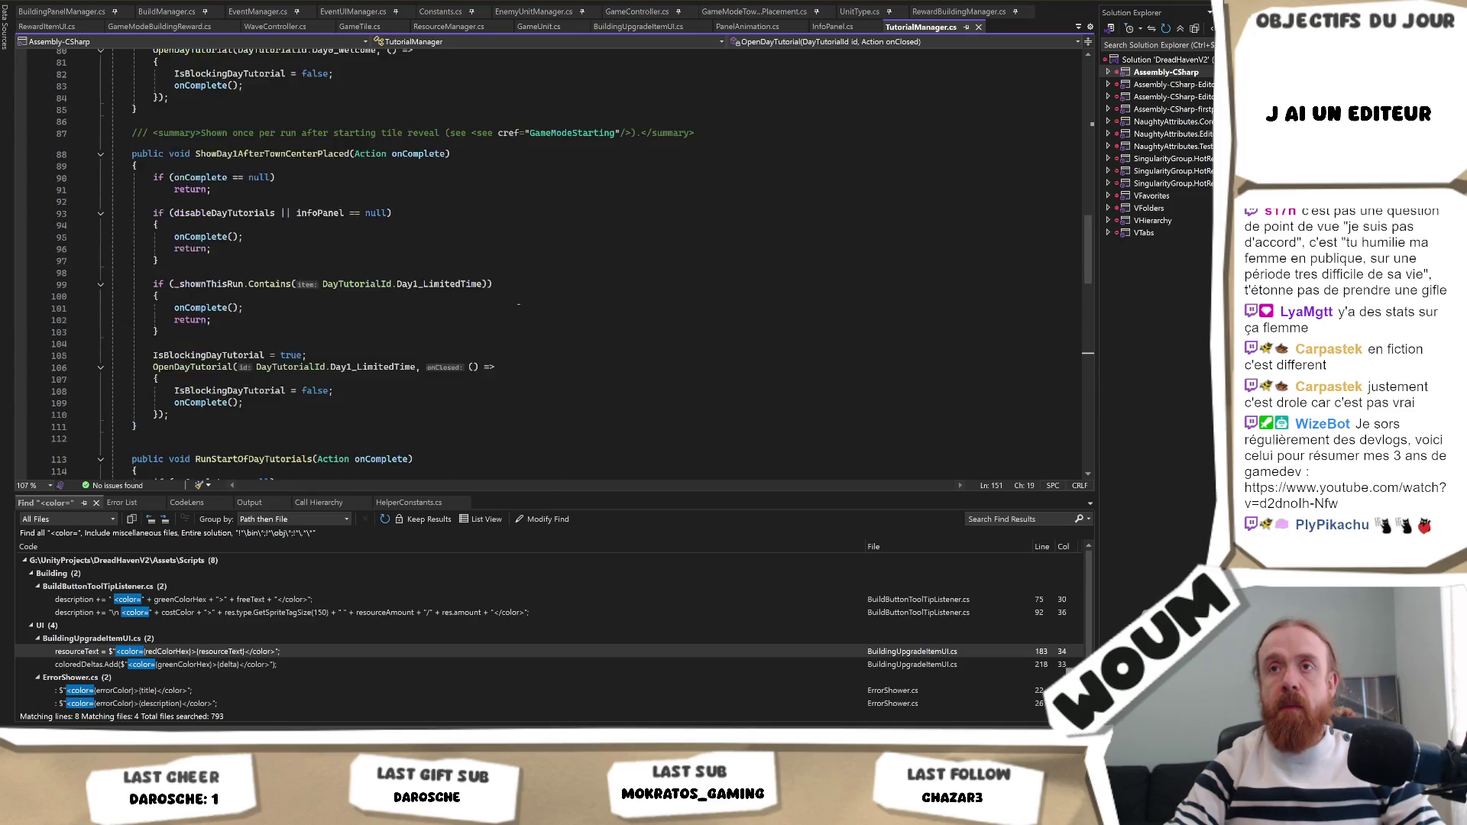
scroll(522, 295, up, 10)
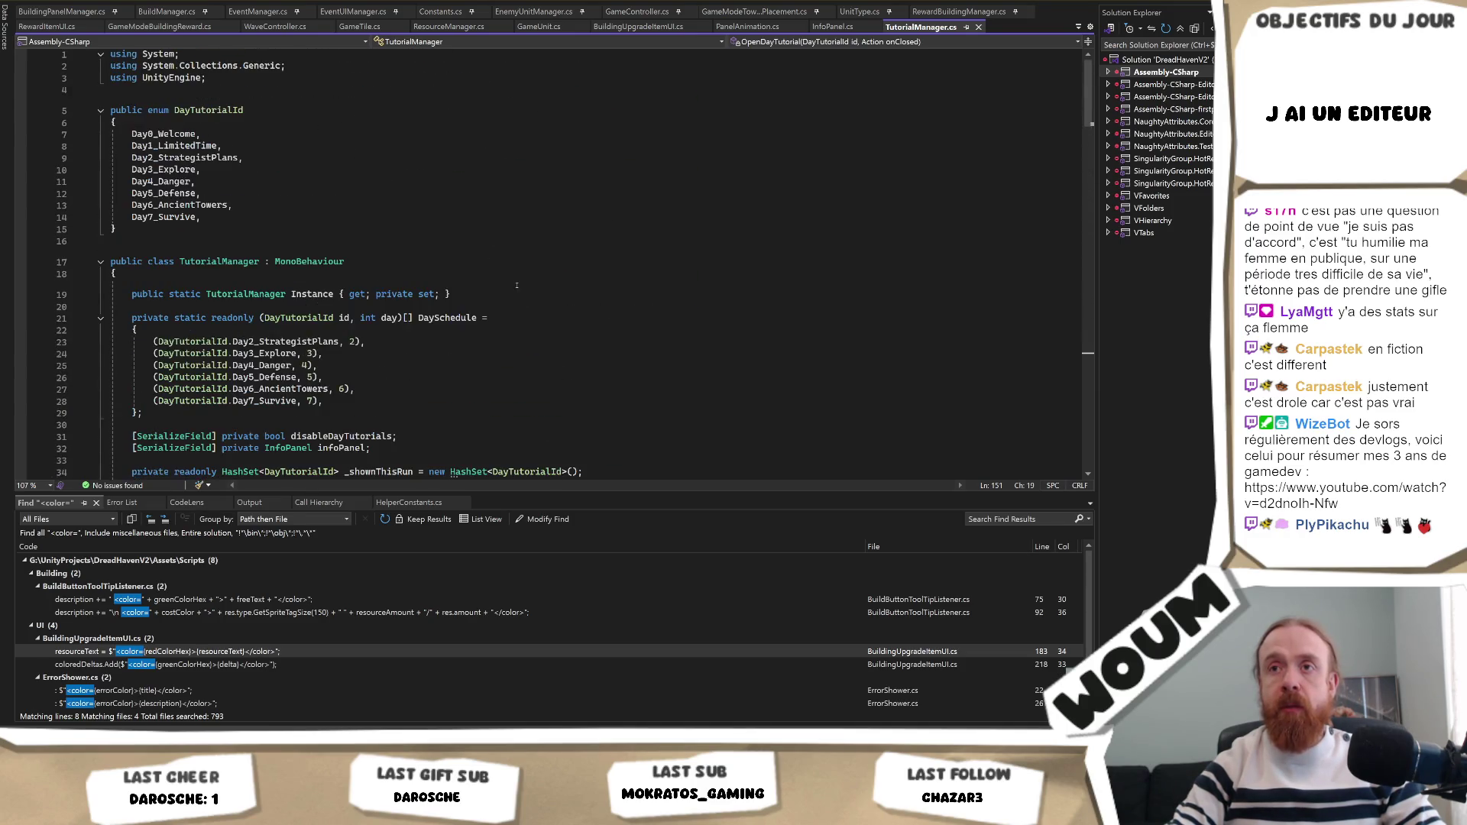
scroll(520, 273, down, 10)
scroll(519, 273, down, 18)
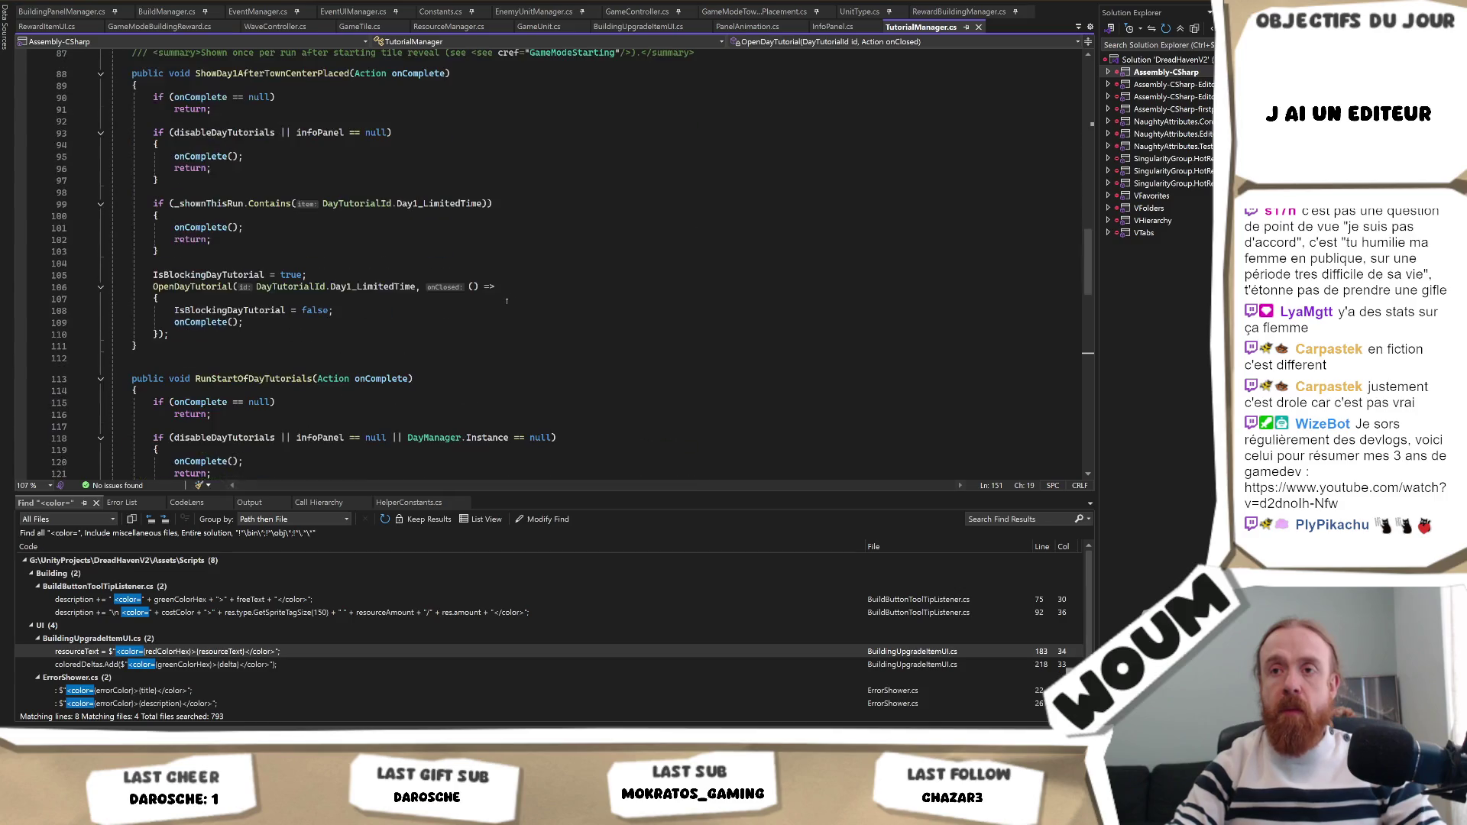
scroll(507, 301, up, 3)
scroll(507, 301, down, 9)
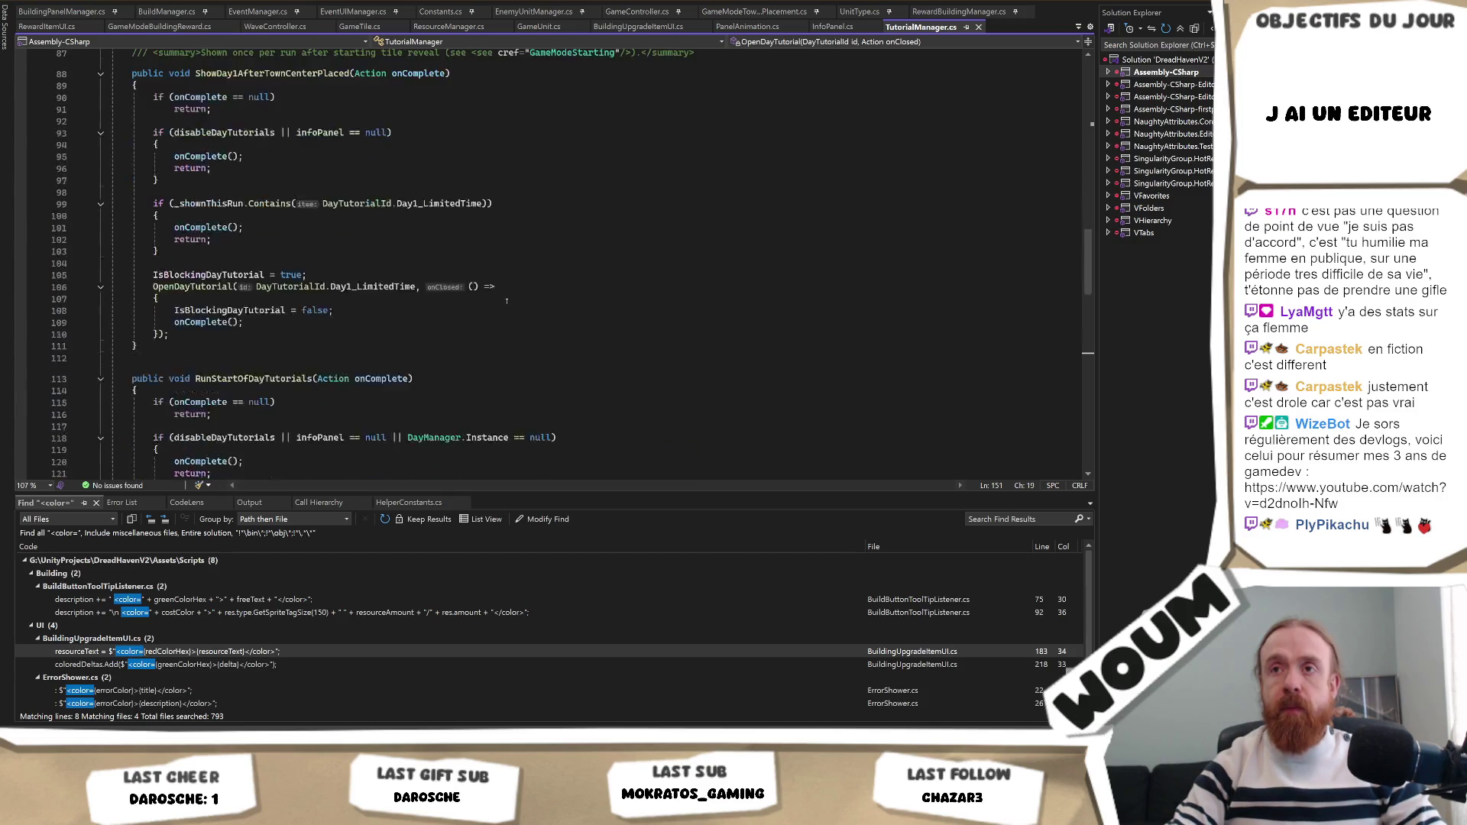
scroll(434, 329, down, 2)
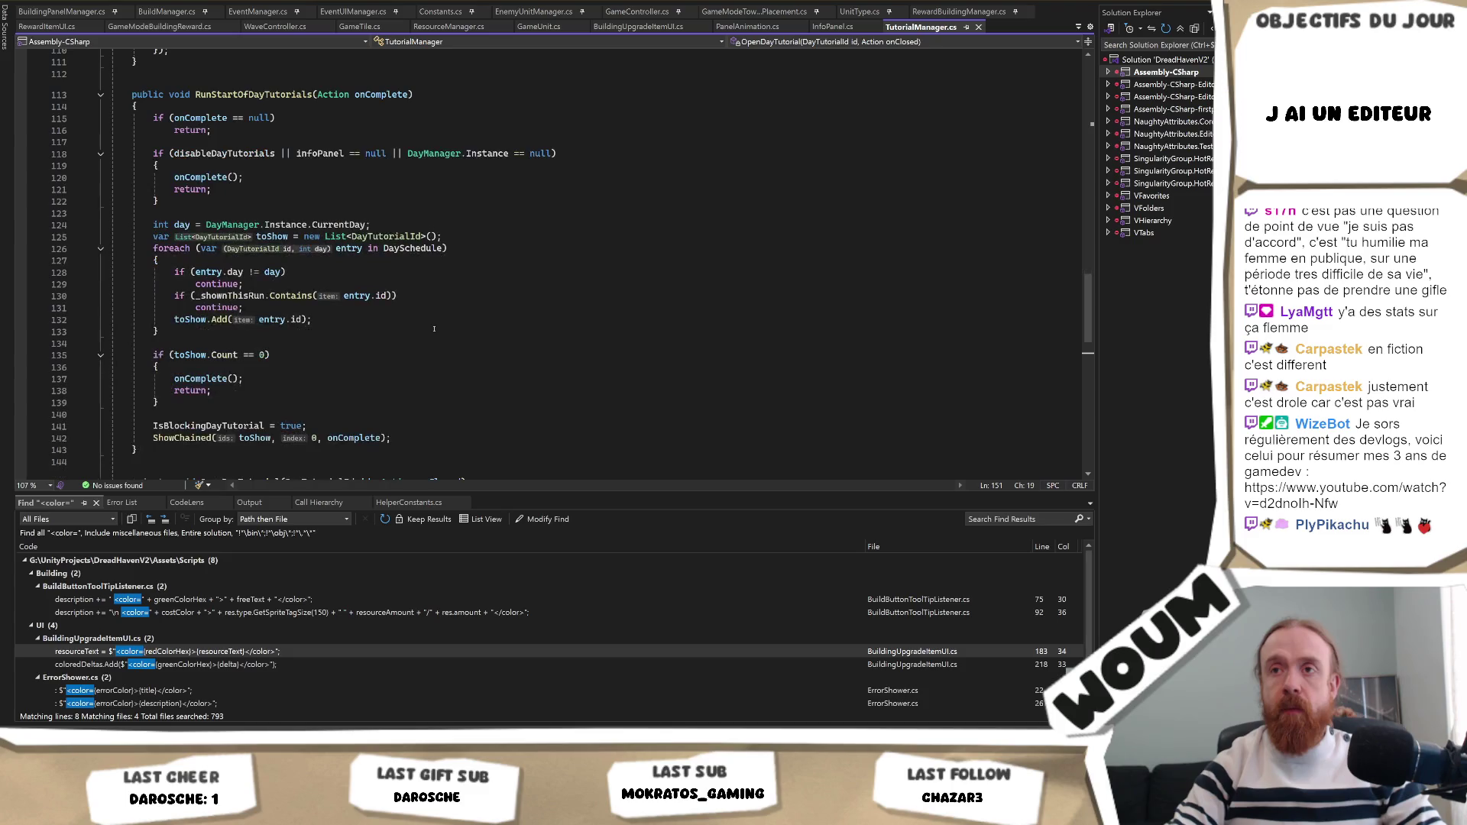
scroll(434, 329, down, 4)
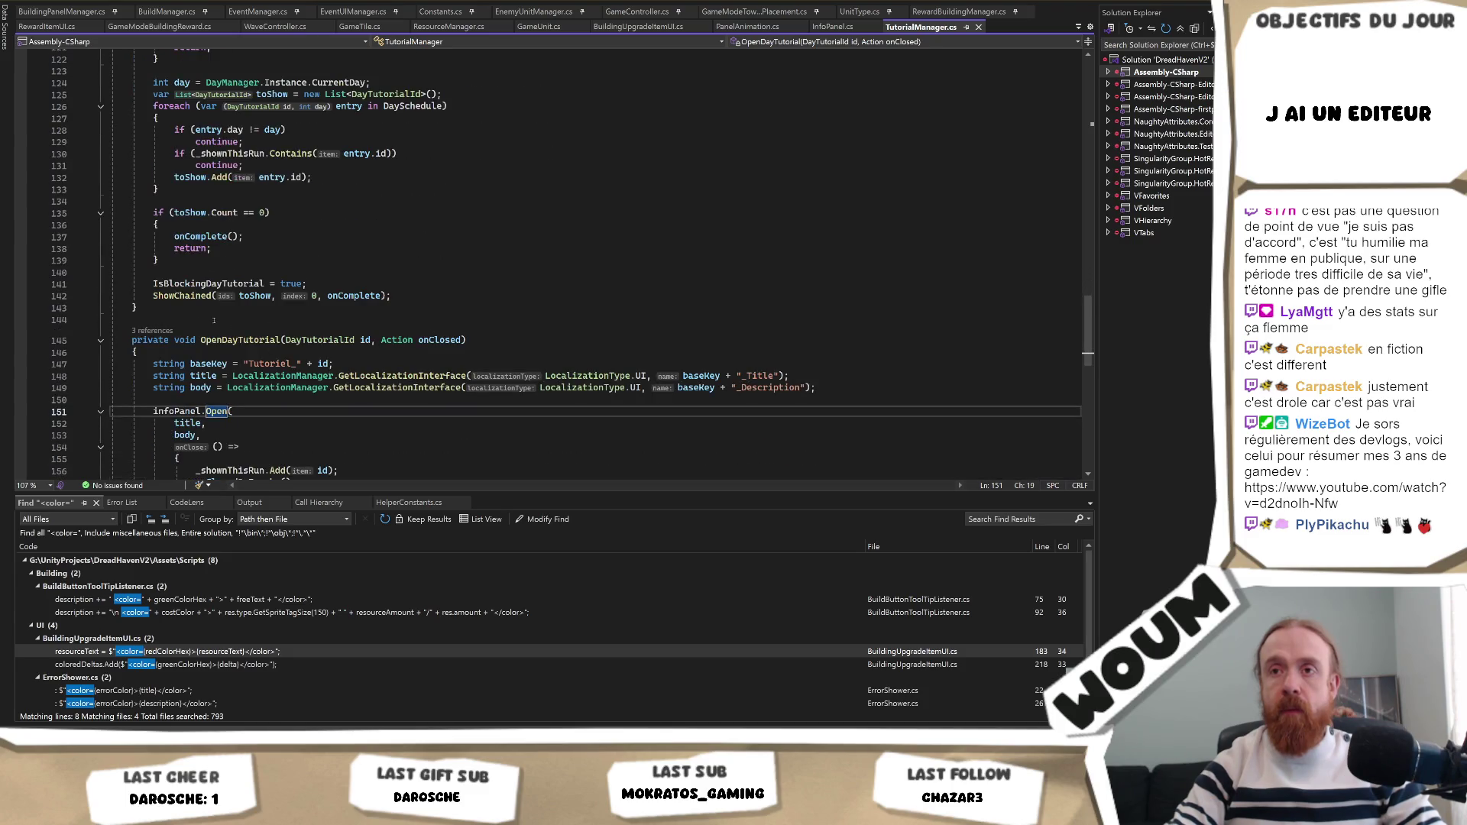
Highlight OpenDayTutorial, then return to Unity and inspect a wall tile in the running game.
click(258, 340)
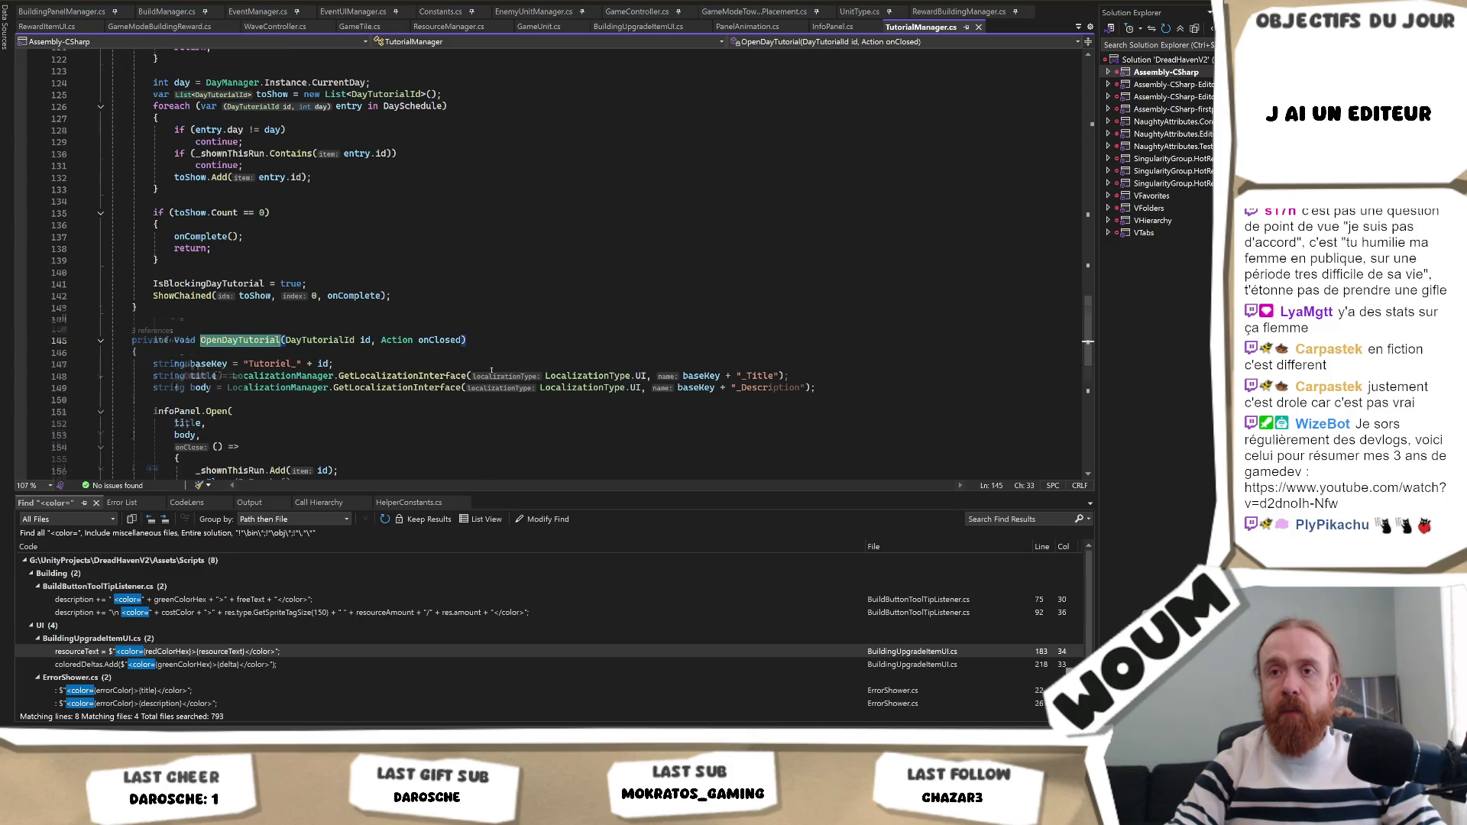
scroll(492, 371, down, 3)
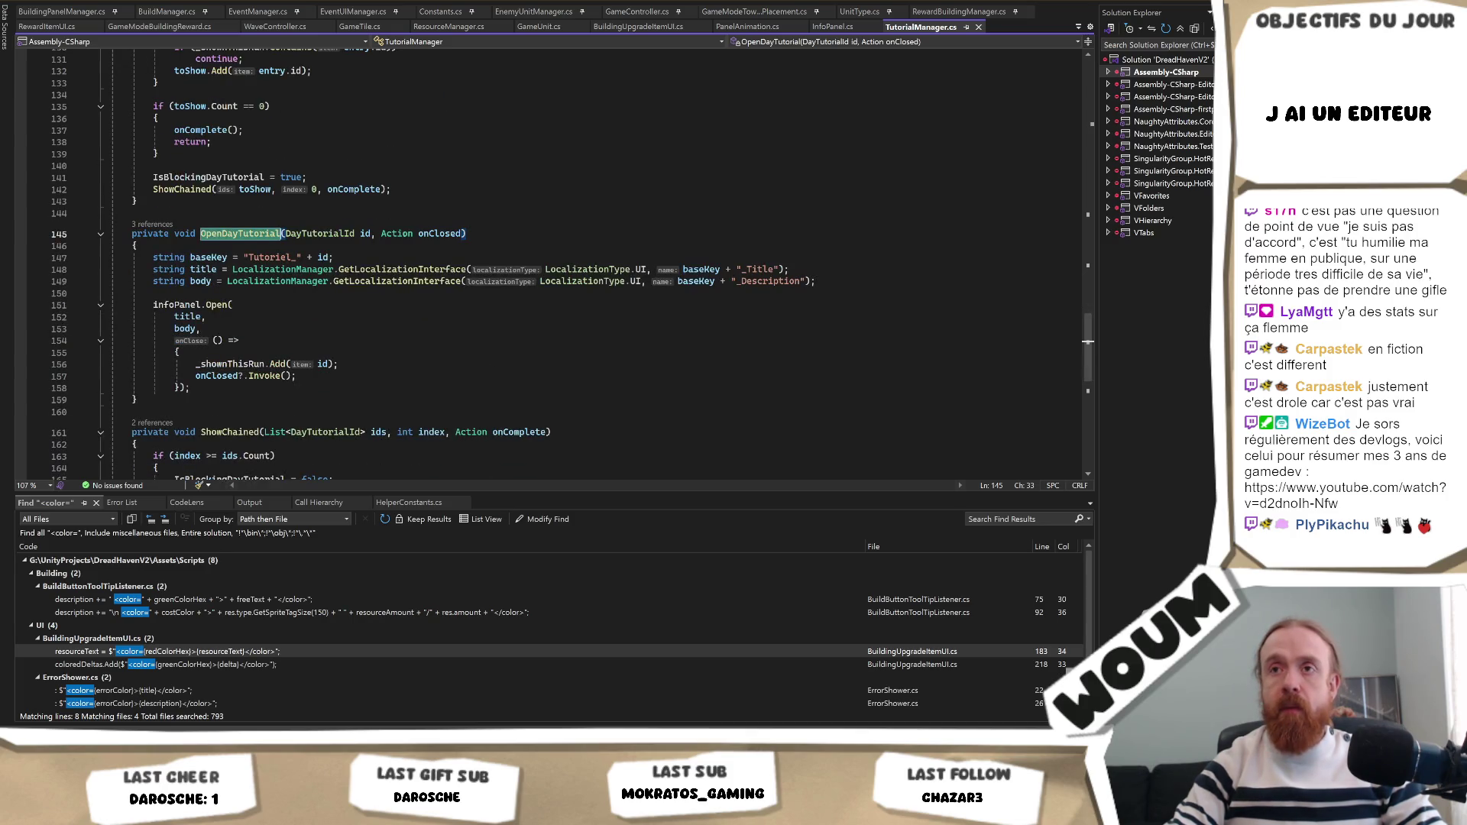
key(alt+Tab)
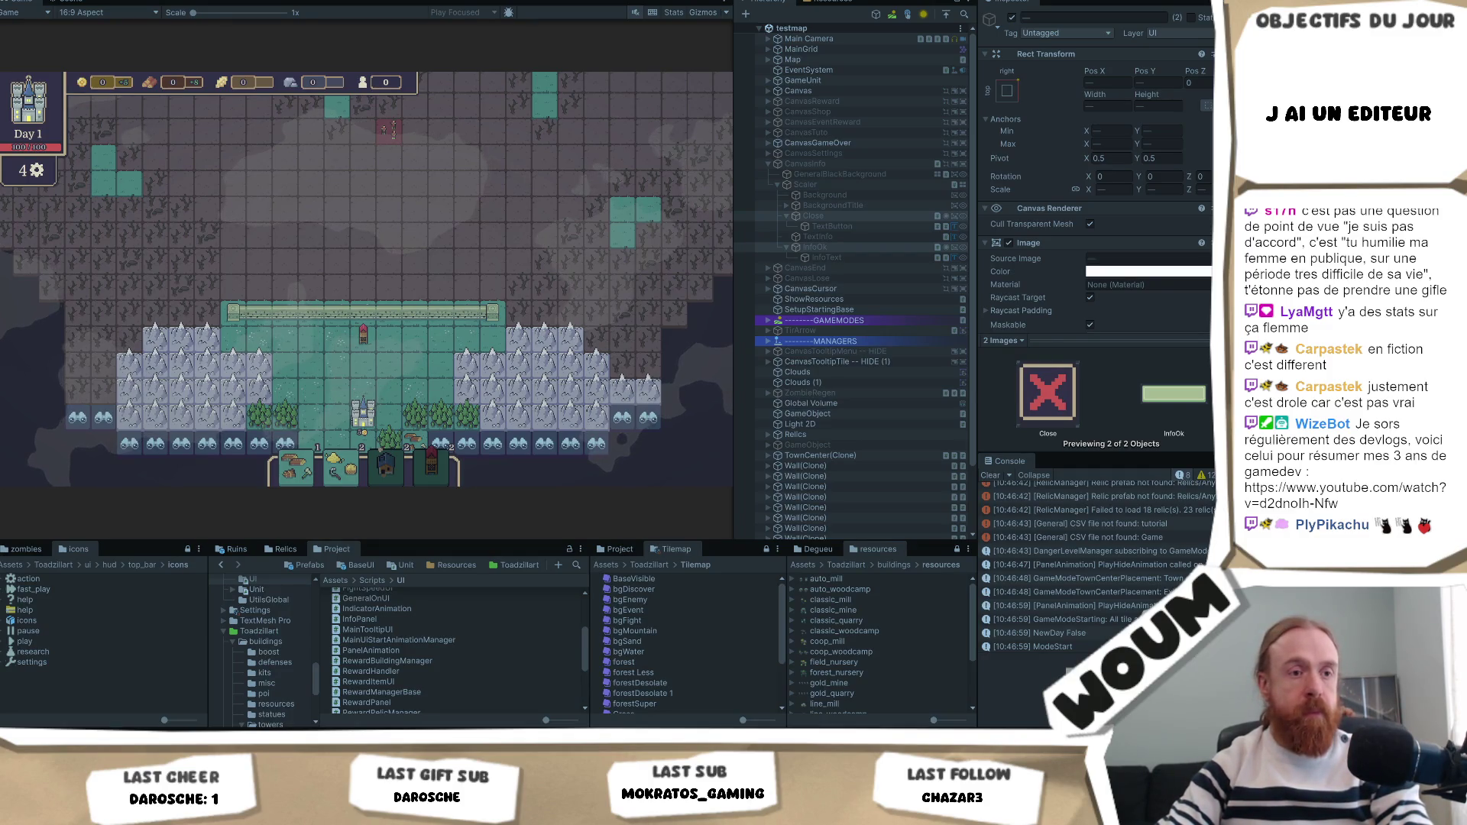
click(489, 314)
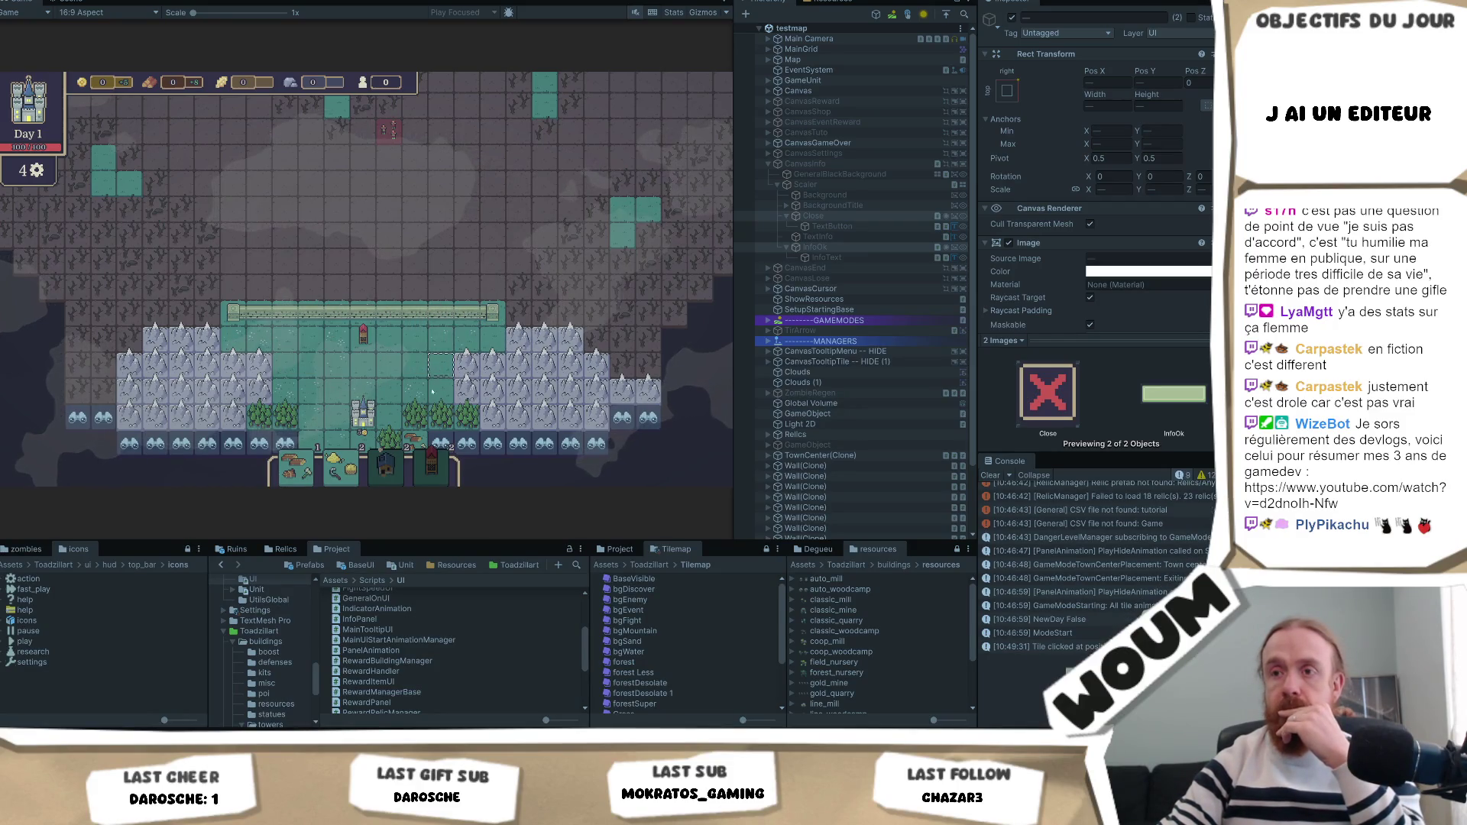
Switch to the Kitty's Last Adventure Steam store page, then to the A faire task board.
key(alt+Tab)
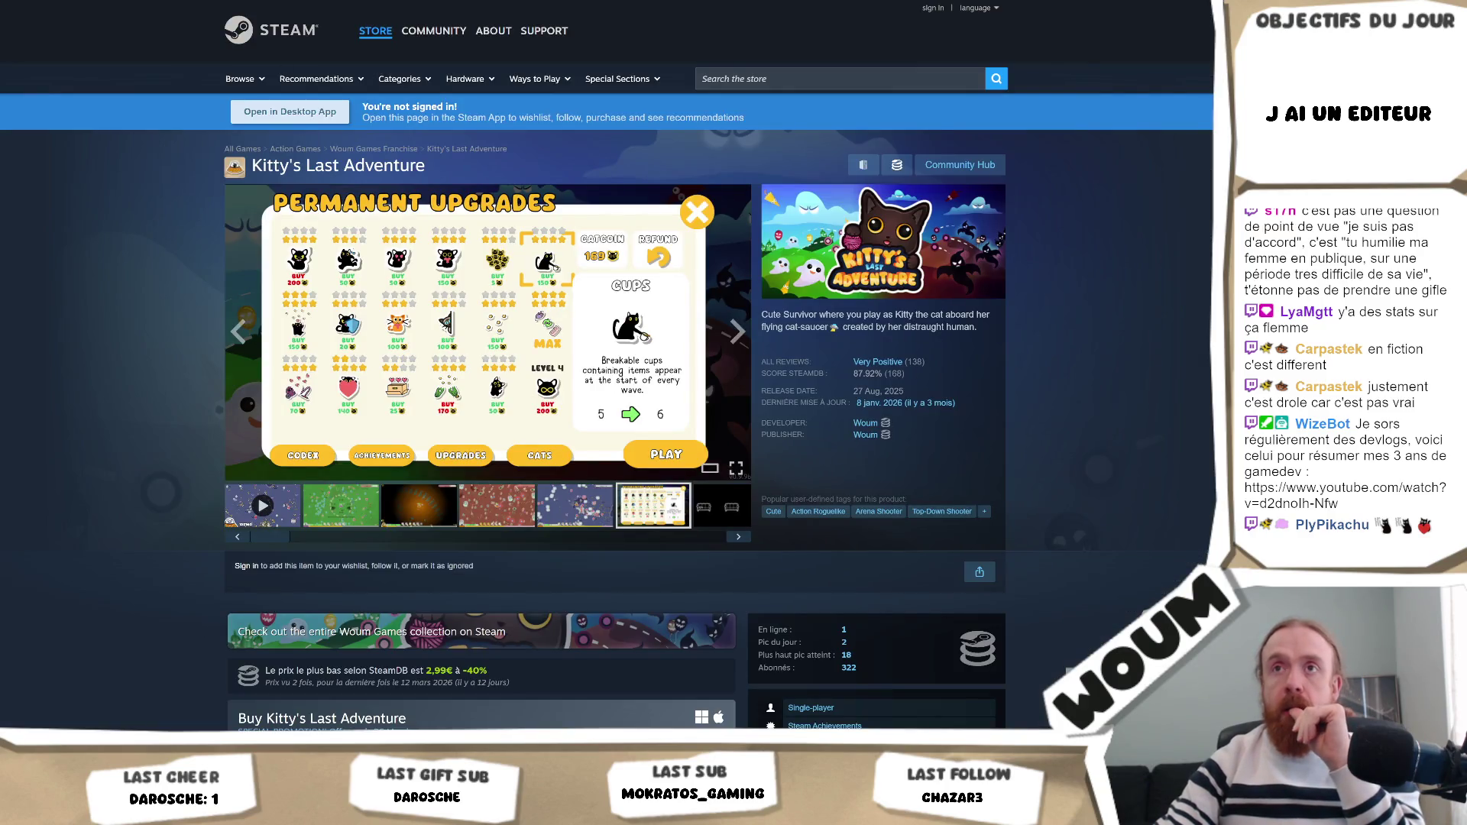
key(alt+Tab)
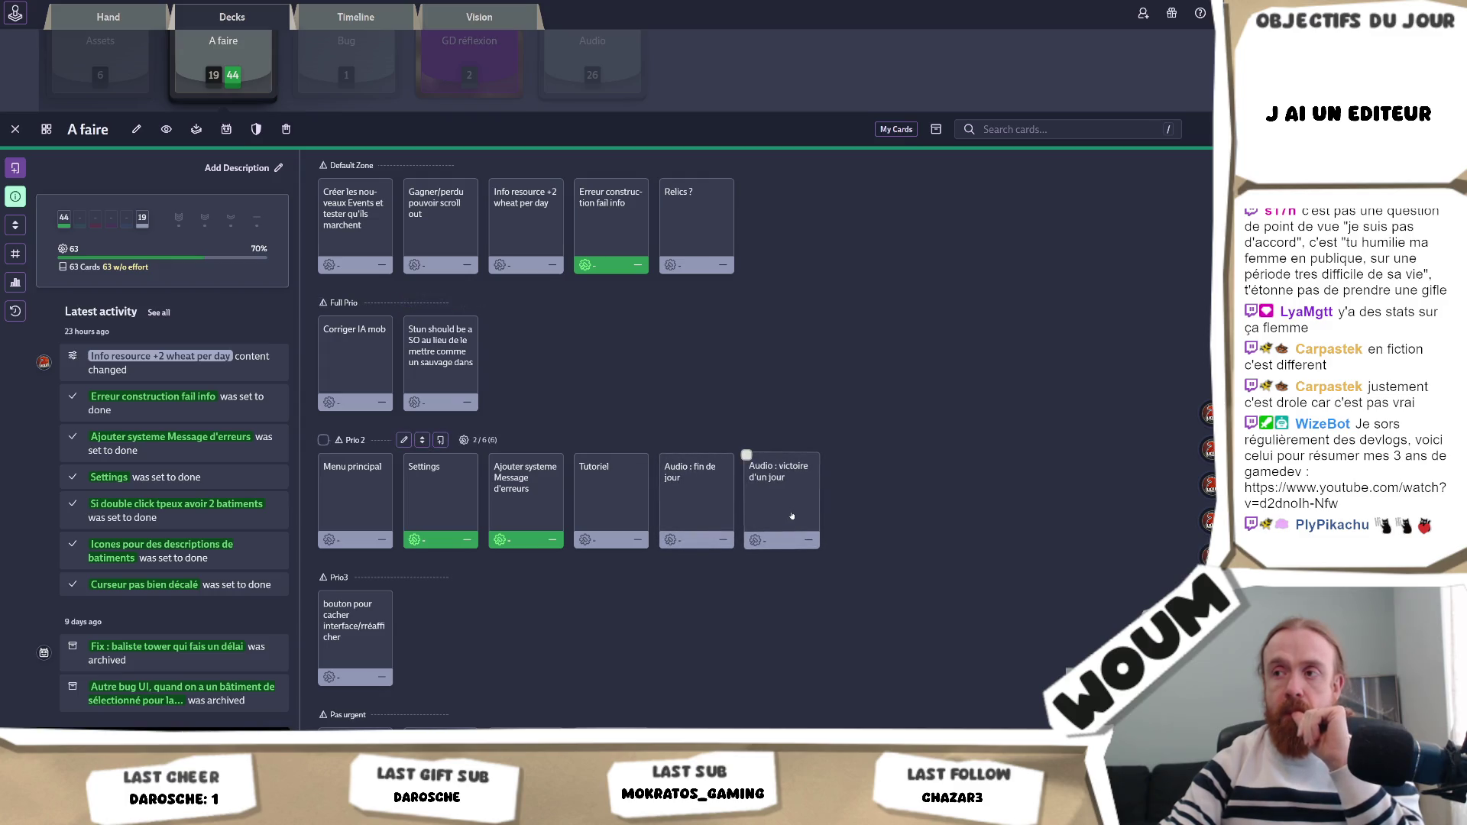
Mark the Tutoriel card done, view Menu principal, then select CanvasInfo back in Unity.
click(616, 513)
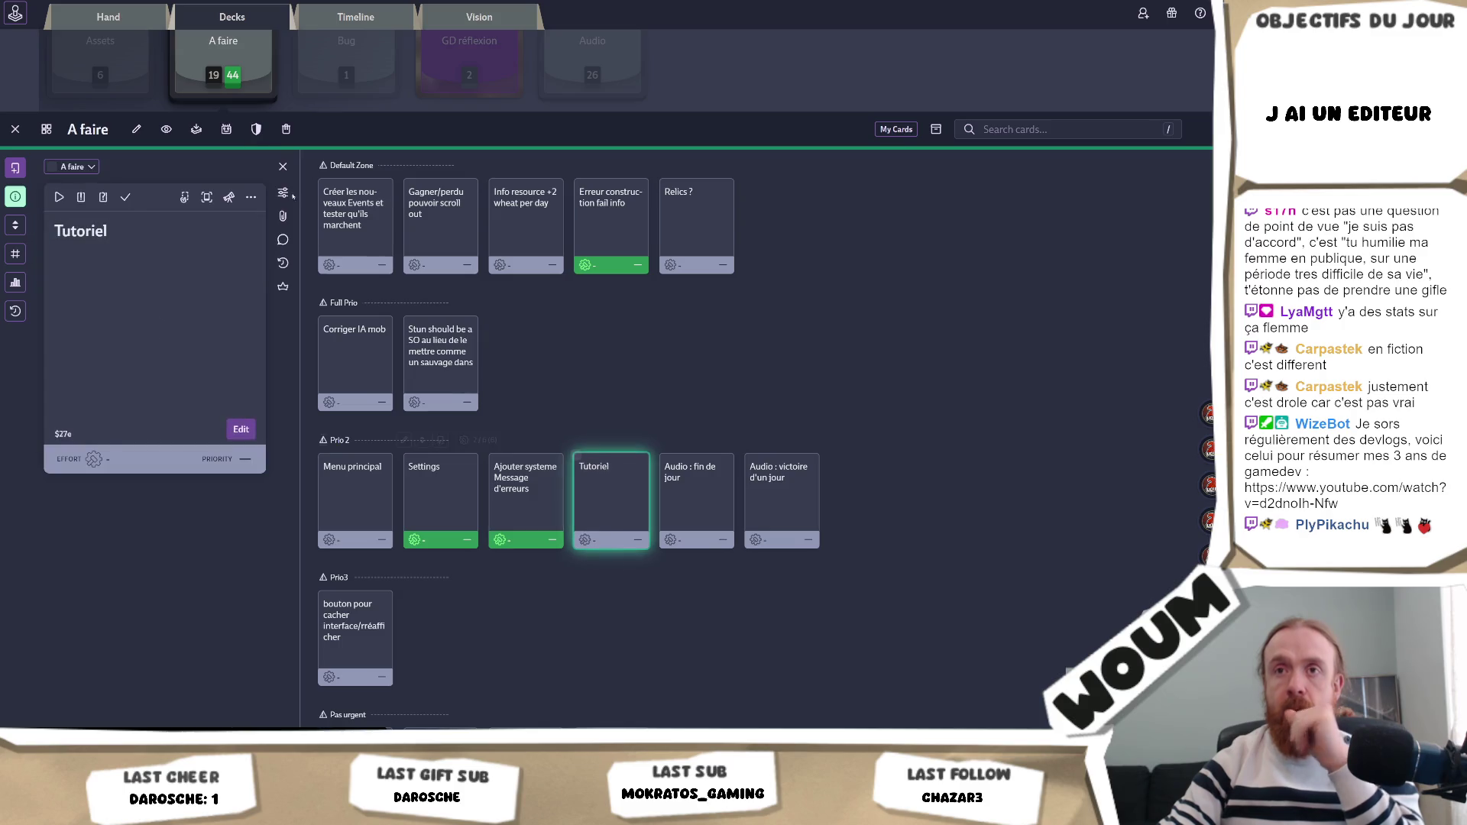
key(d)
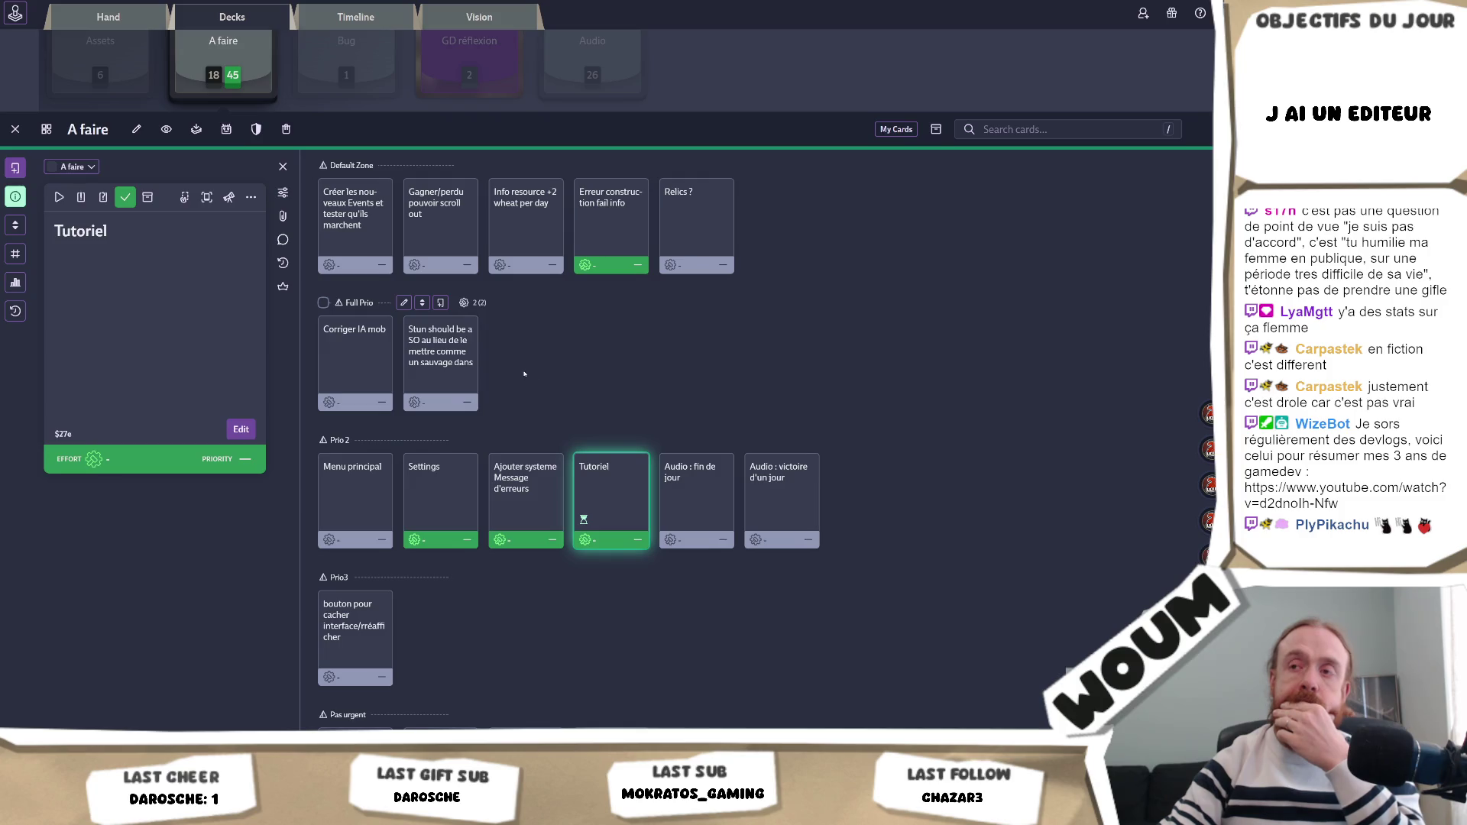
scroll(523, 374, down, 3)
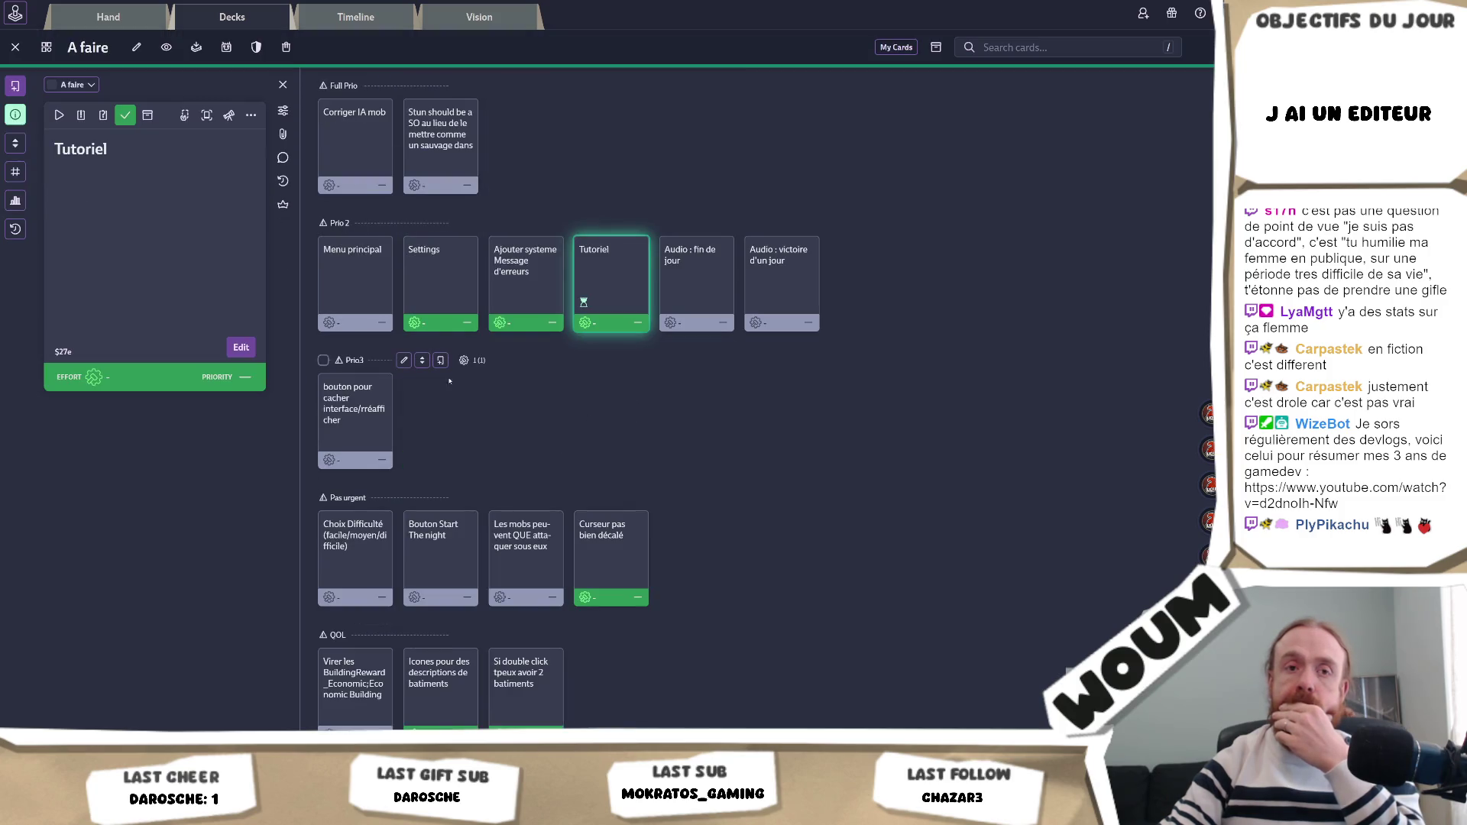
click(338, 271)
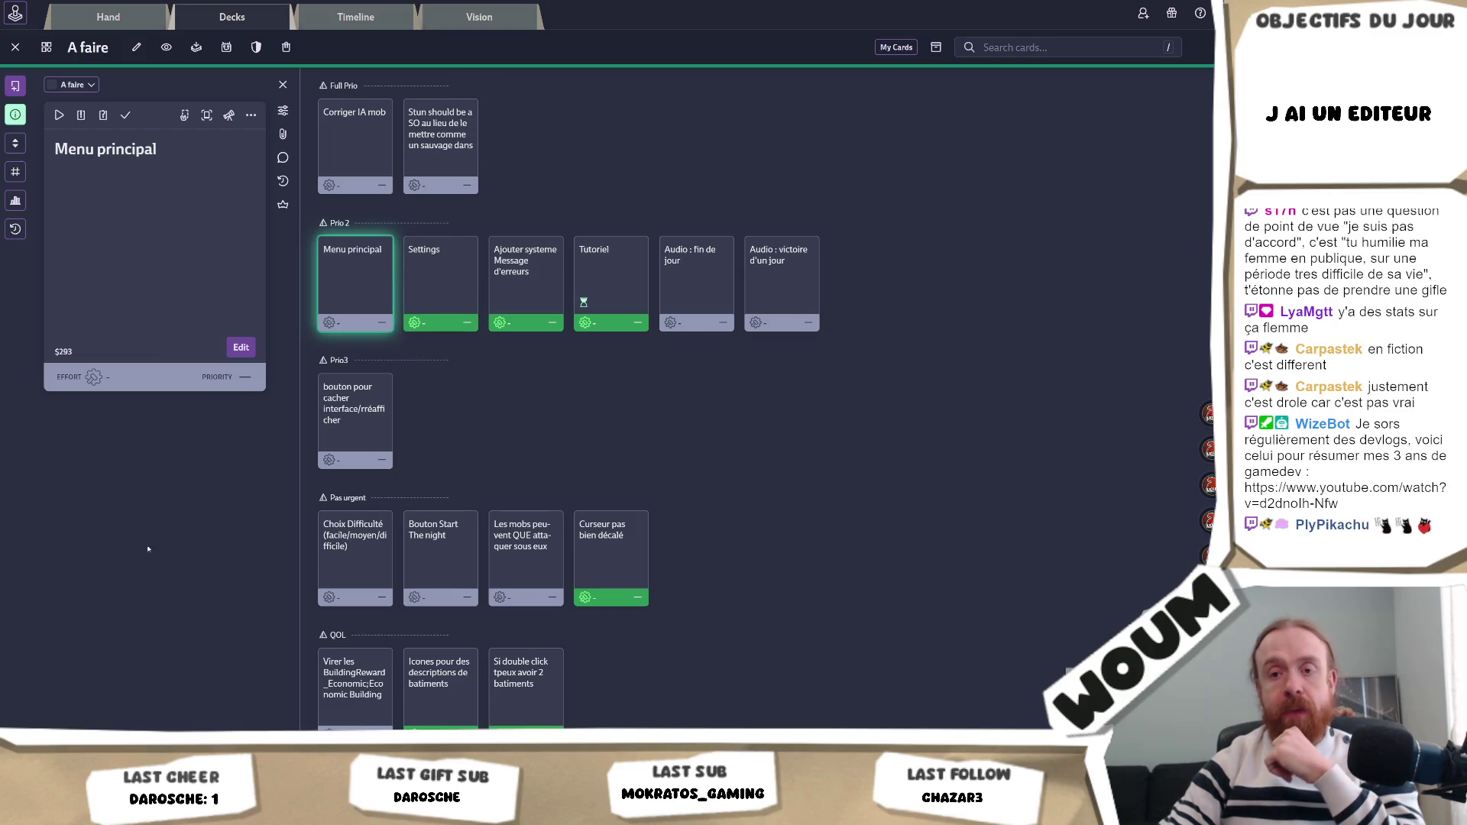
key(alt+Tab)
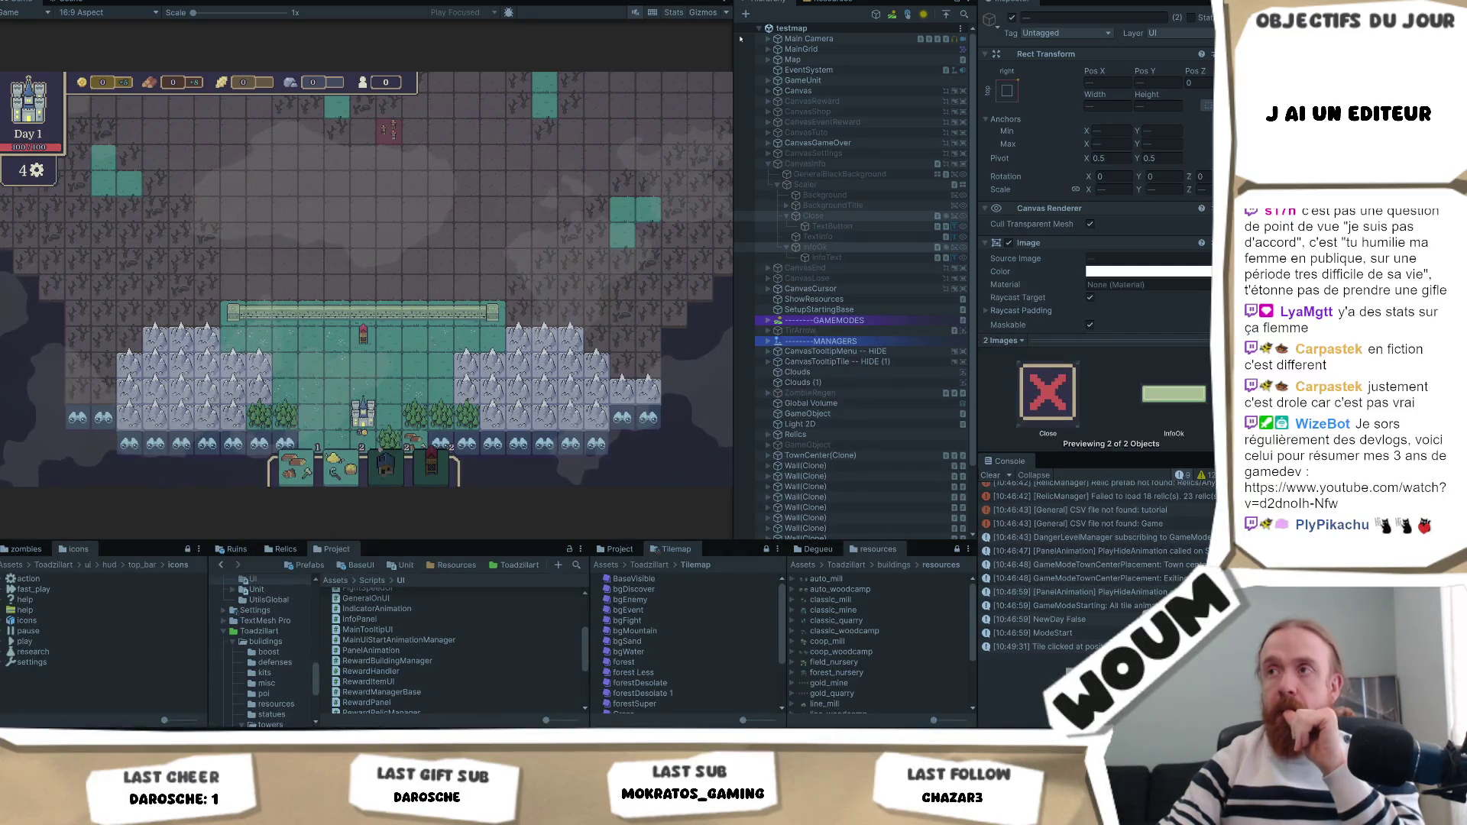
click(810, 163)
Copy the Canvas Scaler component and exit play mode.
right_click(1081, 379)
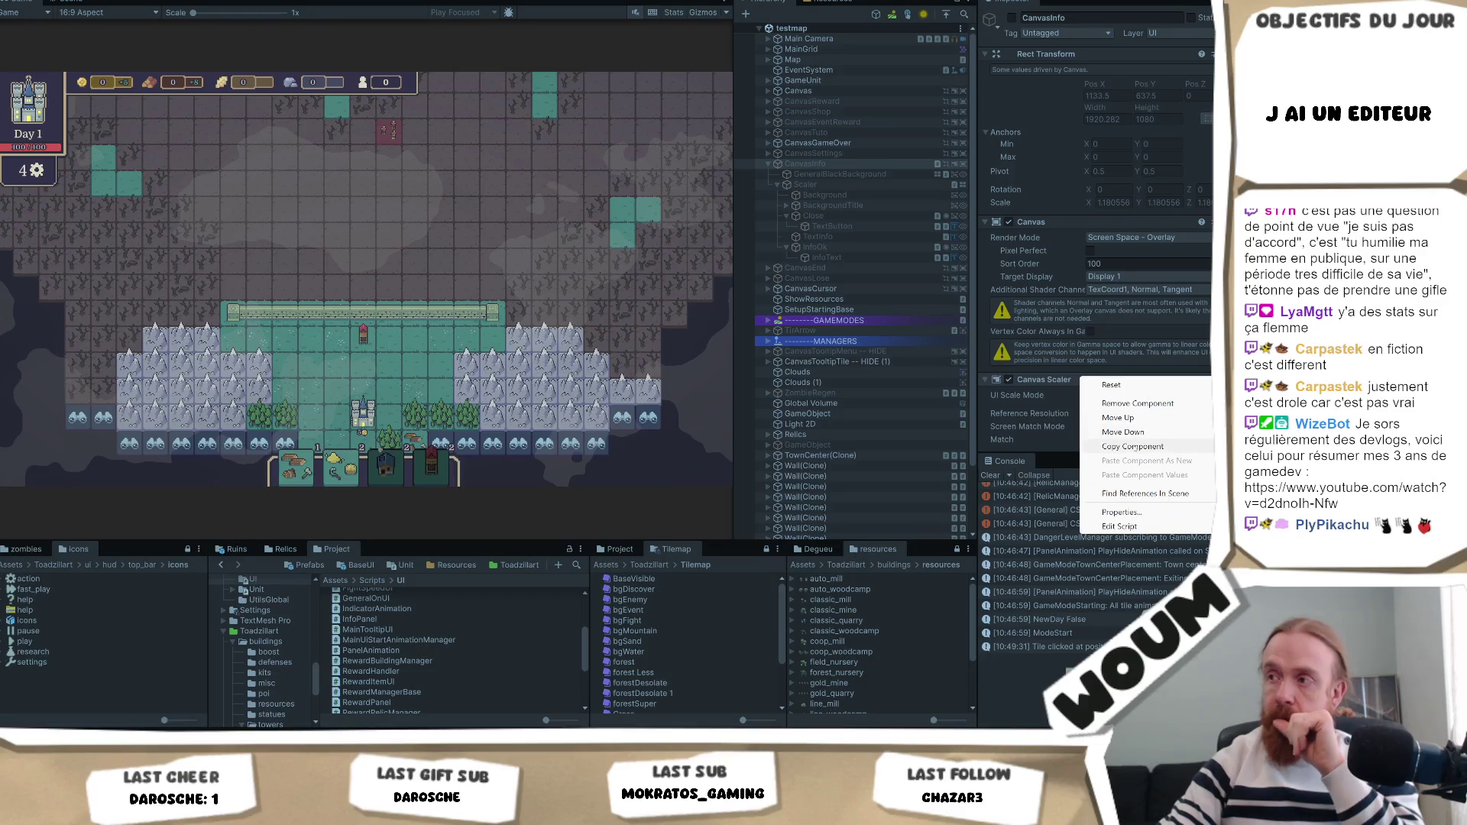
click(1134, 446)
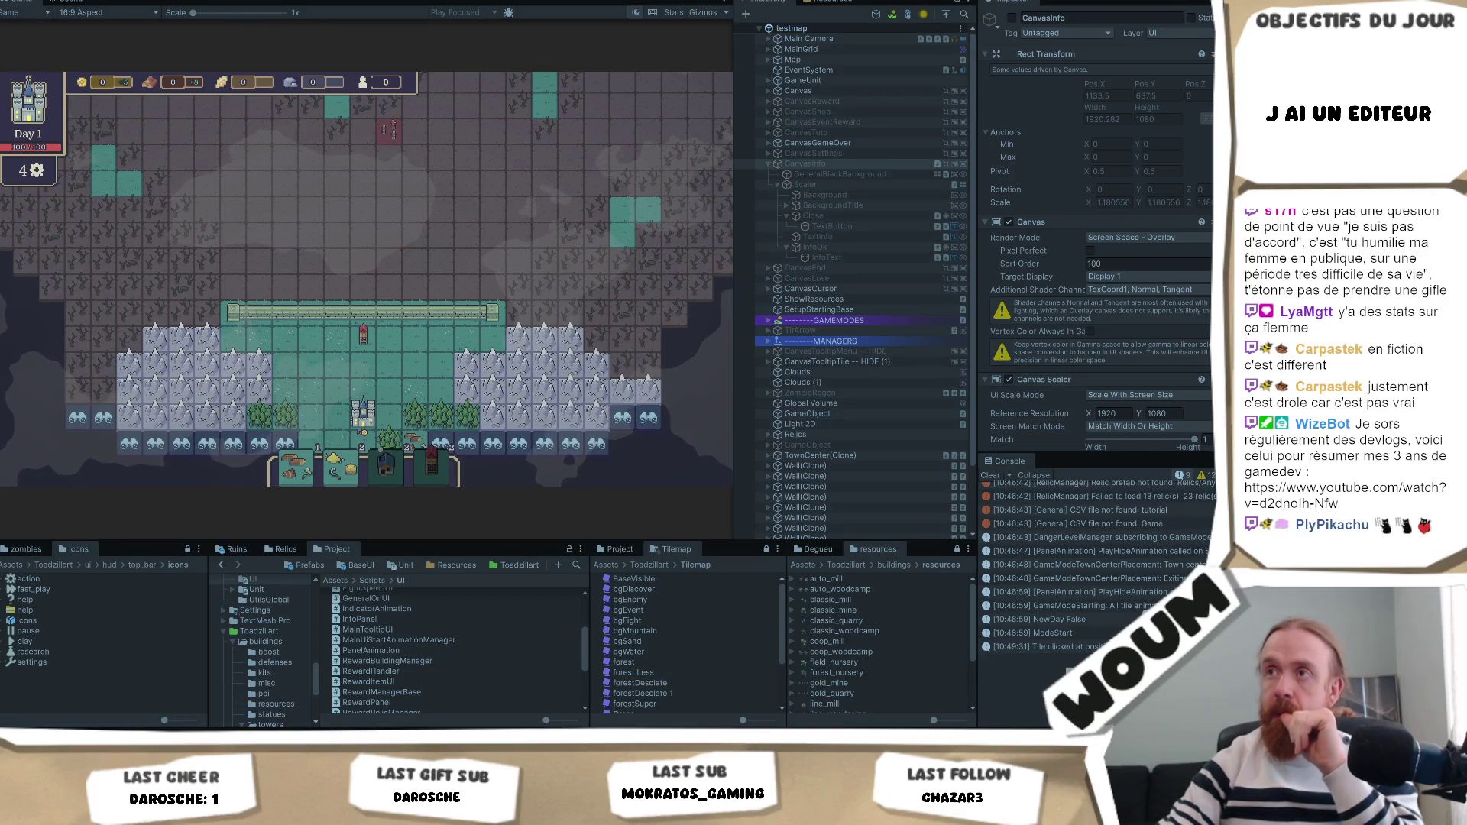
key(ctrl+p)
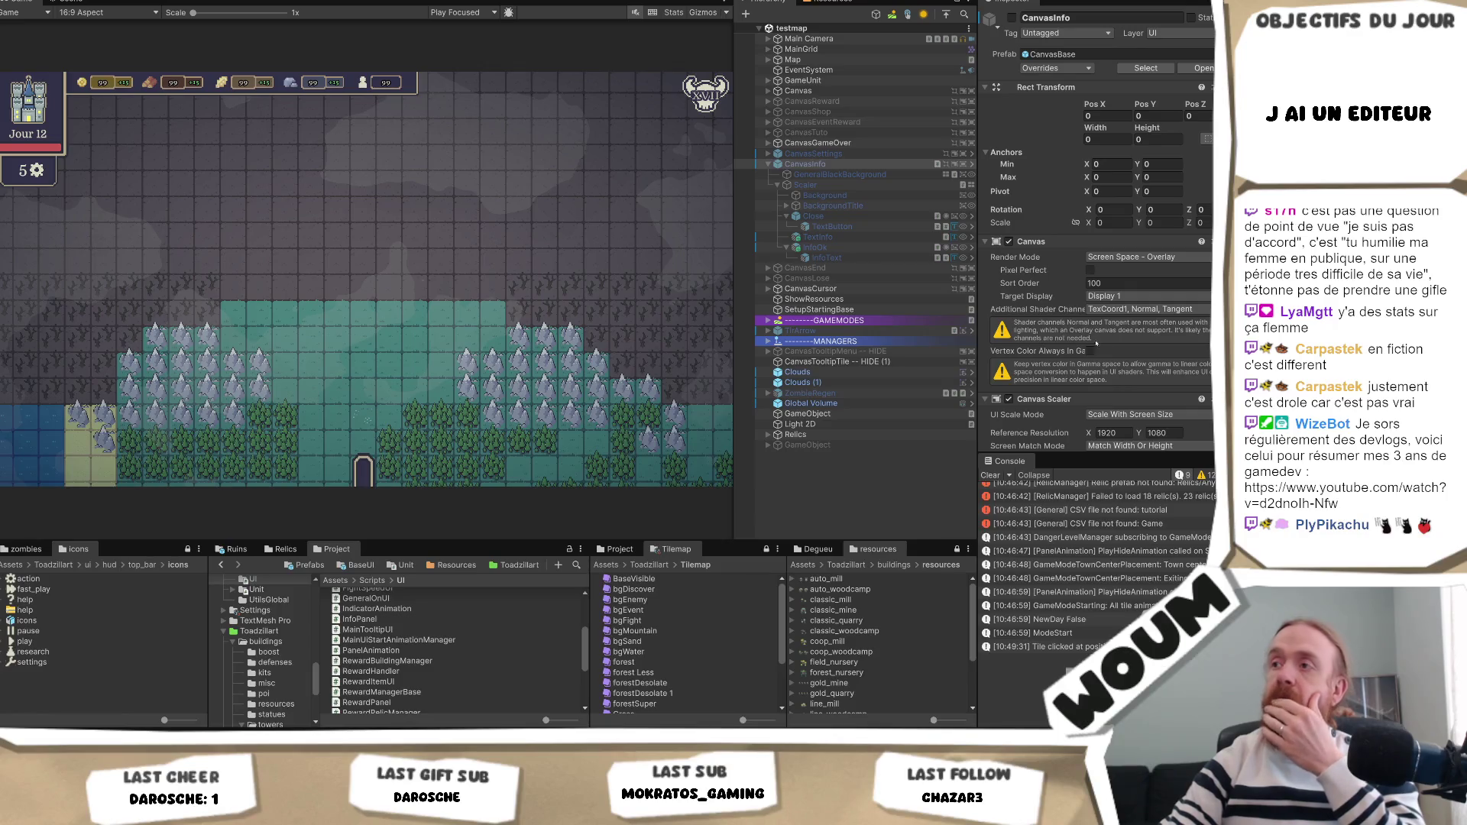
scroll(1083, 256, down, 2)
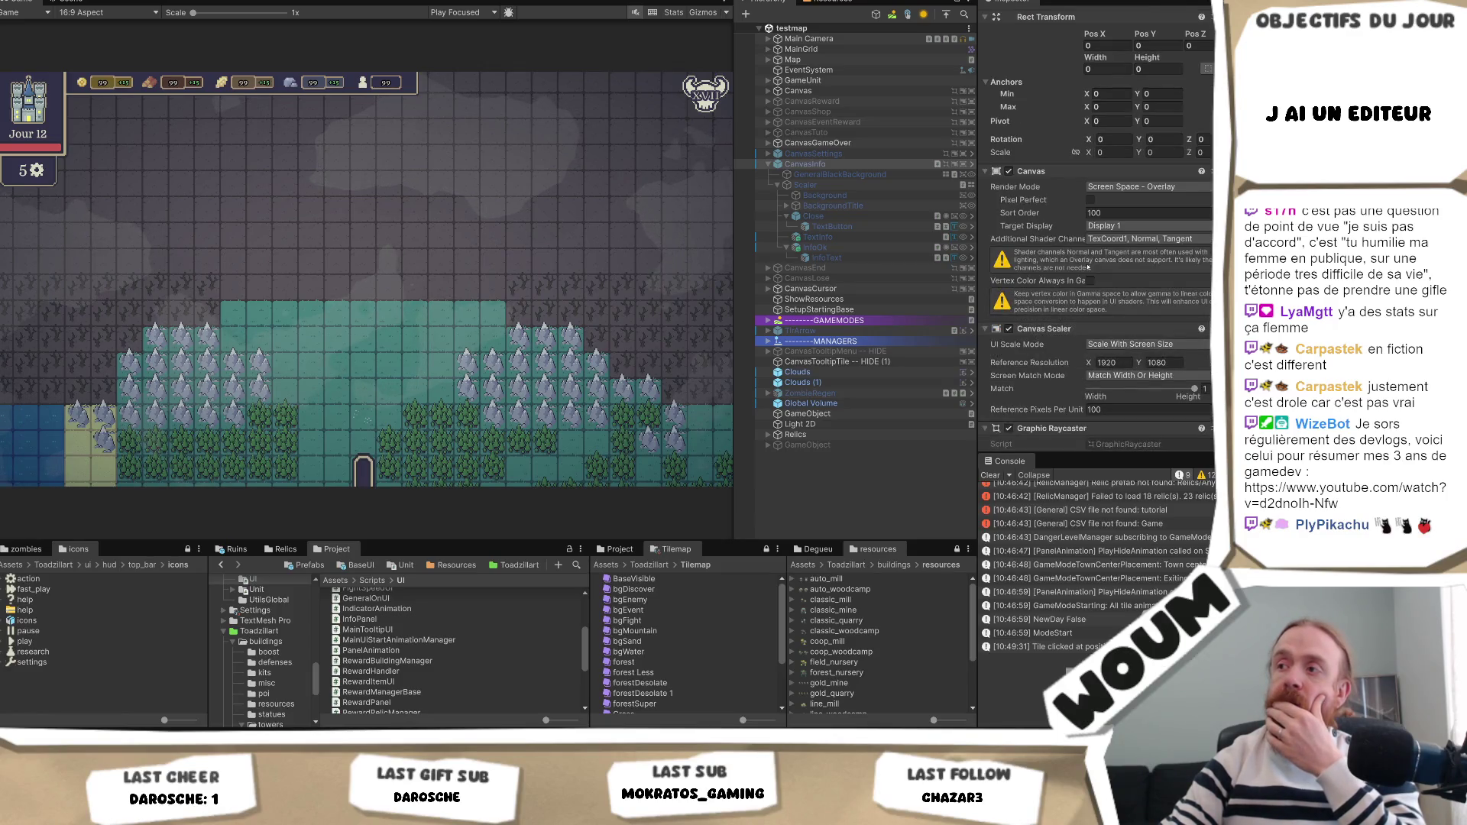
Expand CanvasTuto in the Hierarchy and inspect its Scaler child's panel animation settings.
click(770, 133)
click(802, 132)
click(806, 143)
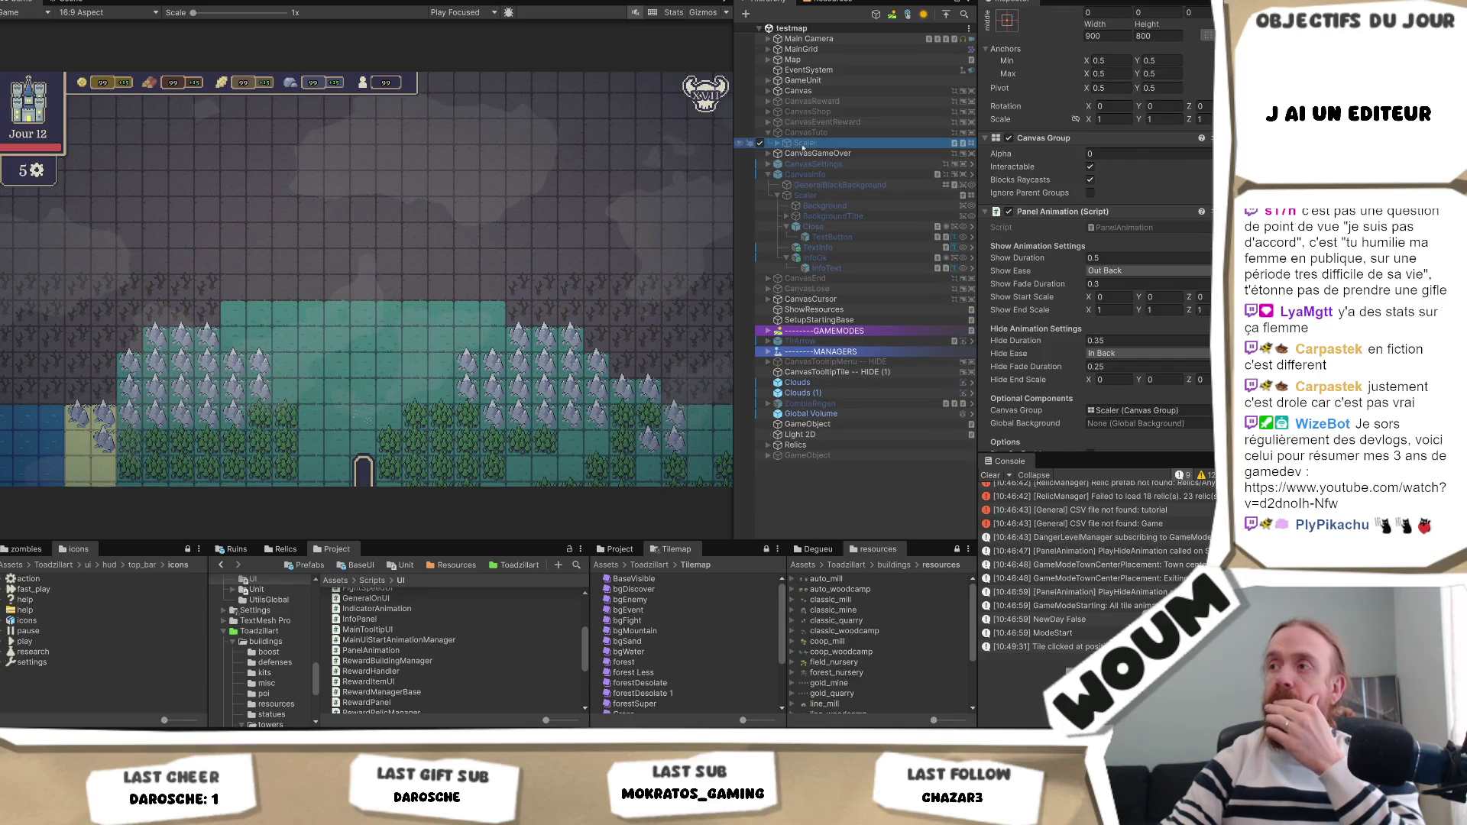
click(806, 132)
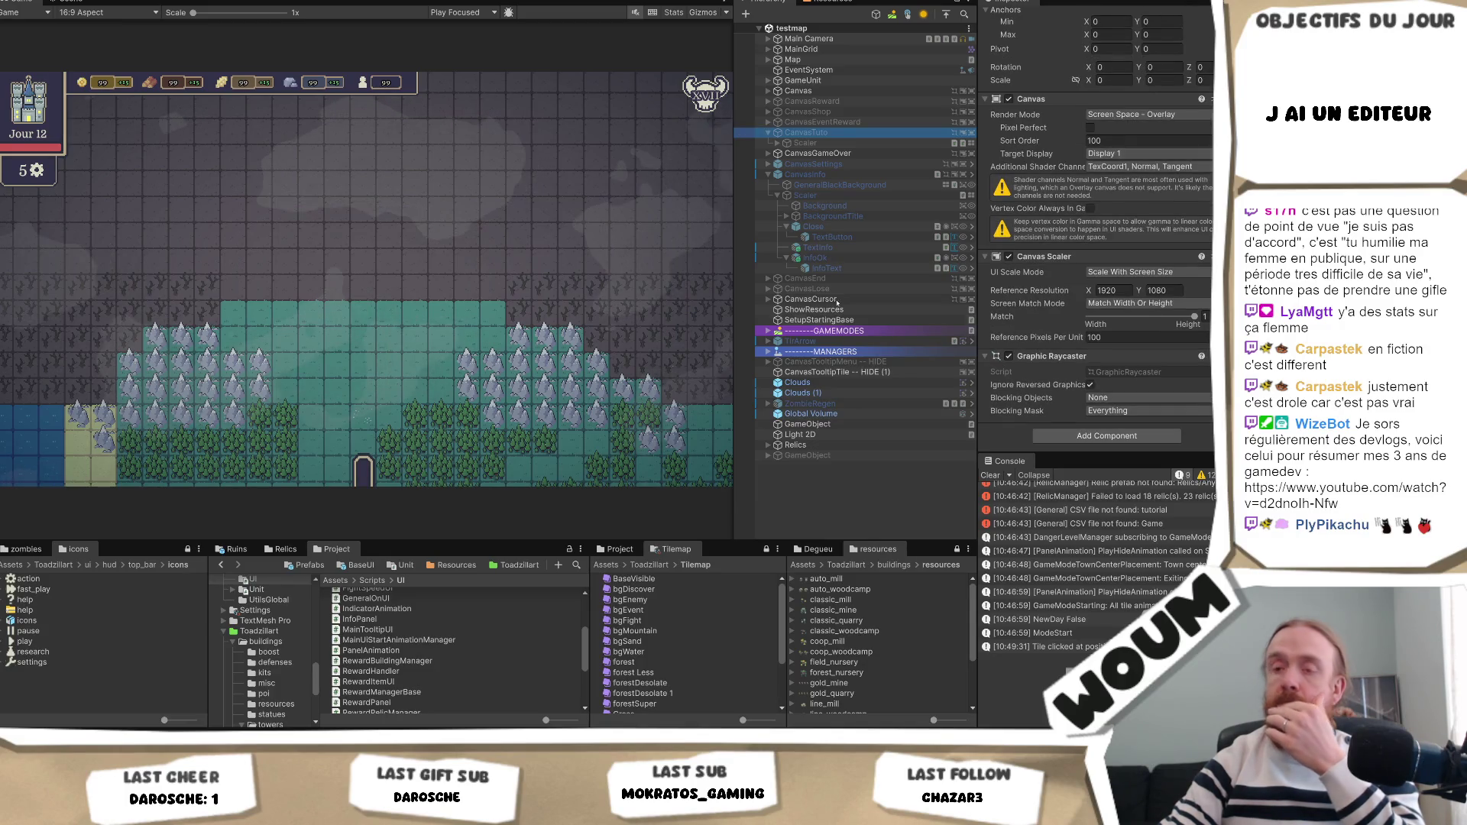
Browse to the Assets/Prefabs/UI folder and select CanvasTuto in the scene.
scroll(264, 626, up, 2)
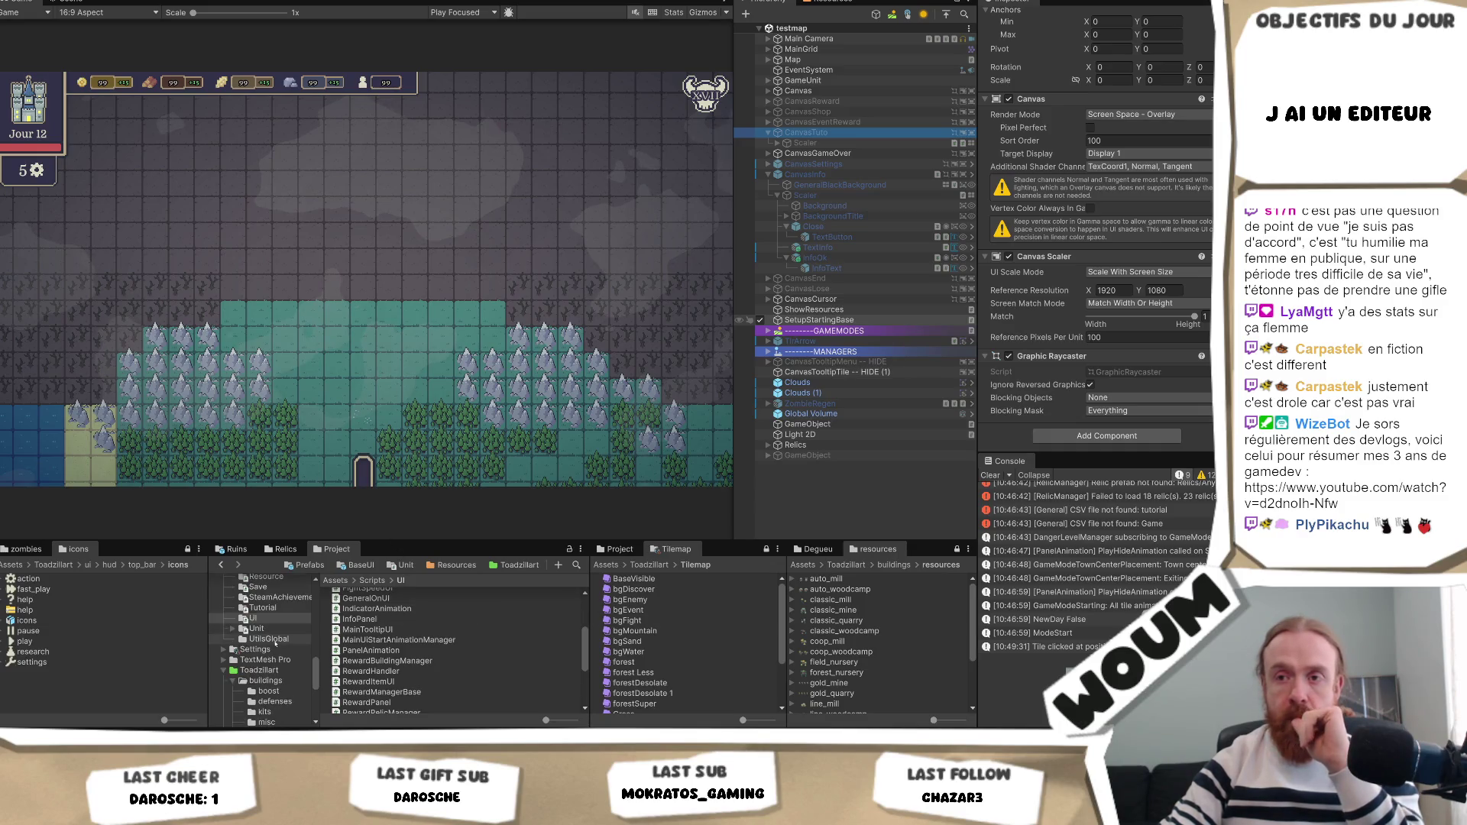
scroll(276, 646, up, 10)
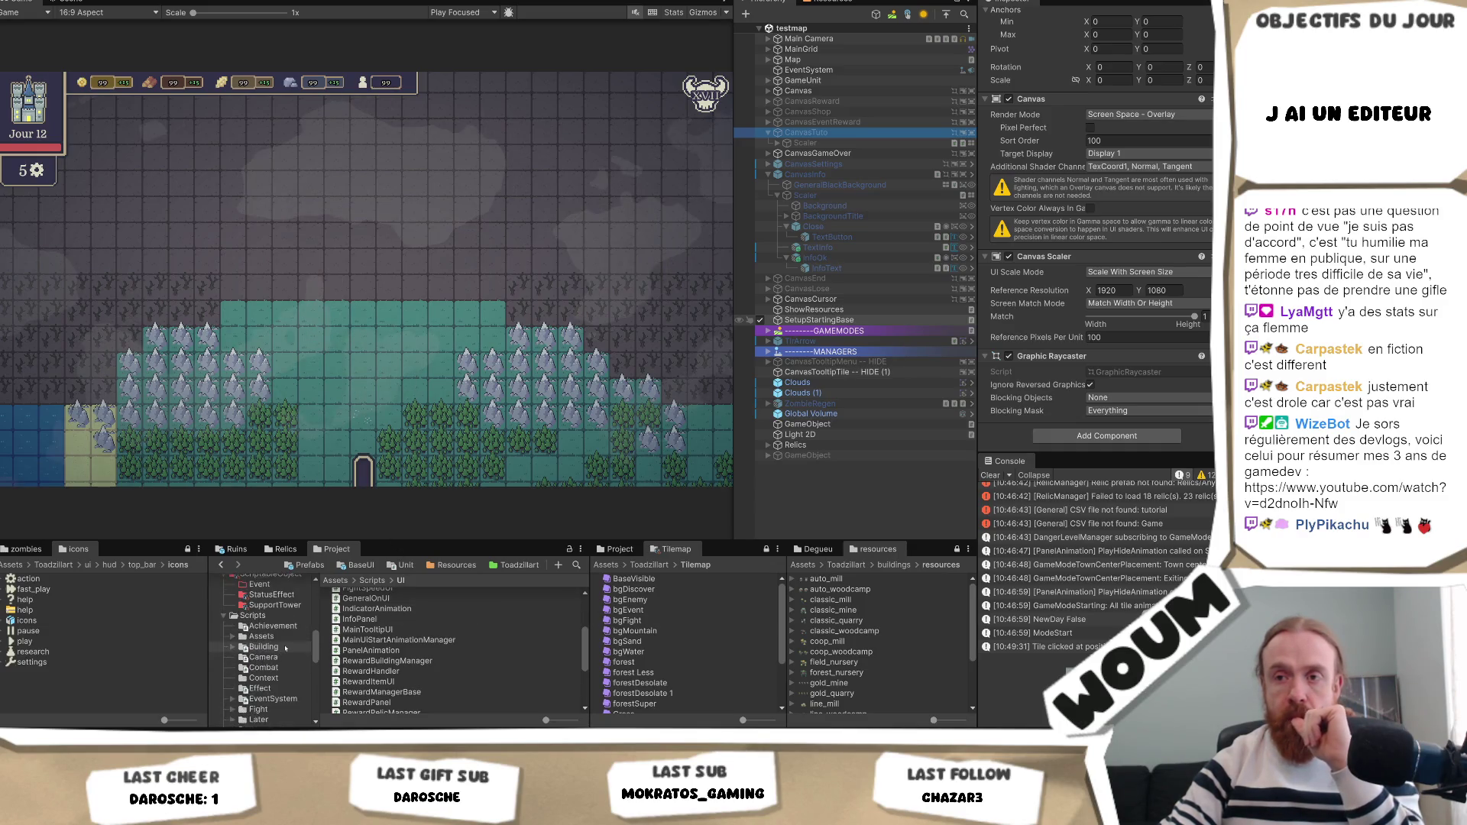
scroll(285, 649, up, 4)
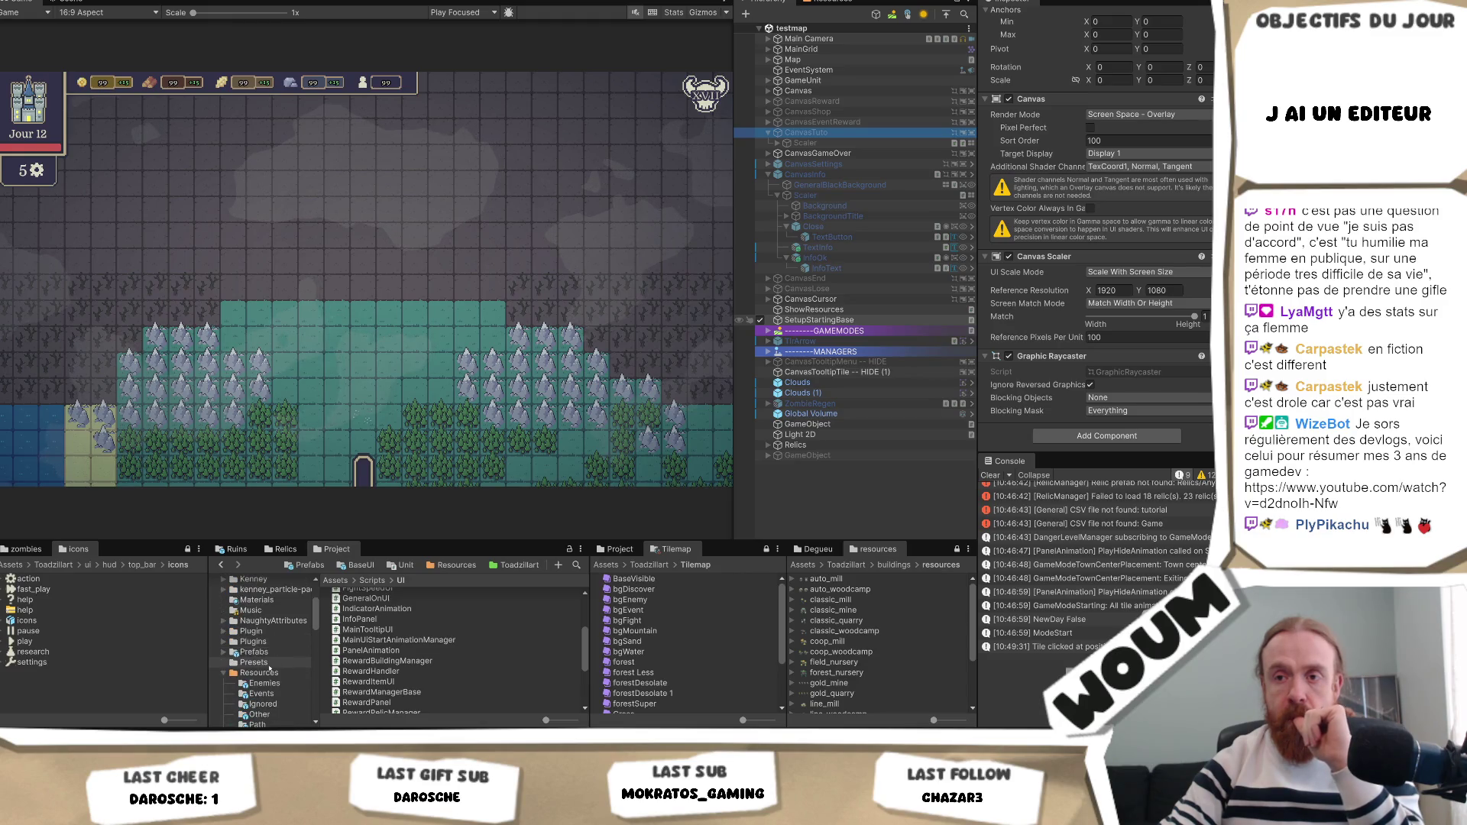
click(269, 654)
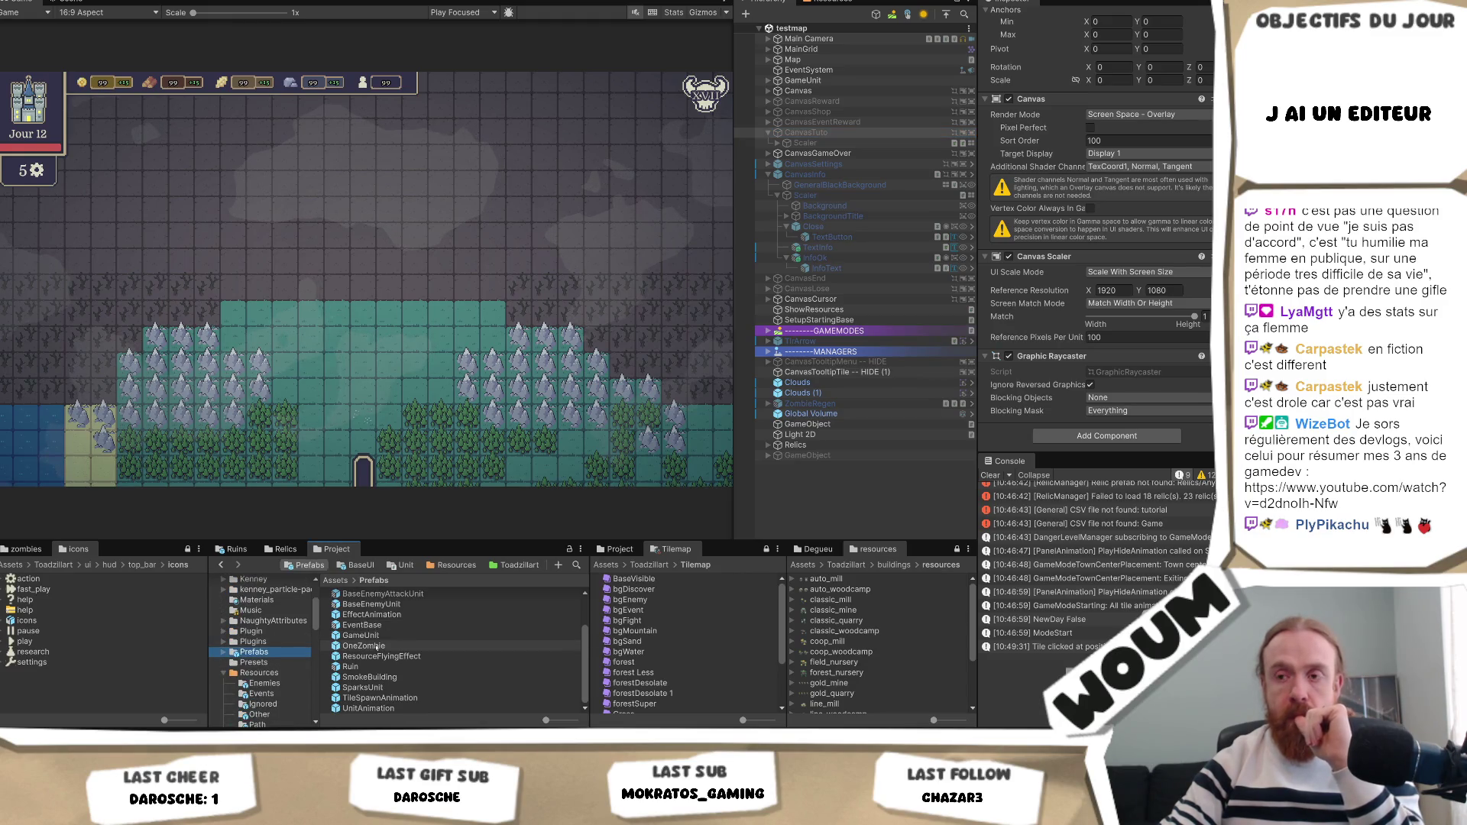
scroll(386, 638, up, 2)
click(377, 624)
double_click(376, 624)
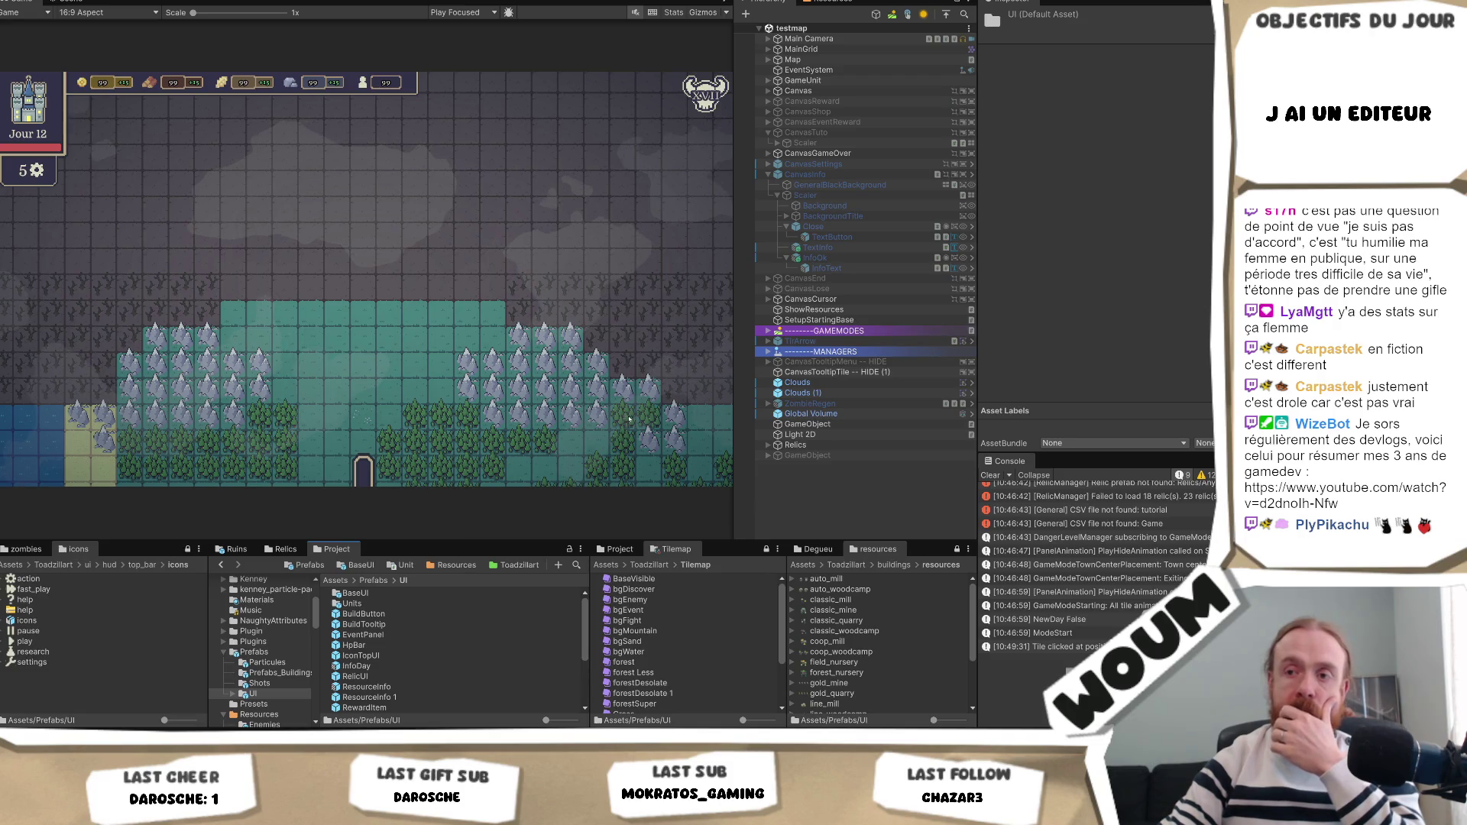
click(810, 133)
Make CanvasTuto a prefab in the UI folder, rename it BaseCanvas, and move it into BaseUI.
mouse_move(810, 133)
mouse_down()
mouse_move(256, 699)
mouse_move(482, 674)
mouse_up()
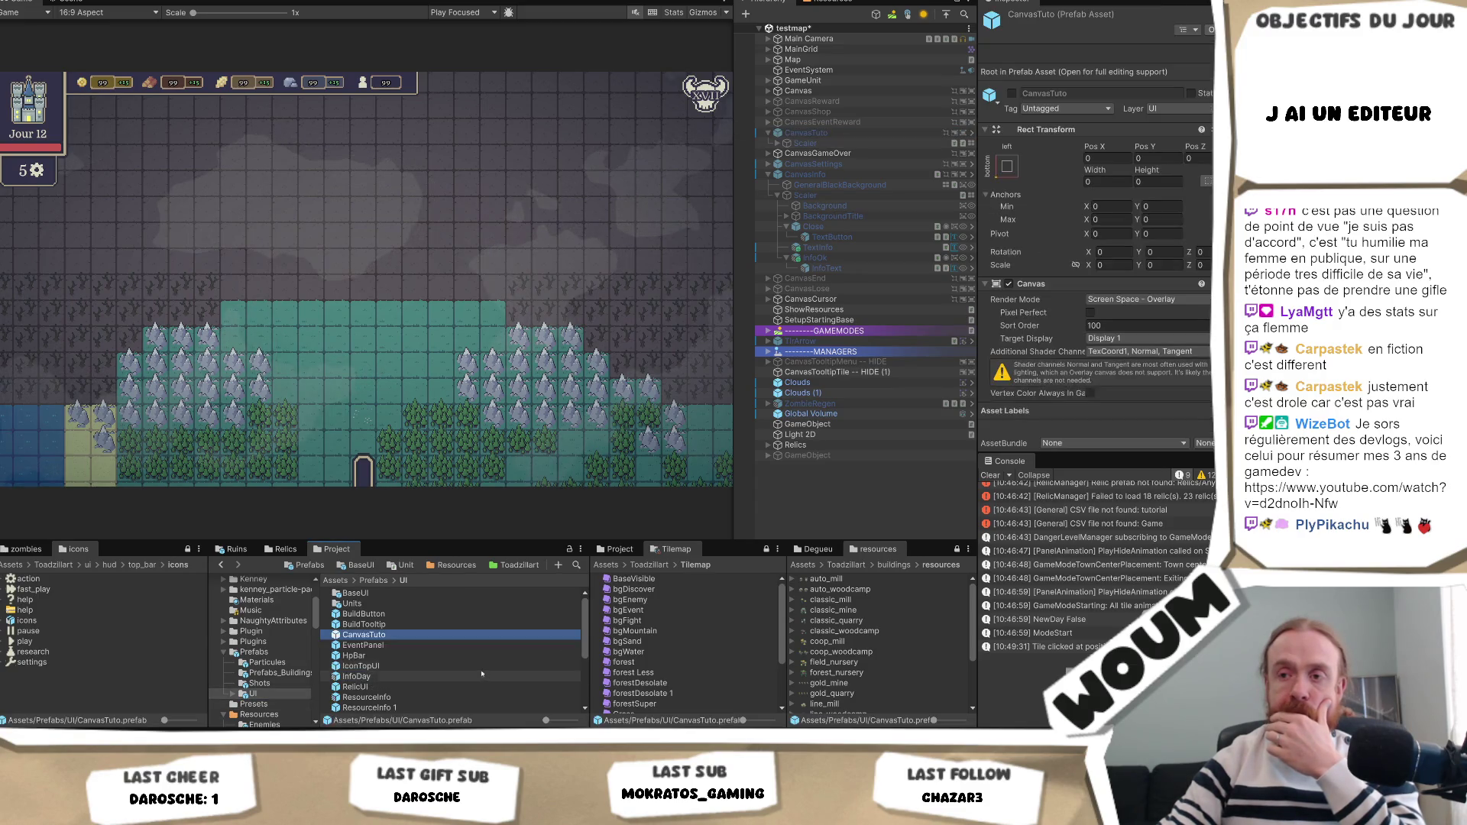
click(372, 638)
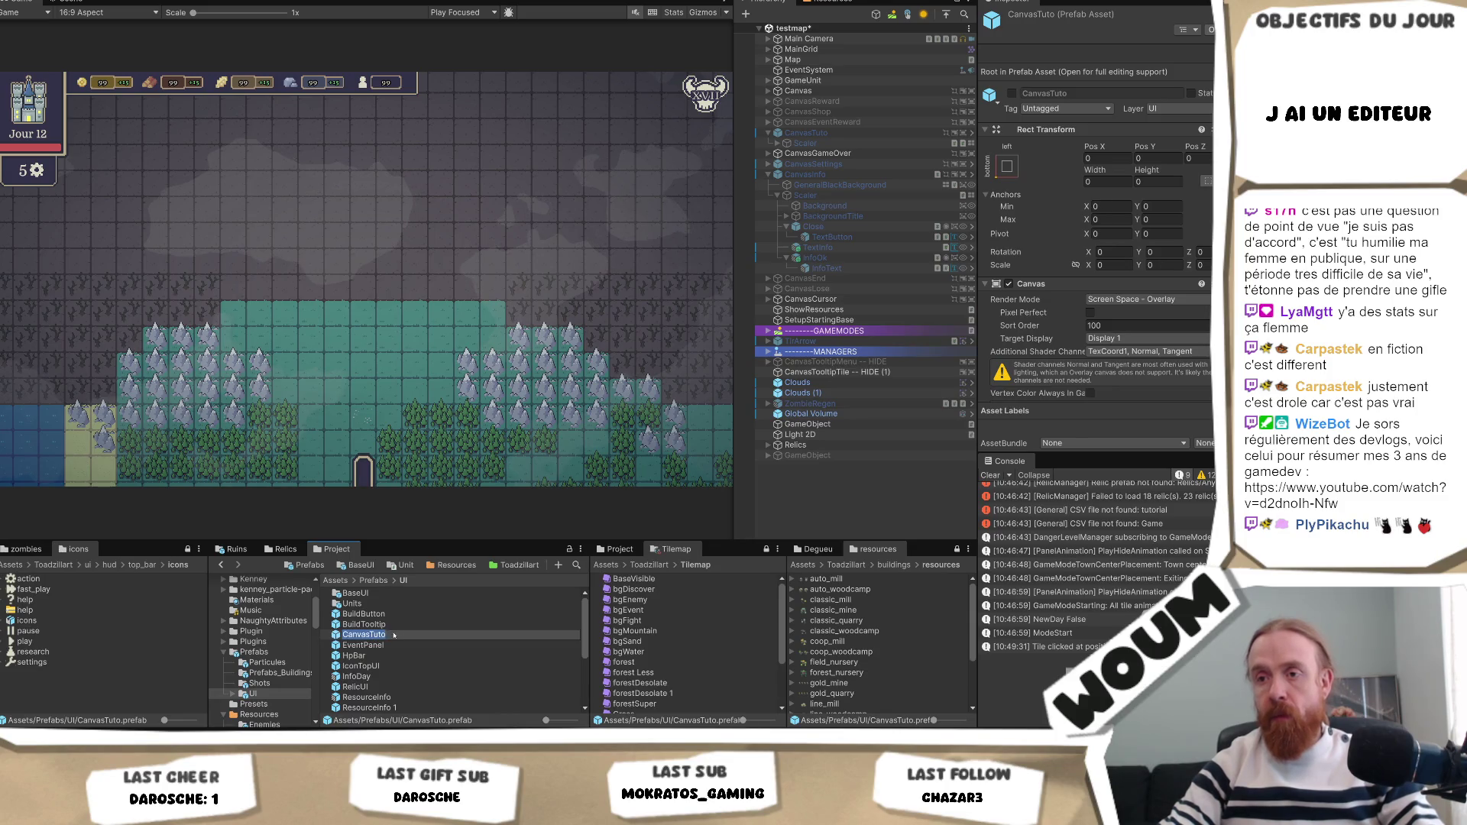
key(BackSpace)
key(BackSpace)
key(BackSpace)
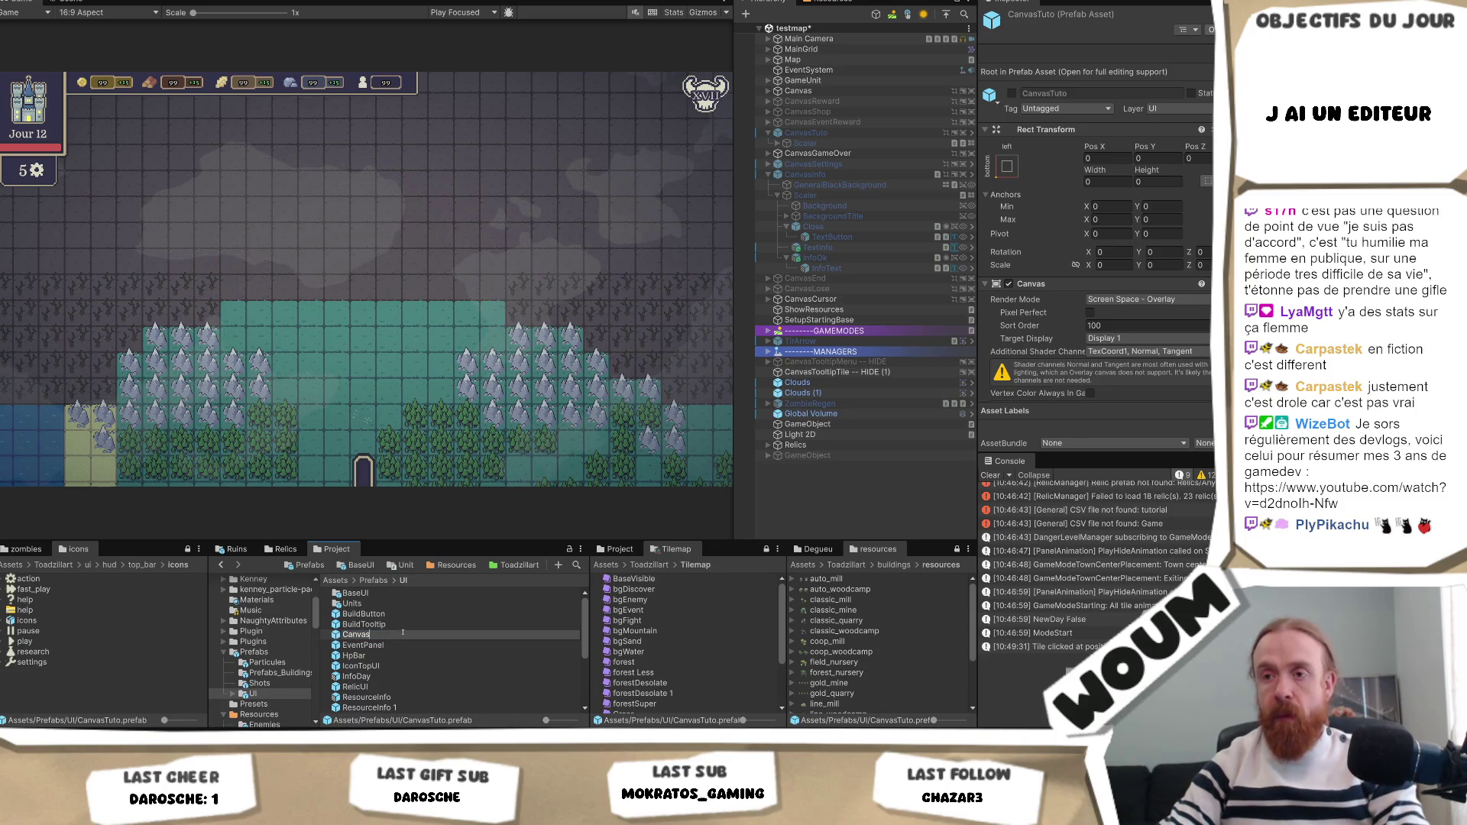
key(BackSpace)
key(BackSpace)
key(BackSpace)
key(BackSpace)
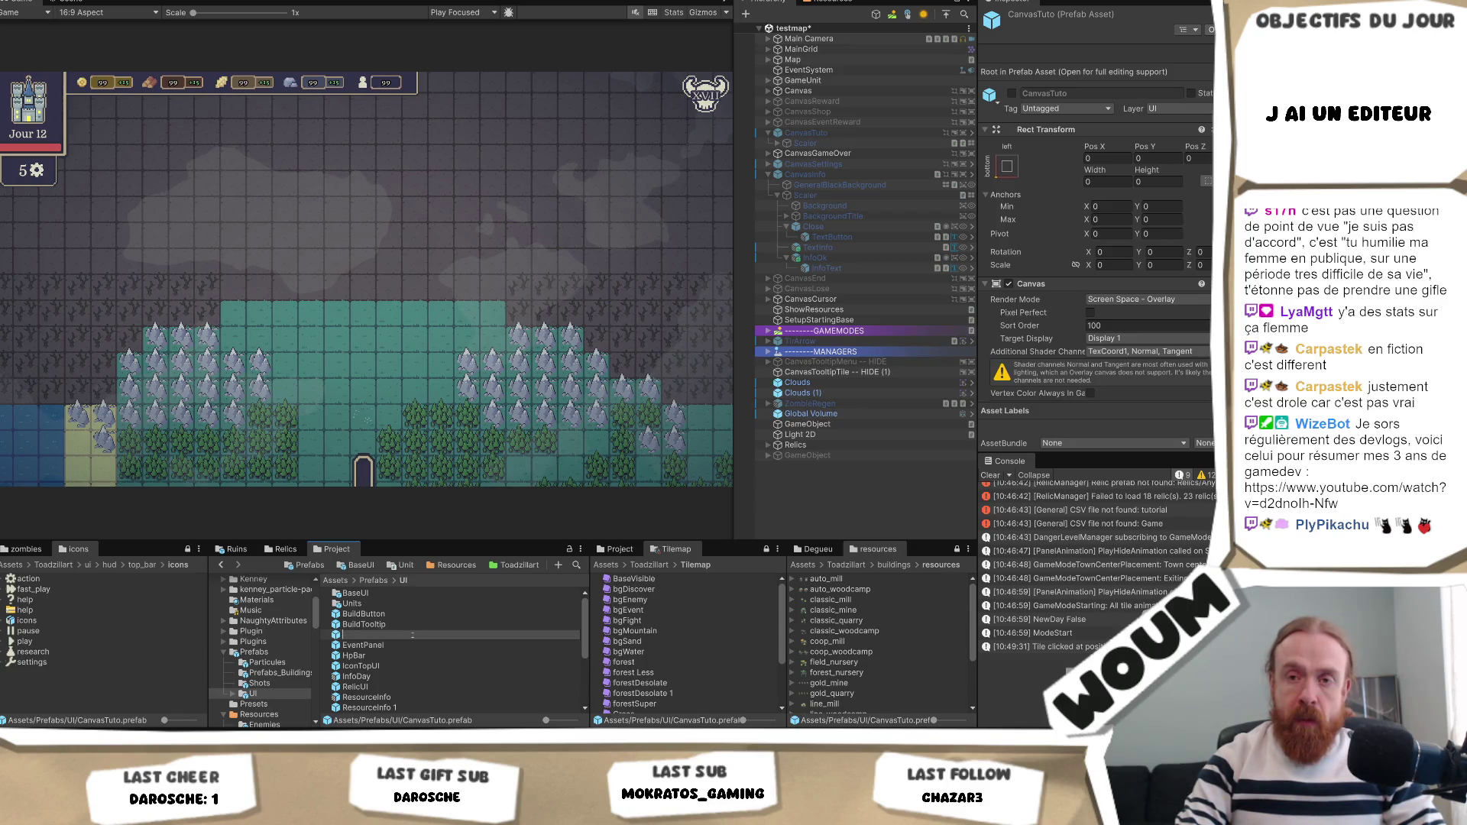
text(BaseCanvas)
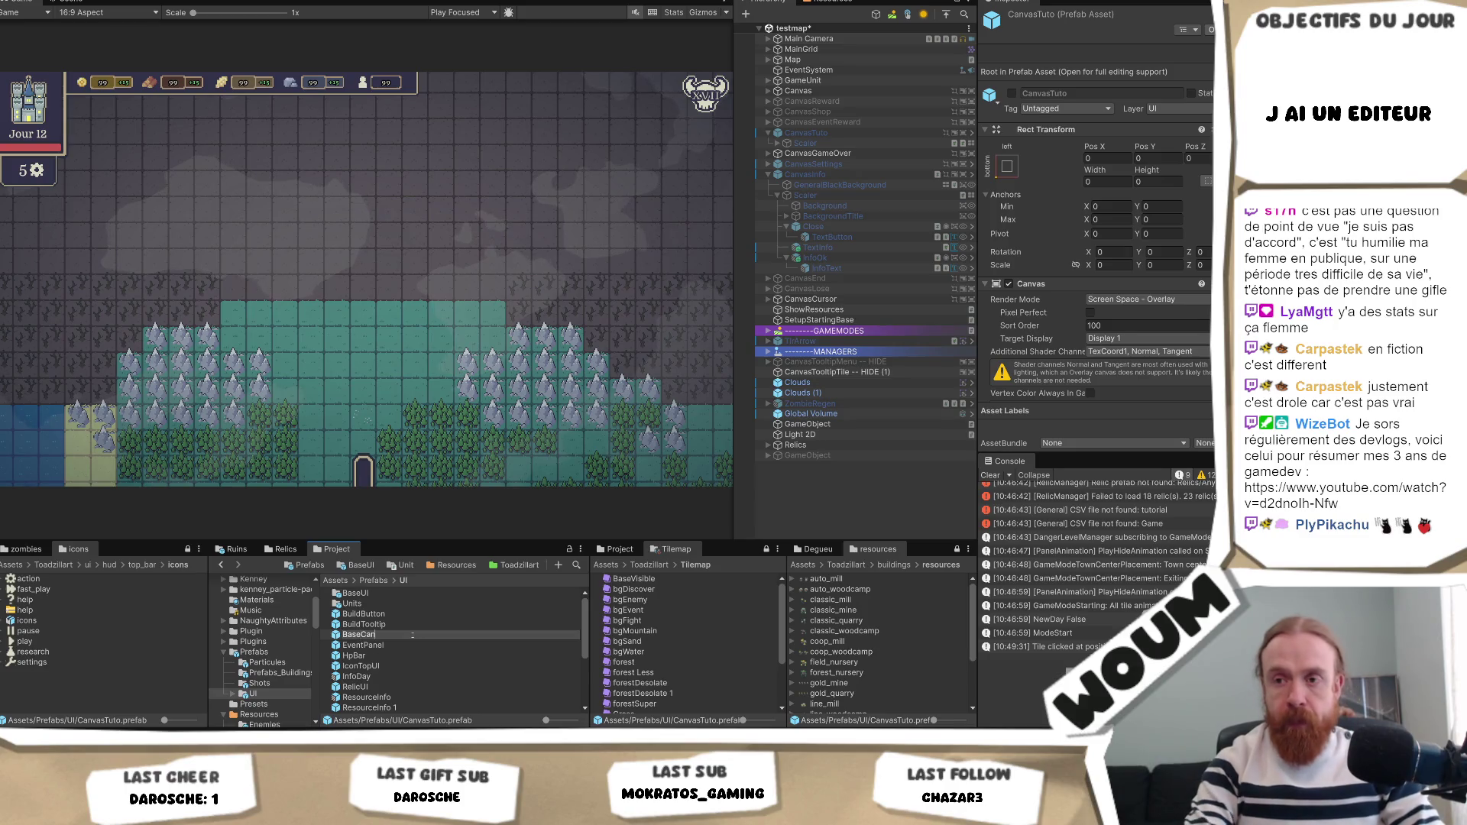
key(Return)
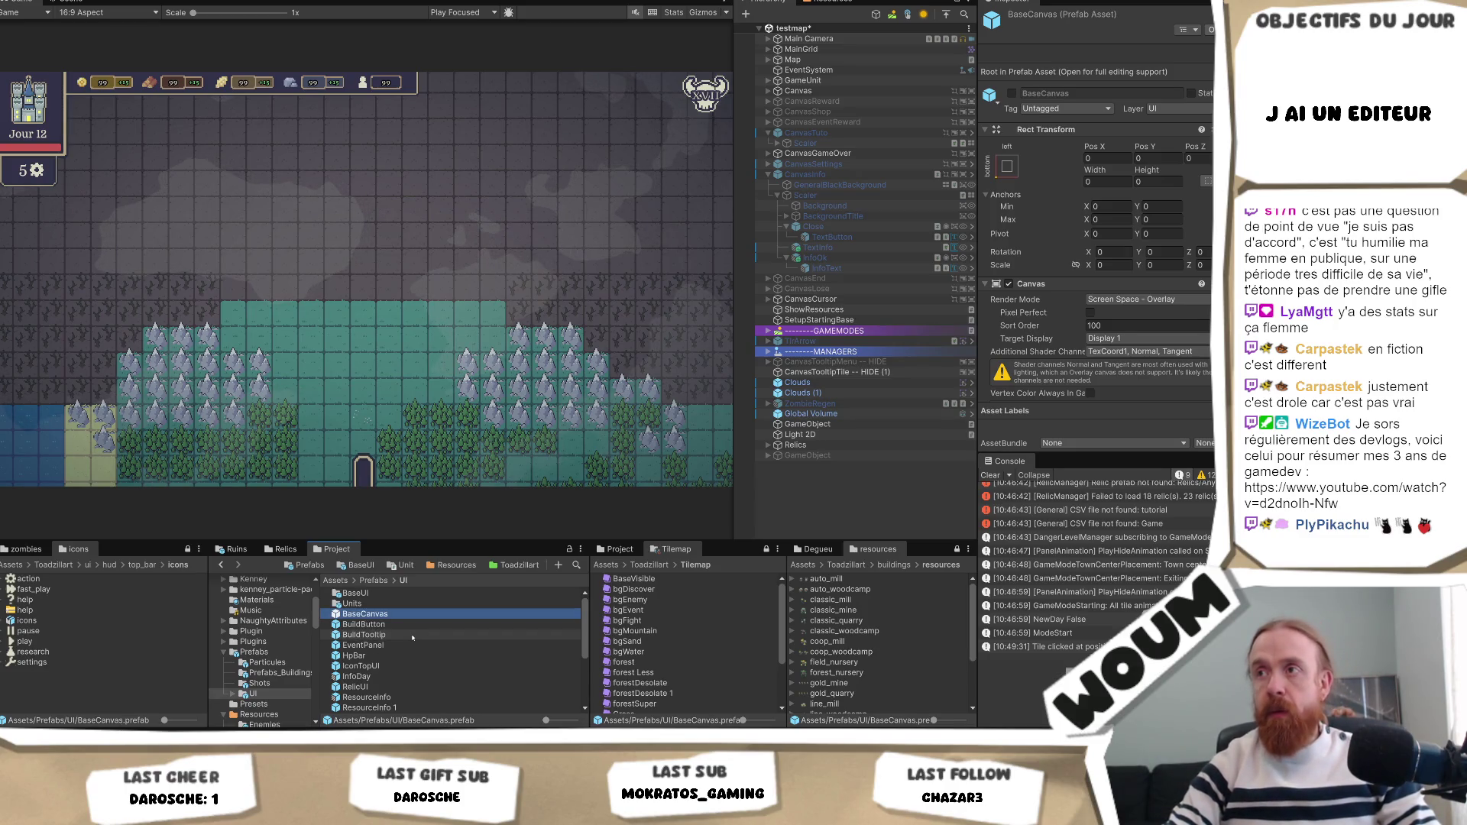
drag(381, 603, 384, 594)
Unpack the CanvasTuto scene object so it is no longer a prefab instance.
right_click(812, 133)
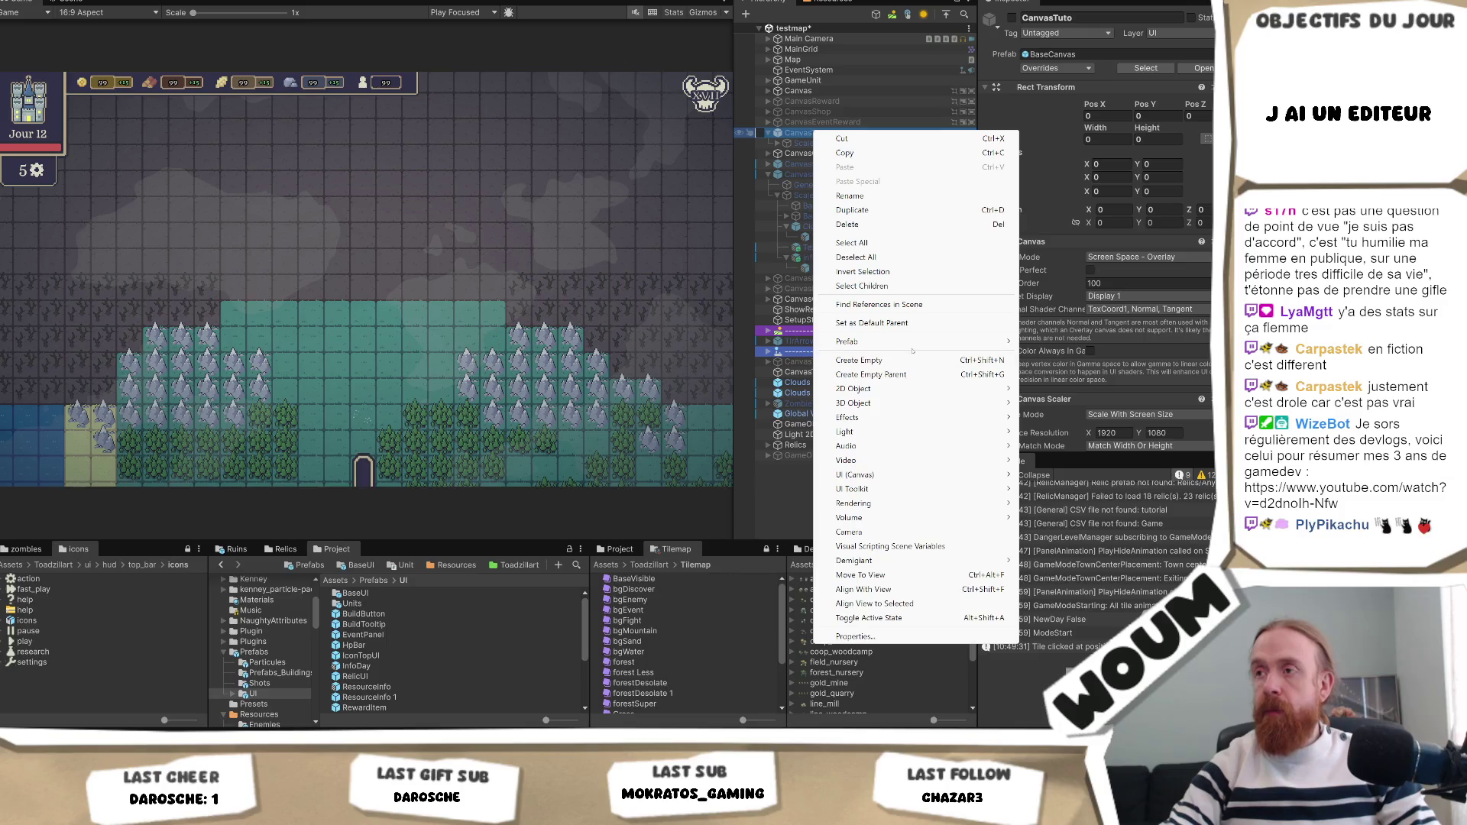
mouse_move(920, 347)
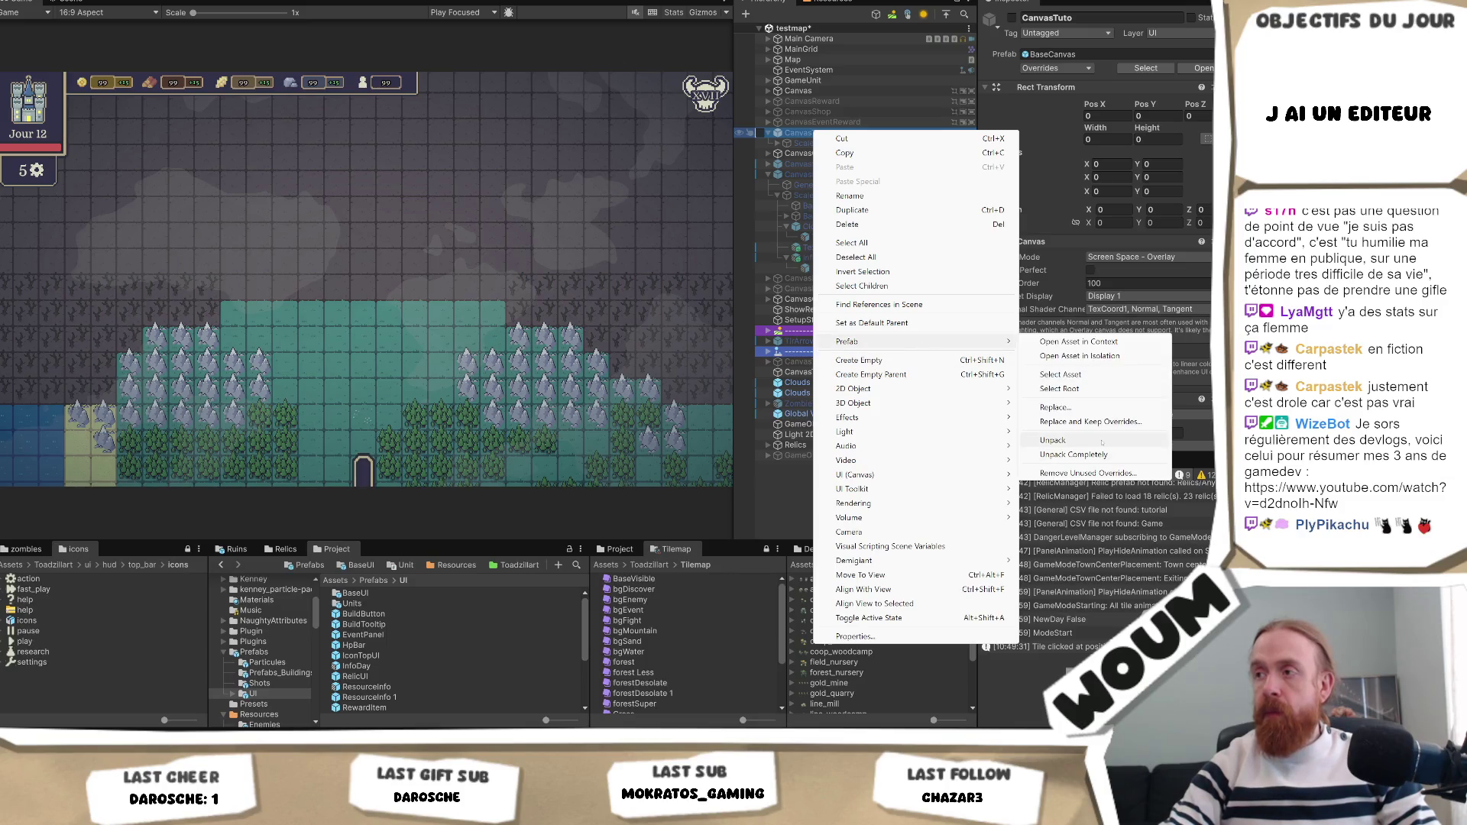
click(1070, 446)
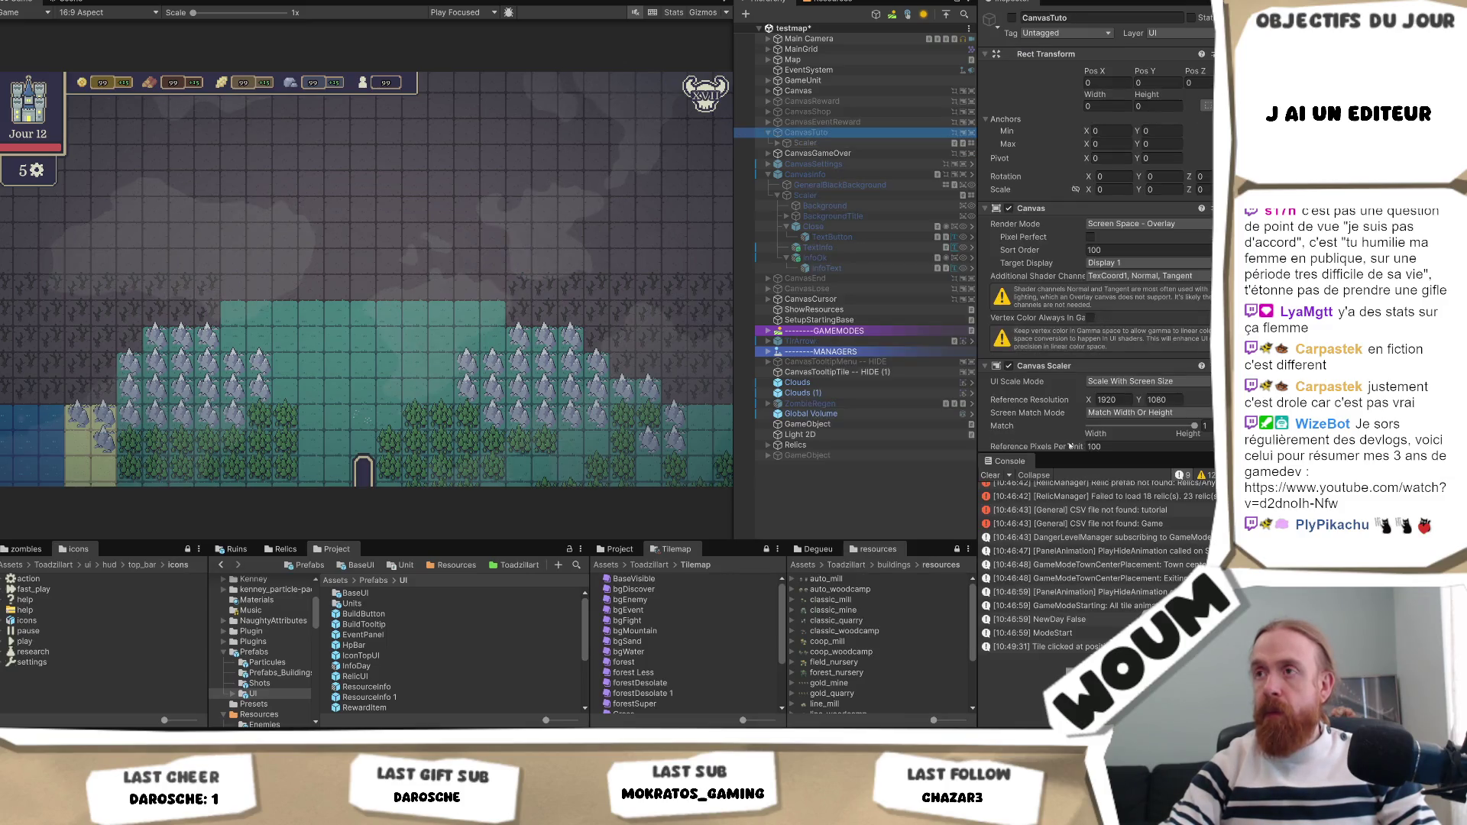
double_click(397, 595)
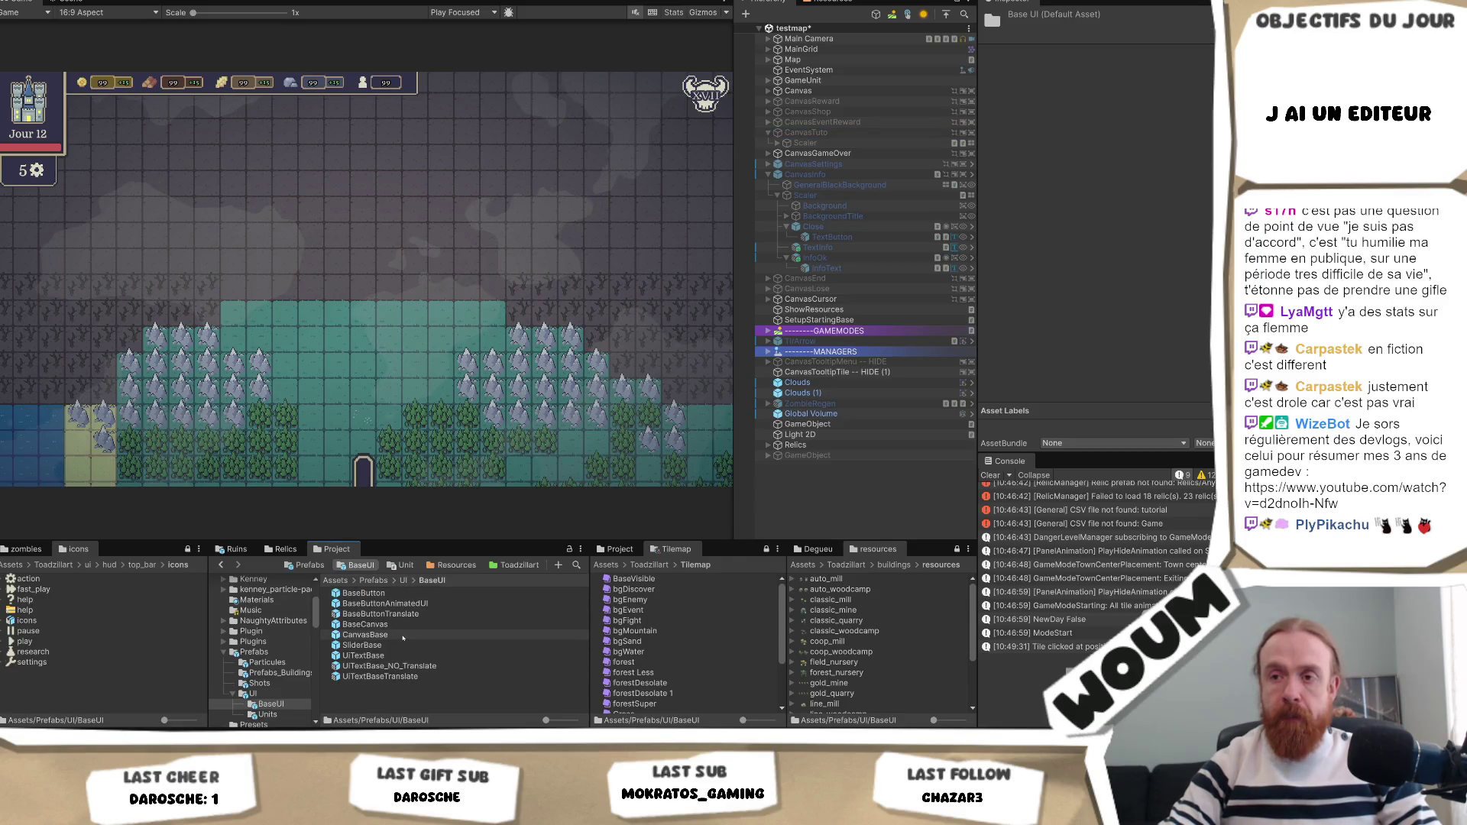
Open the CanvasBase prefab and delete its GeneralBlackBackground object.
click(364, 635)
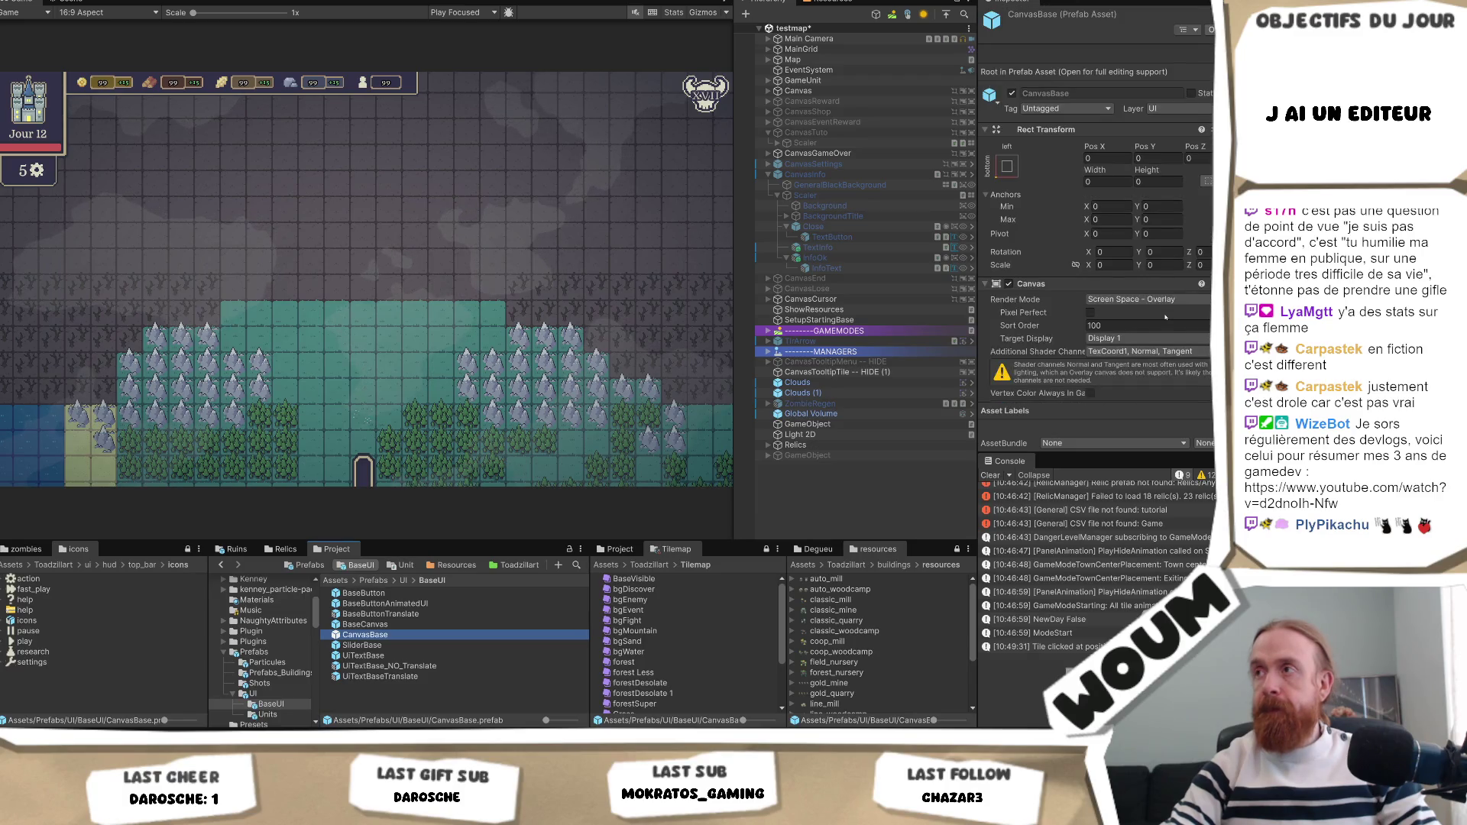
double_click(364, 635)
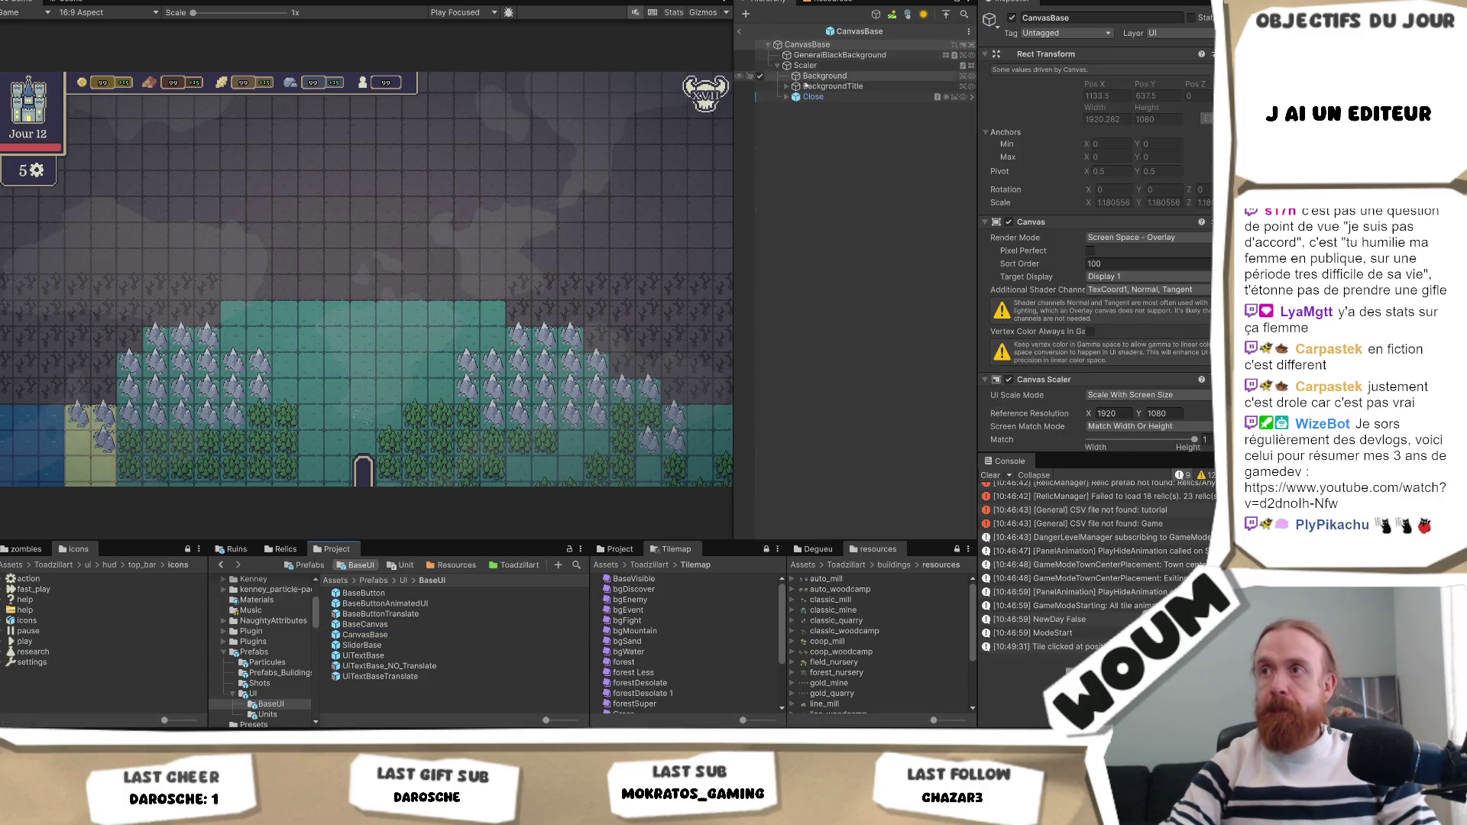
click(835, 55)
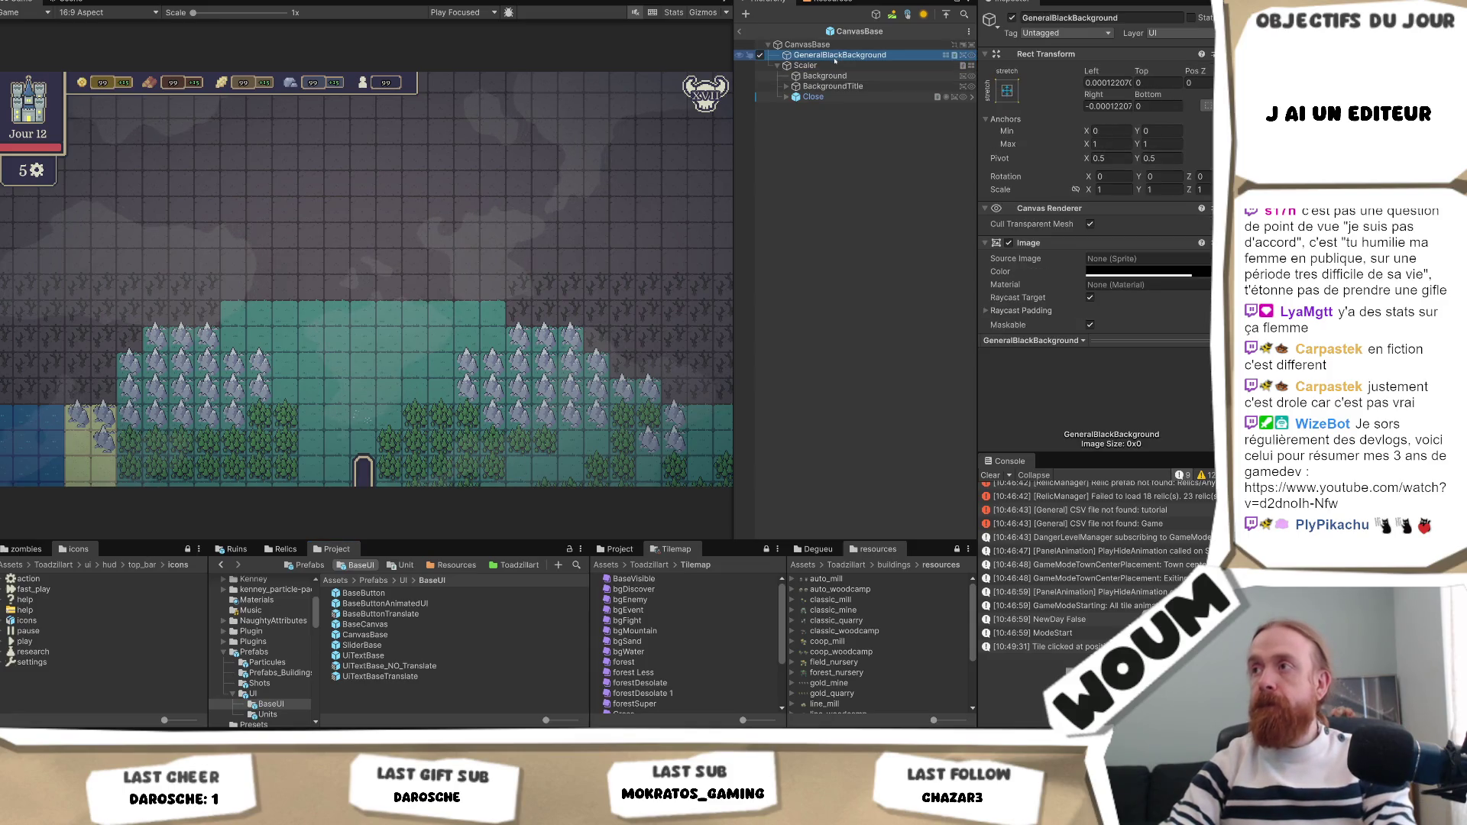
key(Delete)
Select the CanvasBase root and collapse its child list.
click(834, 55)
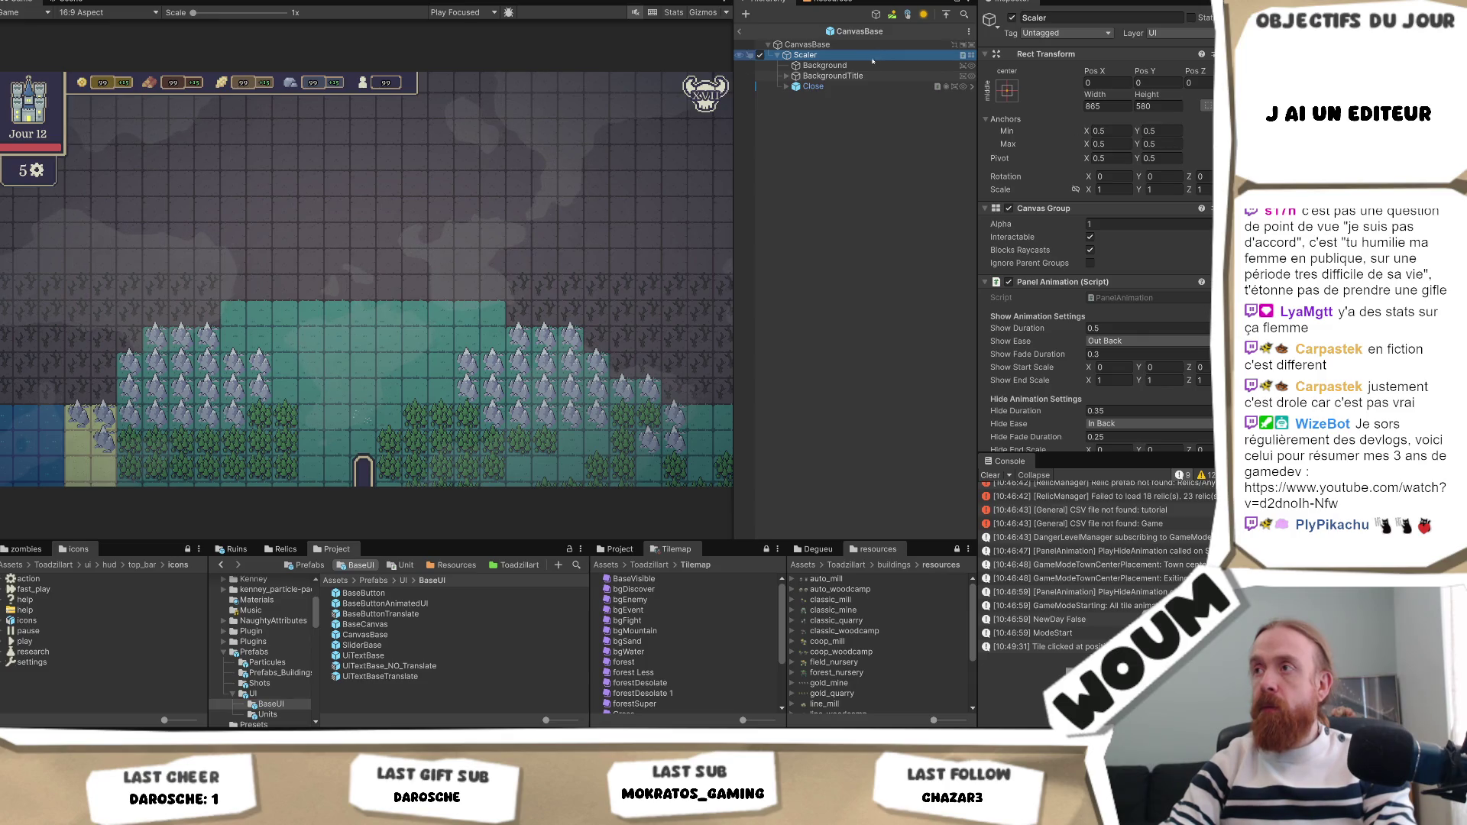
key(Up)
key(Left)
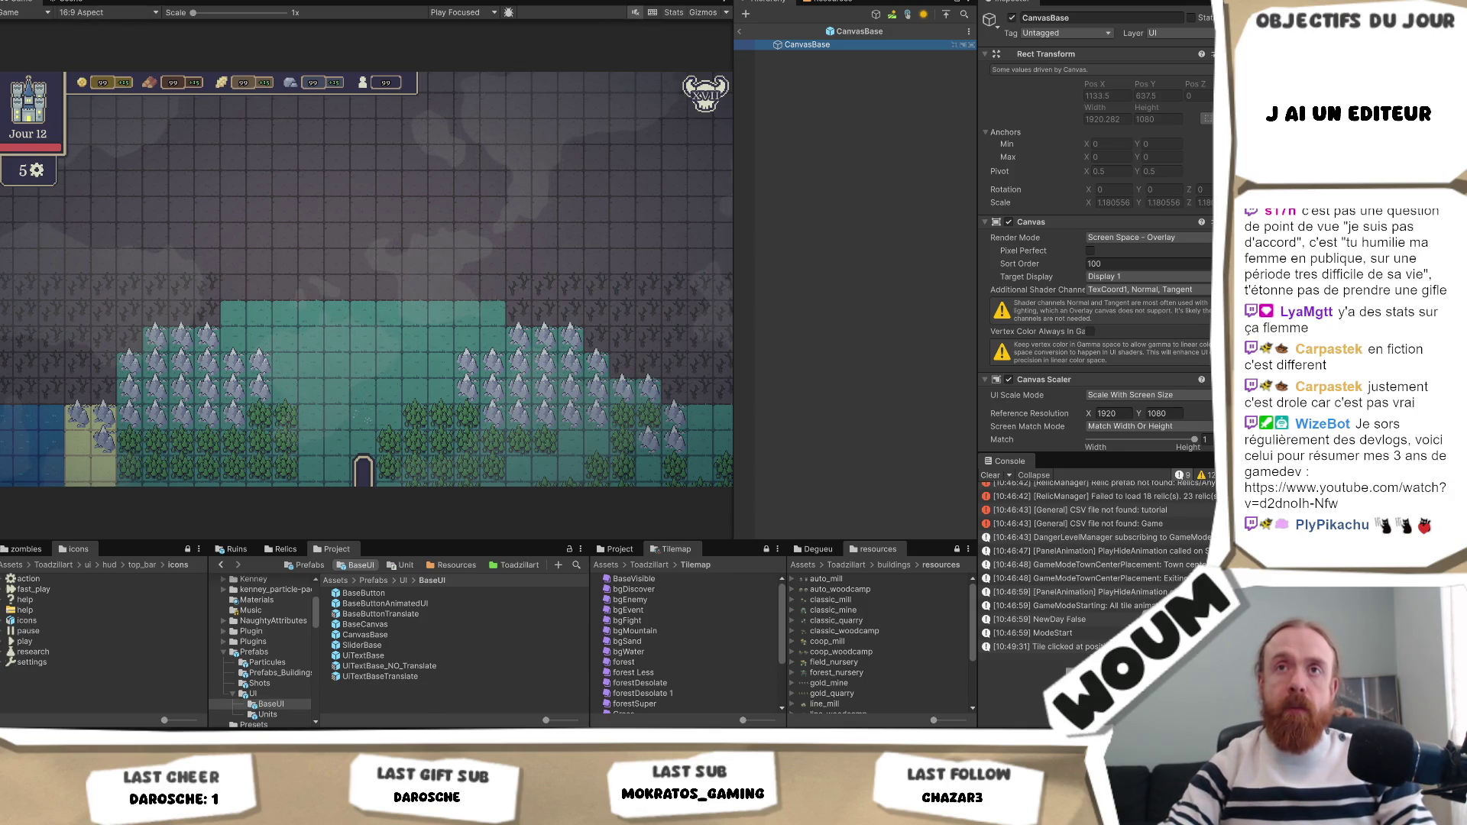
click(23, 1)
mouse_move(67, 6)
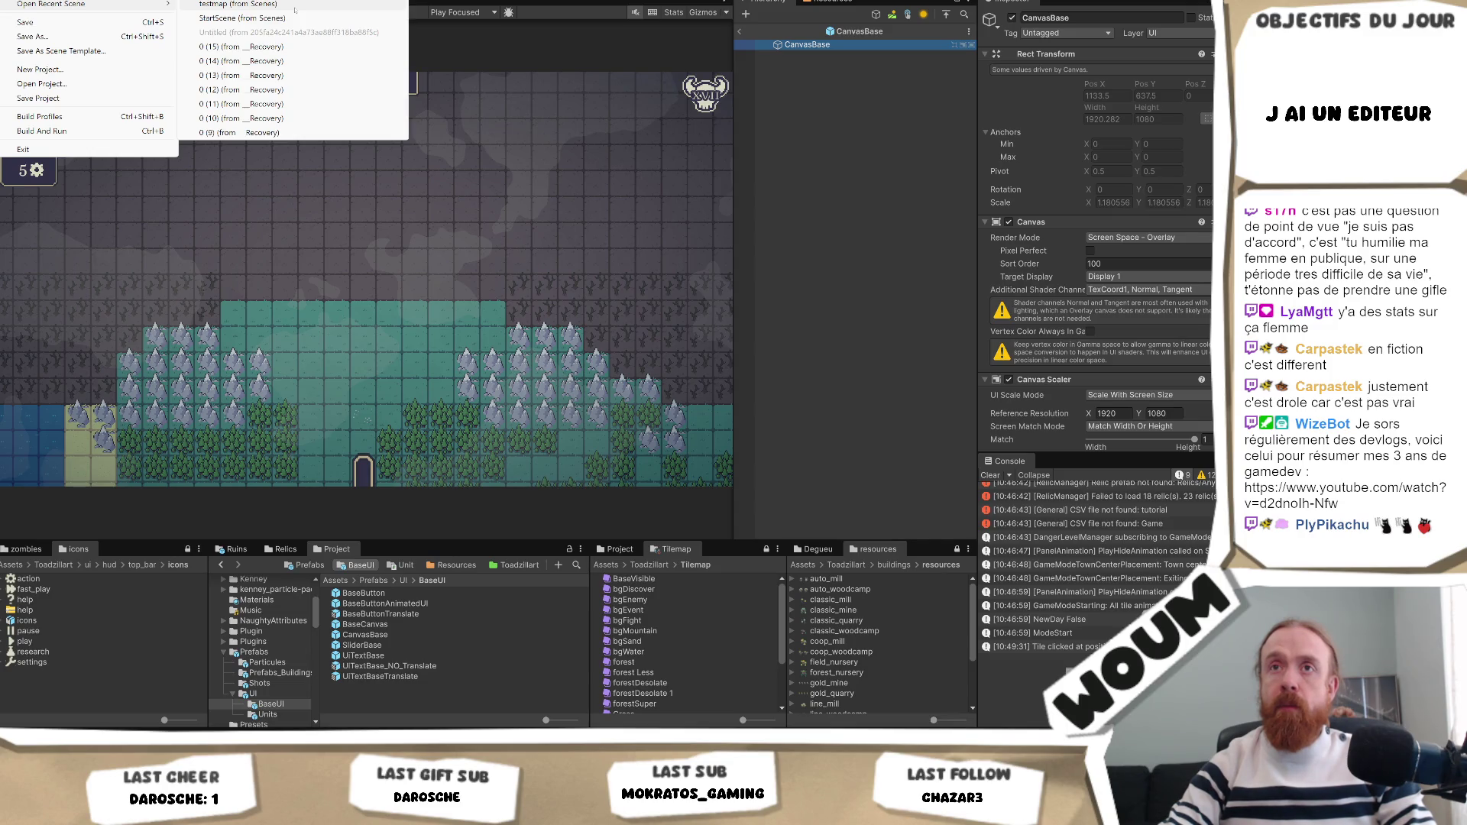
Switch to the recent StartScene, saving the modified testmap scene first.
click(295, 6)
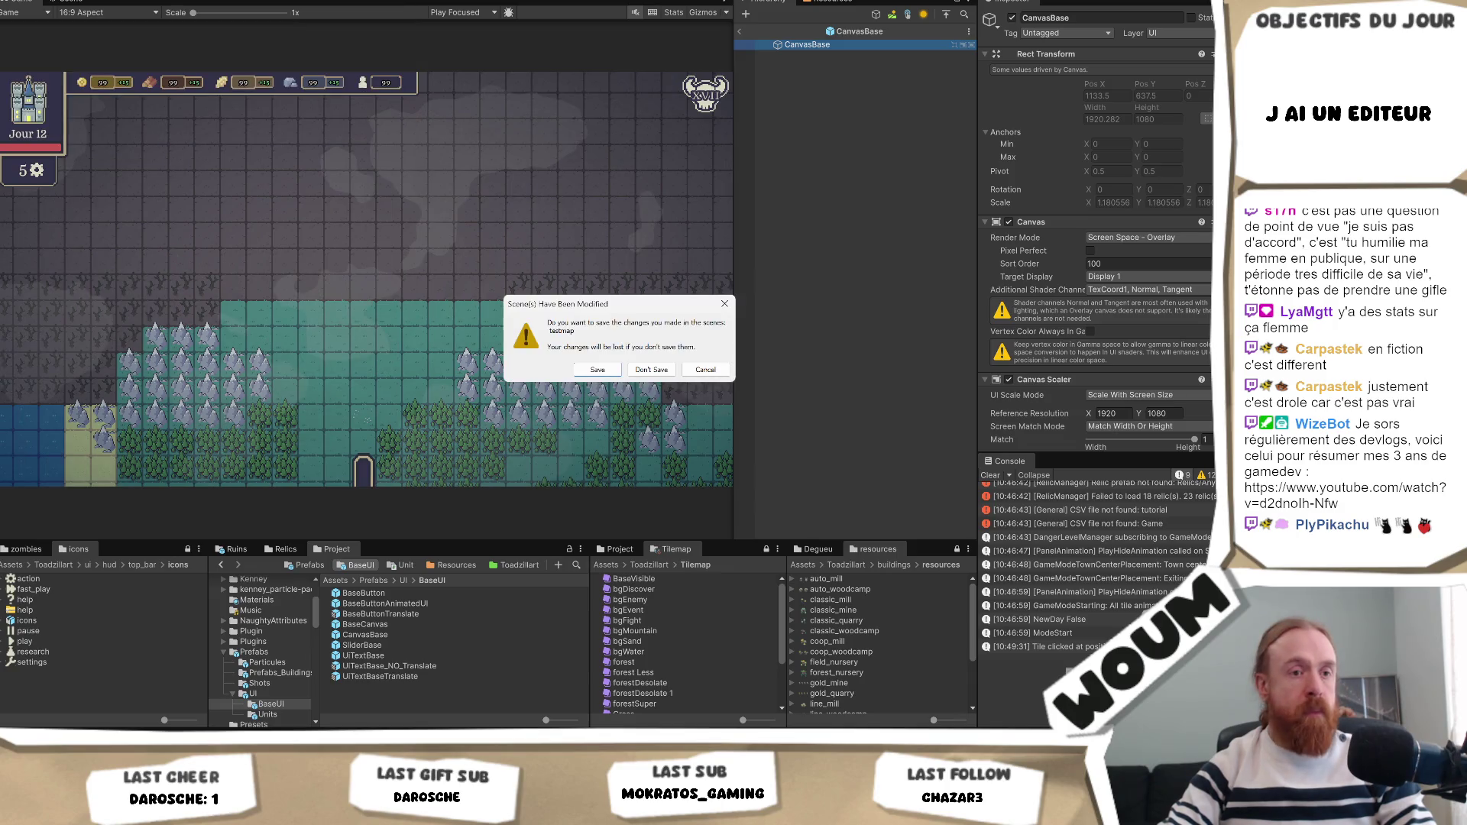
click(598, 370)
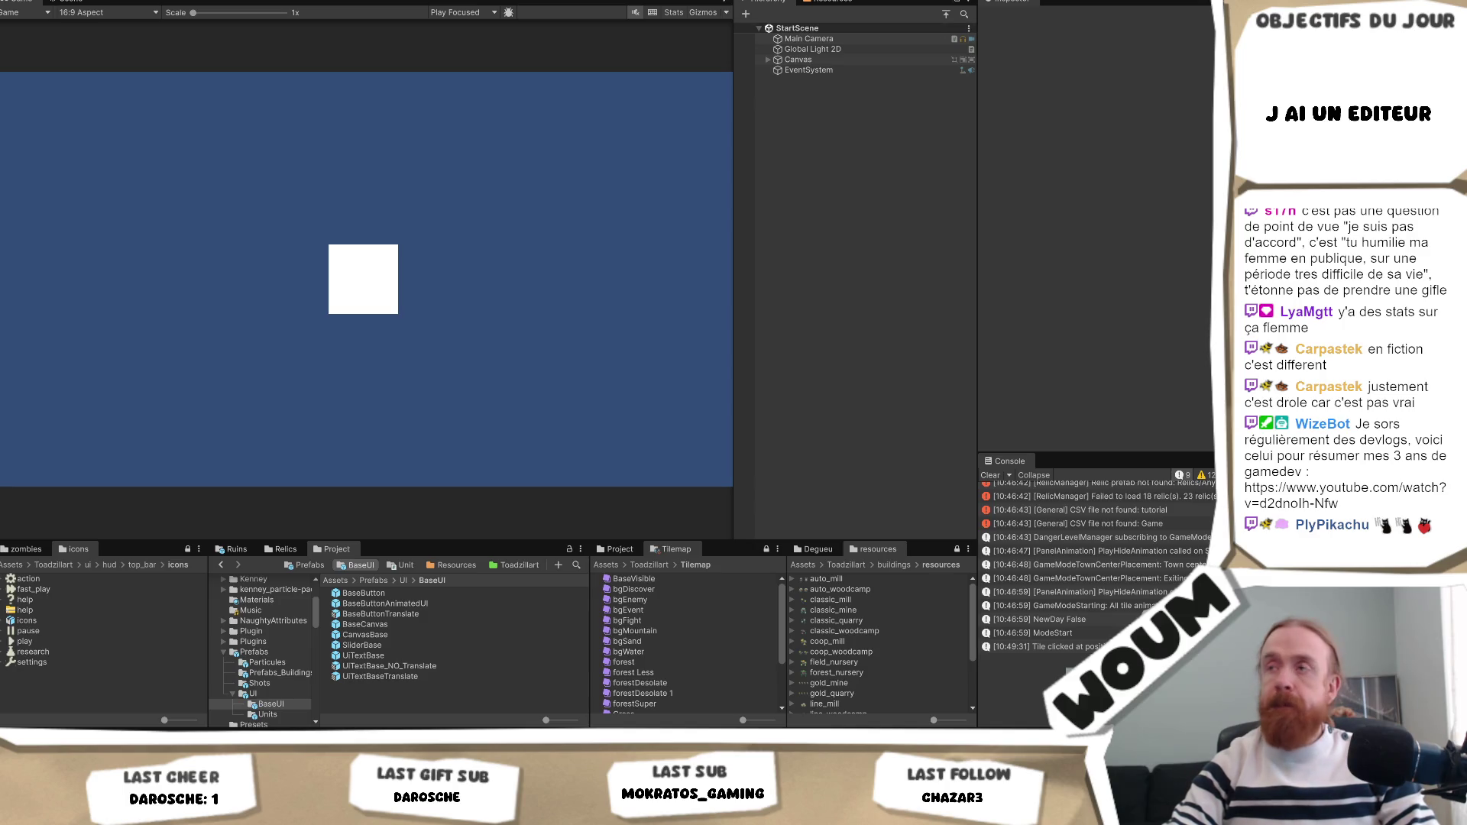
Select MainArt under the Canvas and look at its anchor presets.
click(769, 61)
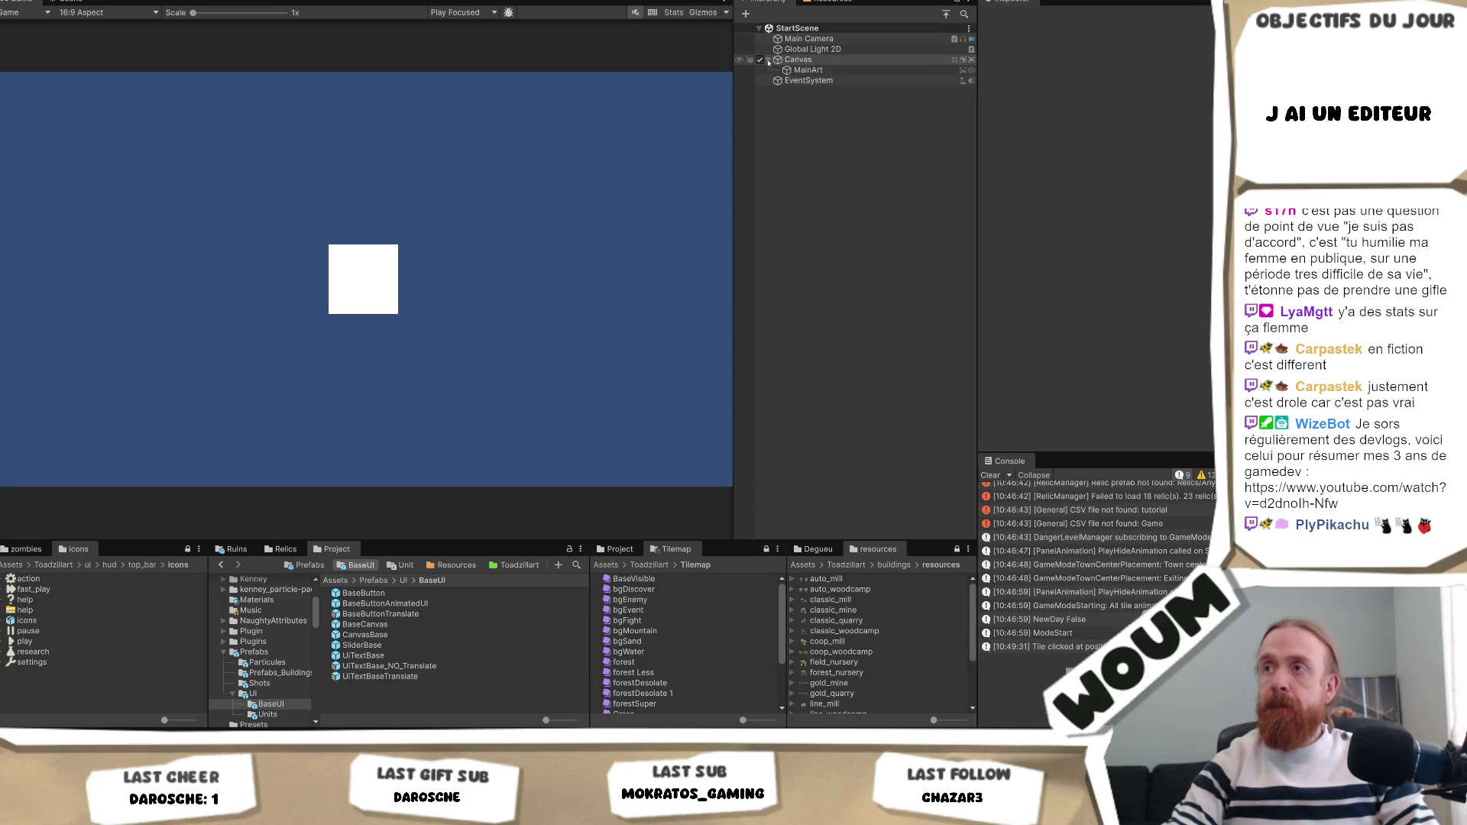
click(808, 69)
click(1007, 89)
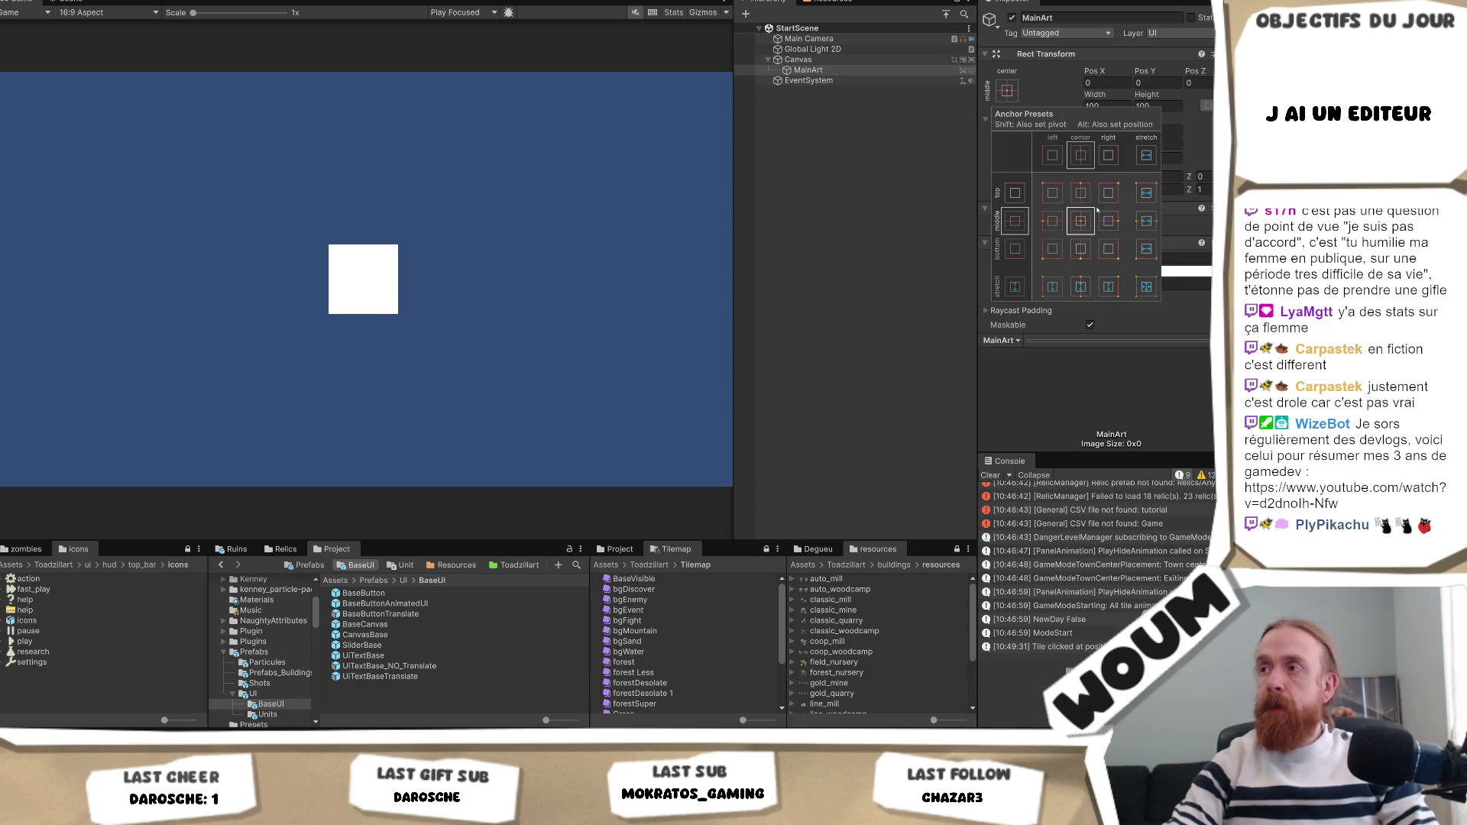
click(841, 153)
right_click(836, 151)
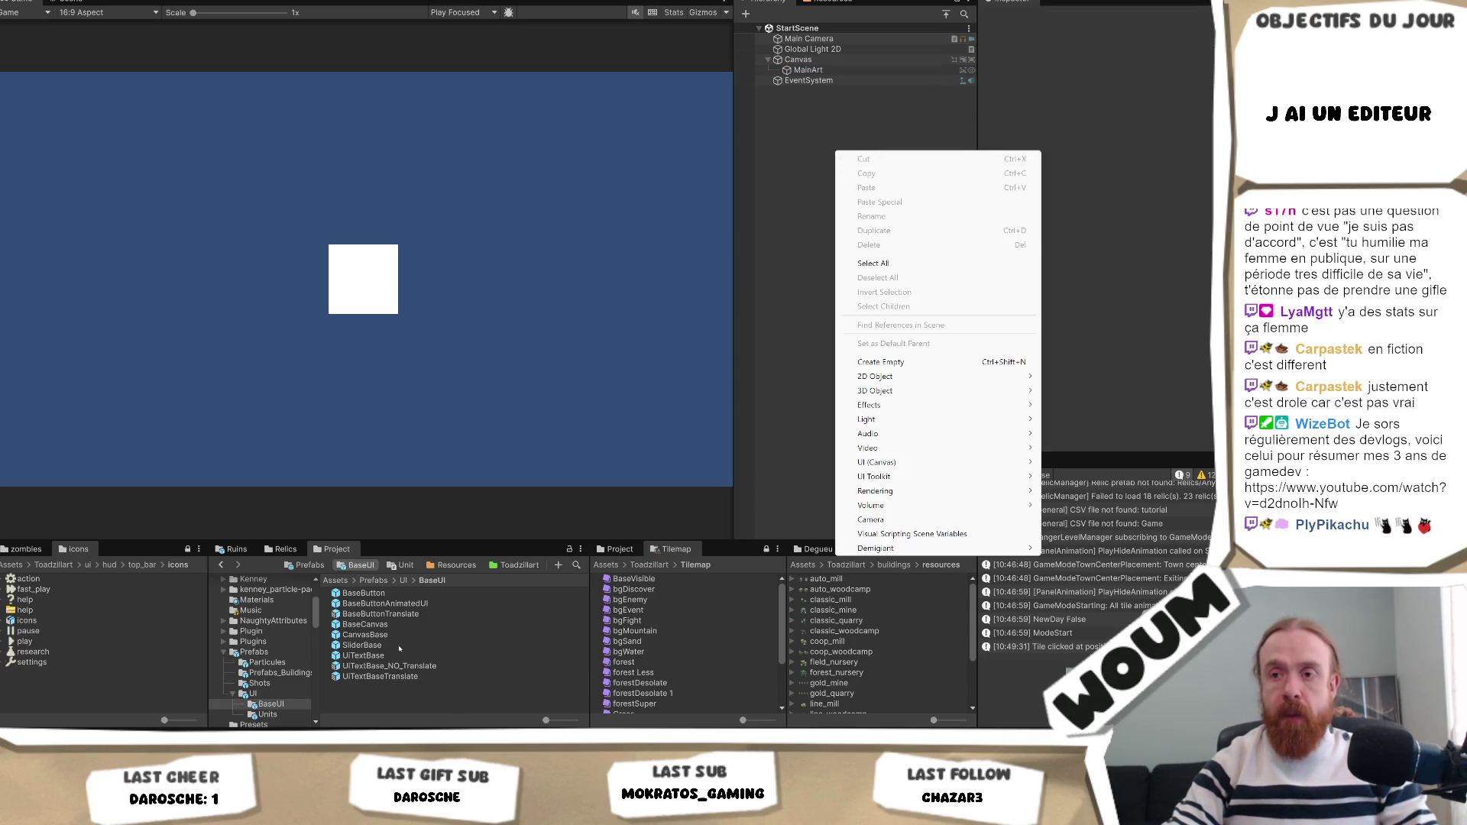
Drag a CanvasBase prefab instance into StartScene and move MainArt under it.
drag(385, 639, 810, 103)
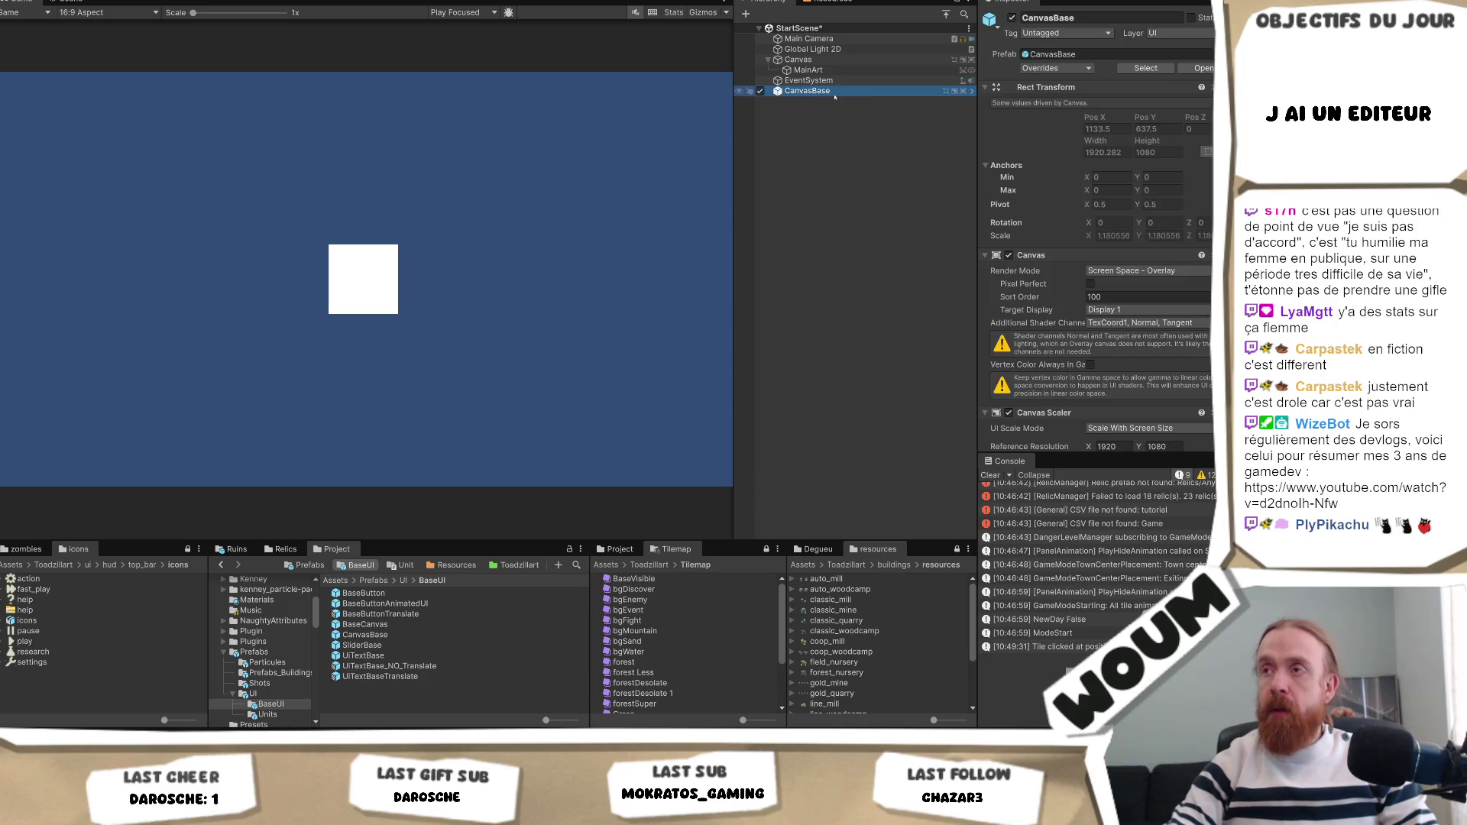
click(824, 69)
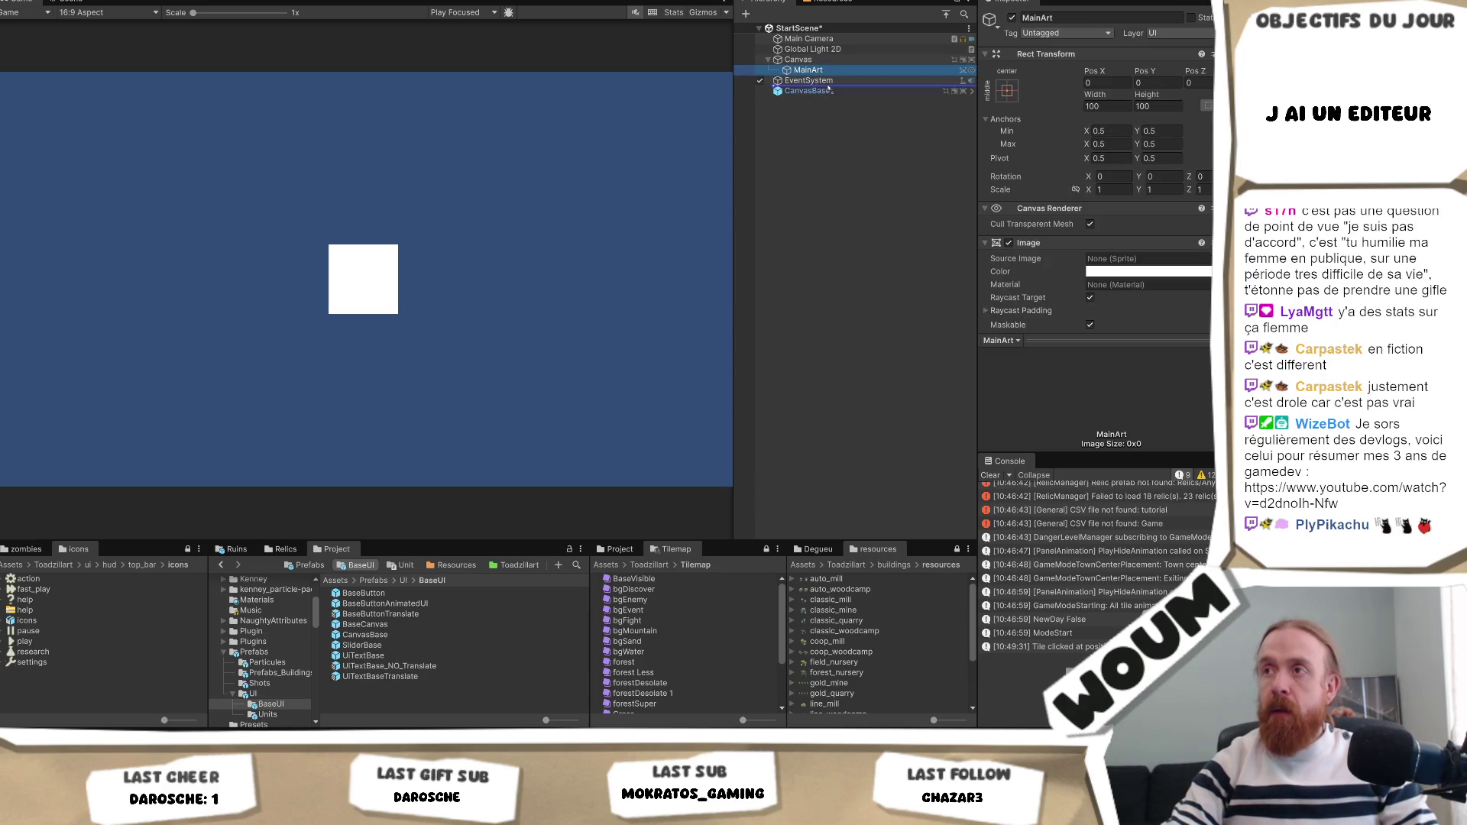
key(Delete)
Give MainArt inside CanvasBase the stretch-stretch anchor preset to fill the screen.
click(781, 81)
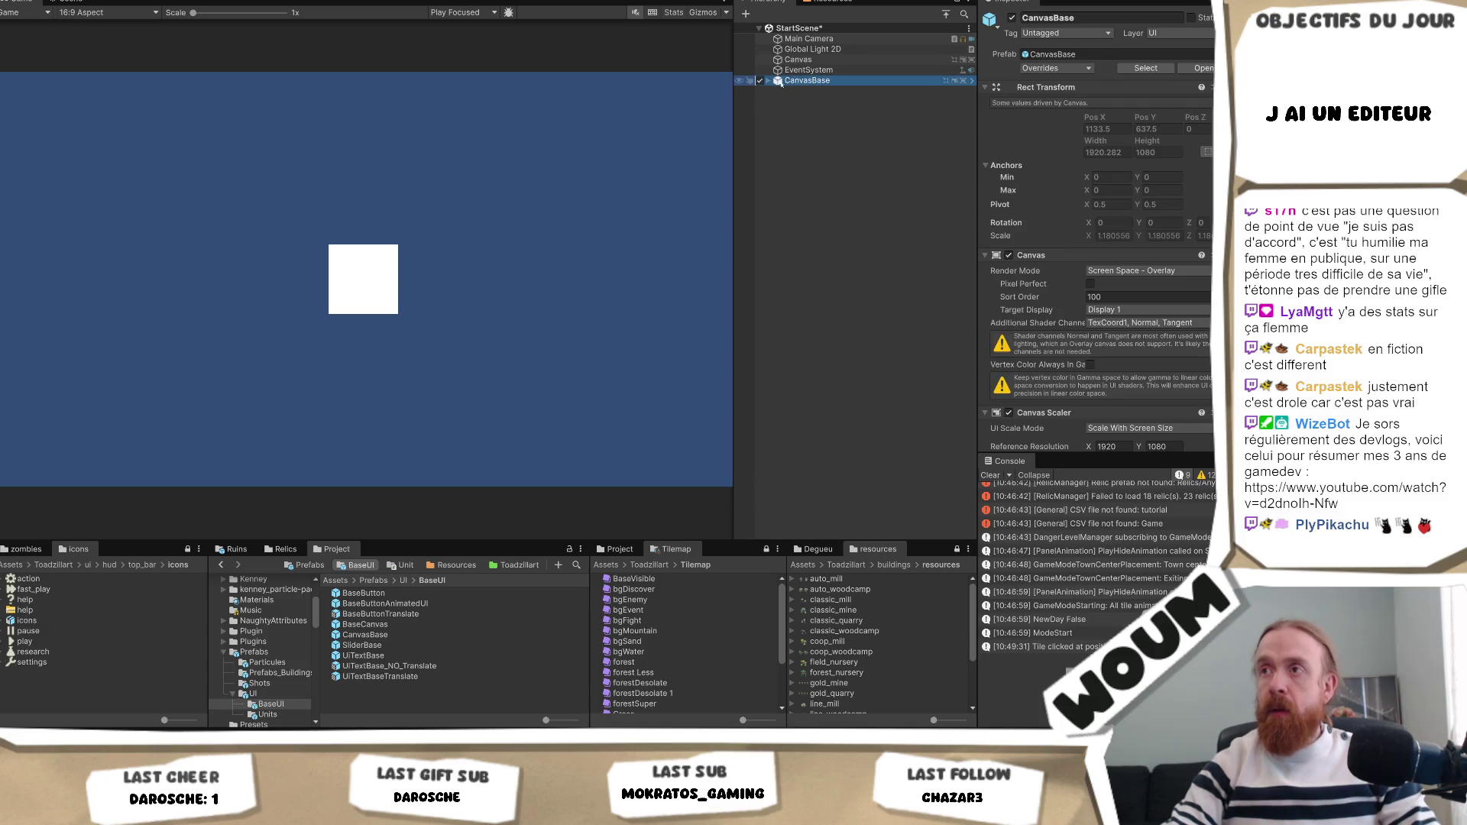
click(768, 81)
click(808, 91)
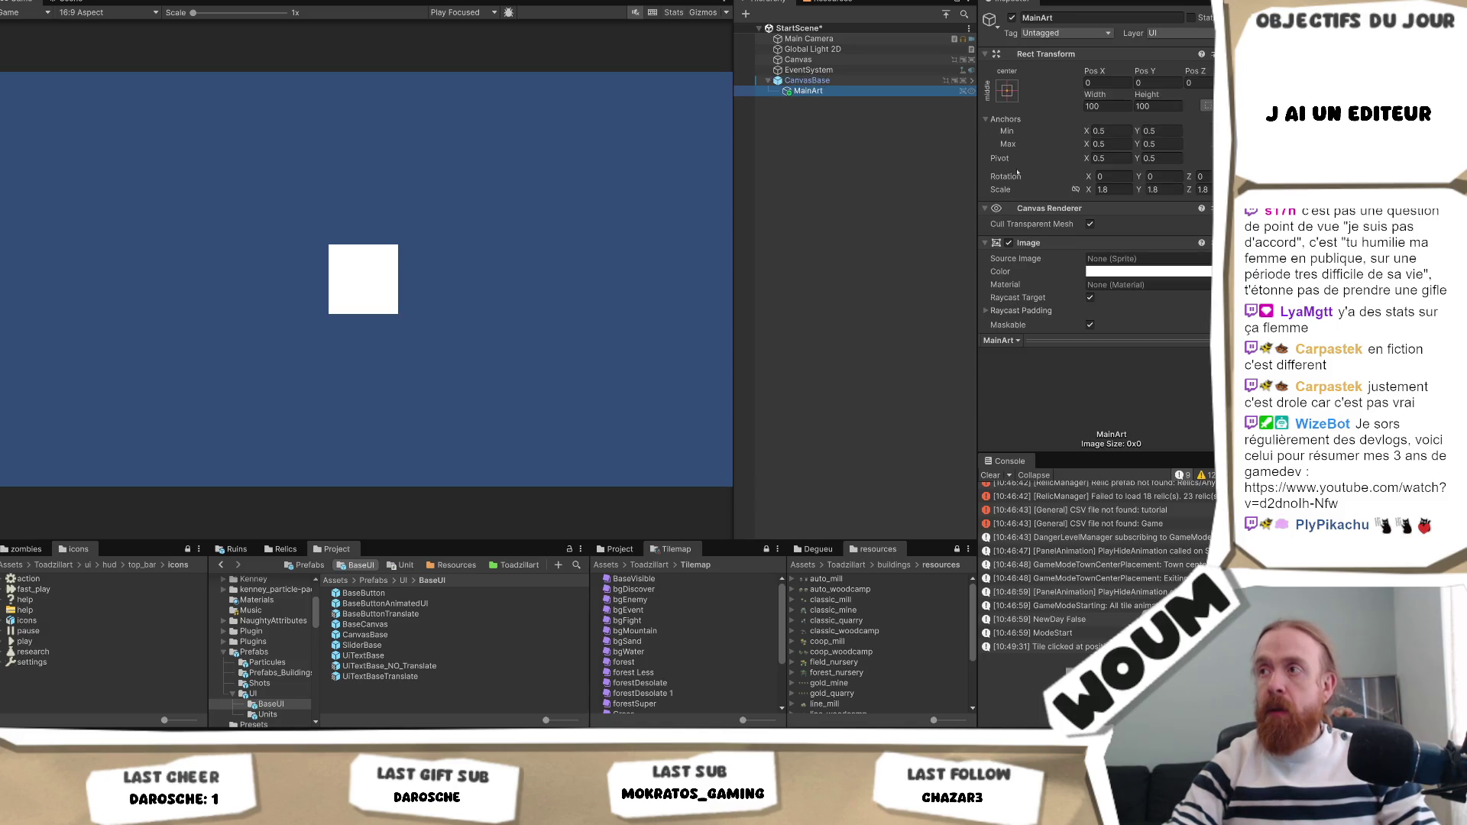
click(1009, 90)
alt+click(1147, 287)
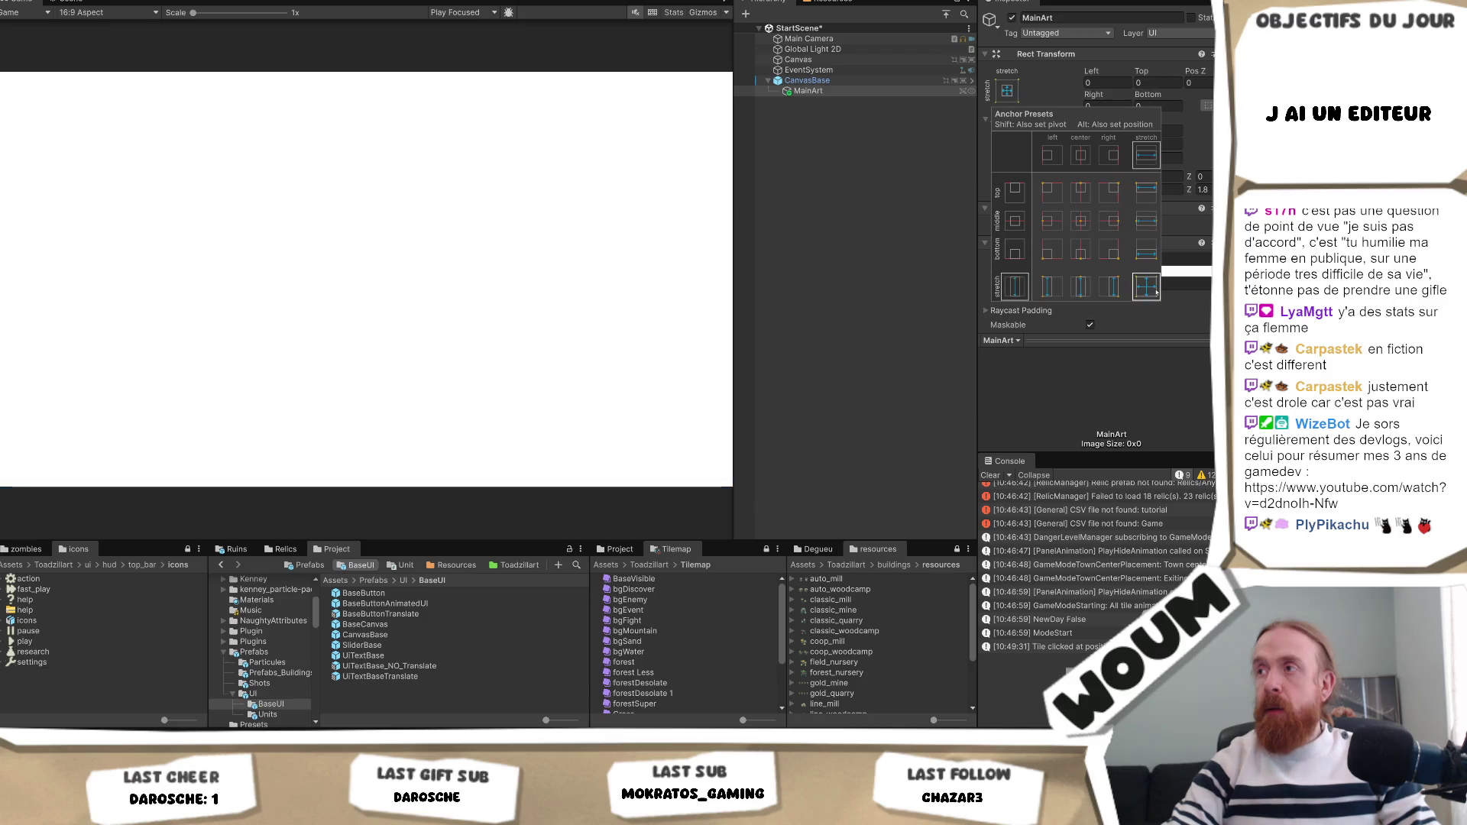
Search the sprite picker for 'main', close it leaving Source Image None, and open File Explorer.
click(1151, 372)
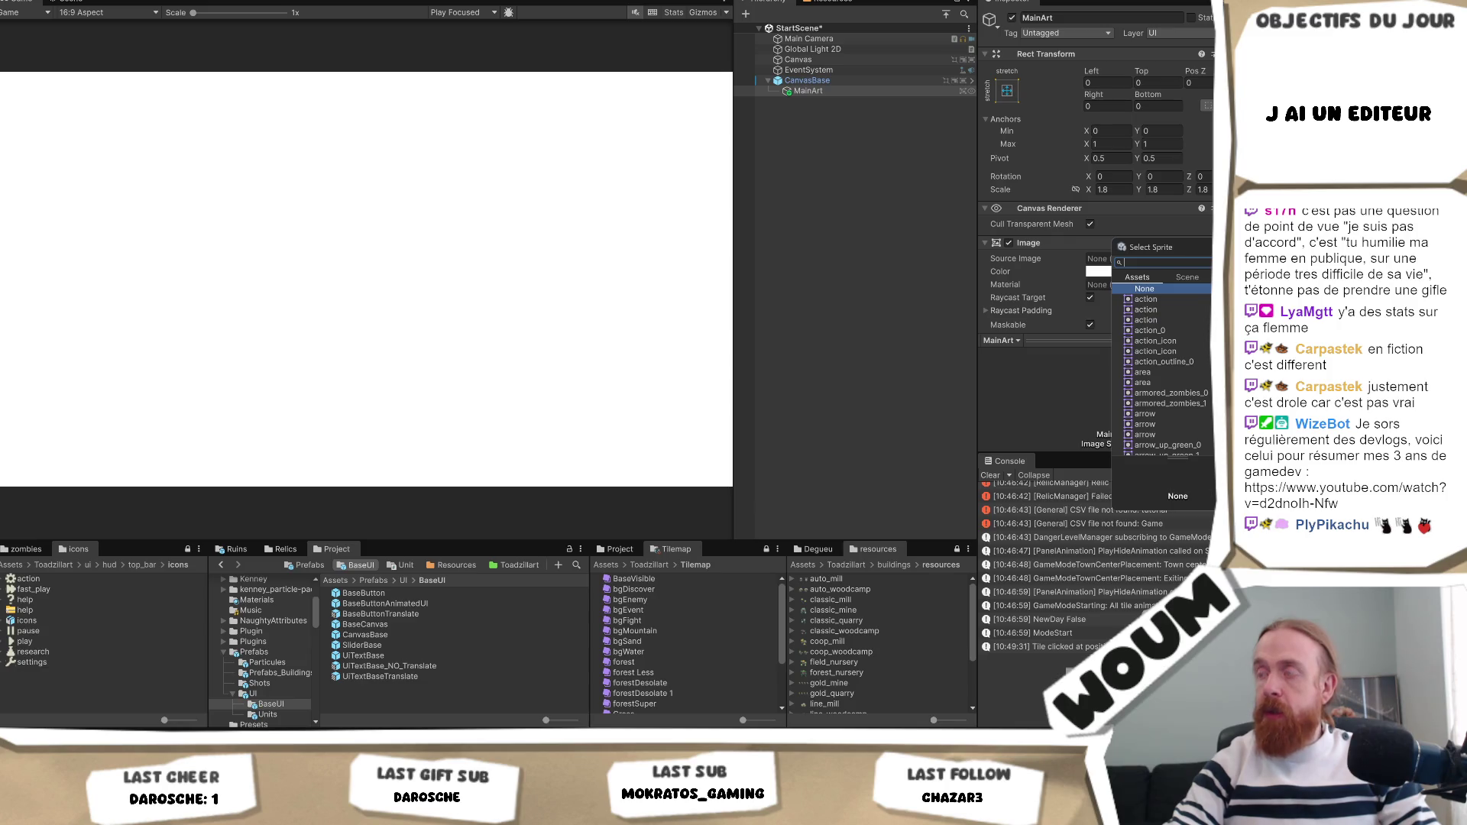
text(main)
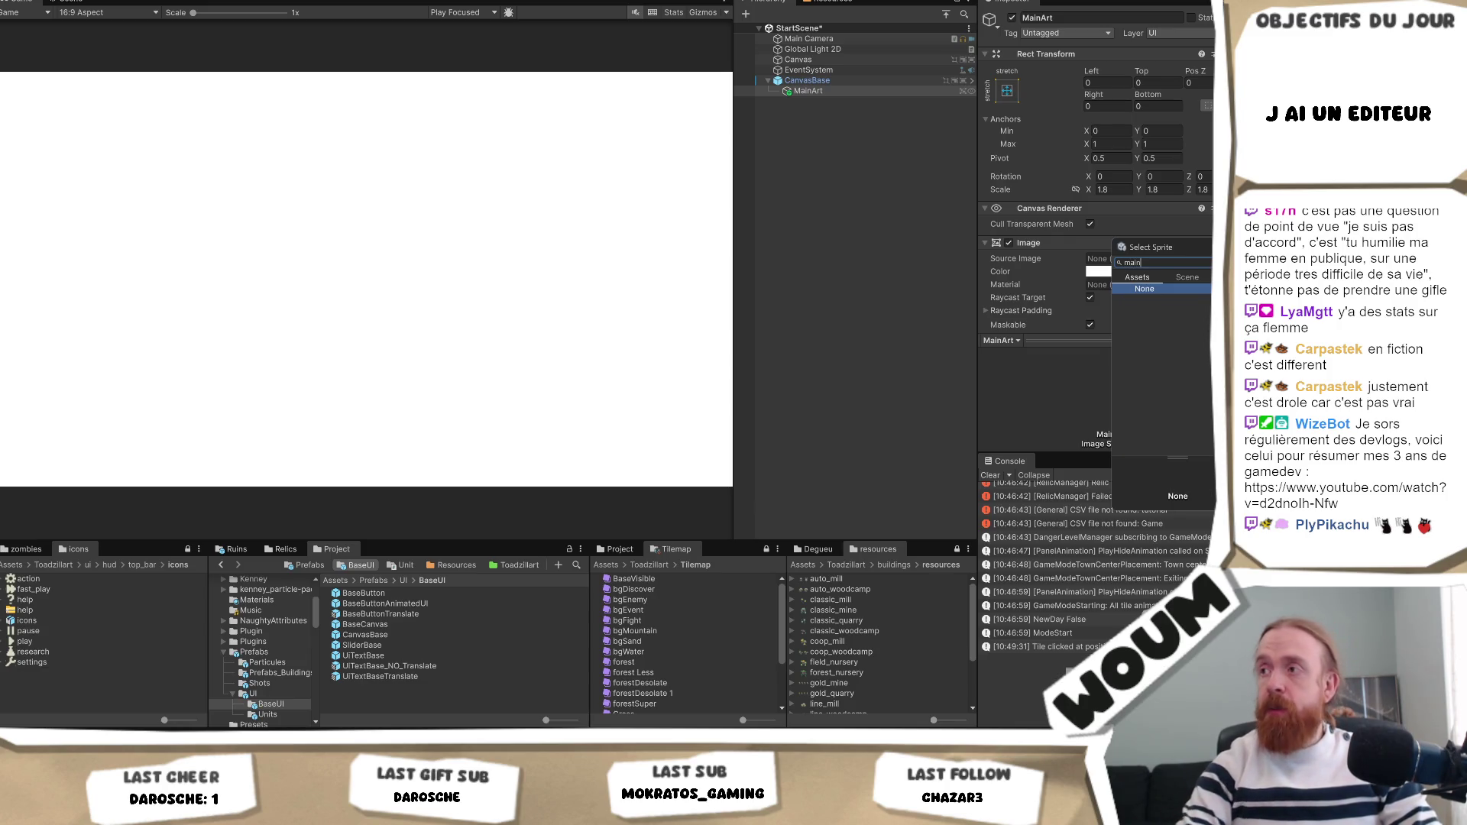
key(BackSpace)
key(BackSpace)
key(BackSpace)
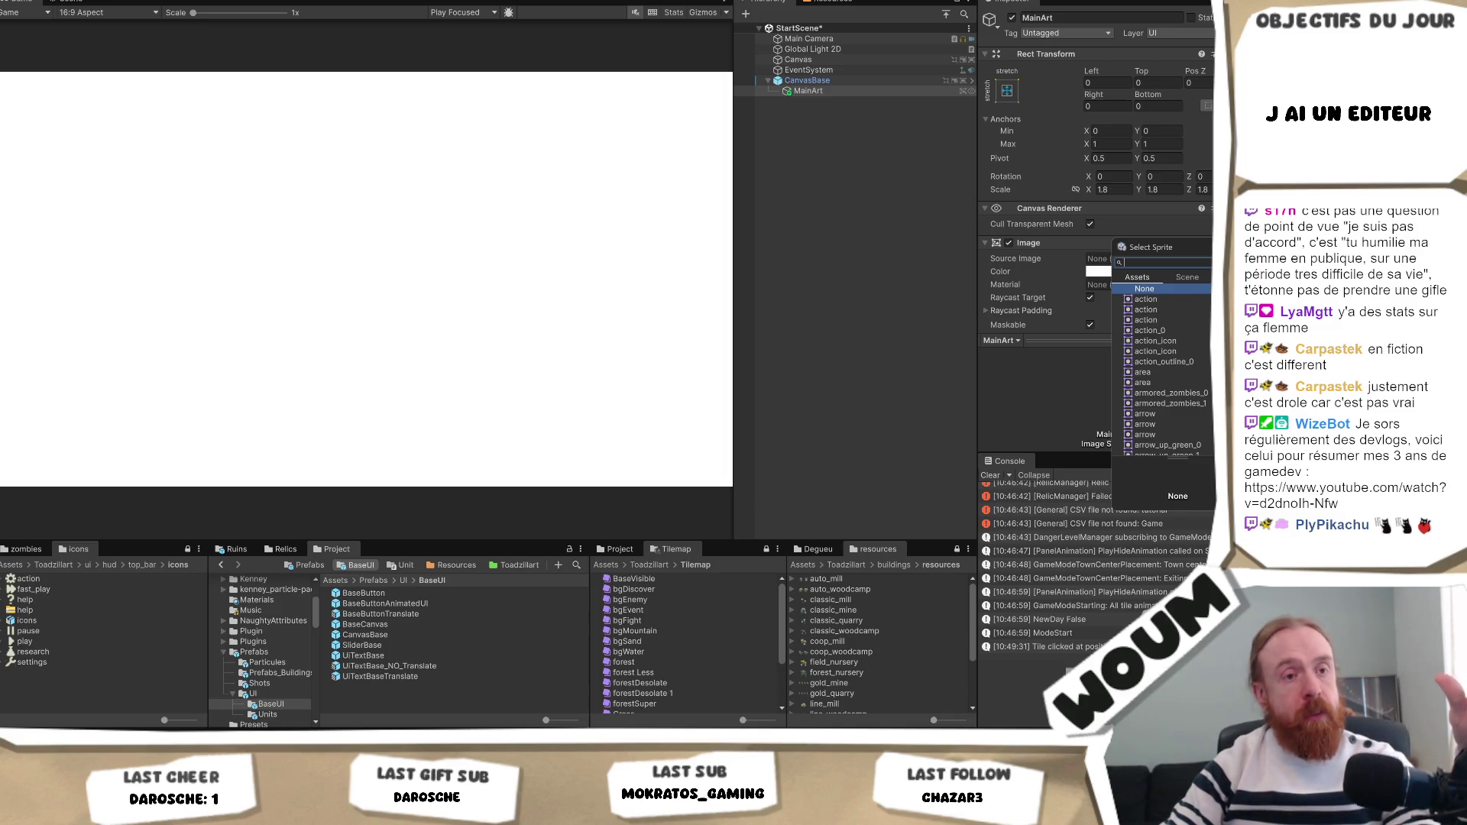
key(Escape)
key(super+e)
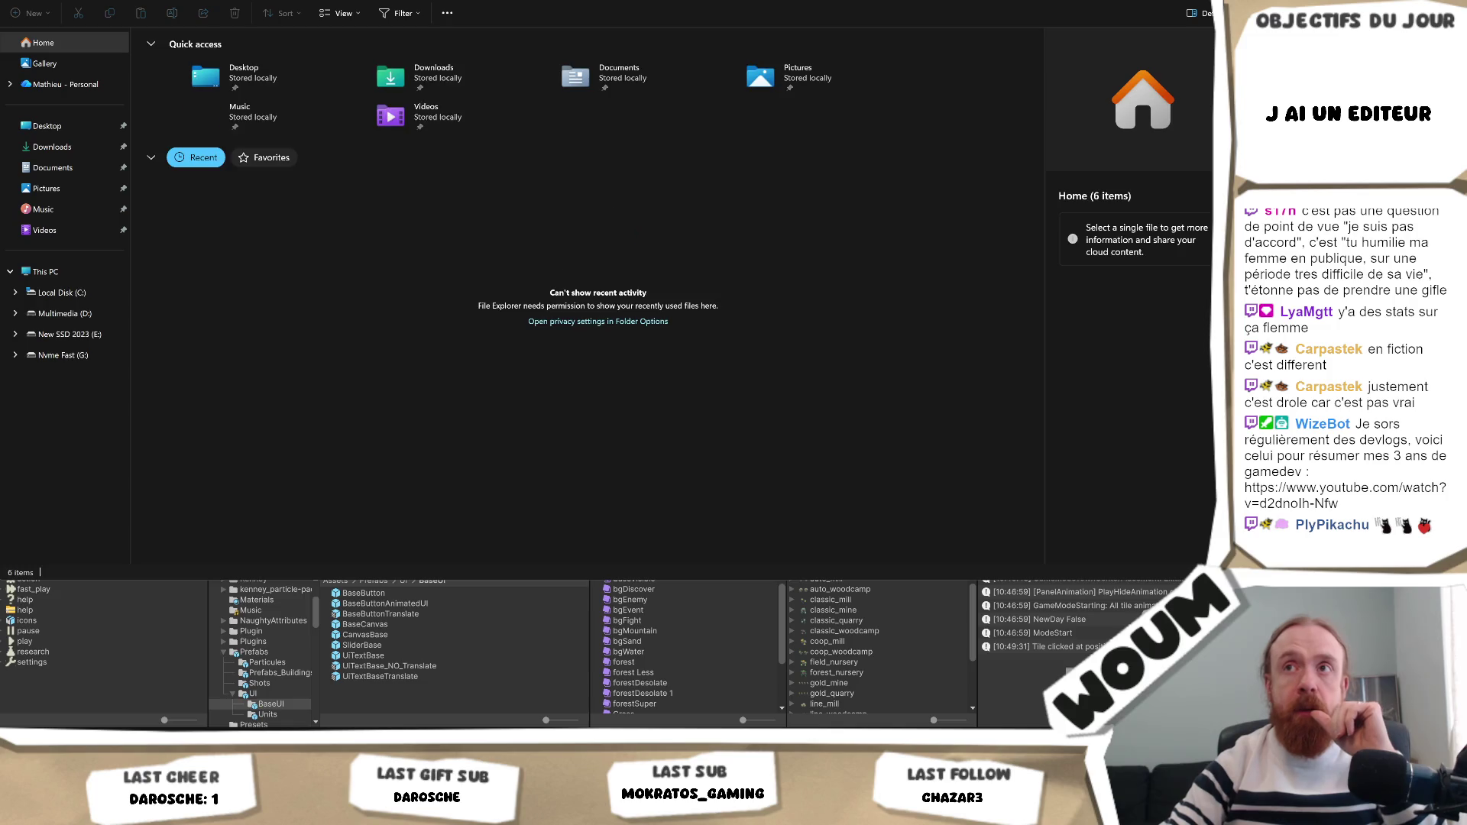
Close File Explorer with Alt+F4 to get back to Unity.
key(alt+F4)
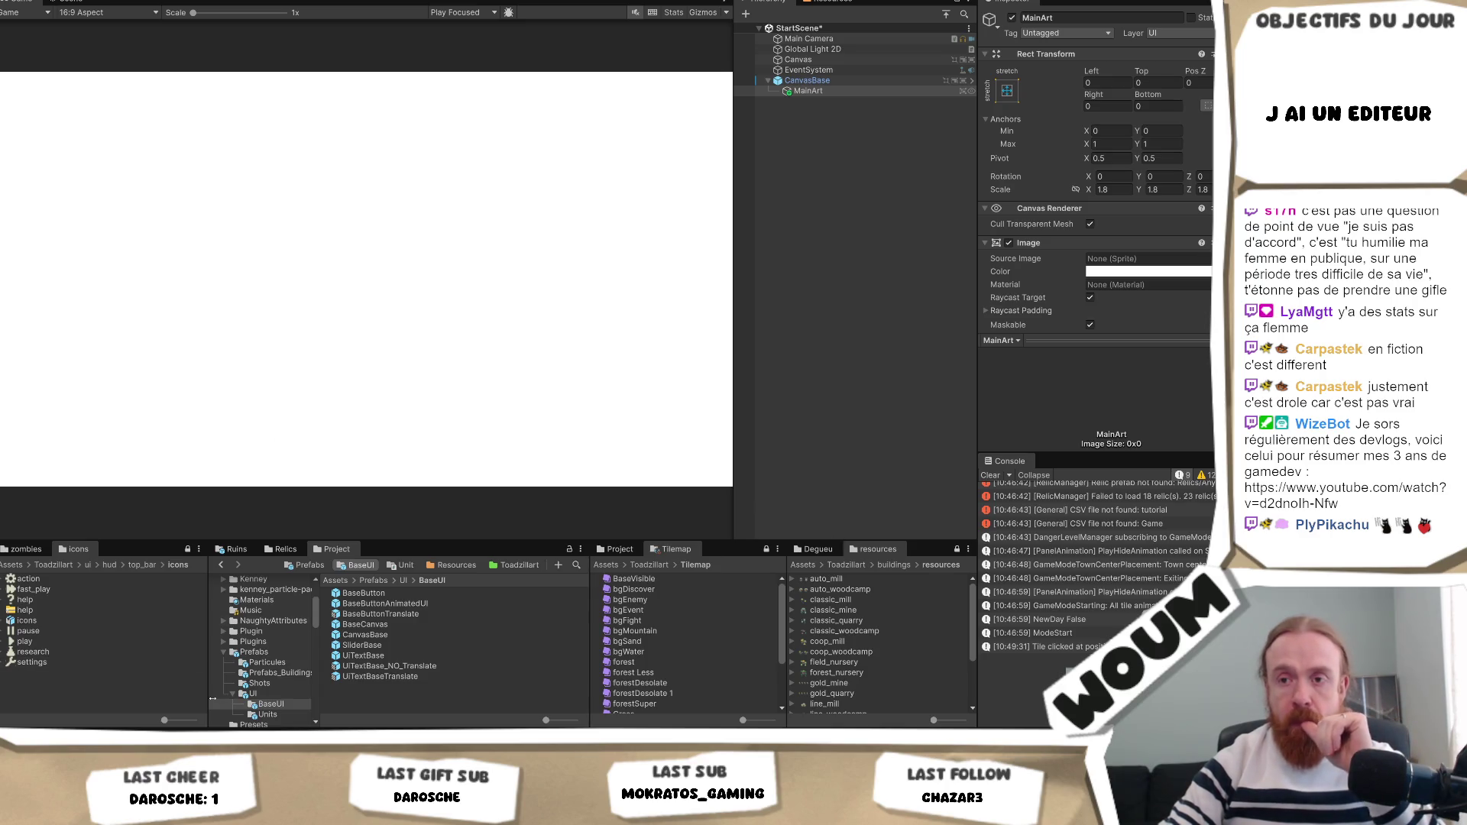
Open Assets/Toadzillart and drag the 1920x1080_vierge sprite into MainArt's Source Image.
scroll(253, 673, down, 10)
scroll(253, 688, down, 5)
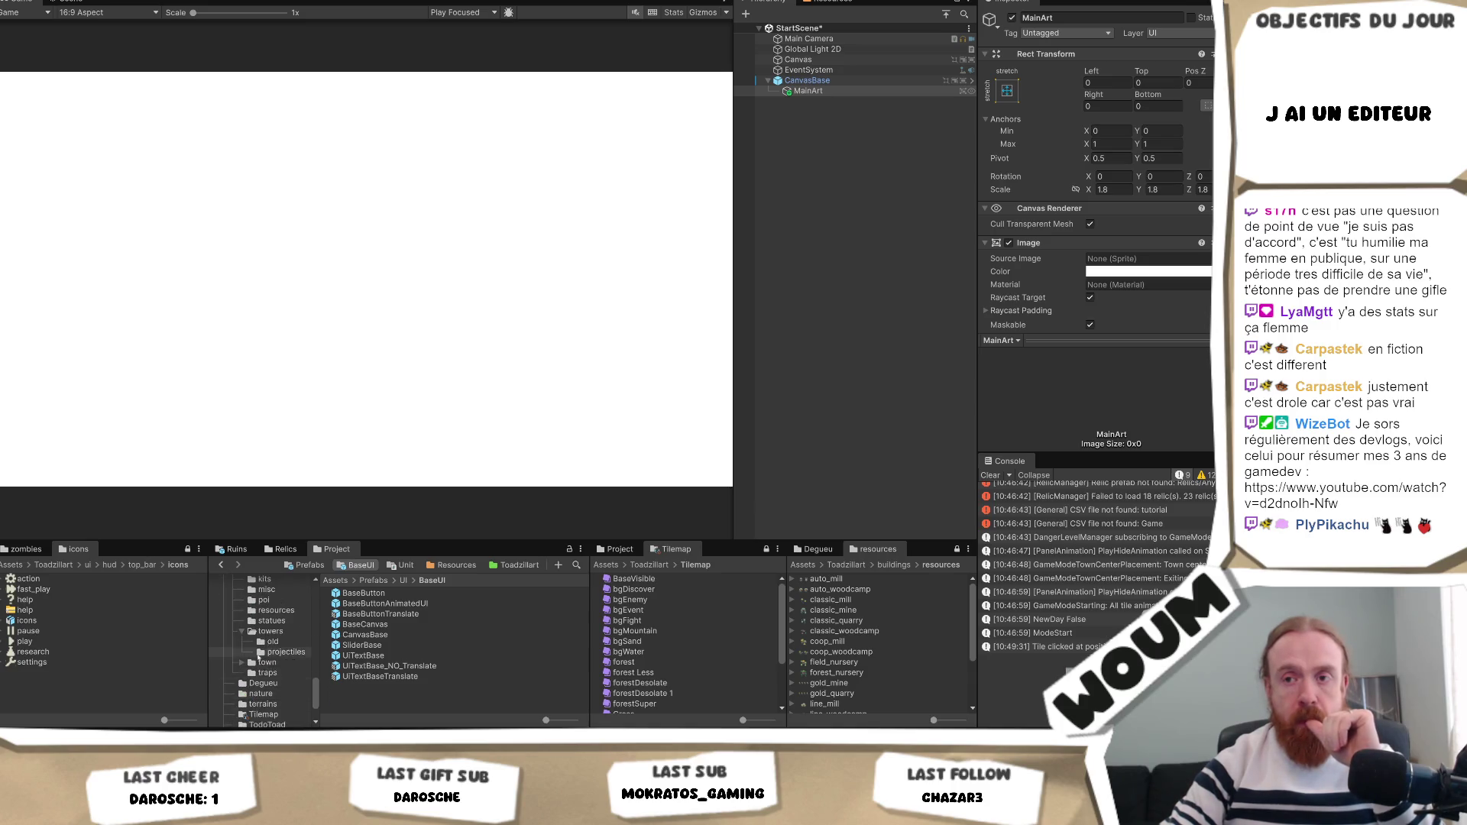
click(264, 616)
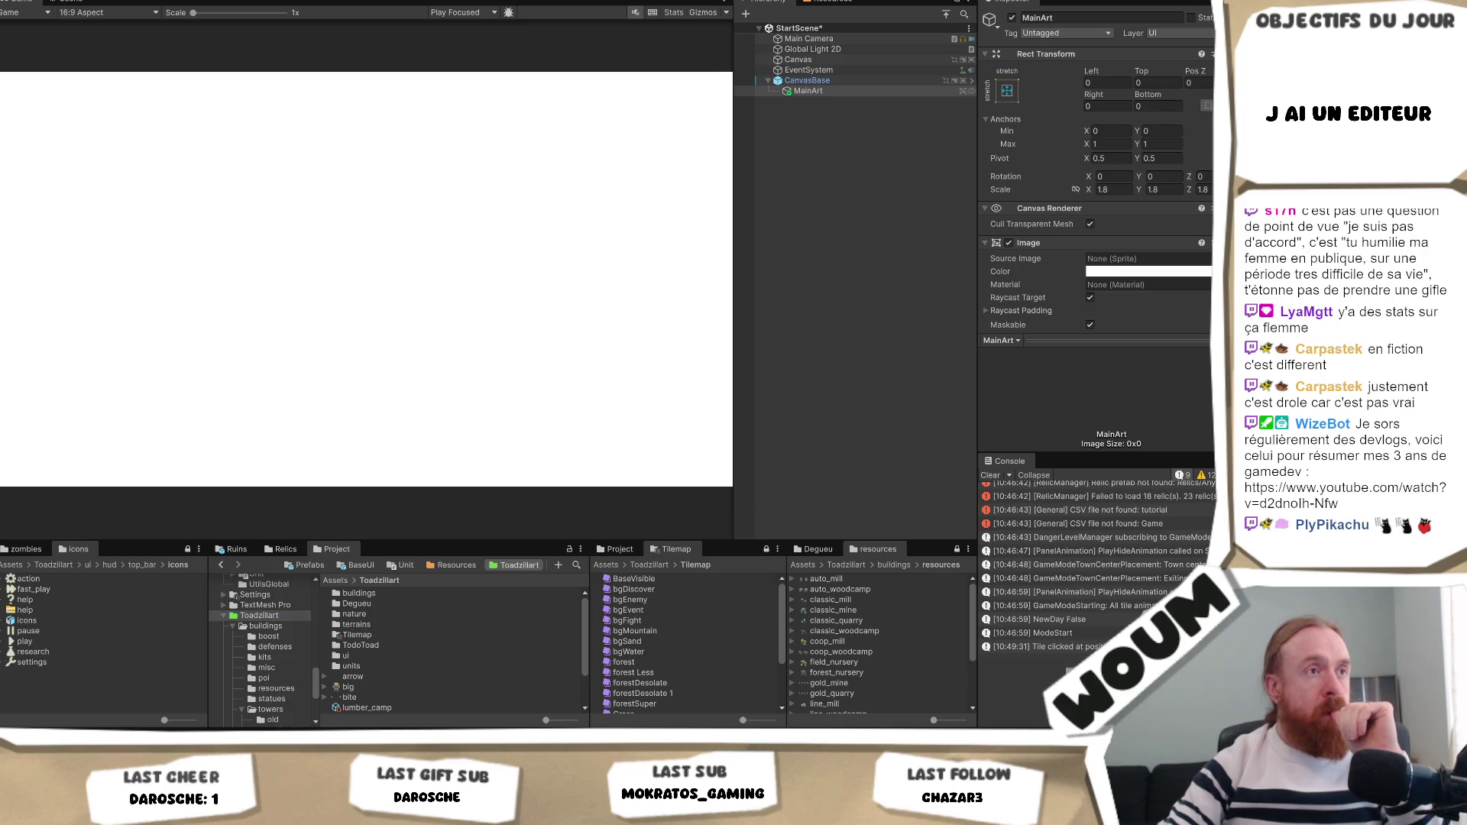
click(254, 616)
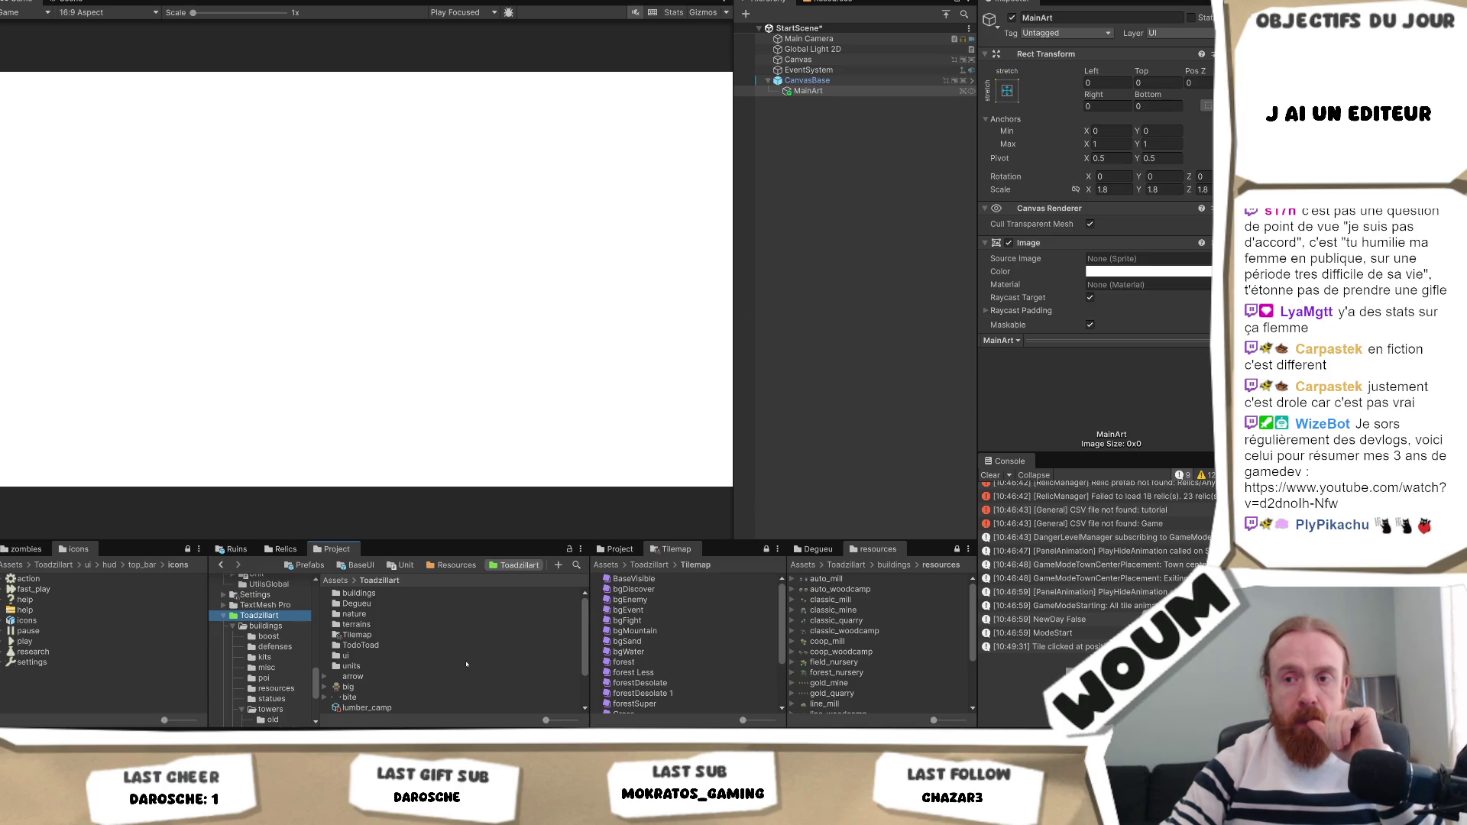
scroll(466, 664, down, 3)
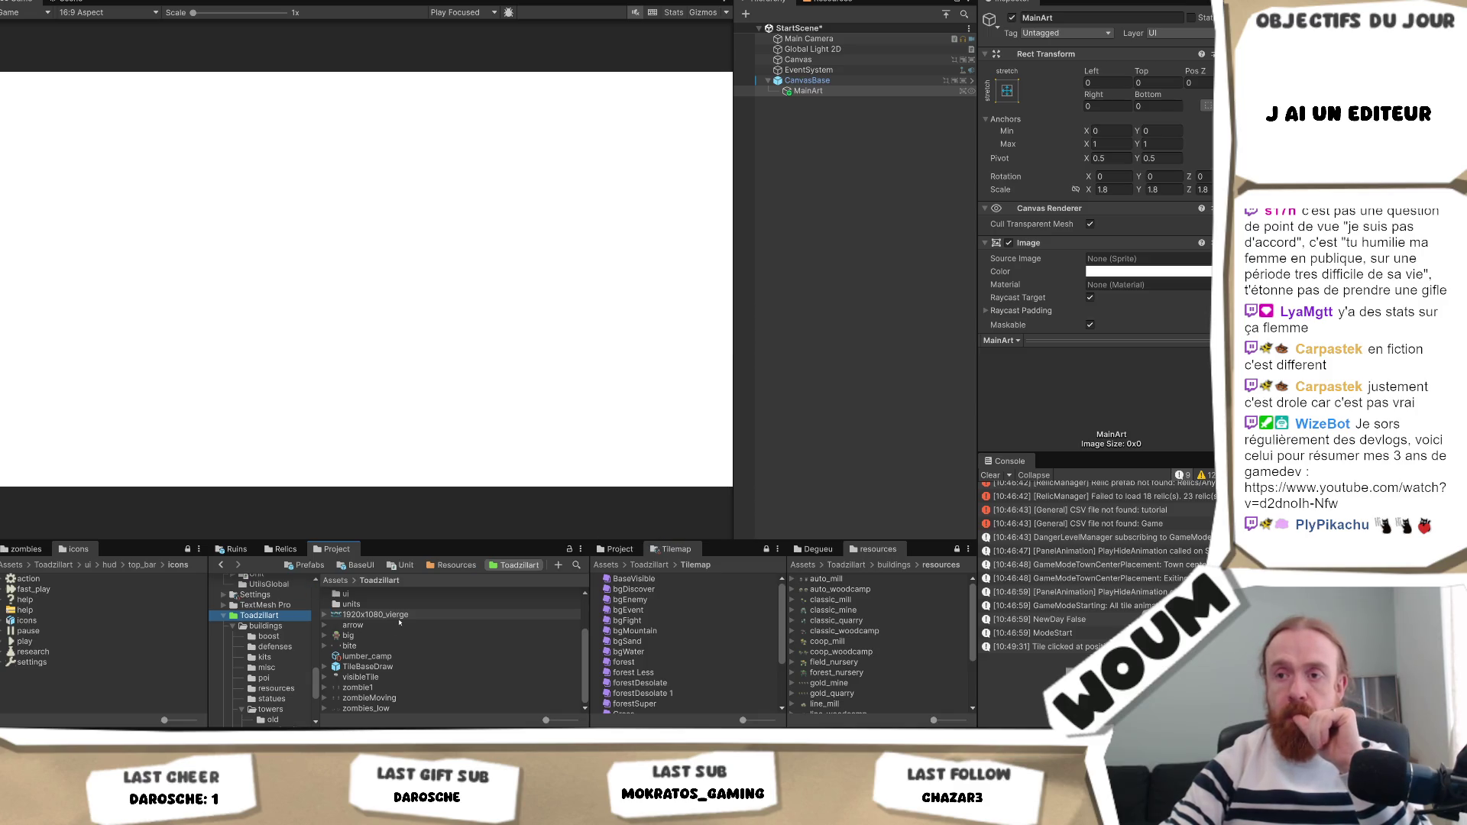
drag(395, 617, 1148, 259)
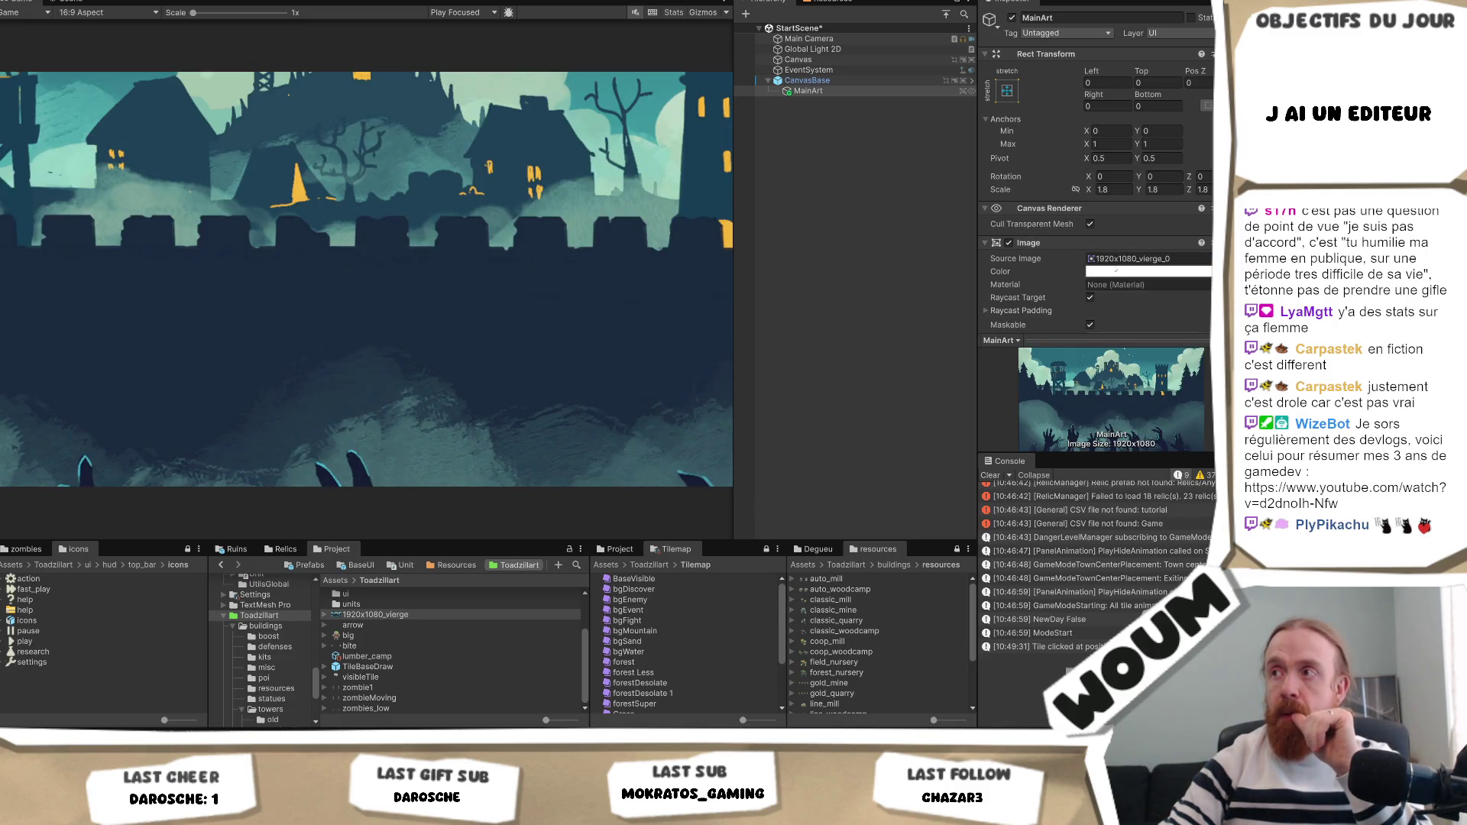
Set MainArt's Scale X to 1 and preview the Game view at 16:10 and 21:9.
click(1102, 190)
text(1)
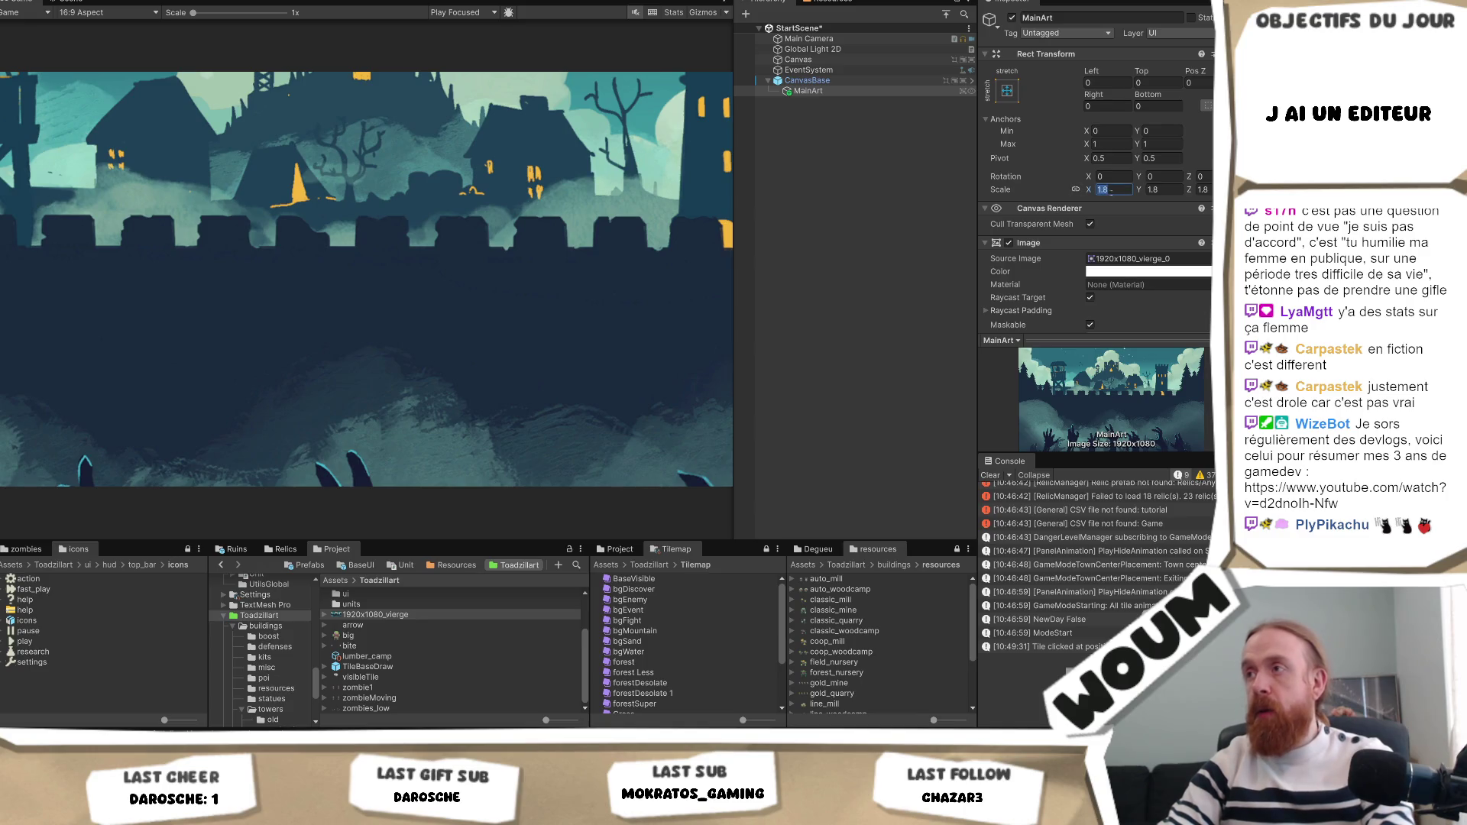
click(145, 12)
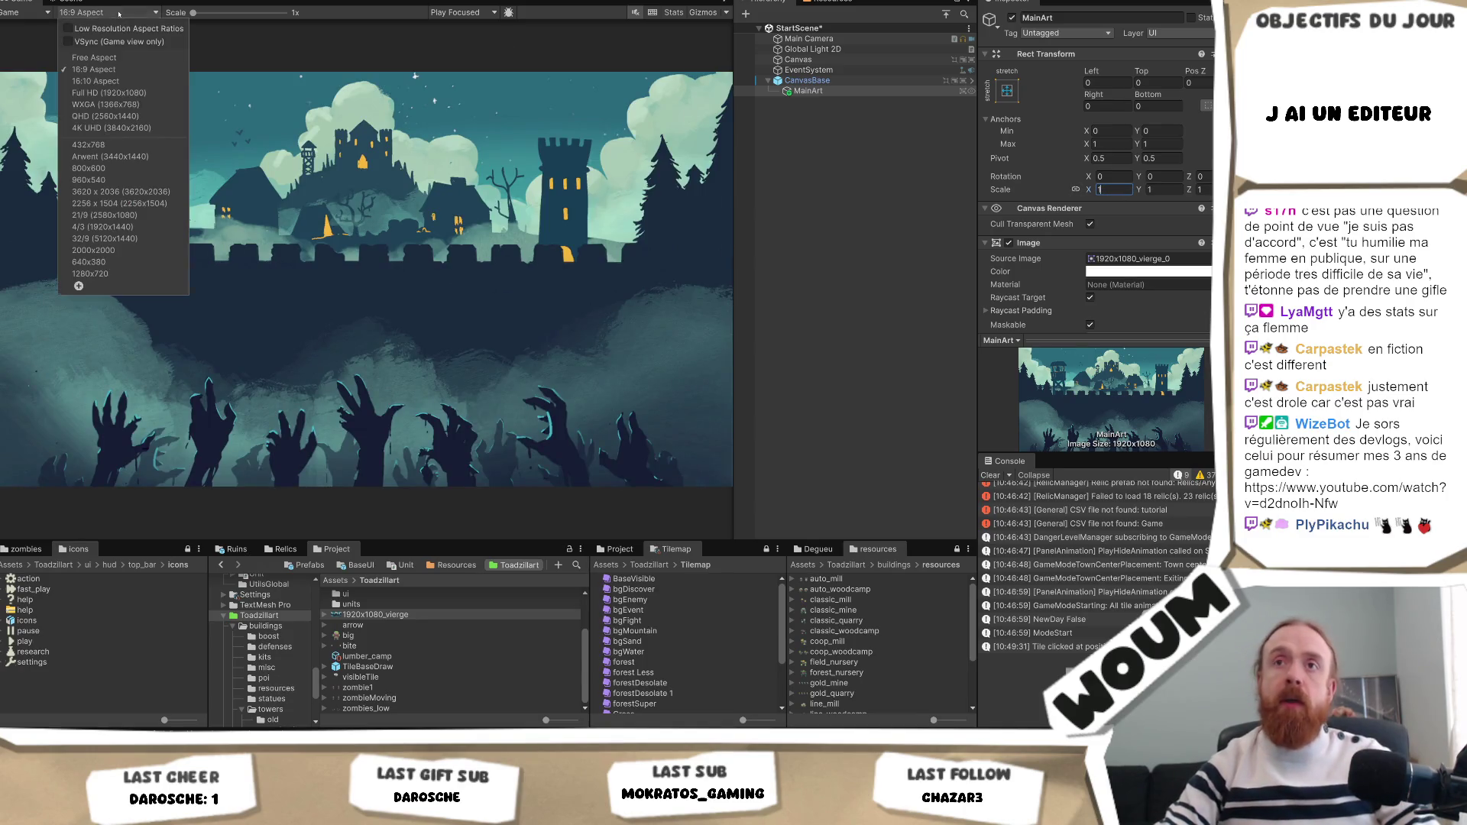
click(115, 81)
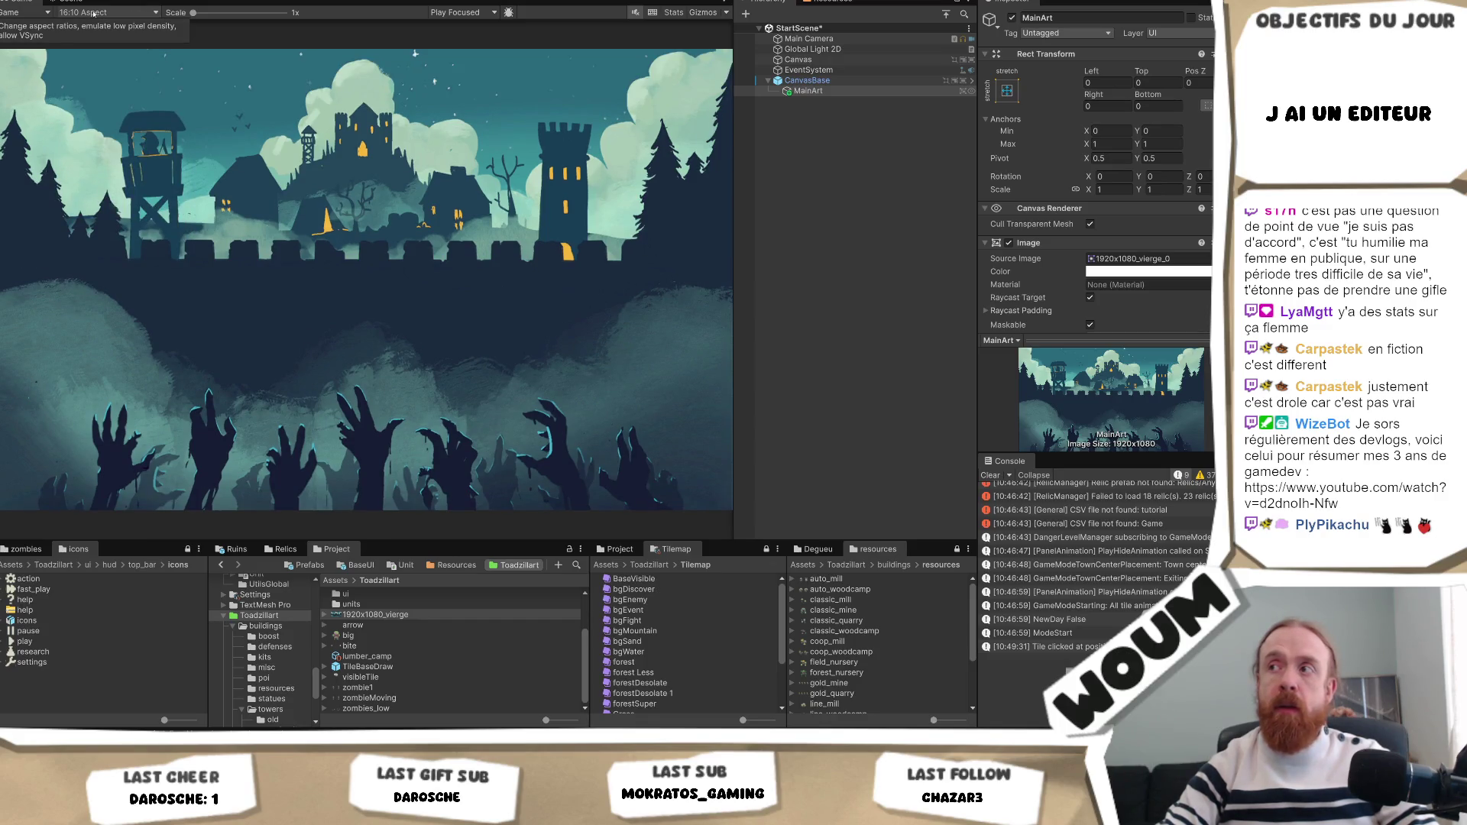
click(92, 13)
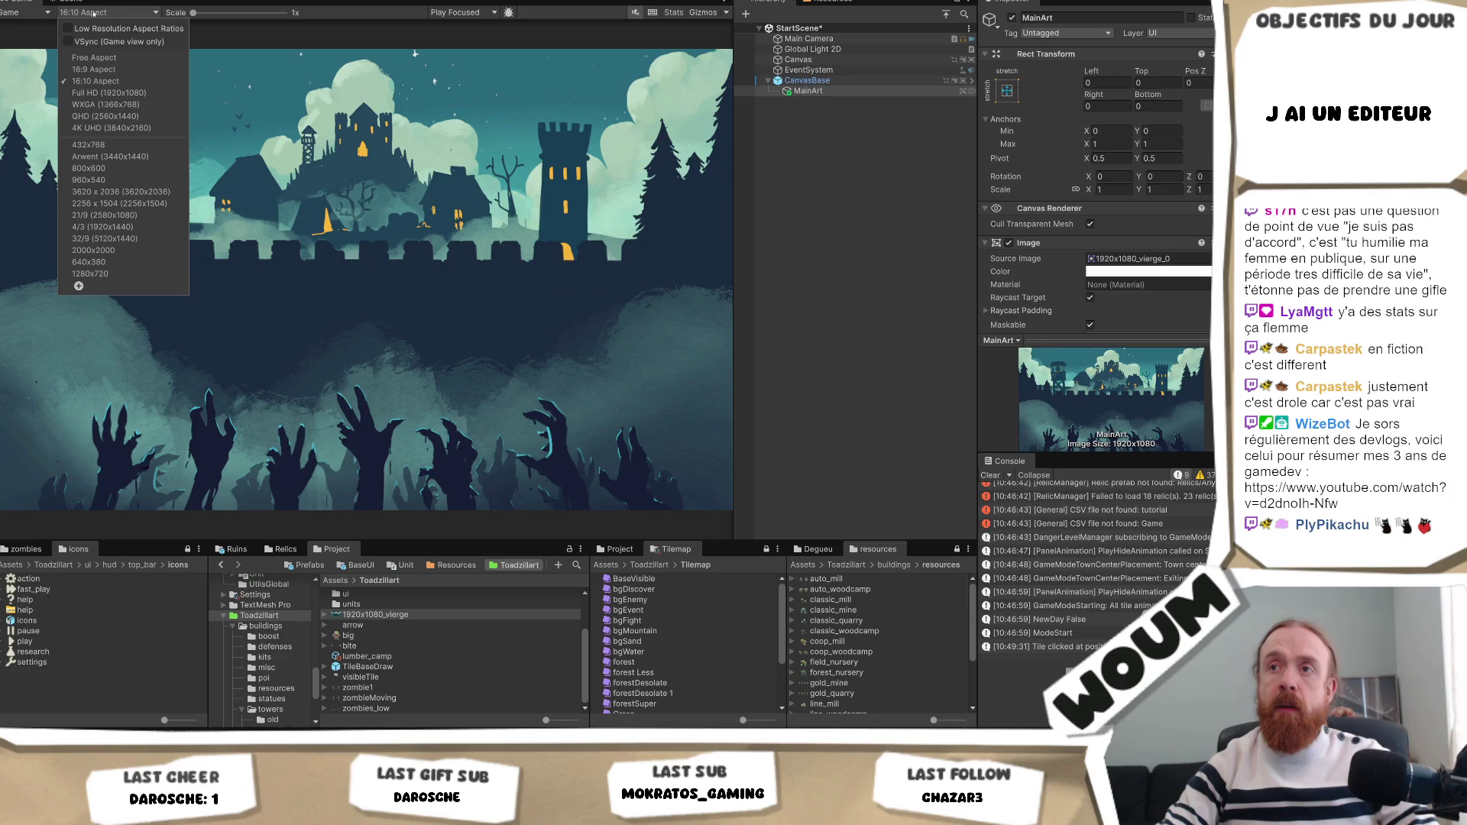
click(103, 215)
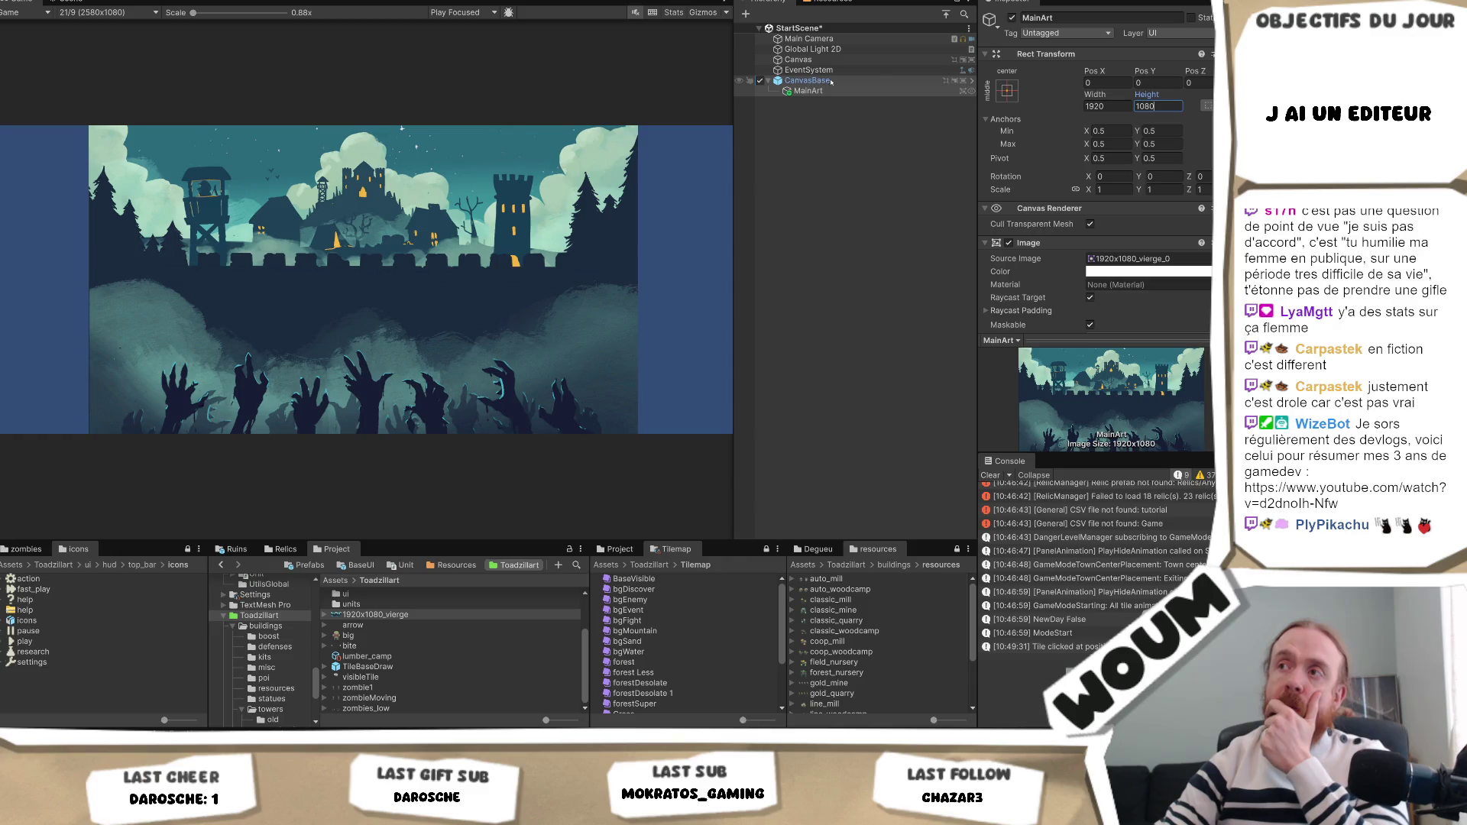
Return the Game preview to 16:9 while reviewing CanvasBase and MainArt settings.
click(833, 82)
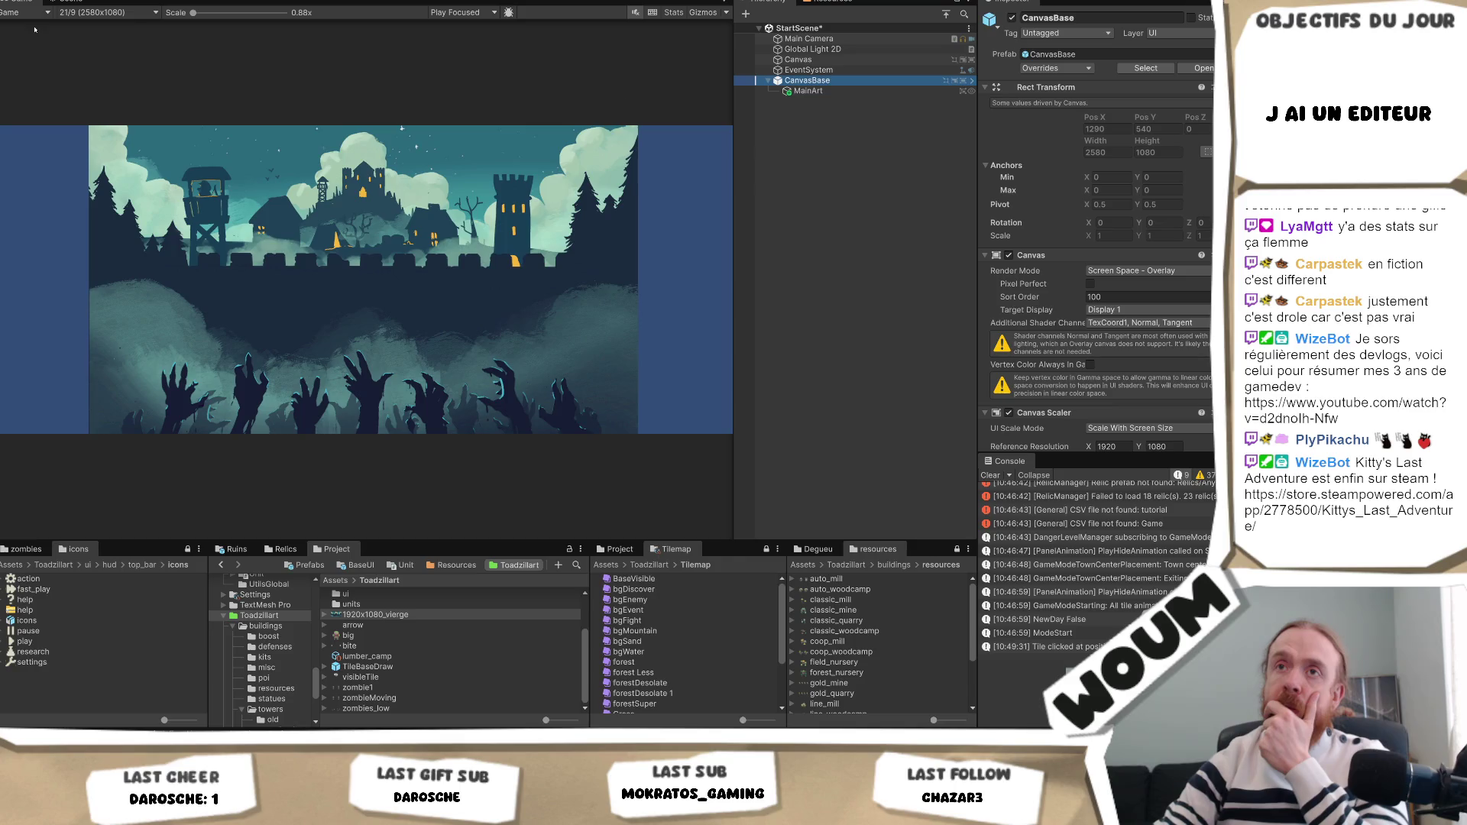
click(133, 13)
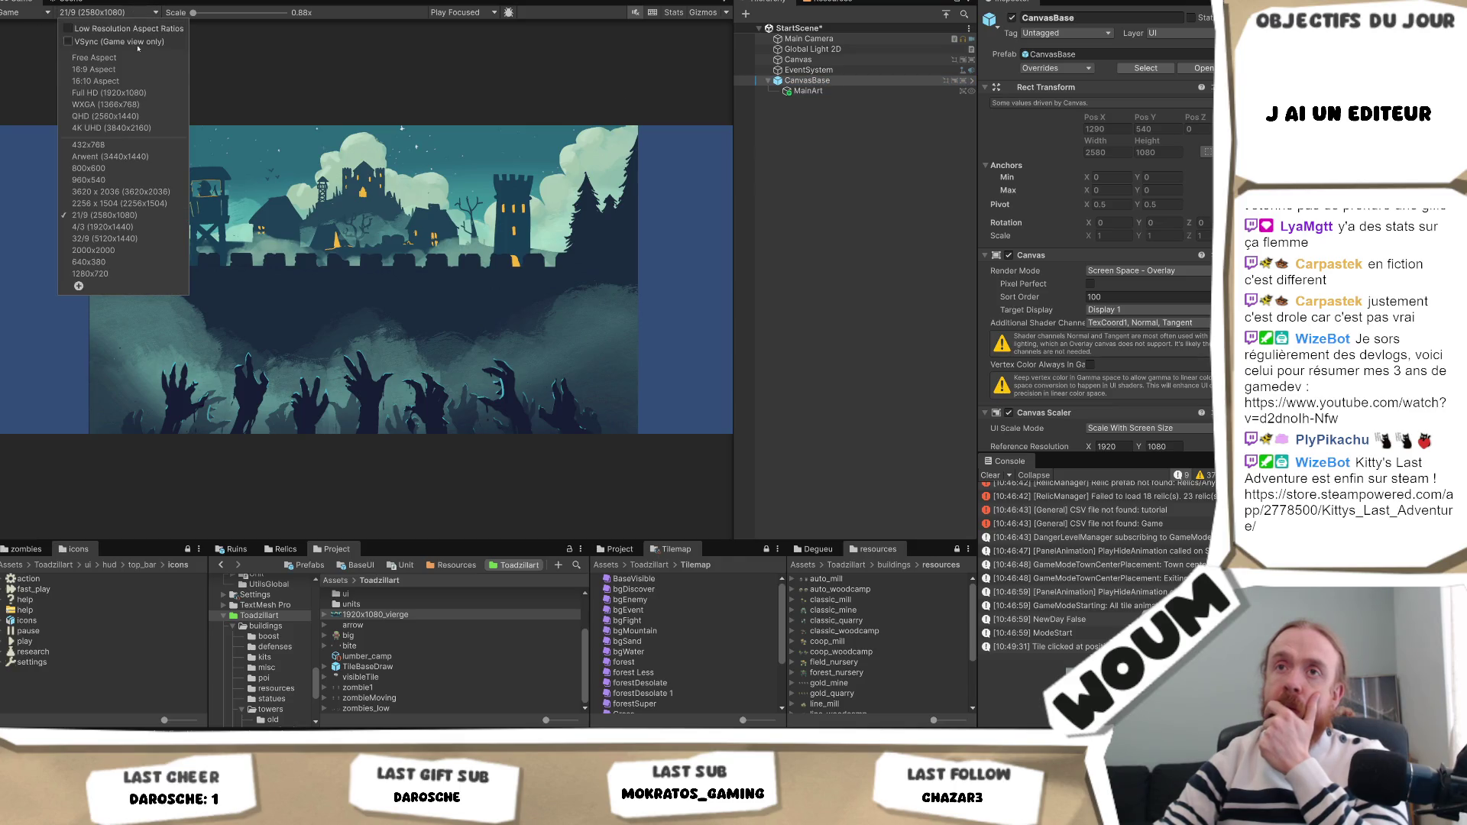
click(93, 69)
click(826, 91)
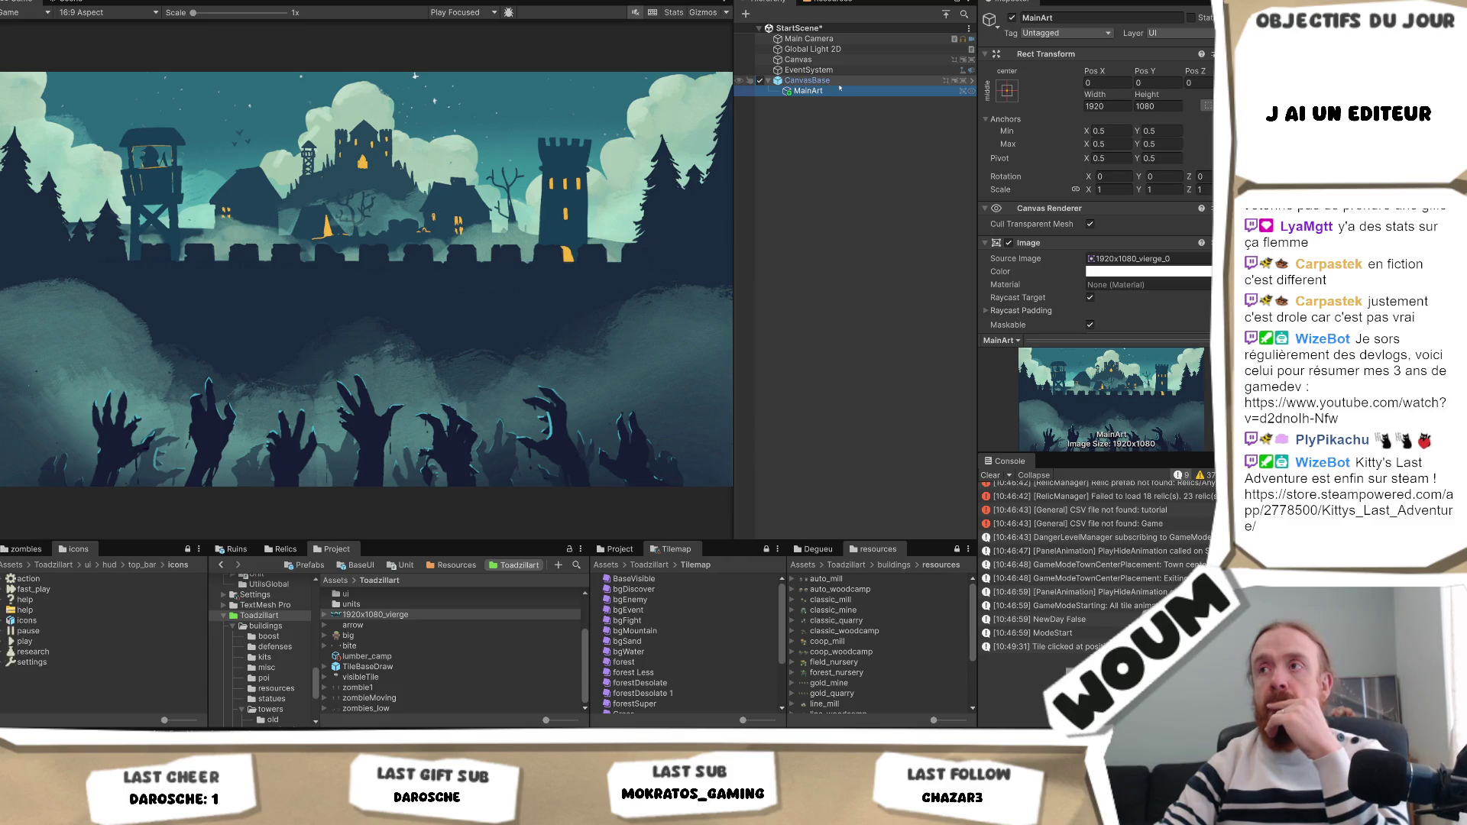
click(839, 81)
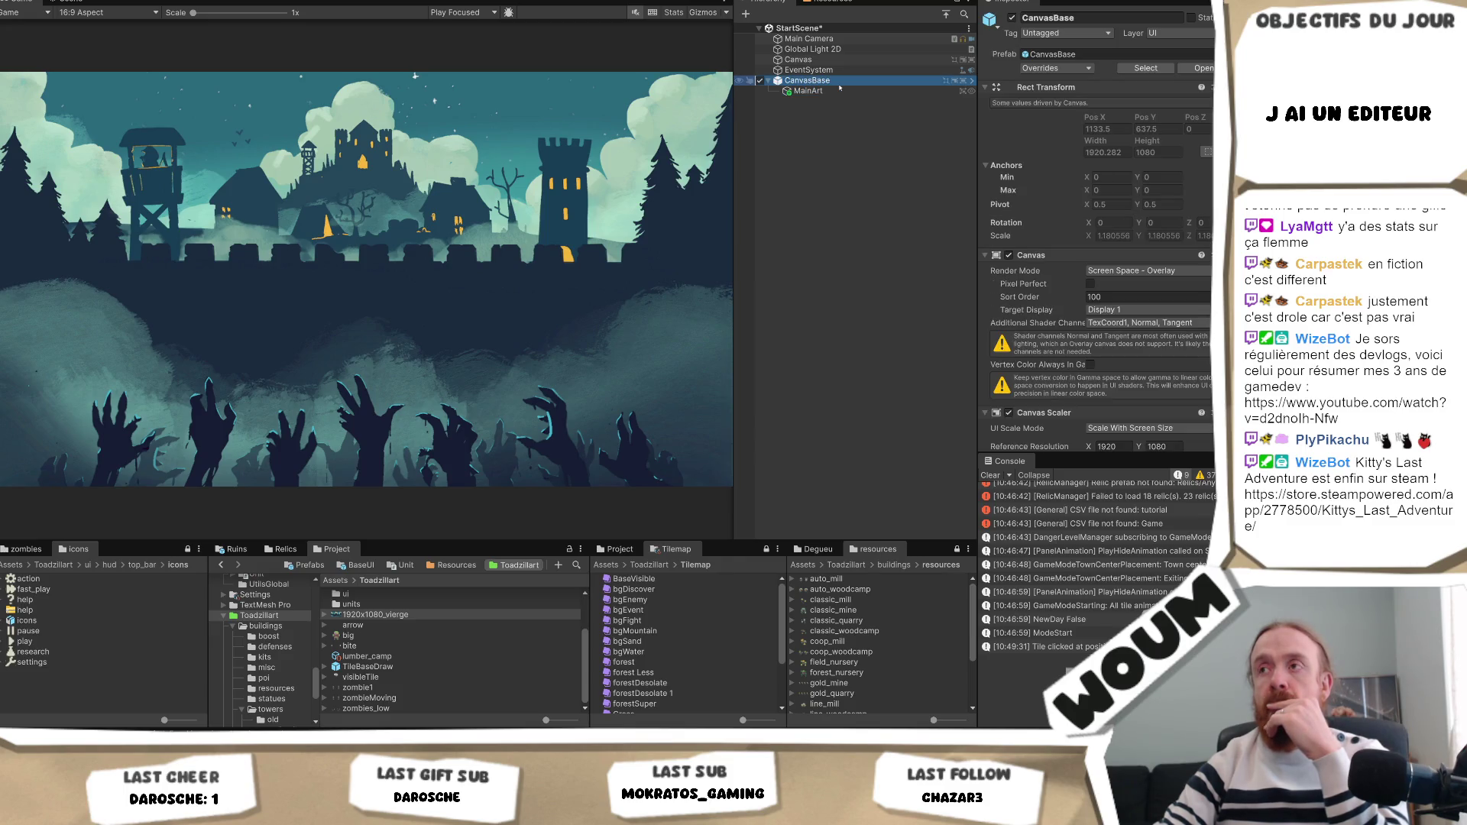
Preview the Game view at Full HD (1920x1080) and recheck MainArt's image settings.
click(122, 14)
click(137, 94)
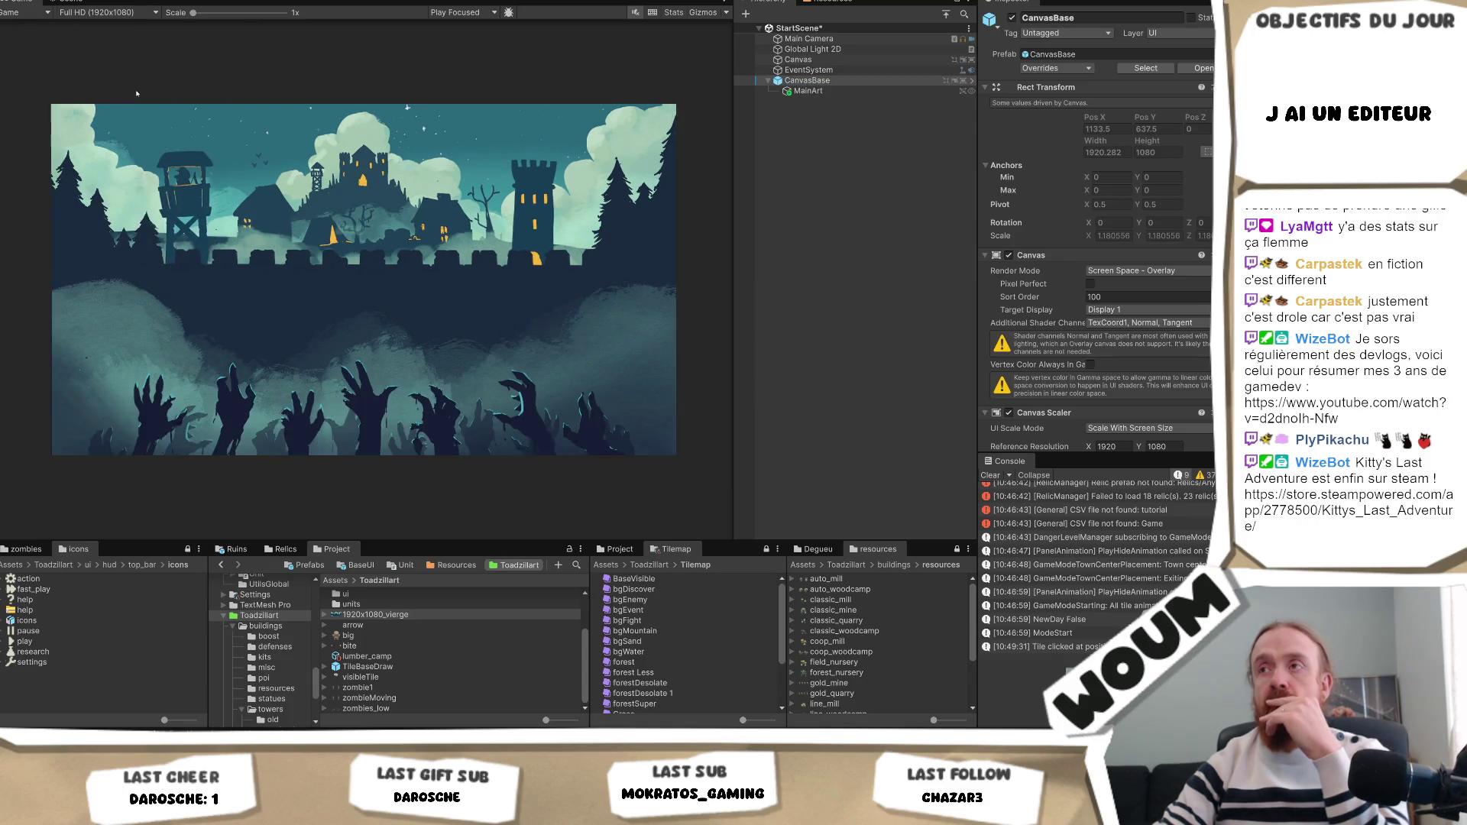
click(856, 90)
scroll(346, 304, up, 2)
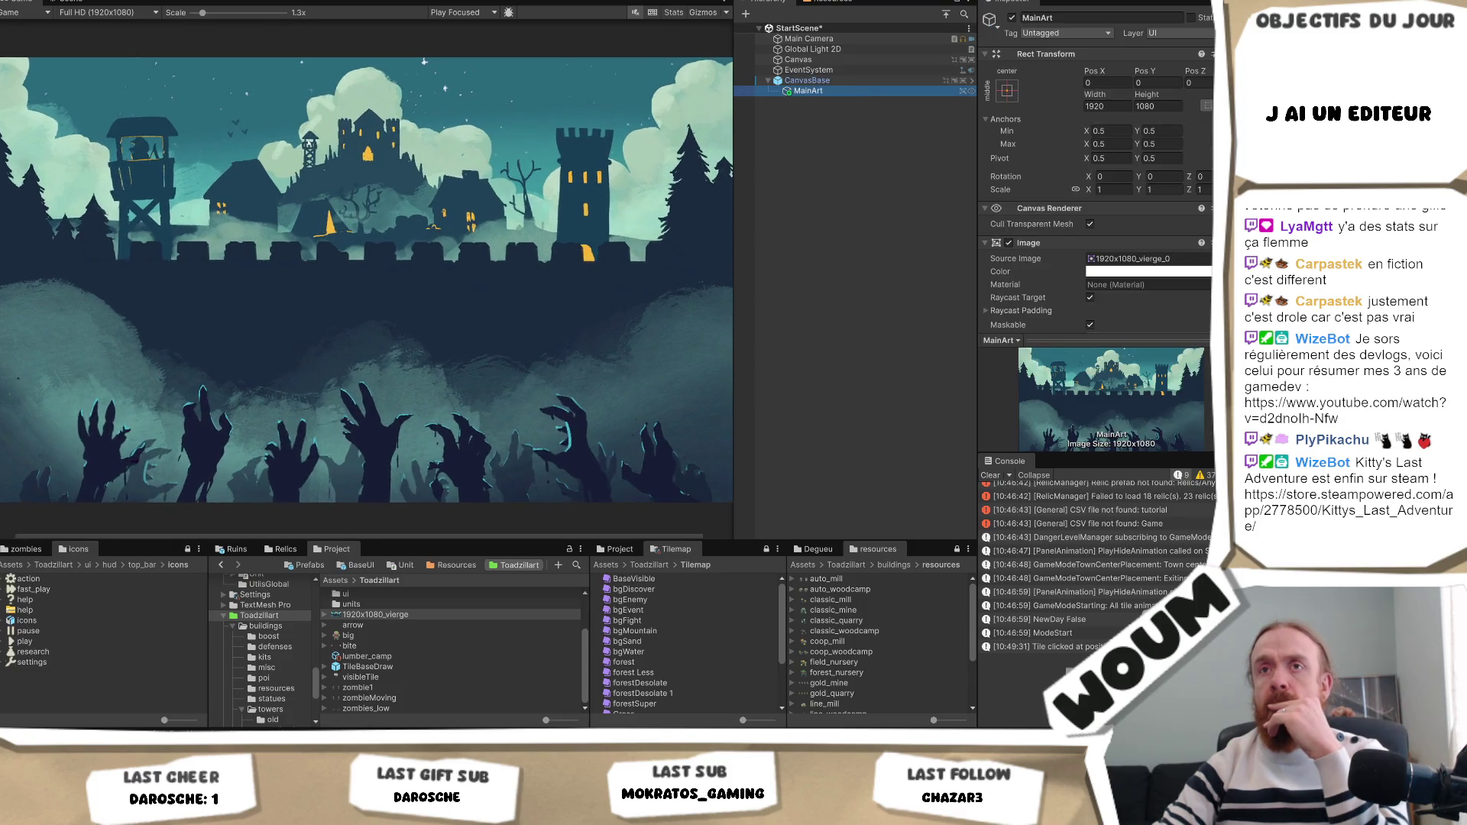
scroll(321, 304, down, 1)
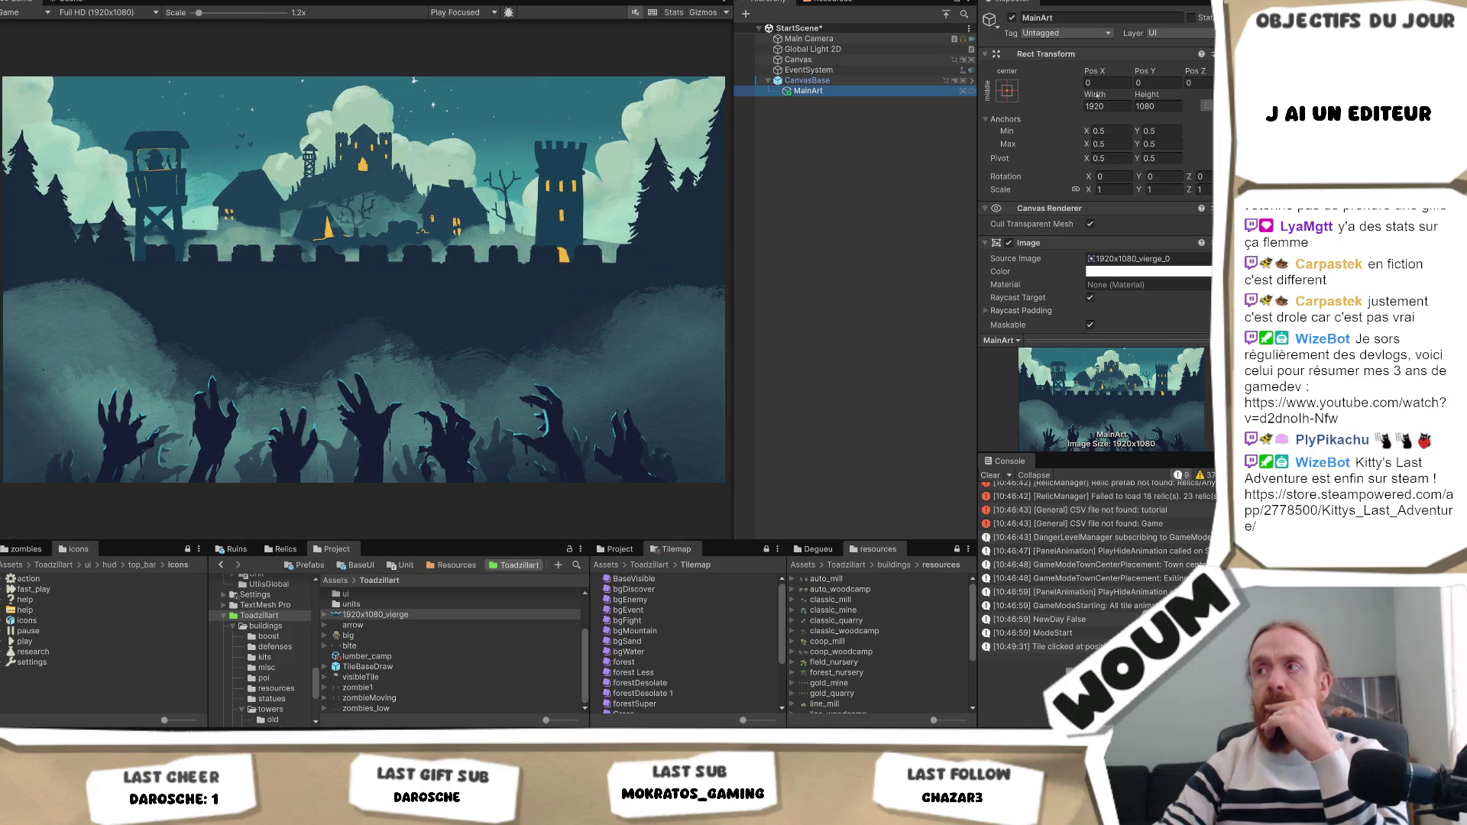
click(1006, 92)
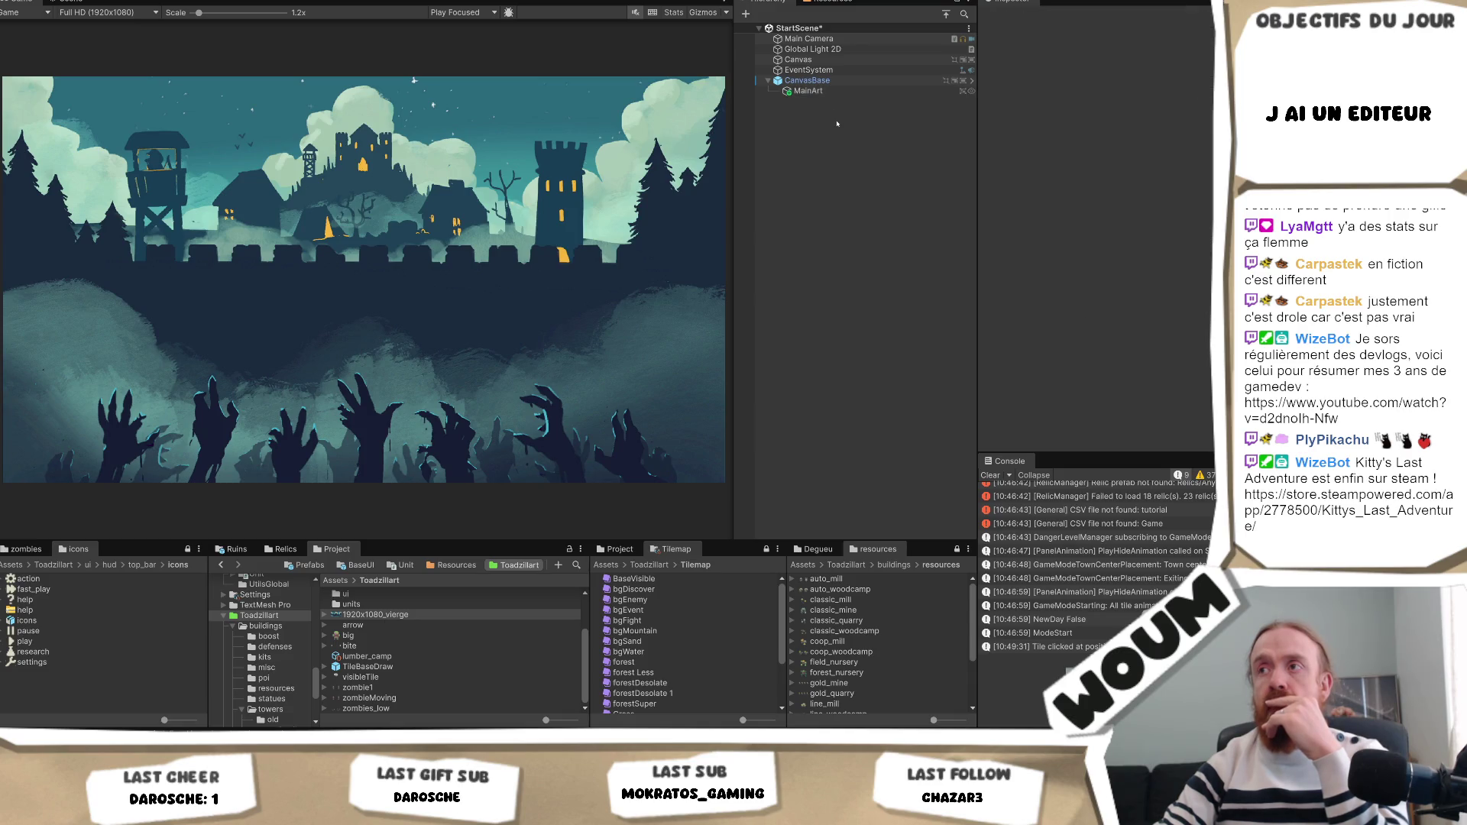
Slide CanvasBase's Canvas Scaler Match toward width, then preview at 16:10 and QHD (2560x1440).
click(807, 80)
scroll(1183, 227, down, 1)
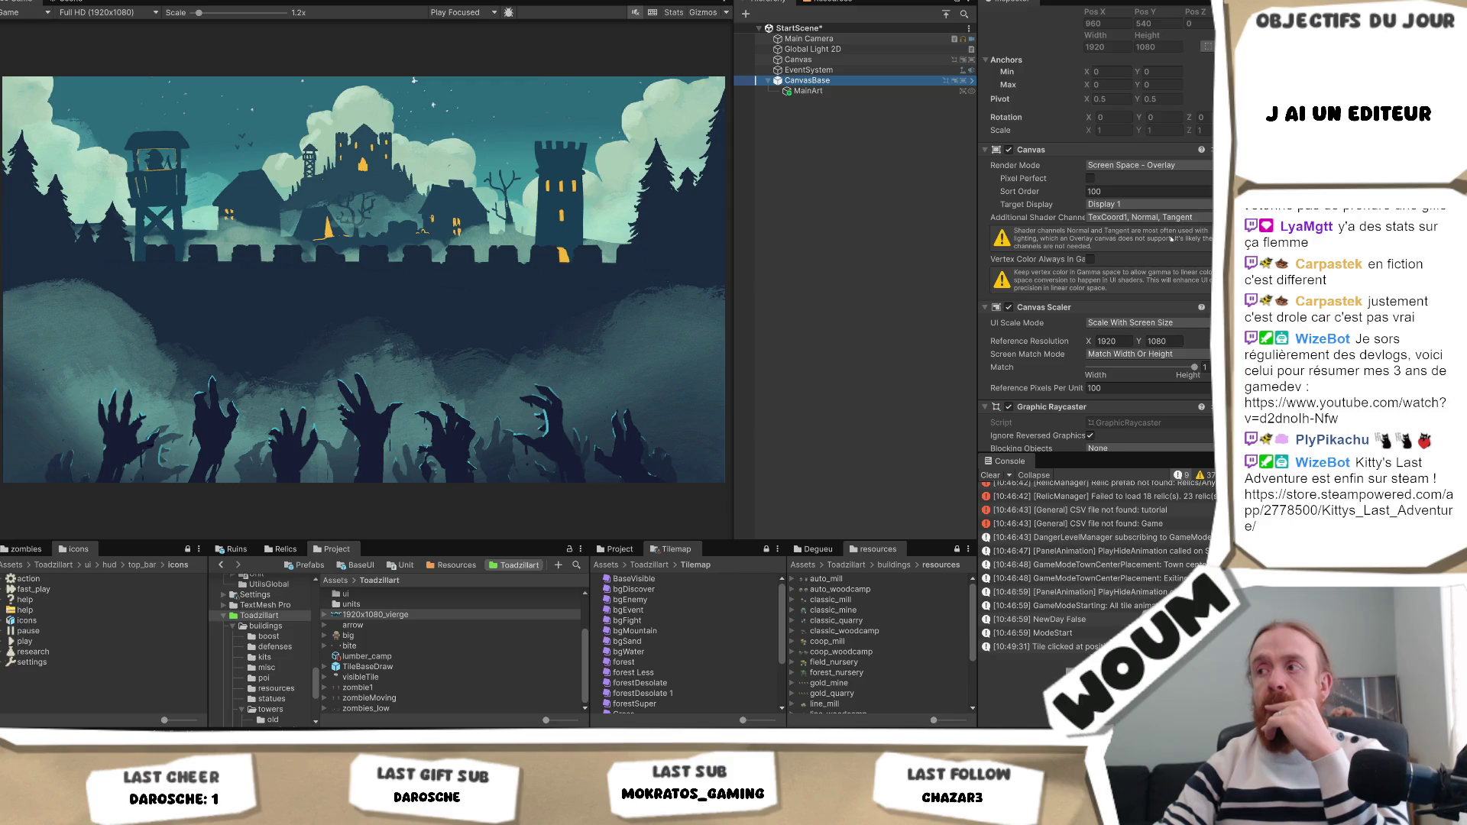
drag(1194, 367, 1089, 367)
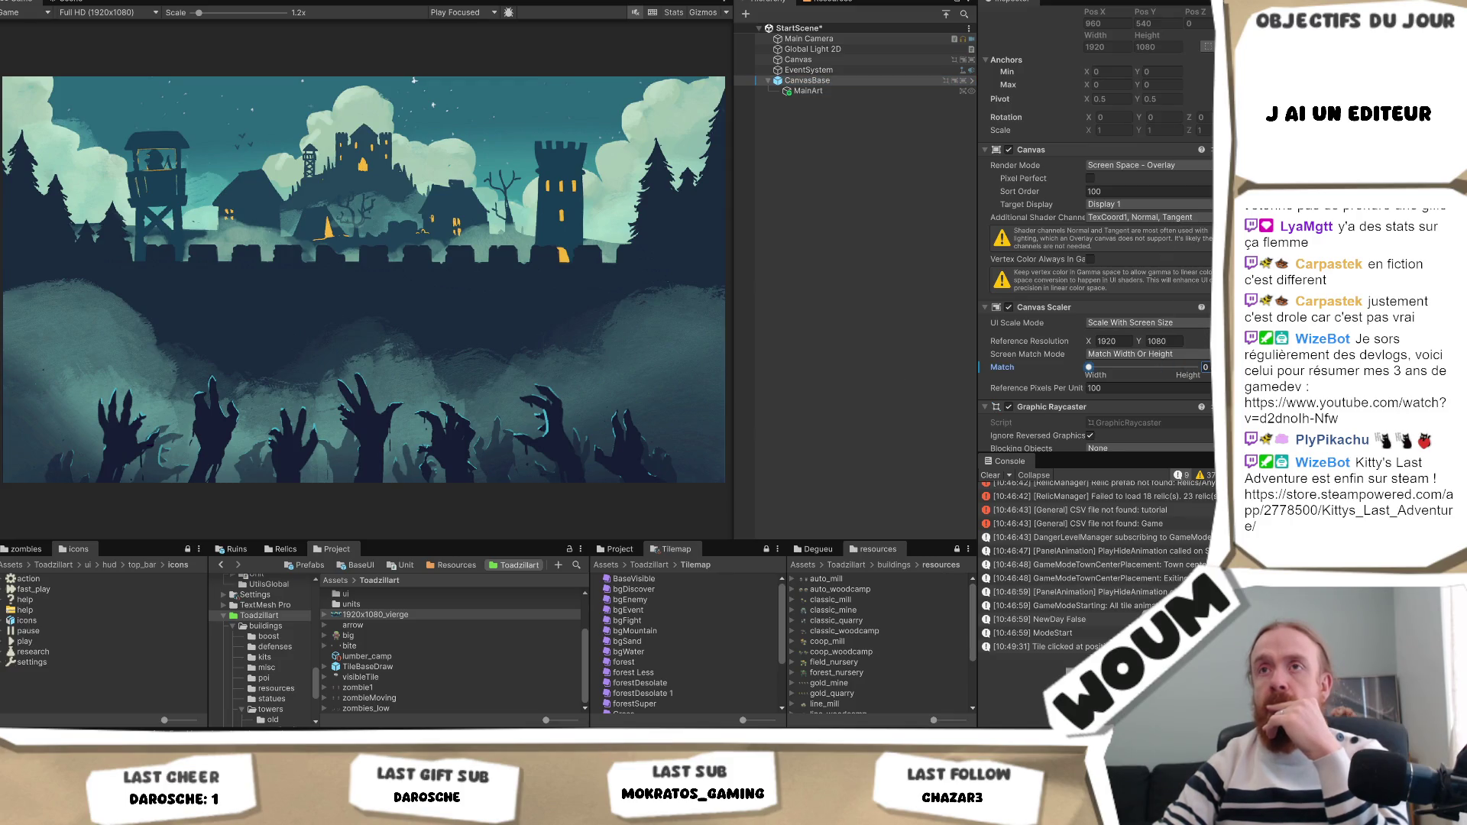
click(117, 12)
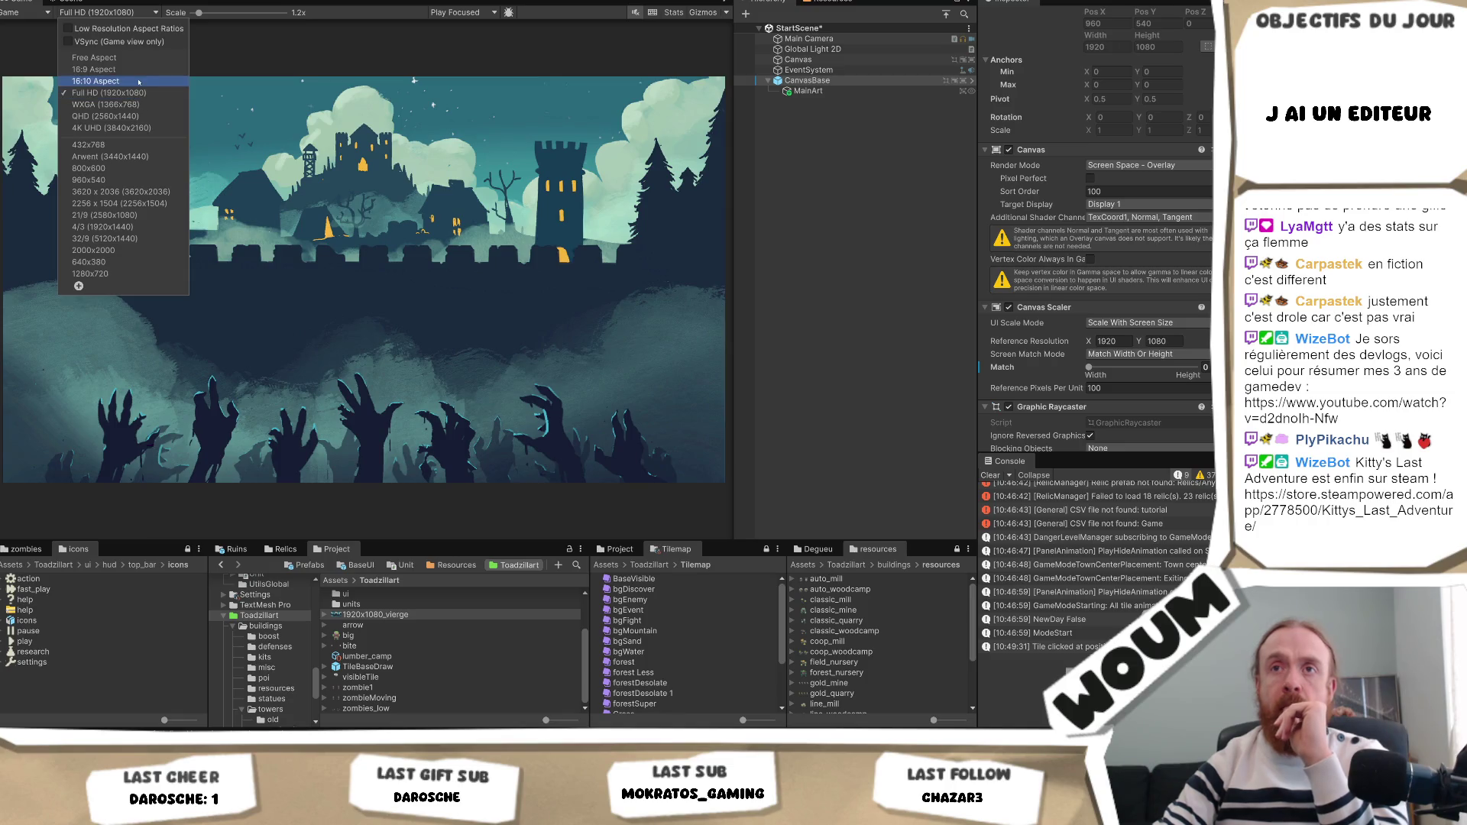
click(133, 83)
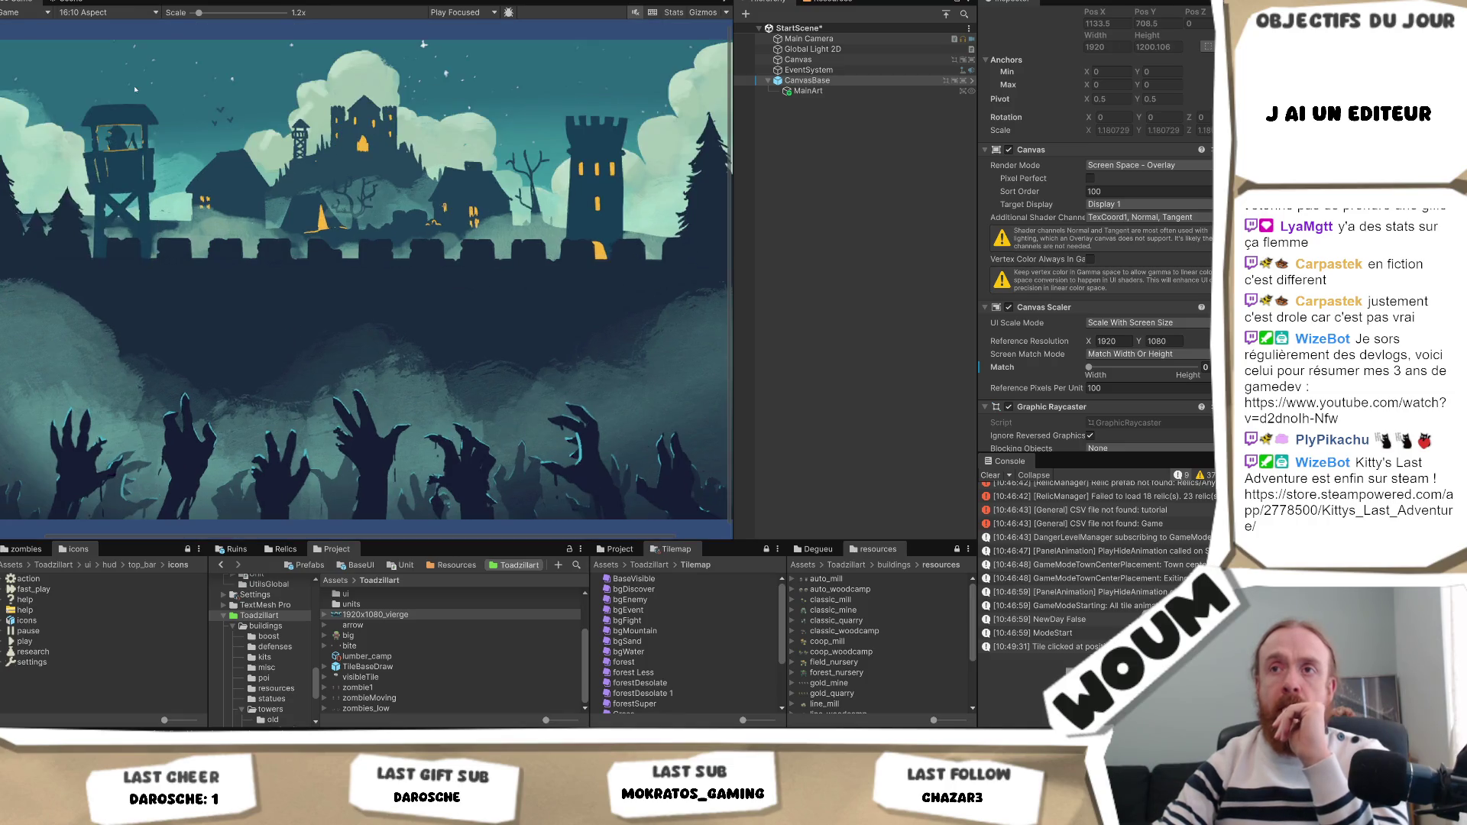
click(115, 12)
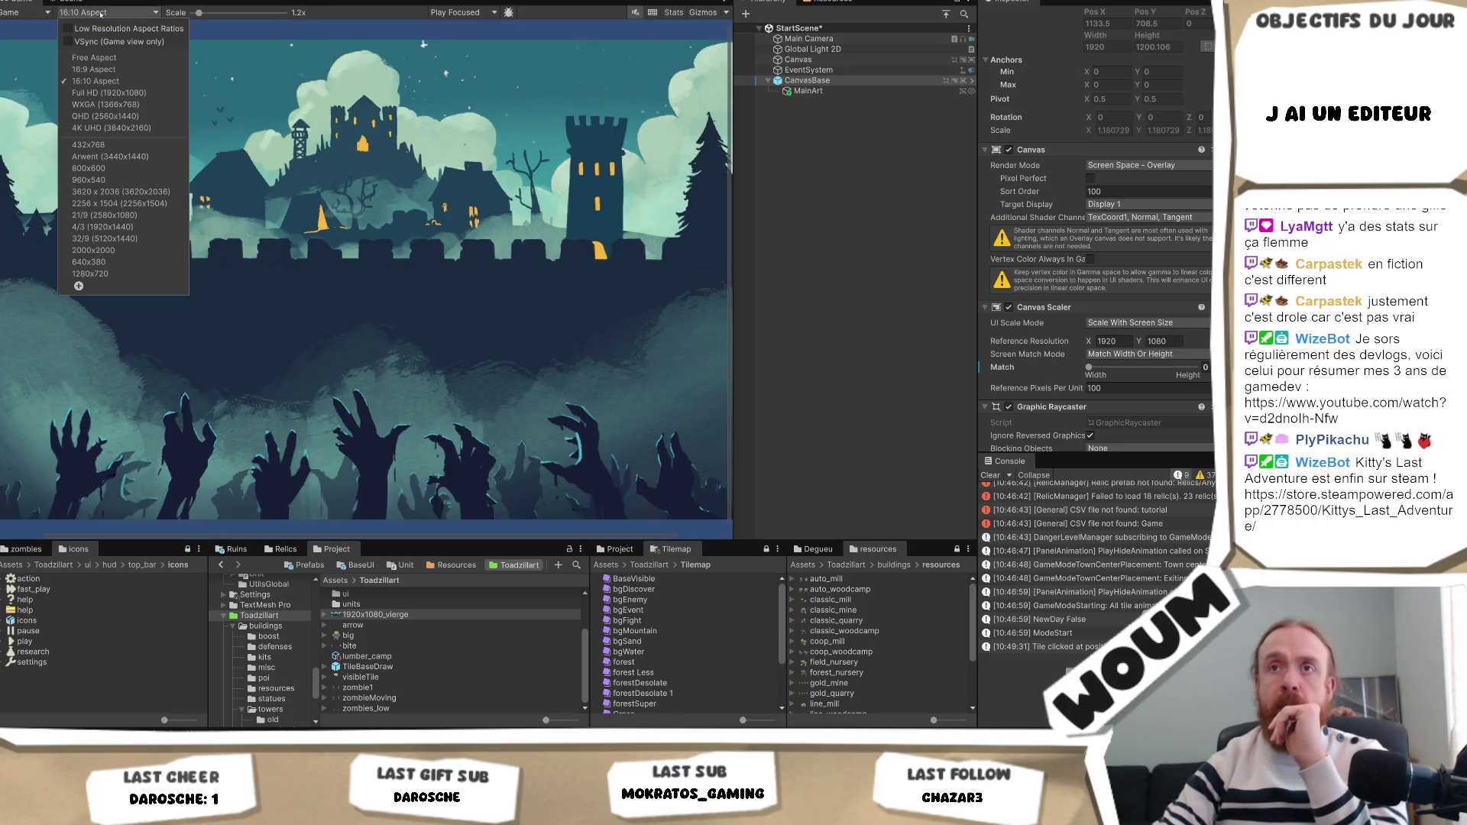
click(145, 116)
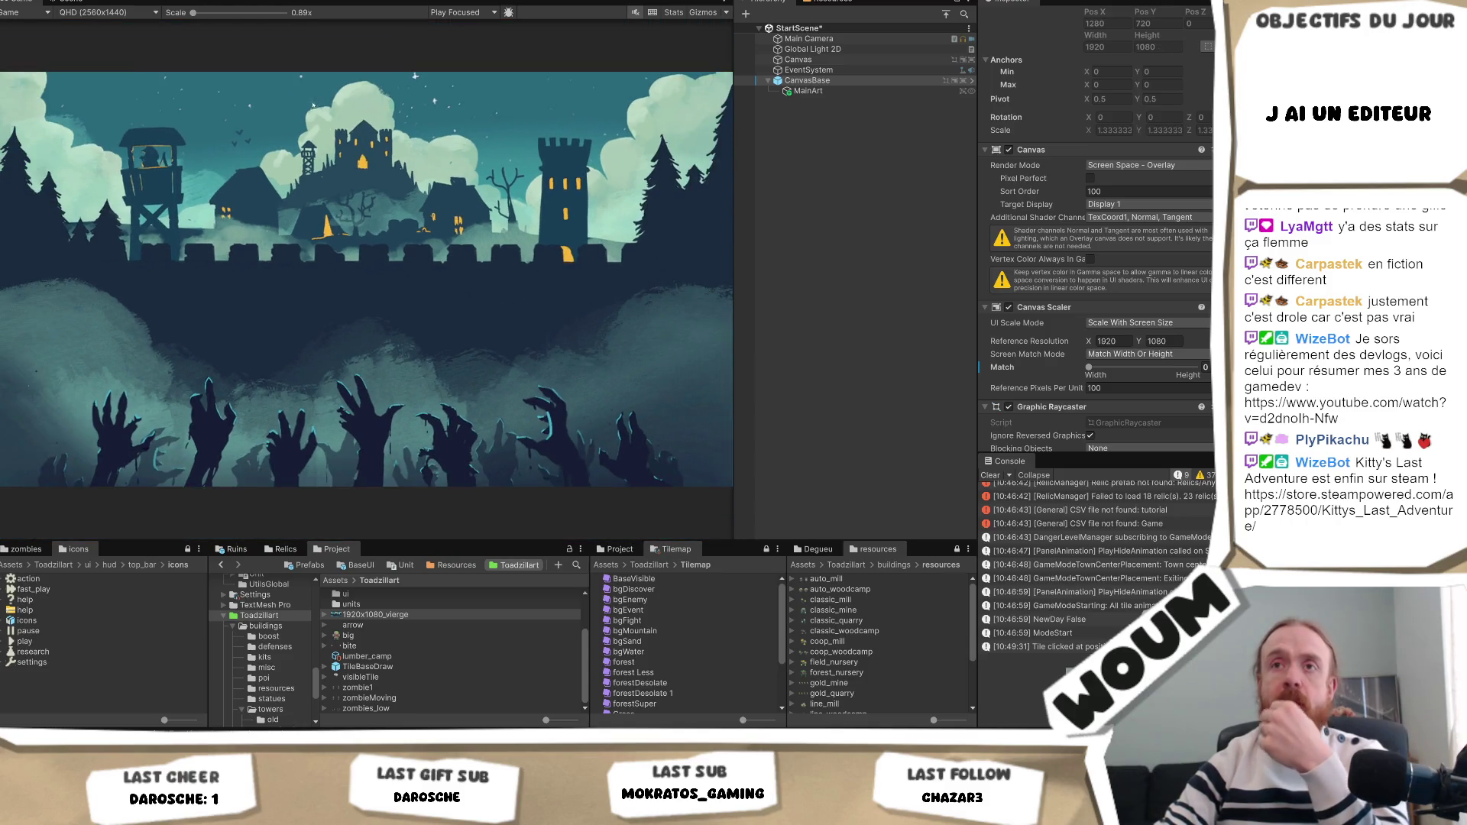
Preview the Game view at 21/9, then 4/3 (1920x1440), then back to 21/9.
click(115, 12)
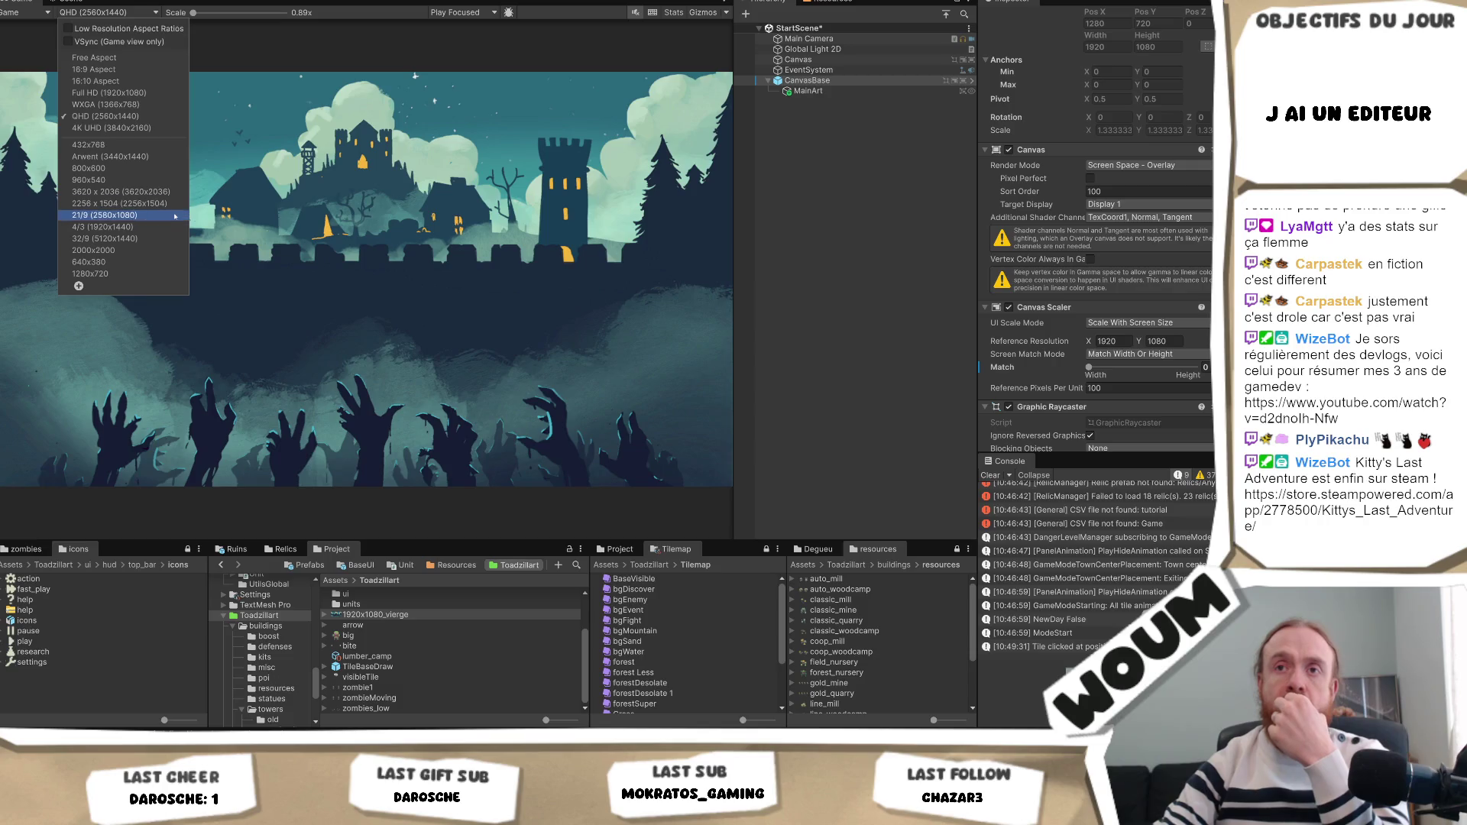
click(137, 211)
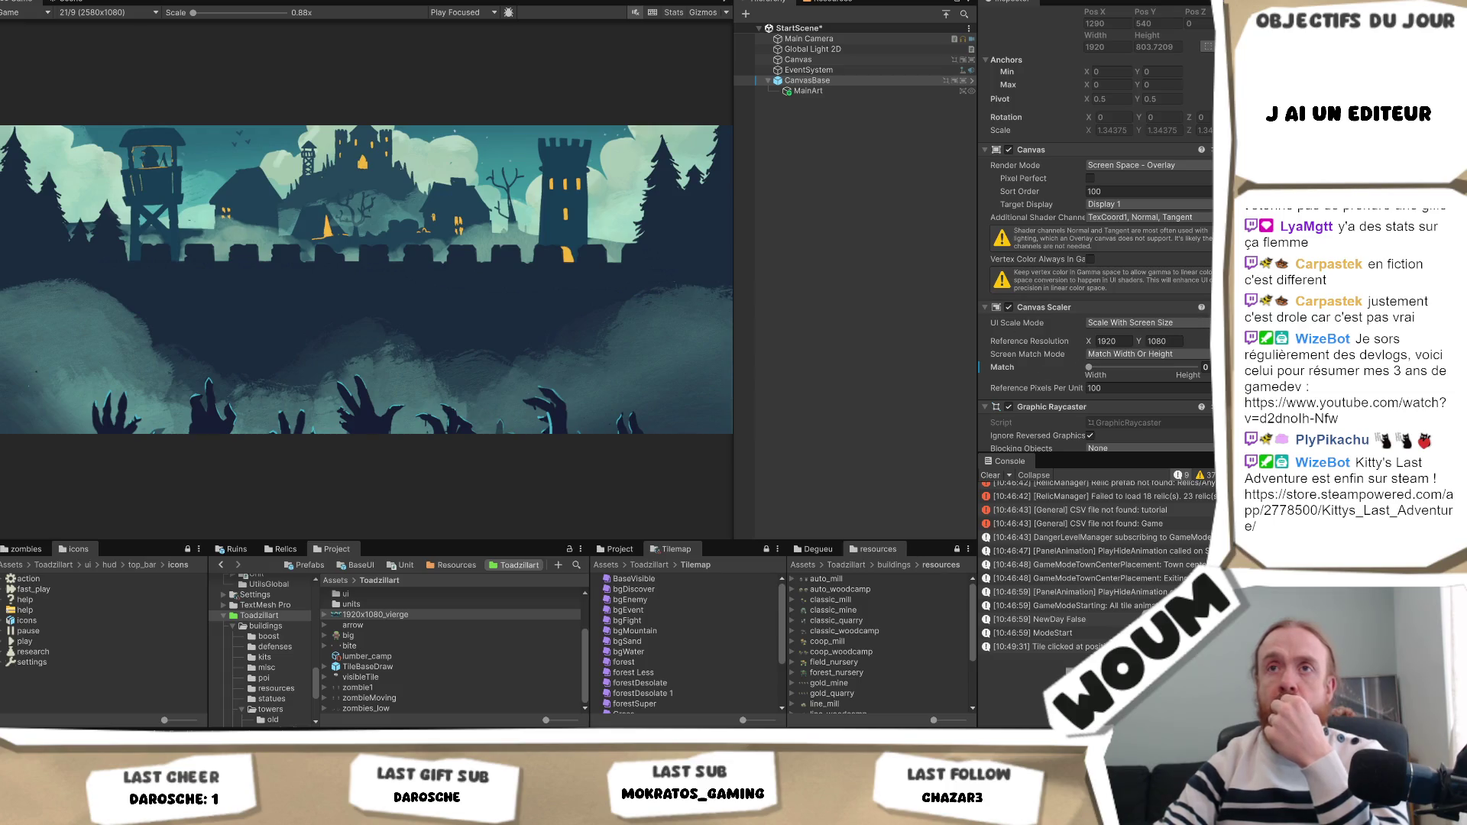
click(120, 11)
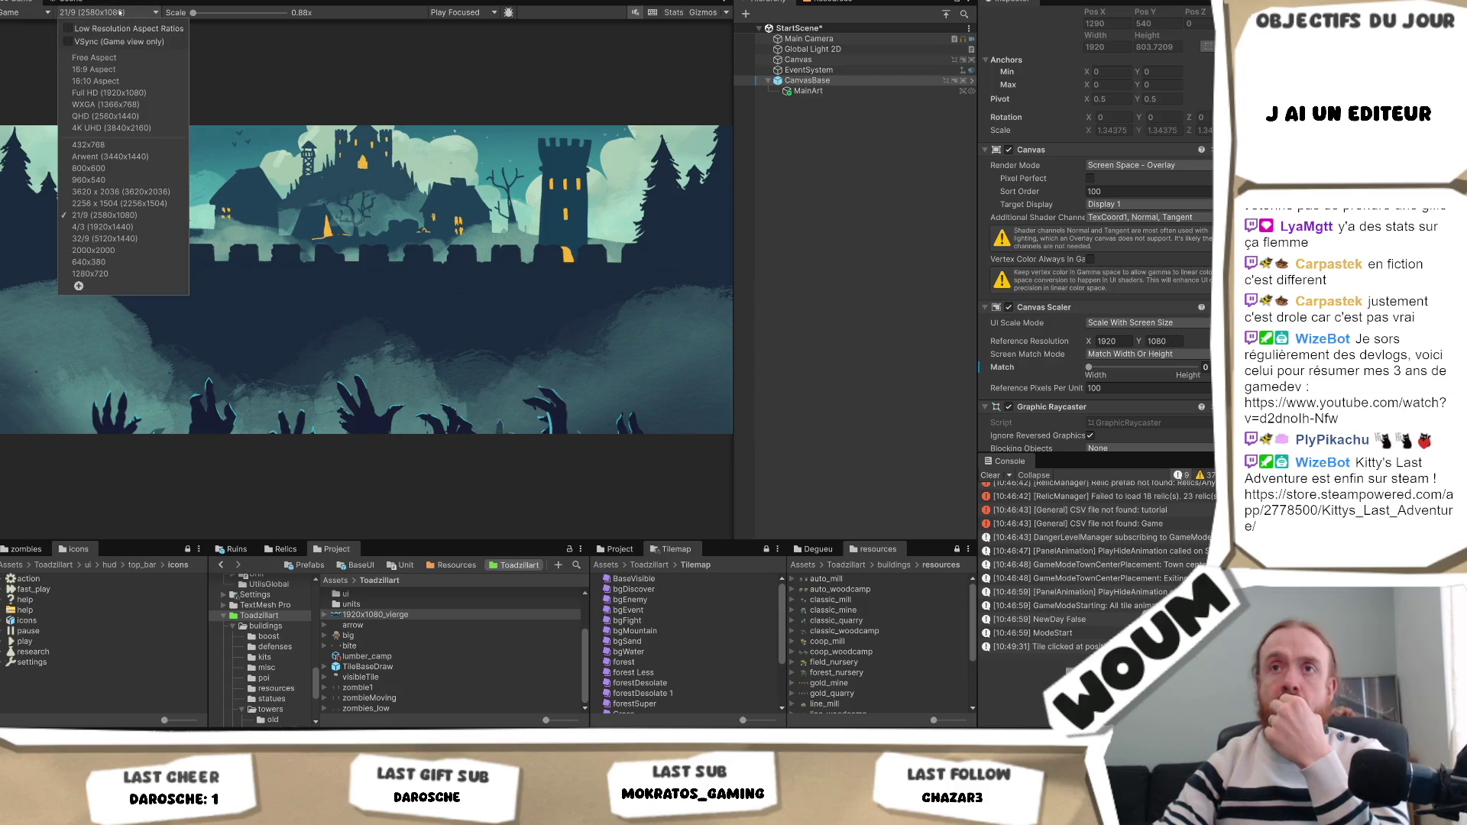
click(151, 227)
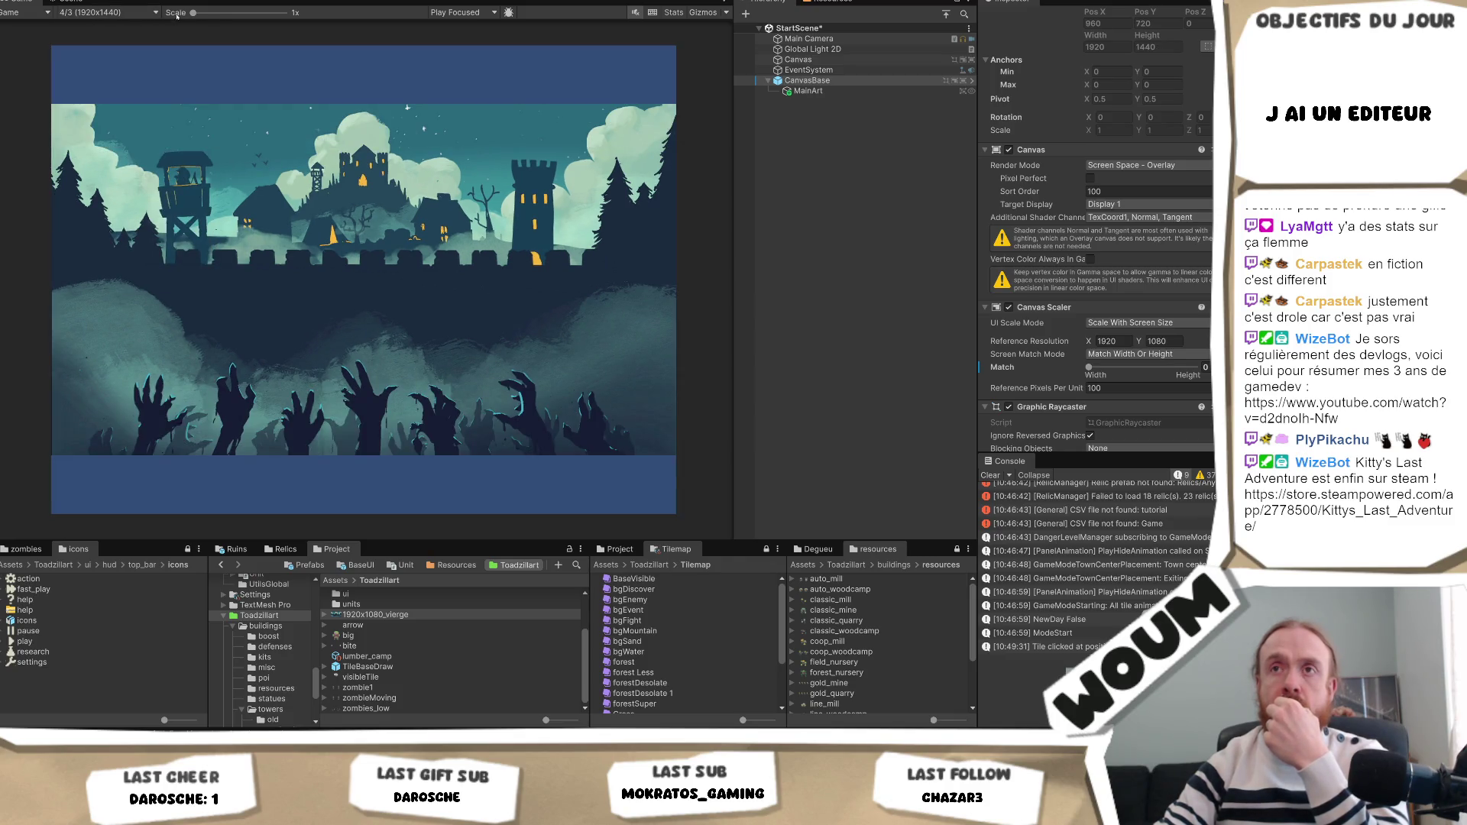
click(110, 13)
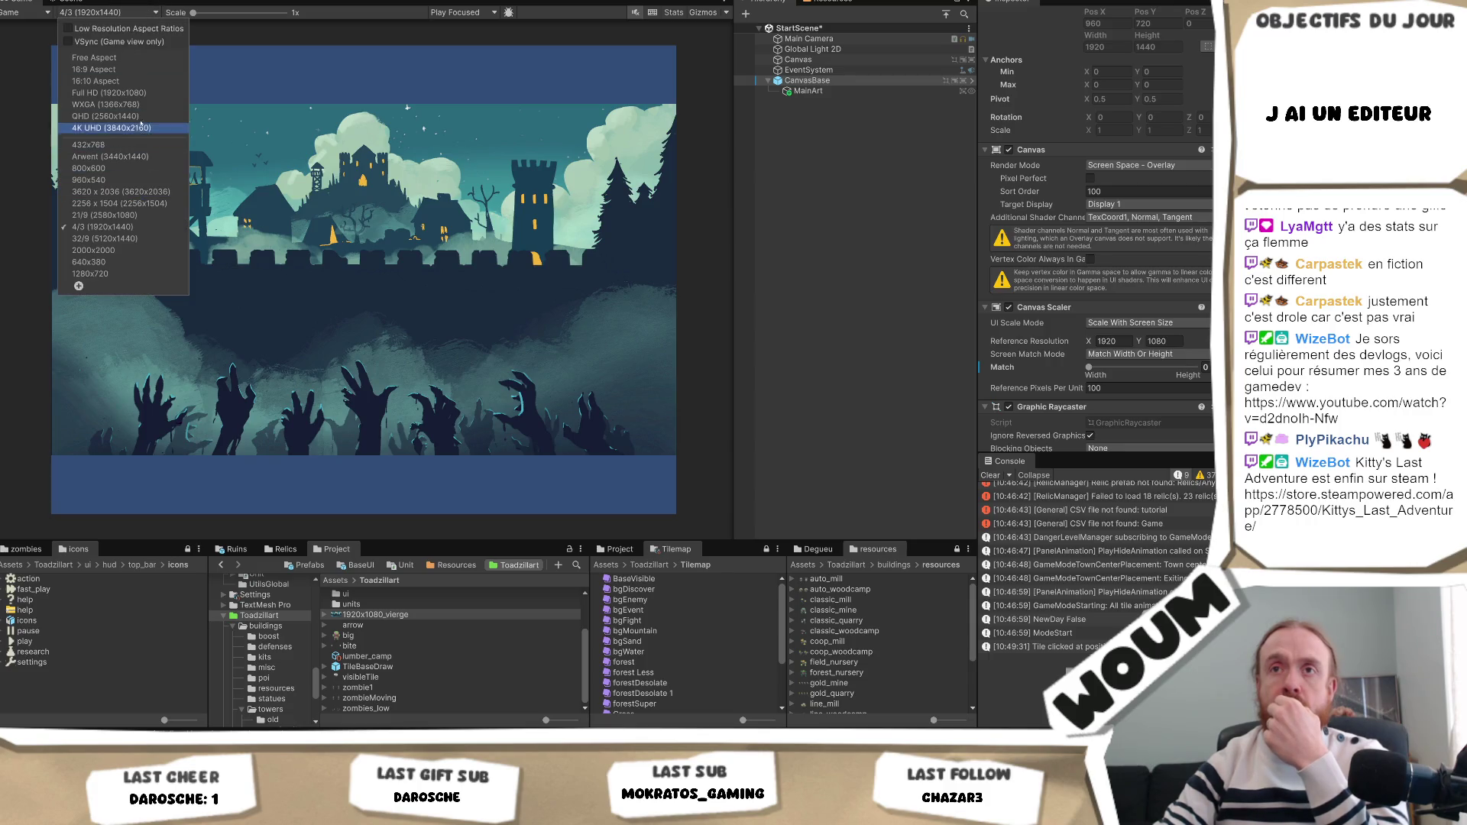
click(105, 215)
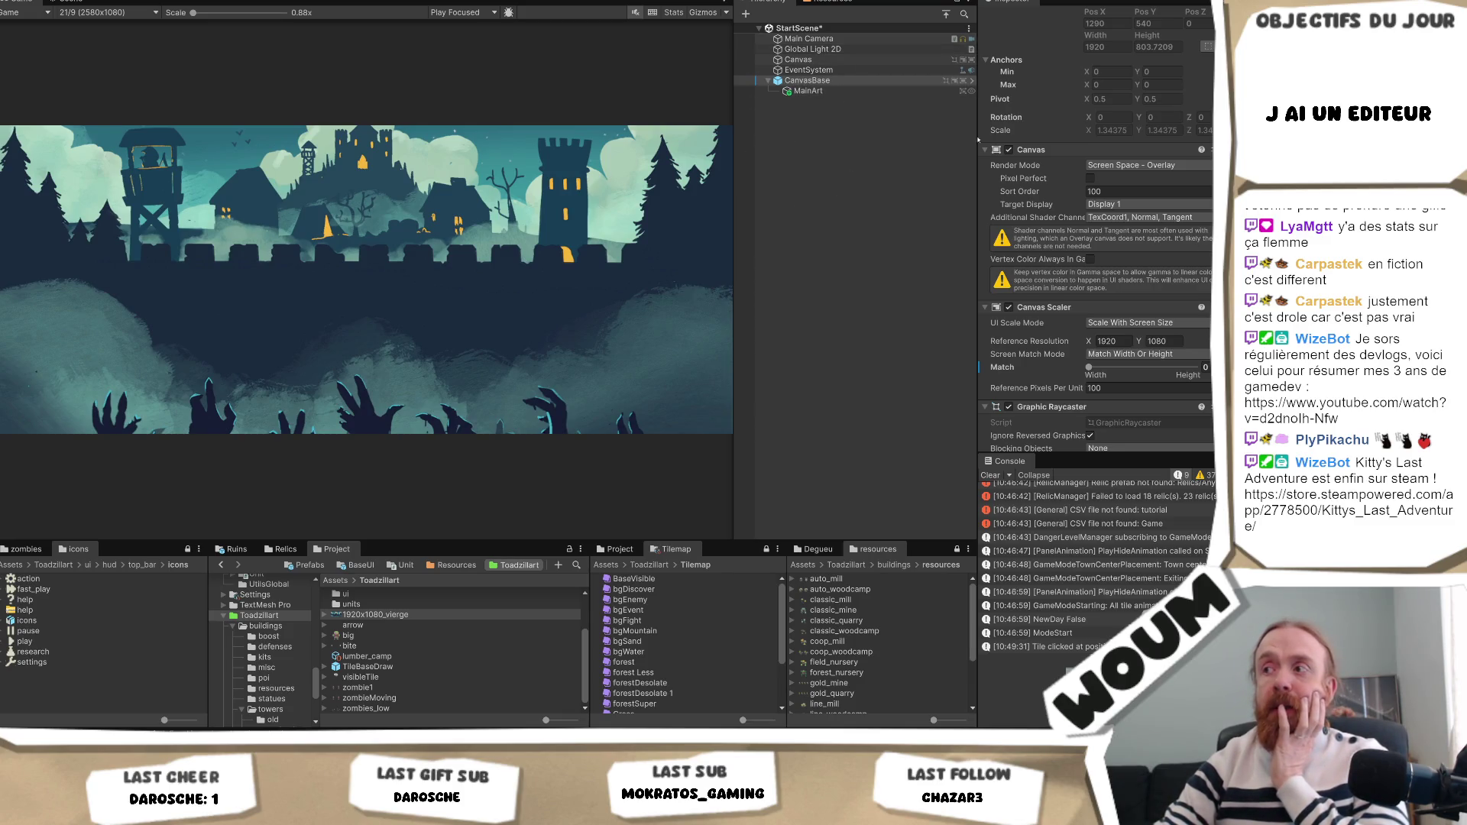
Slide the Canvas Scaler Match to height, then back to width (0).
drag(1089, 368, 1209, 370)
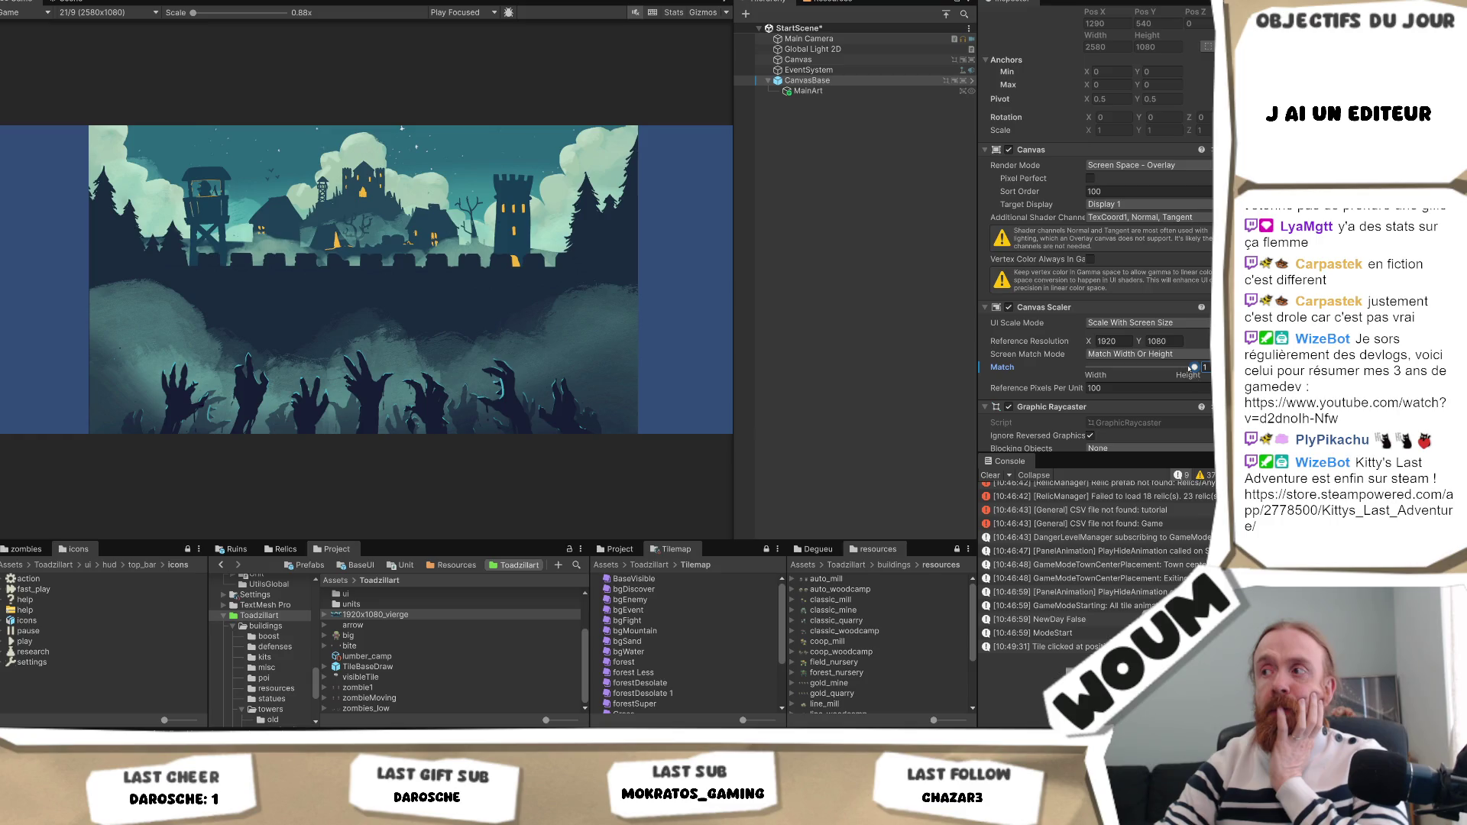
drag(1194, 368, 613, 347)
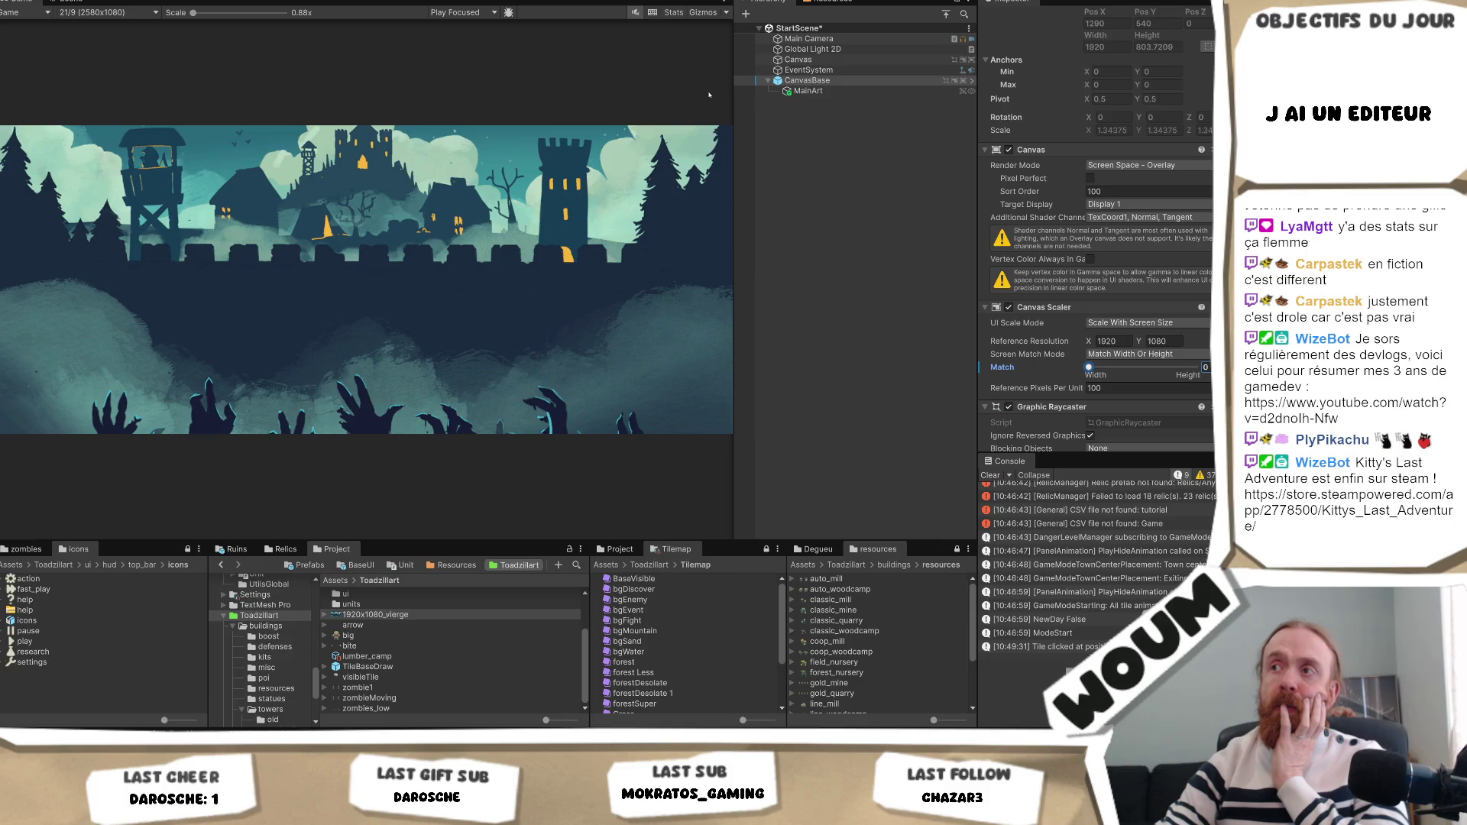
scroll(1098, 229, down, 2)
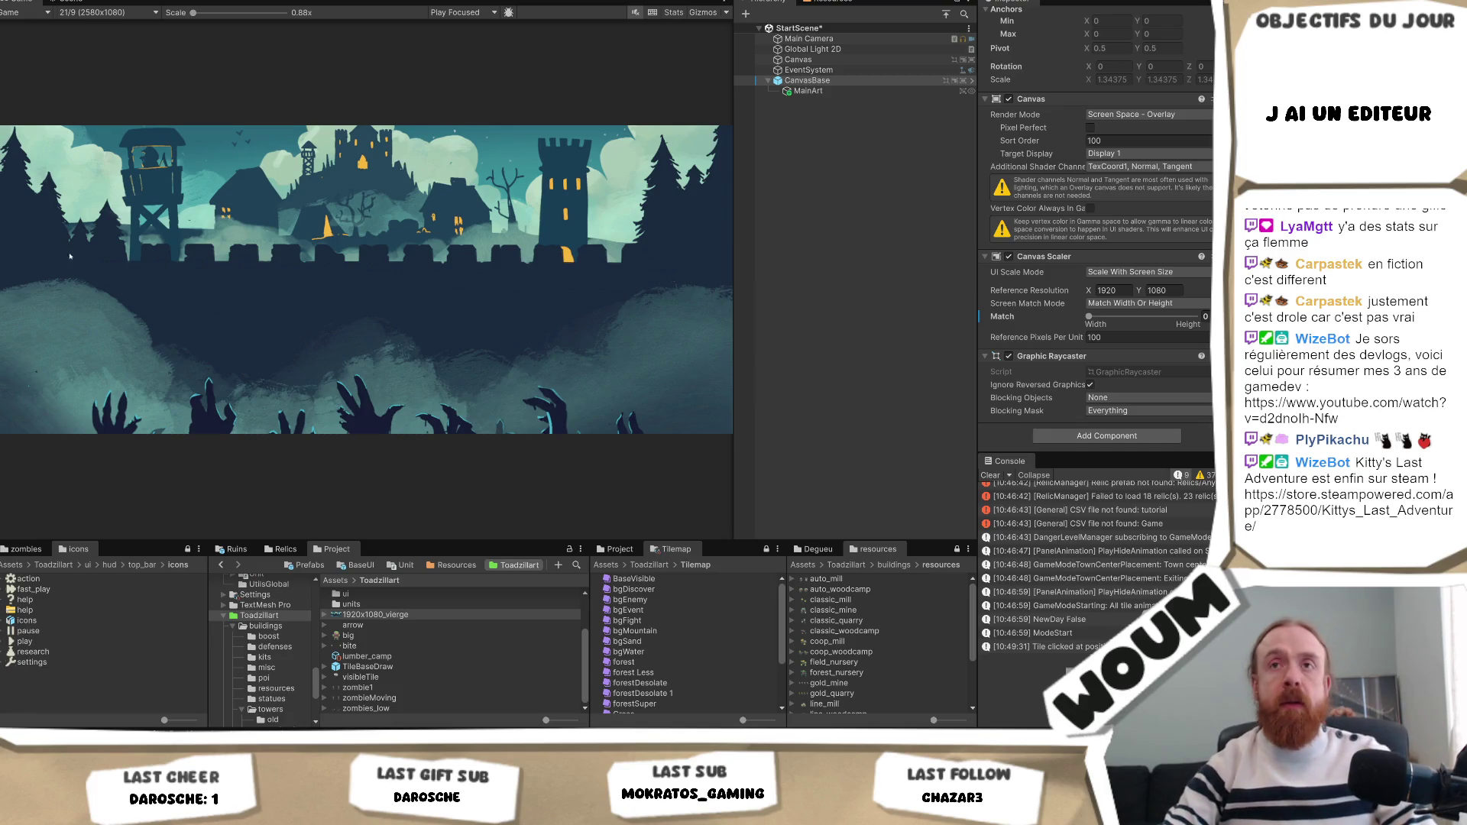
click(145, 13)
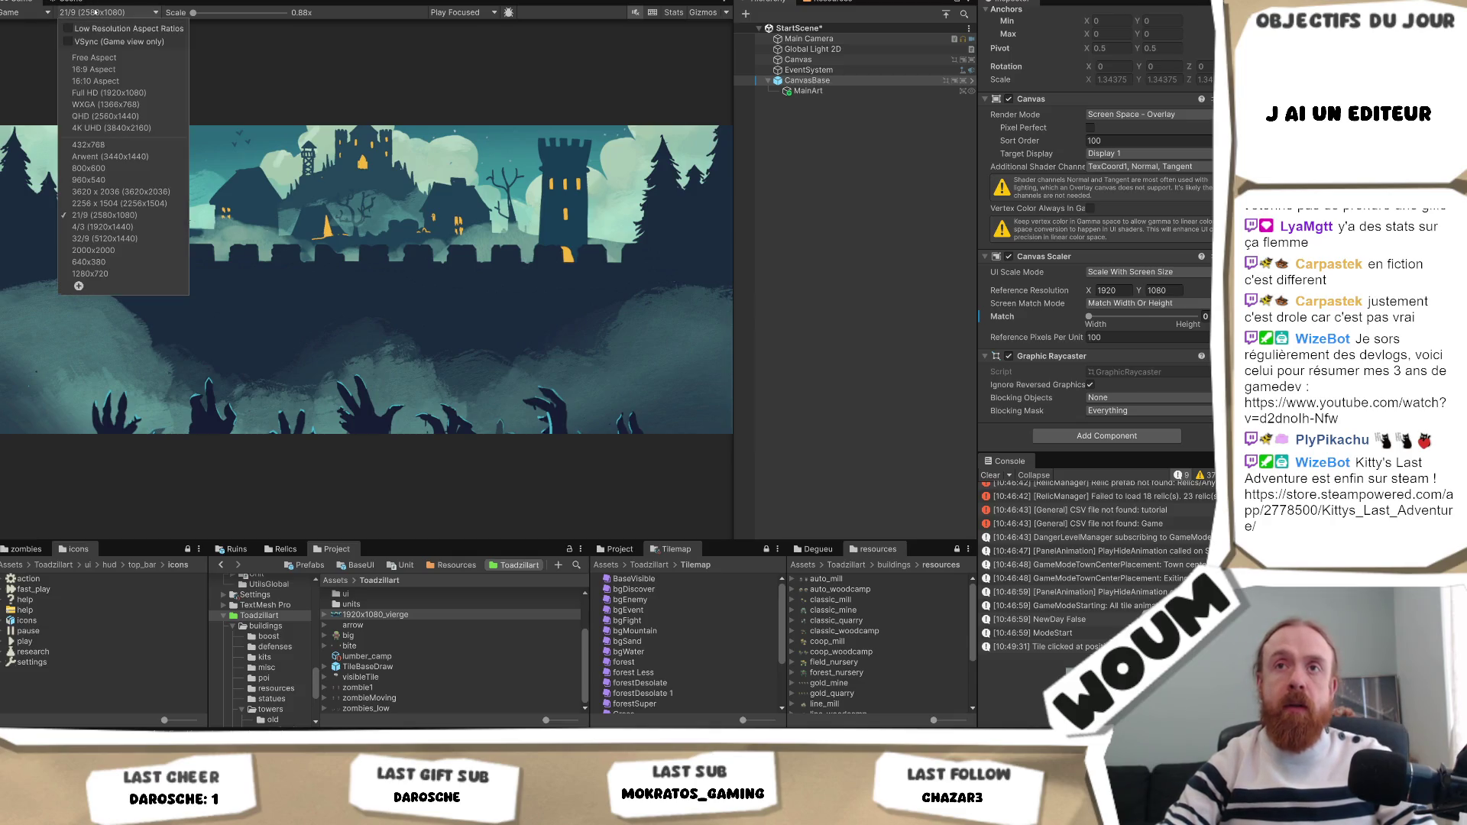
Switch the Game view preview back to 16:9 Aspect.
click(115, 70)
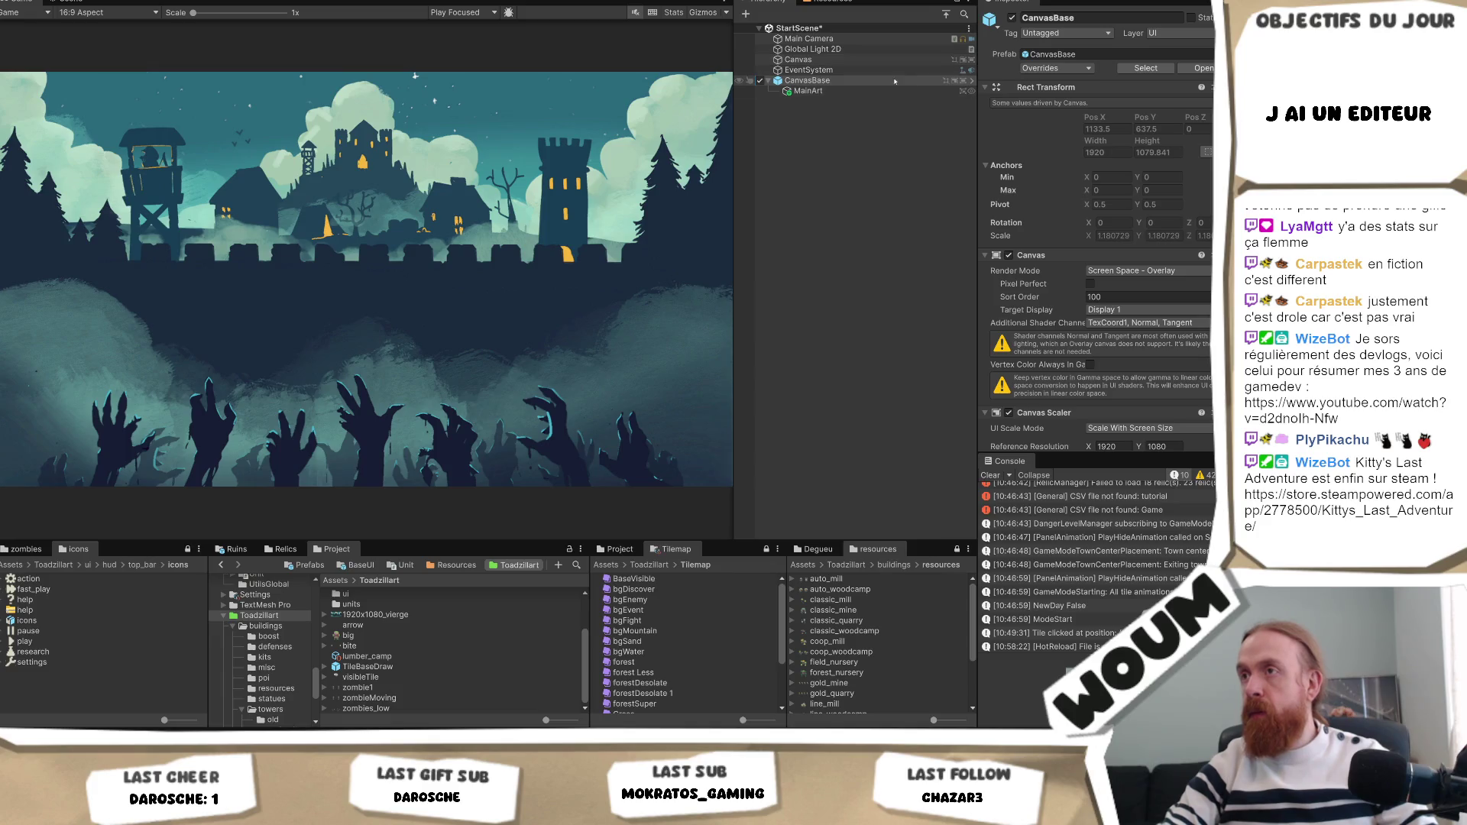
scroll(1137, 411, down, 5)
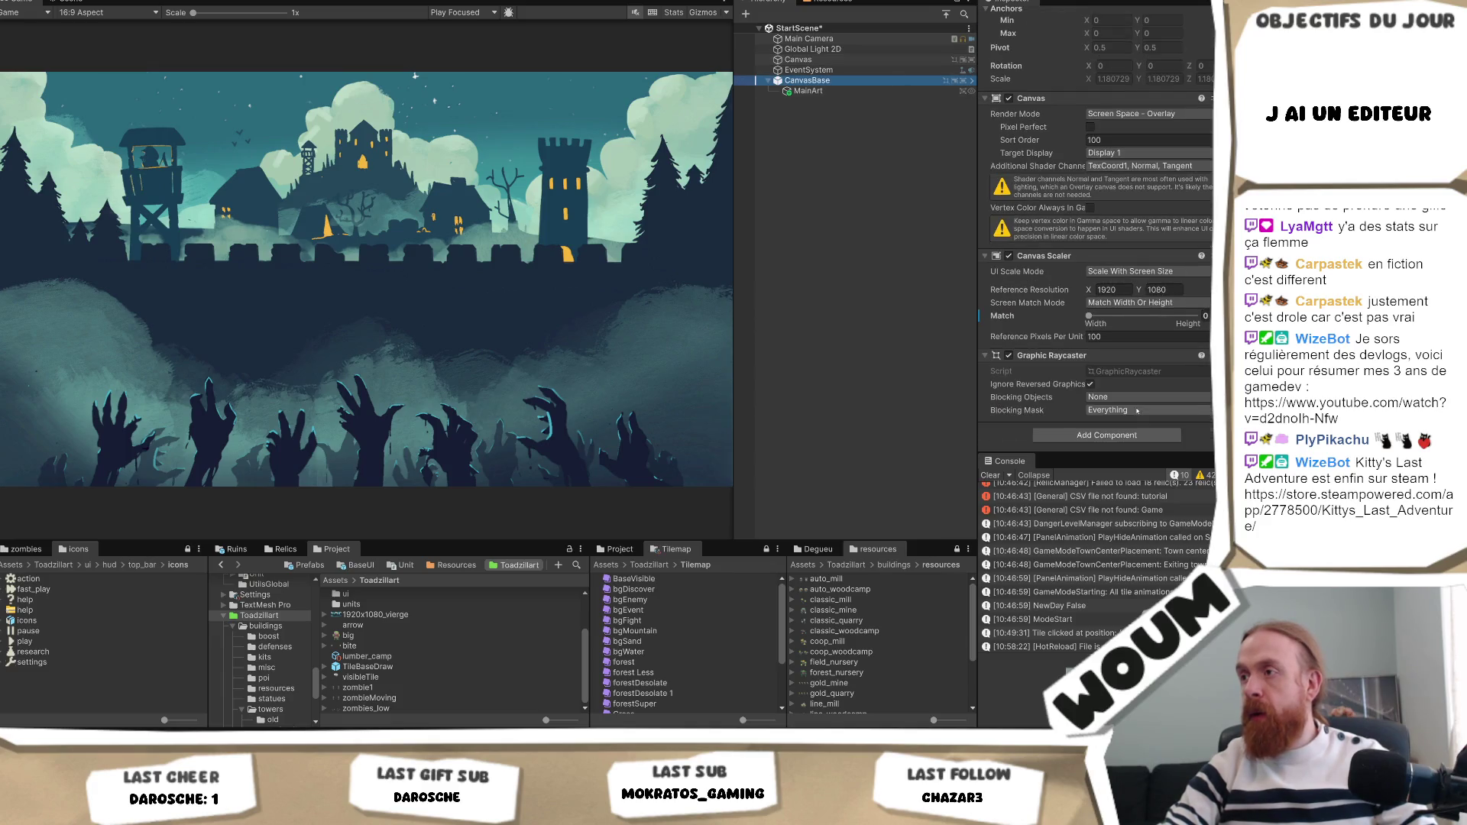
Search 'aspect' and add the Canvas Aspect Match Switcher script to CanvasBase.
click(1118, 435)
text(aspect)
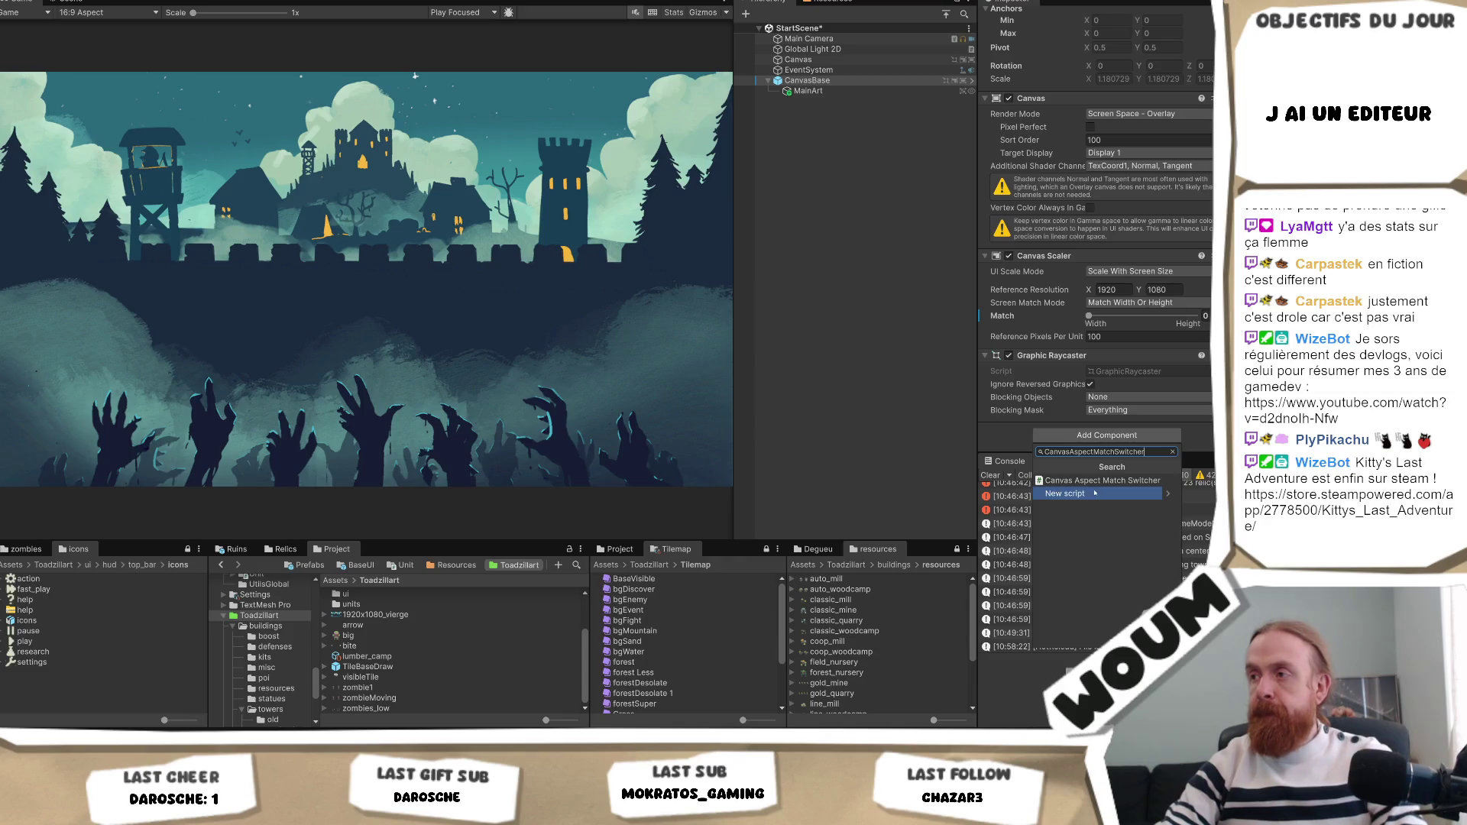
key(Return)
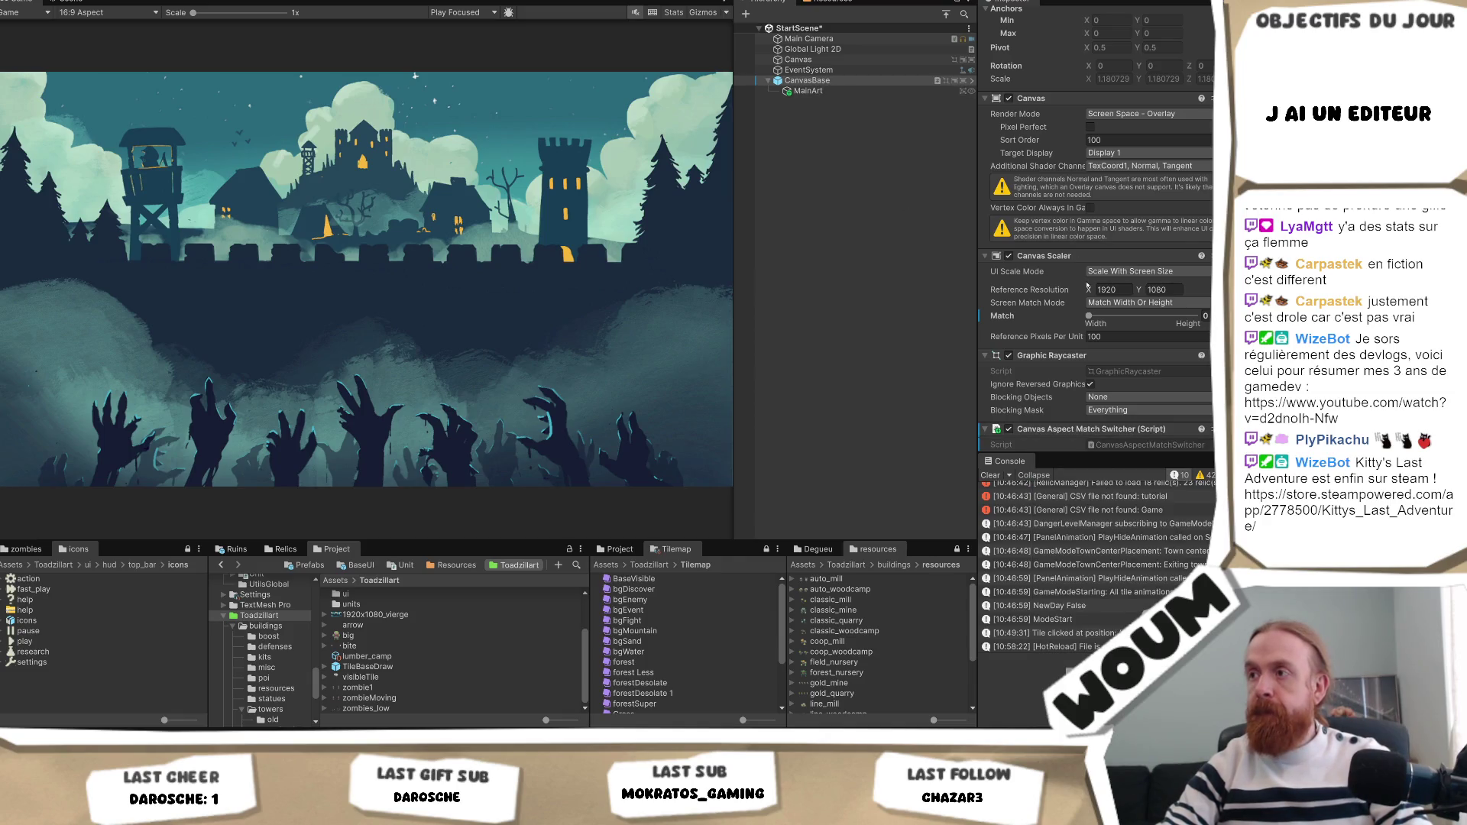
scroll(1078, 314, down, 3)
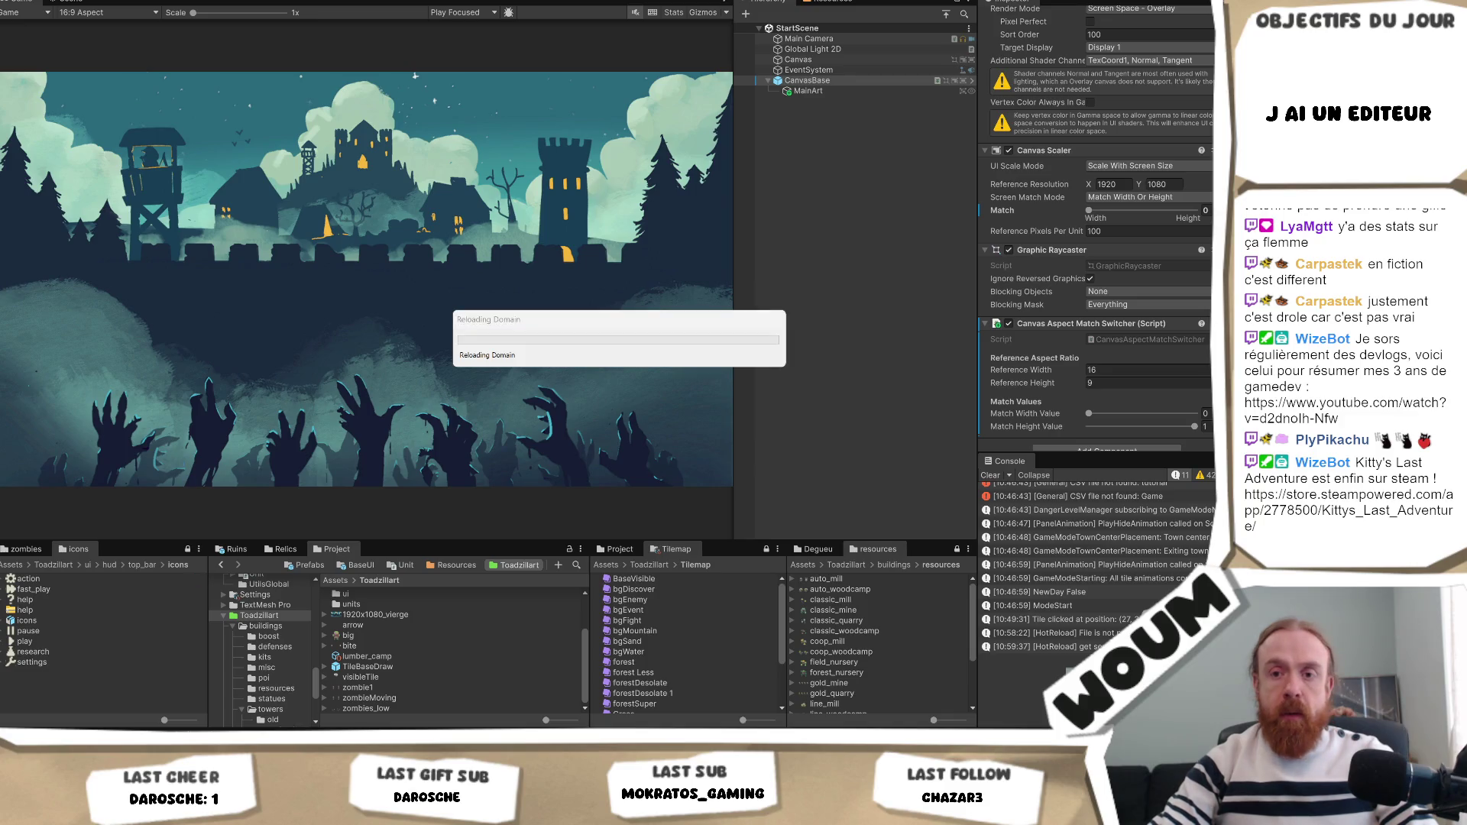
key(alt+Tab)
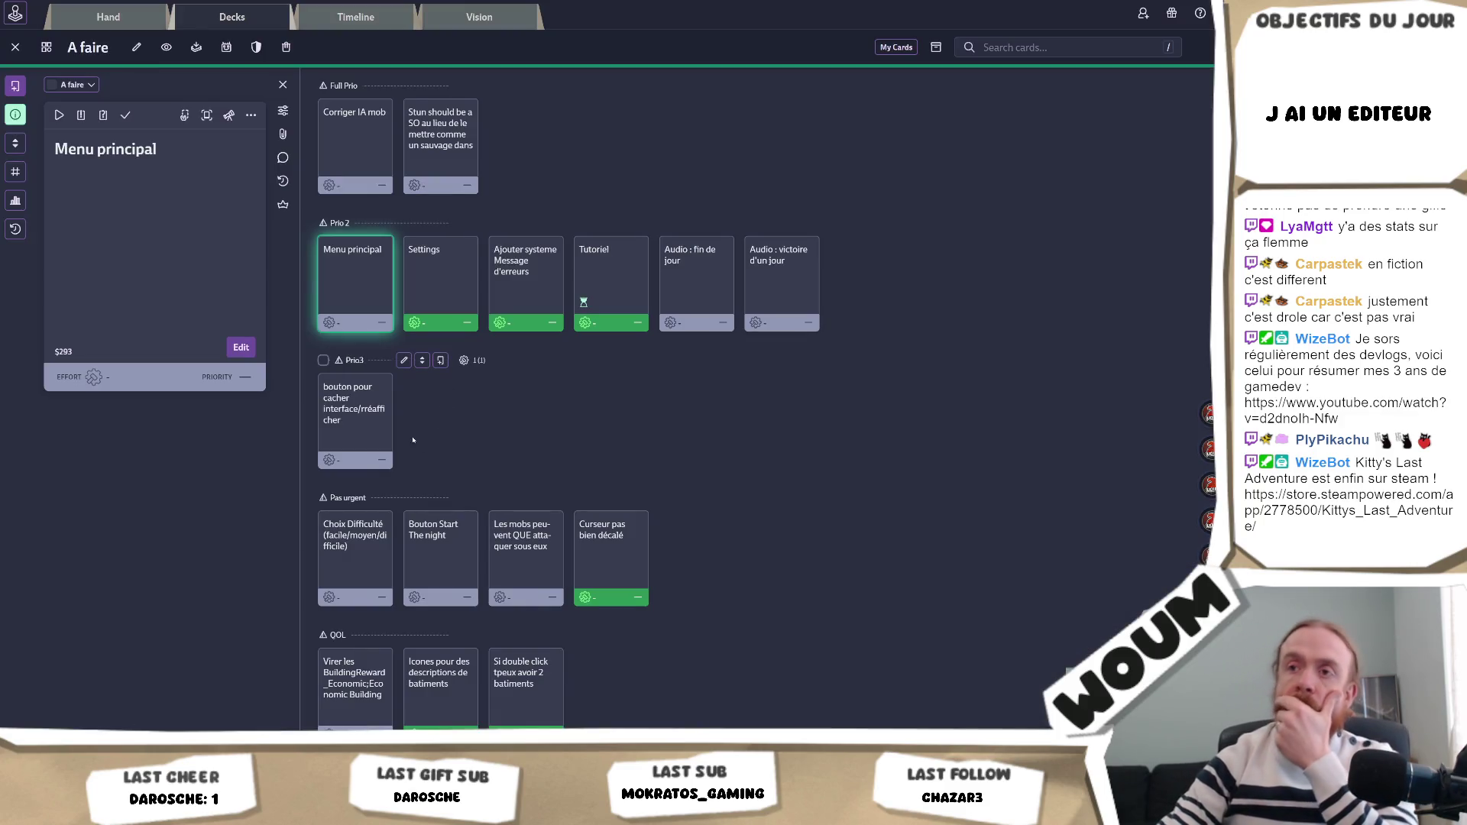
key(Down)
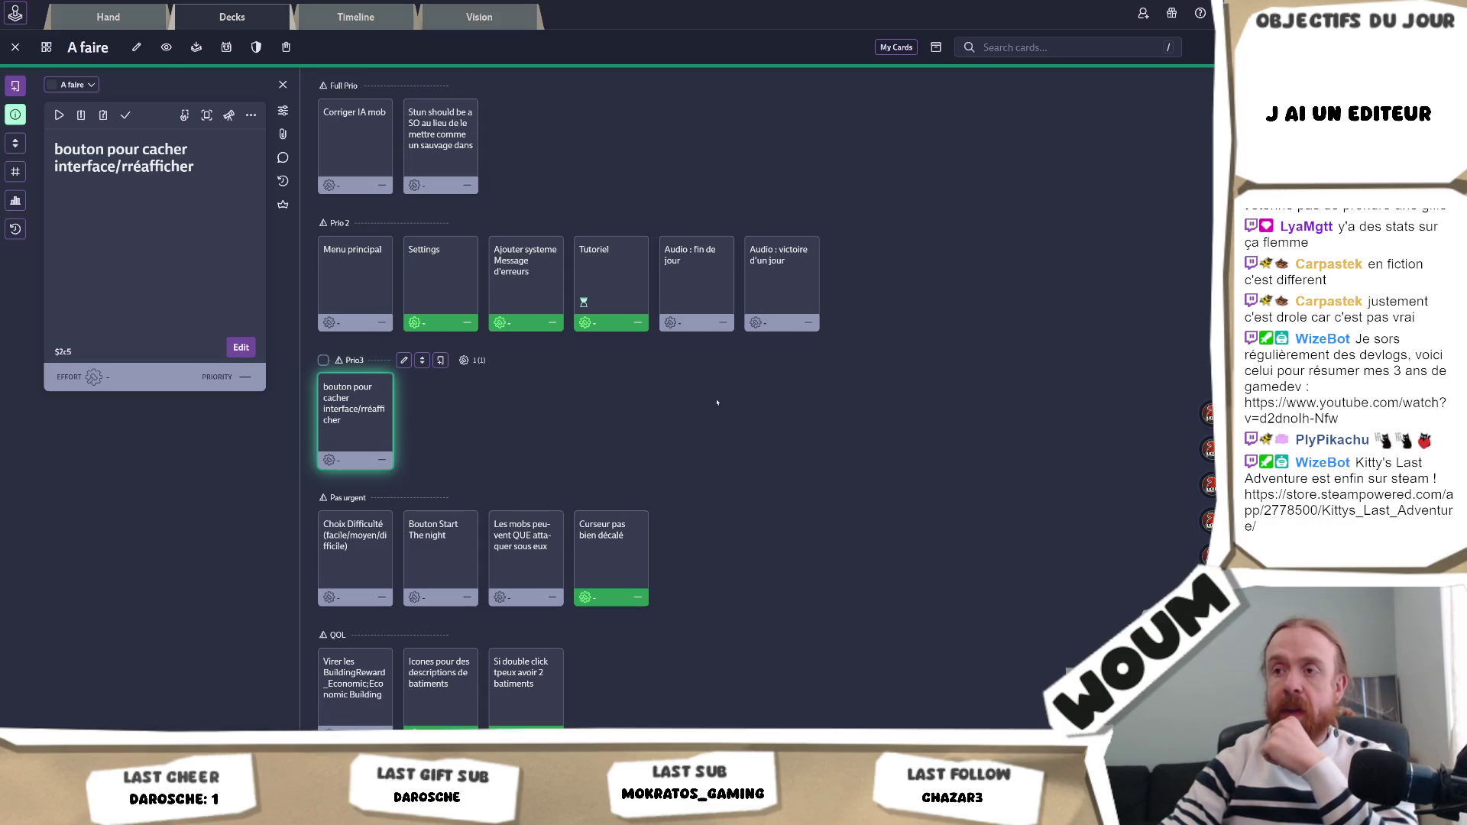
scroll(717, 402, down, 3)
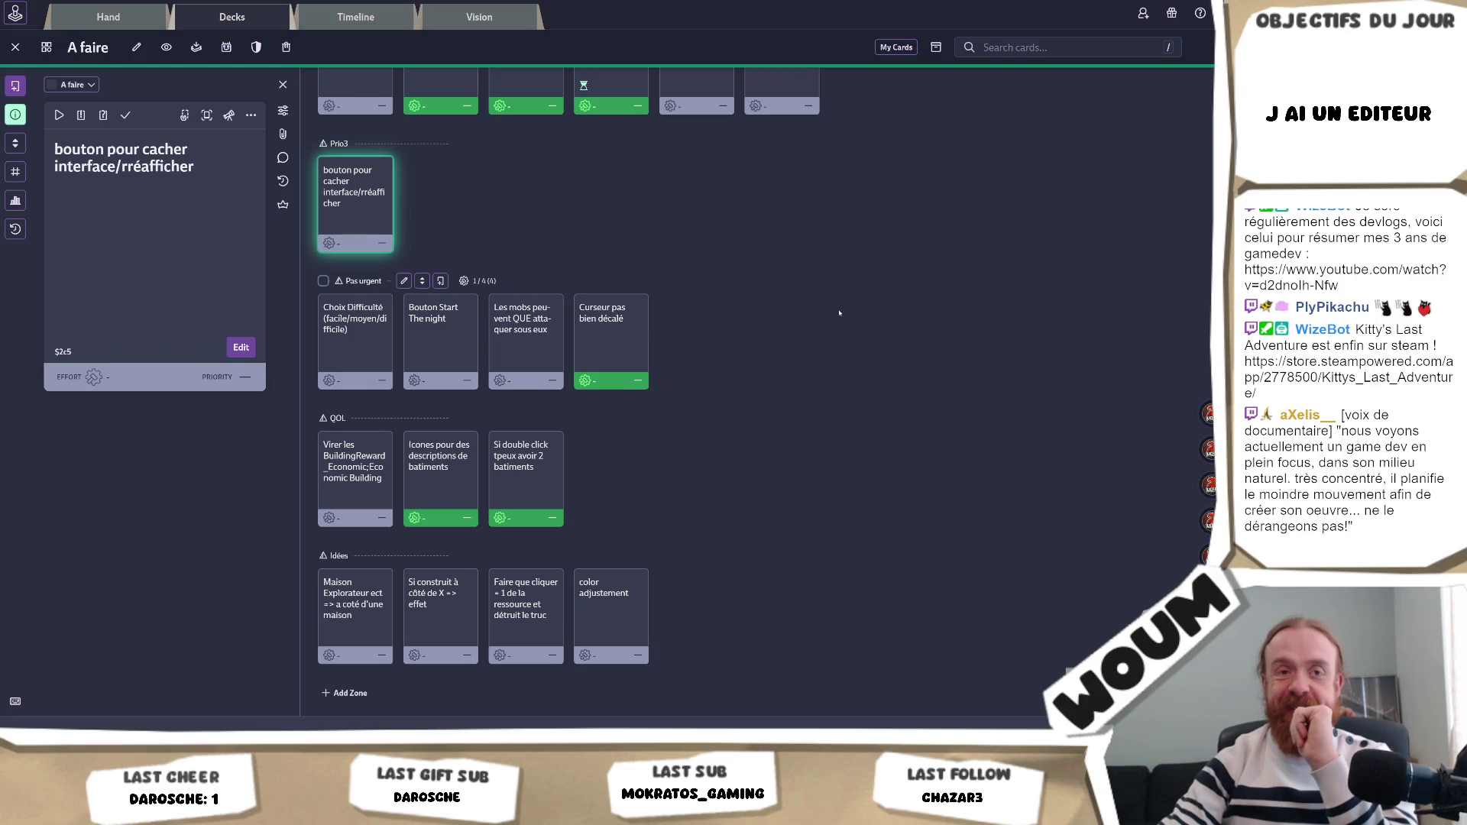
scroll(819, 268, up, 5)
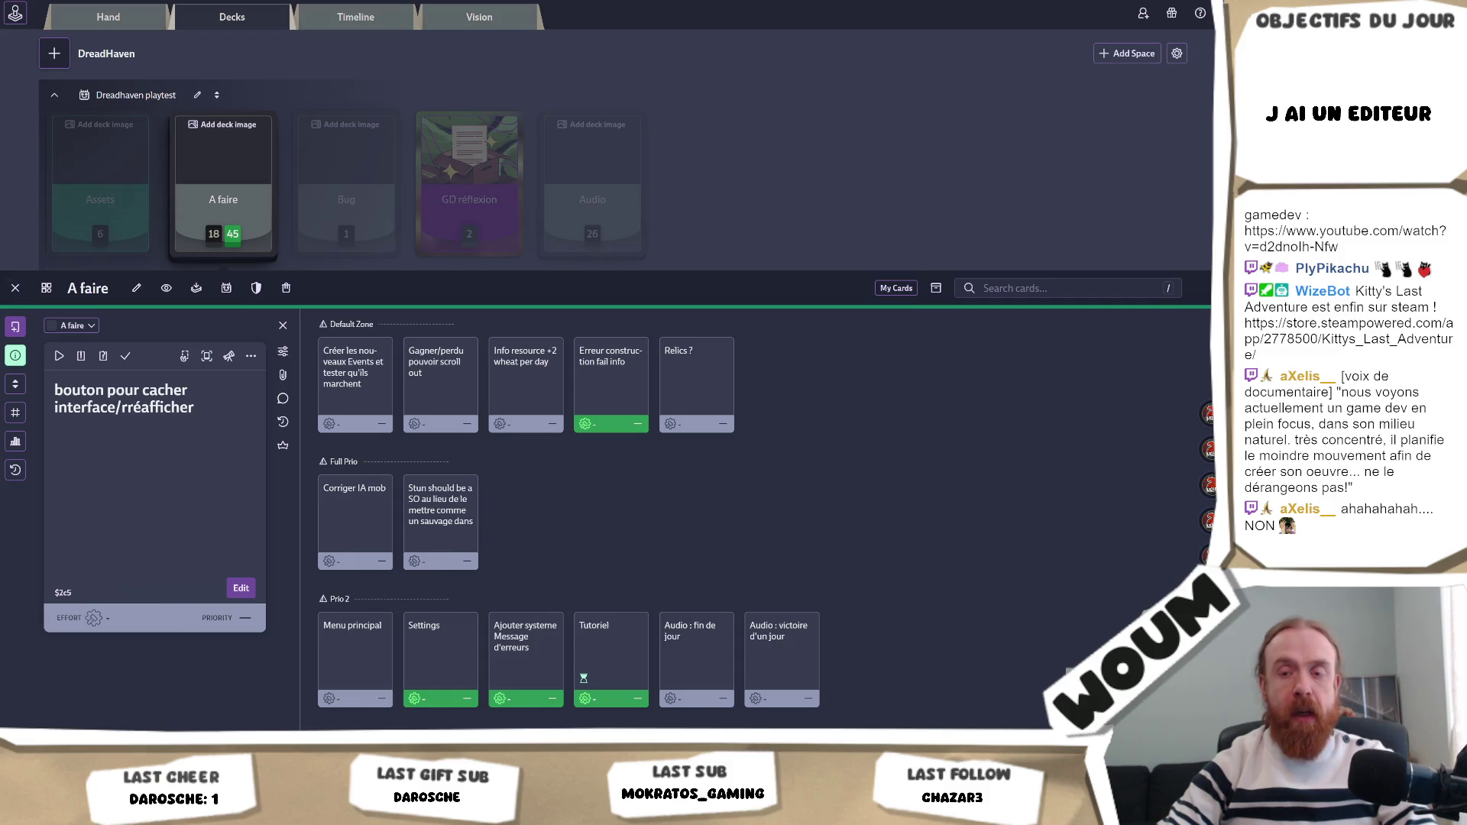
key(alt+Tab)
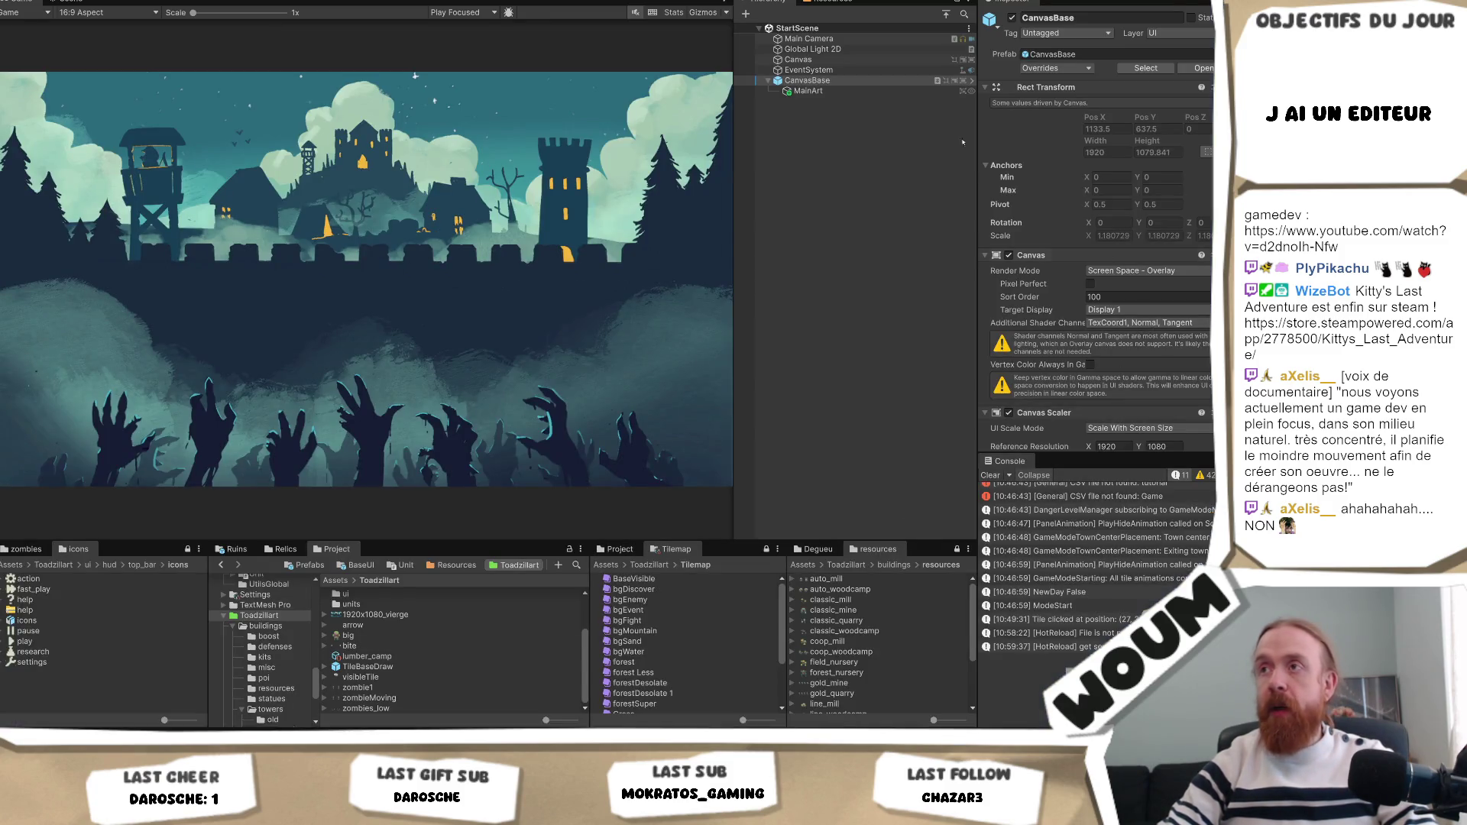
Preview the zombie title art at 16:10, Arwent (3440x1440) and 21/9 aspect ratios.
scroll(1175, 334, down, 4)
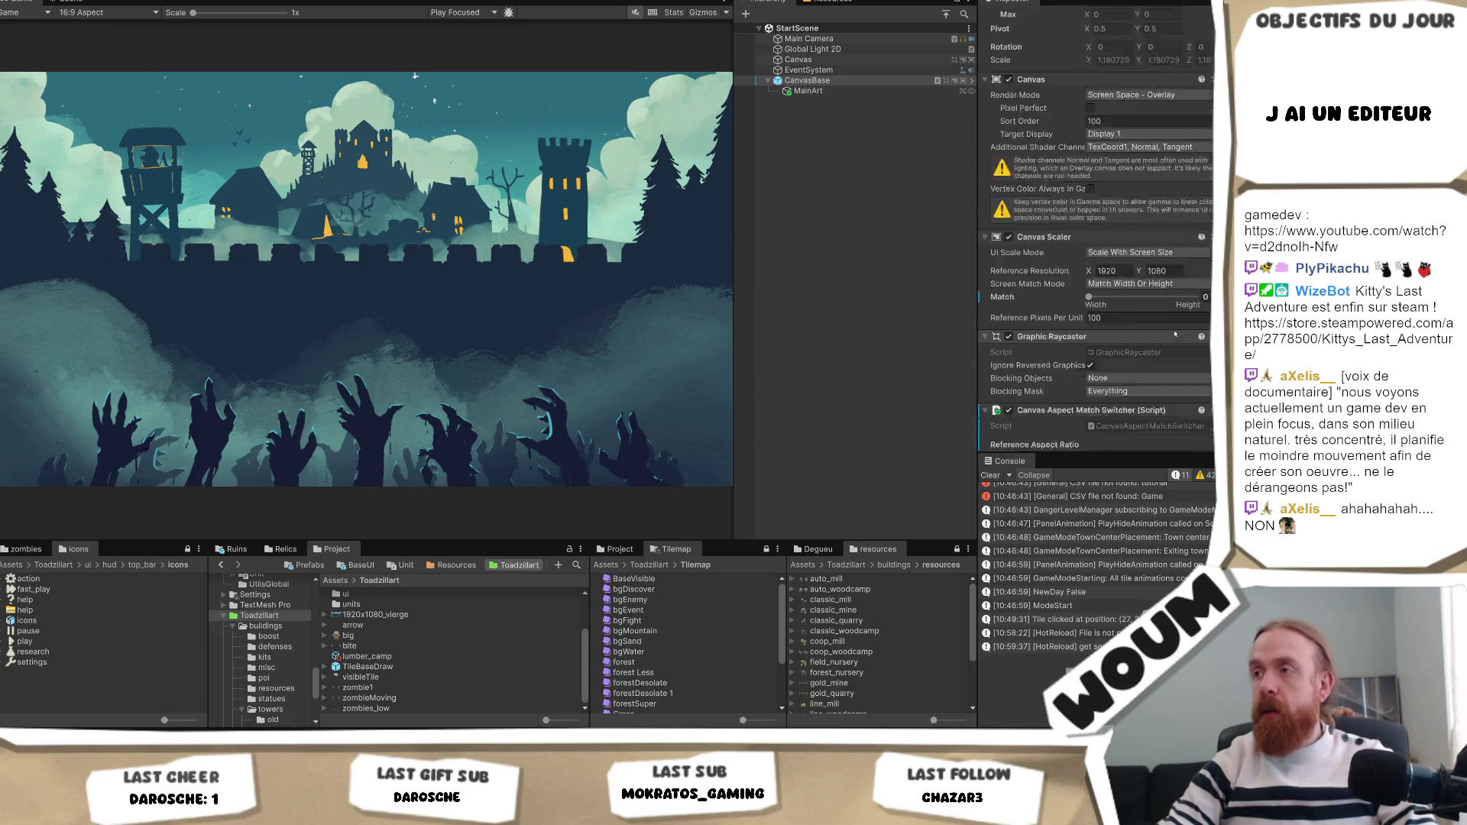
scroll(1175, 334, down, 3)
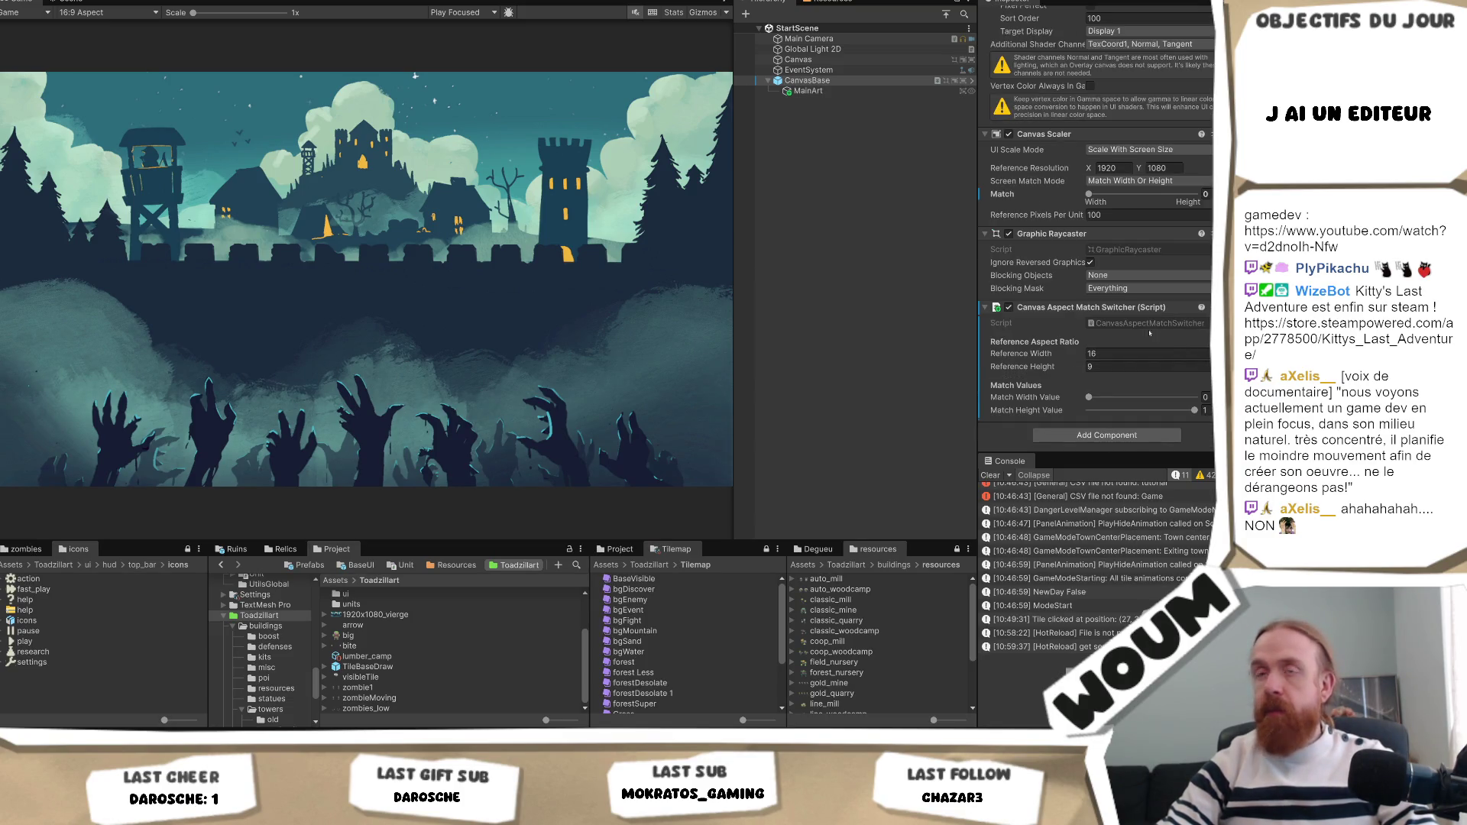
click(107, 10)
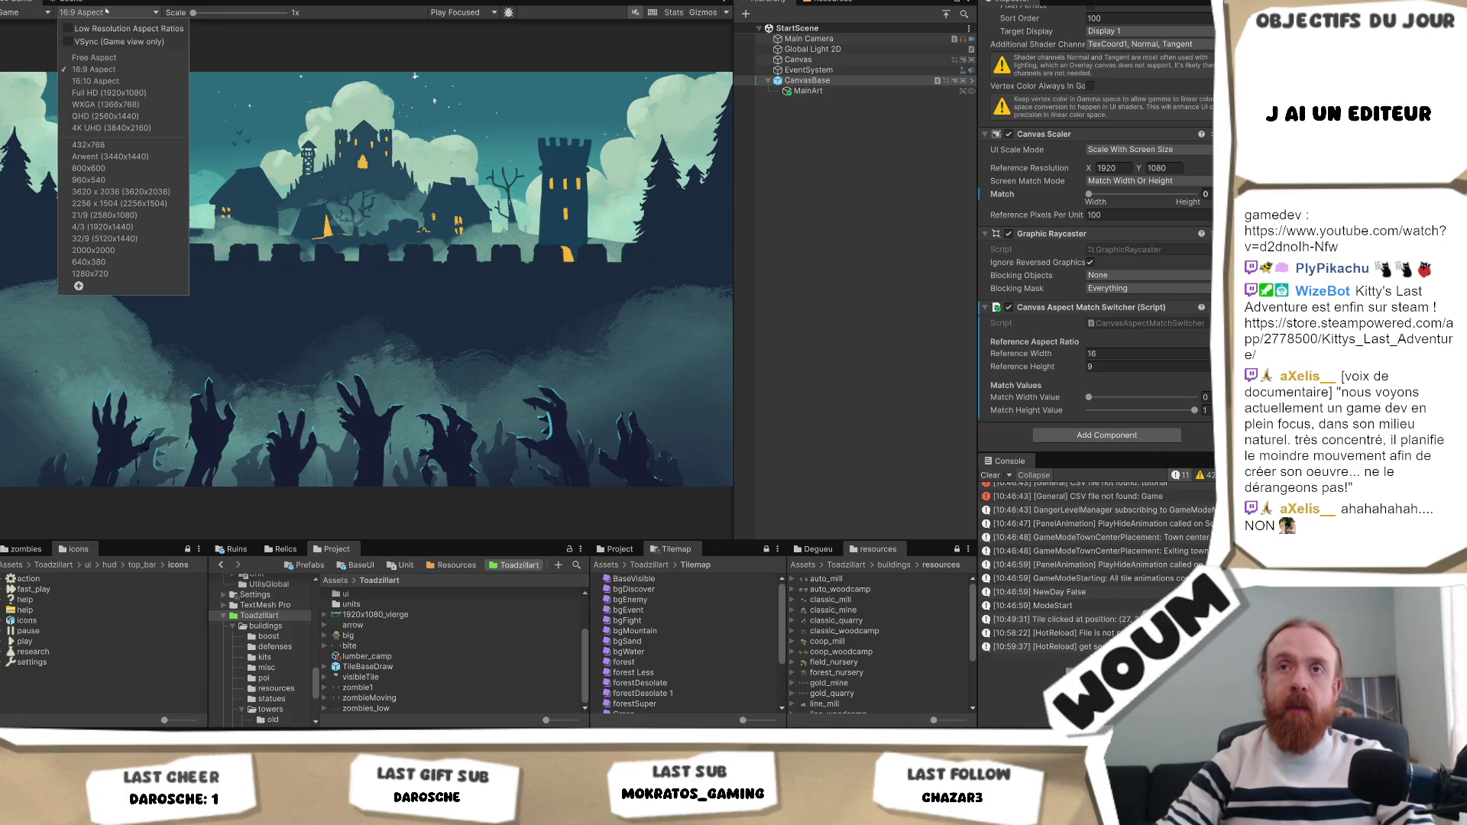
click(96, 81)
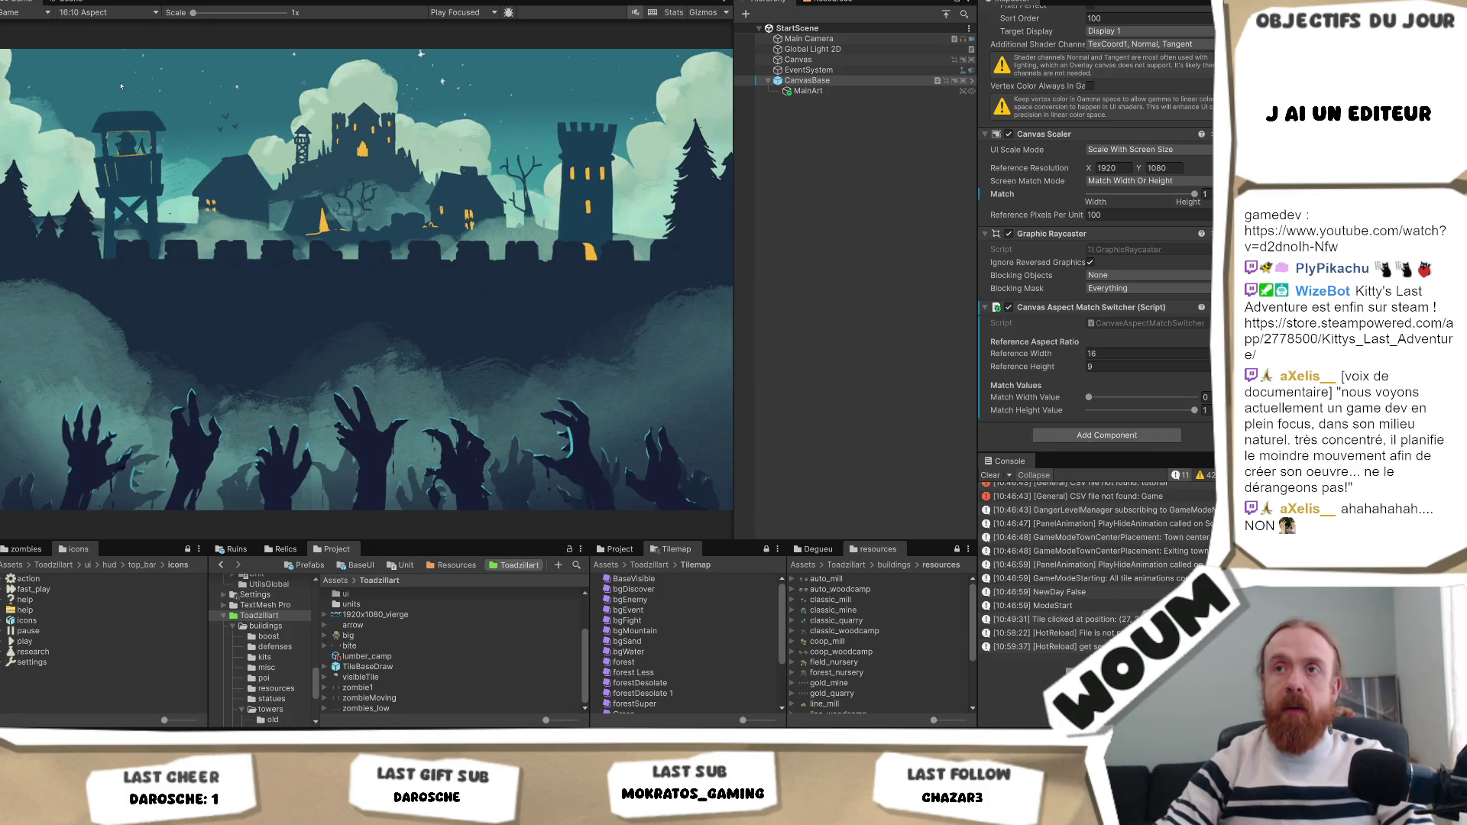
click(125, 13)
click(115, 157)
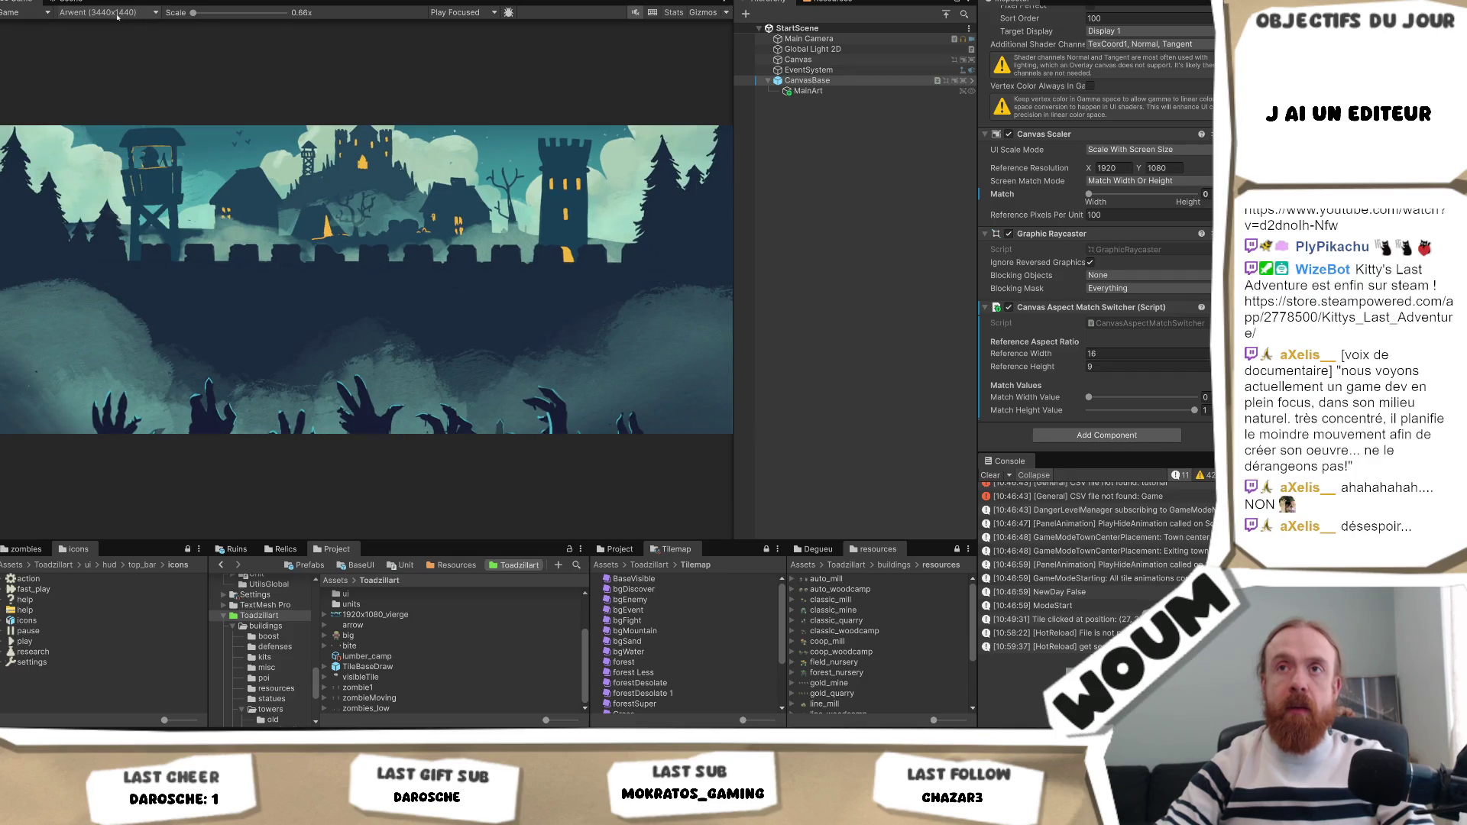
click(117, 13)
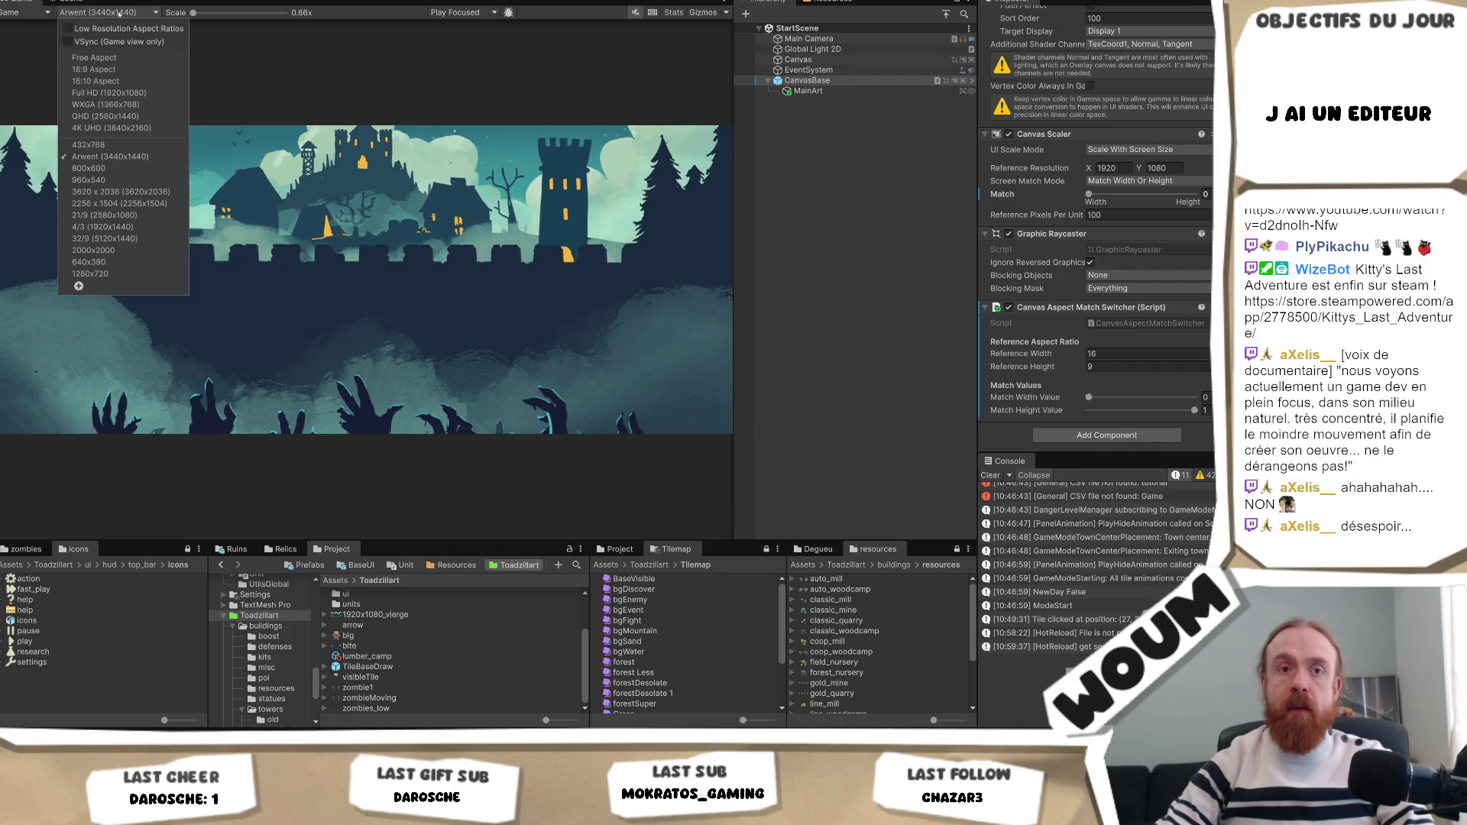
click(164, 215)
Try 4/3, then set the Game view to Full HD (1920x1080).
click(116, 13)
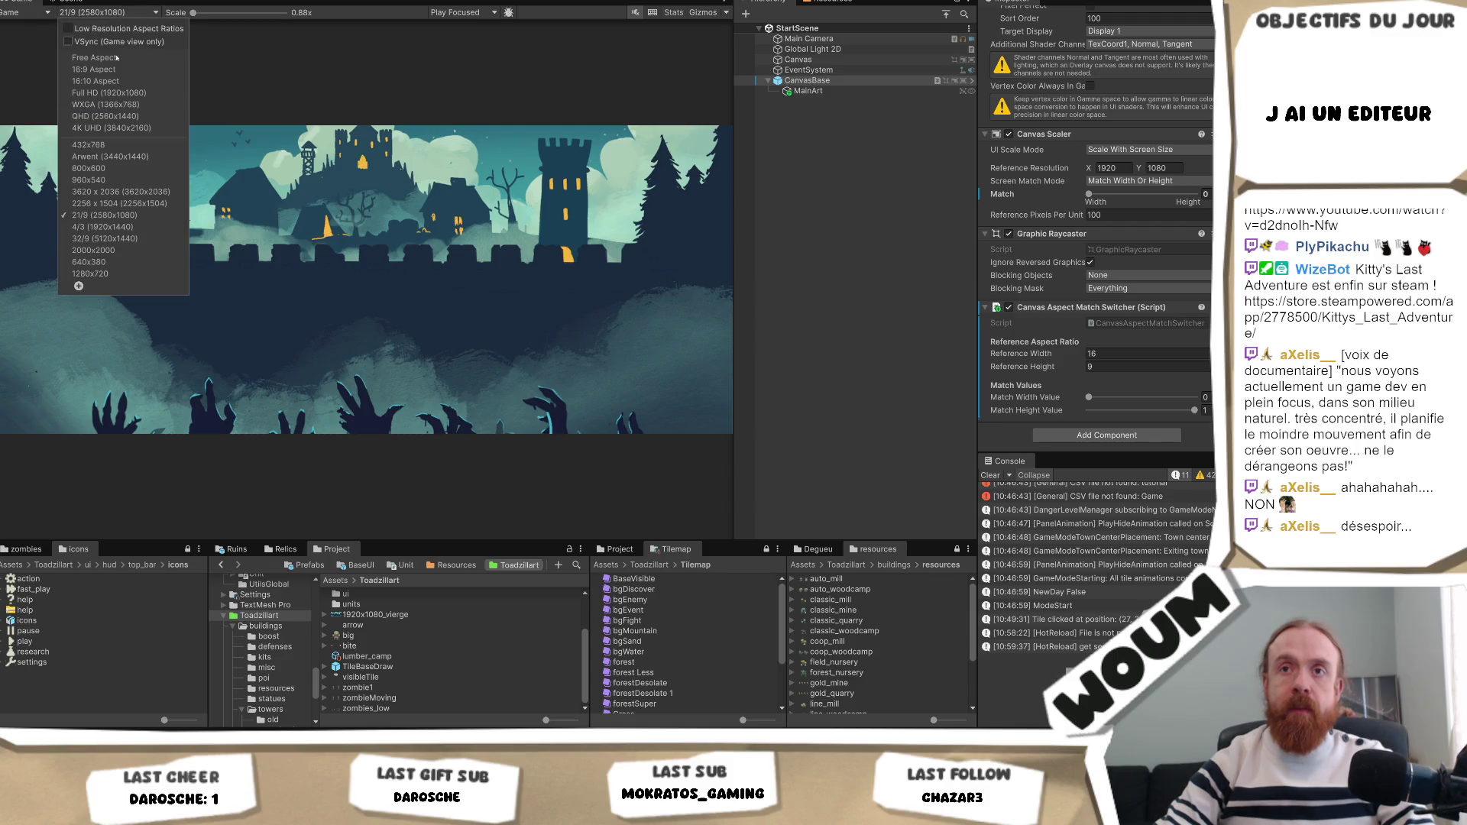
click(114, 230)
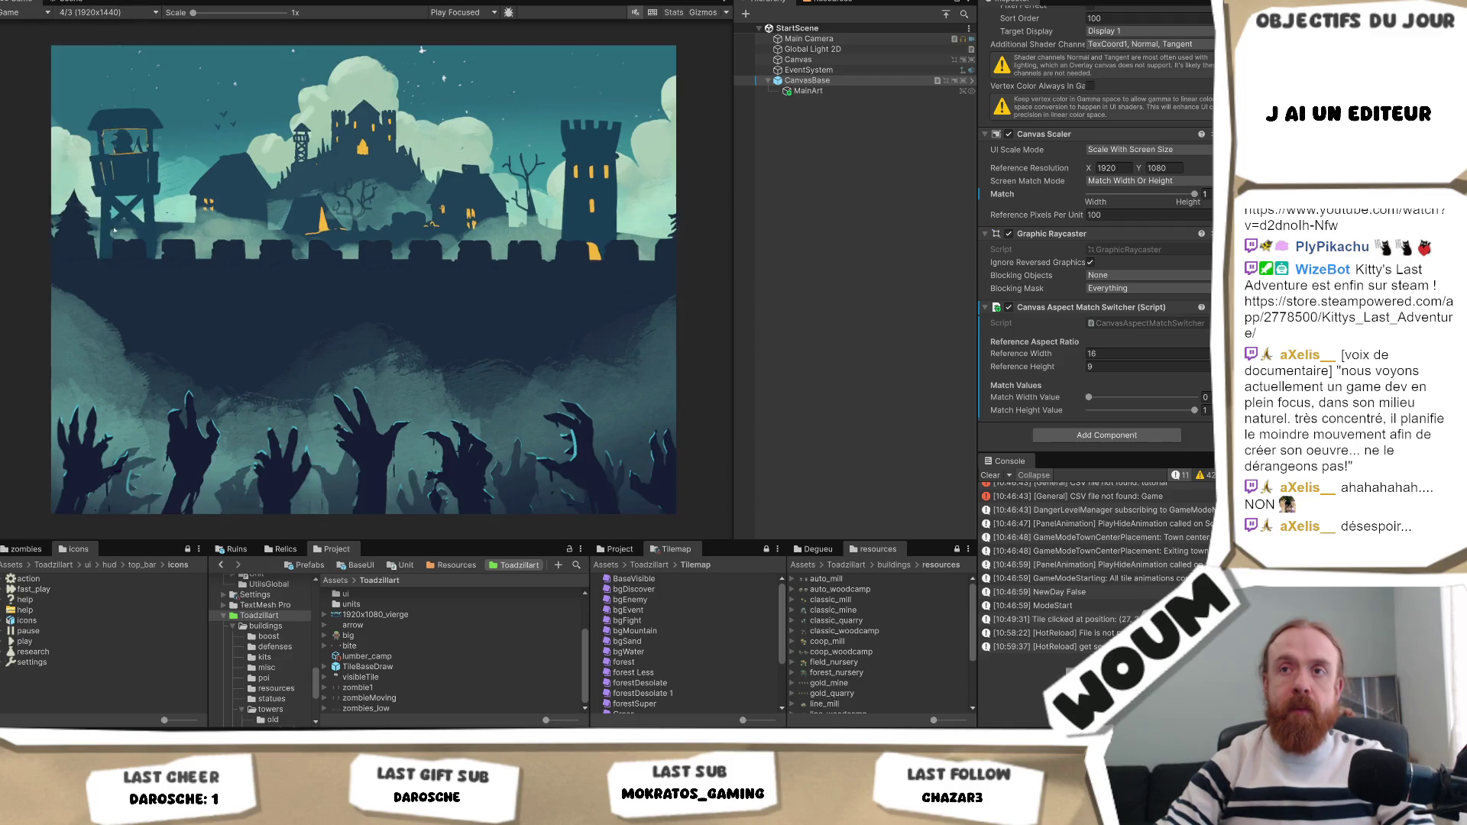
click(138, 13)
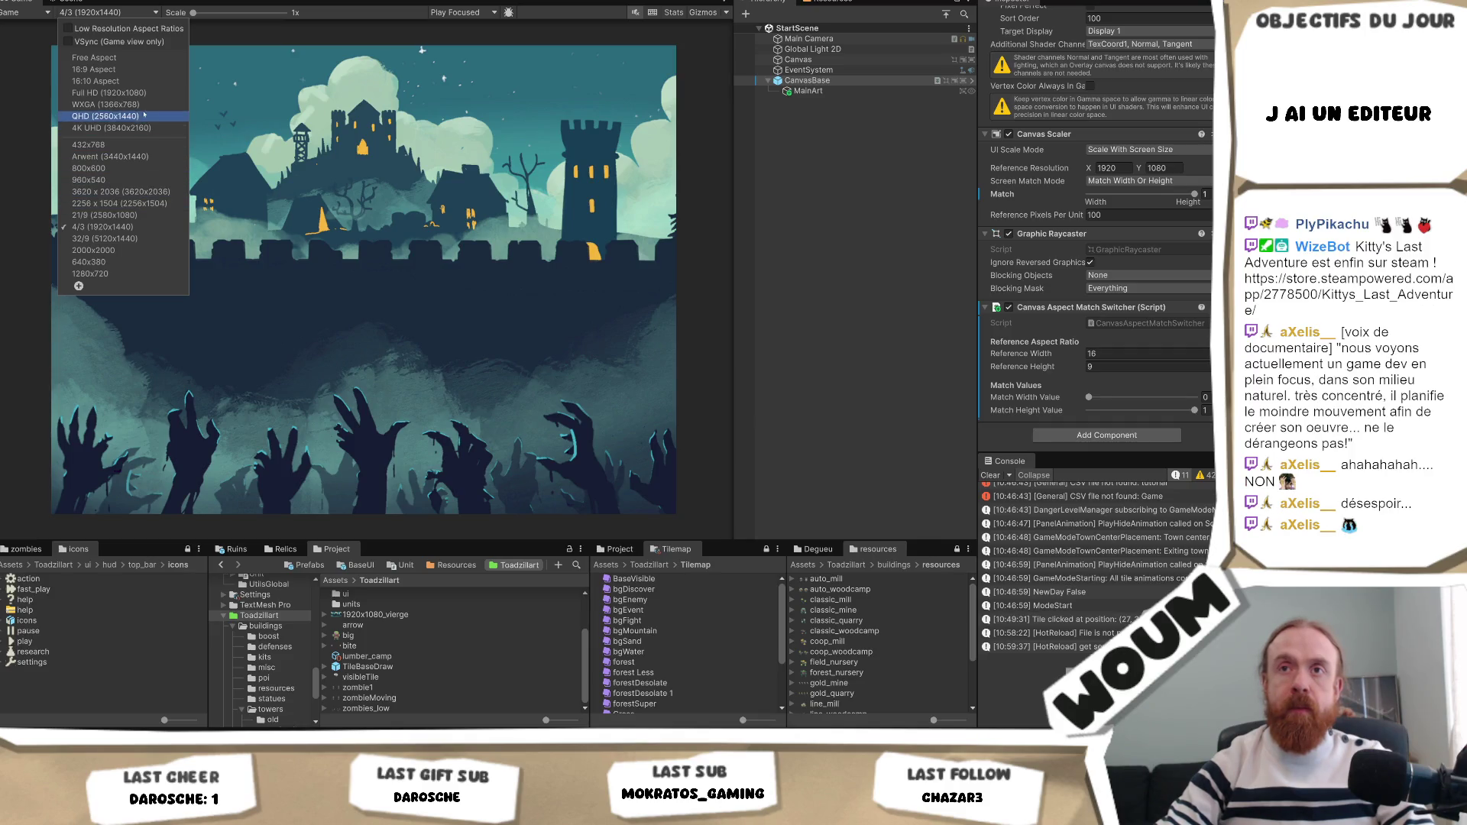
click(114, 93)
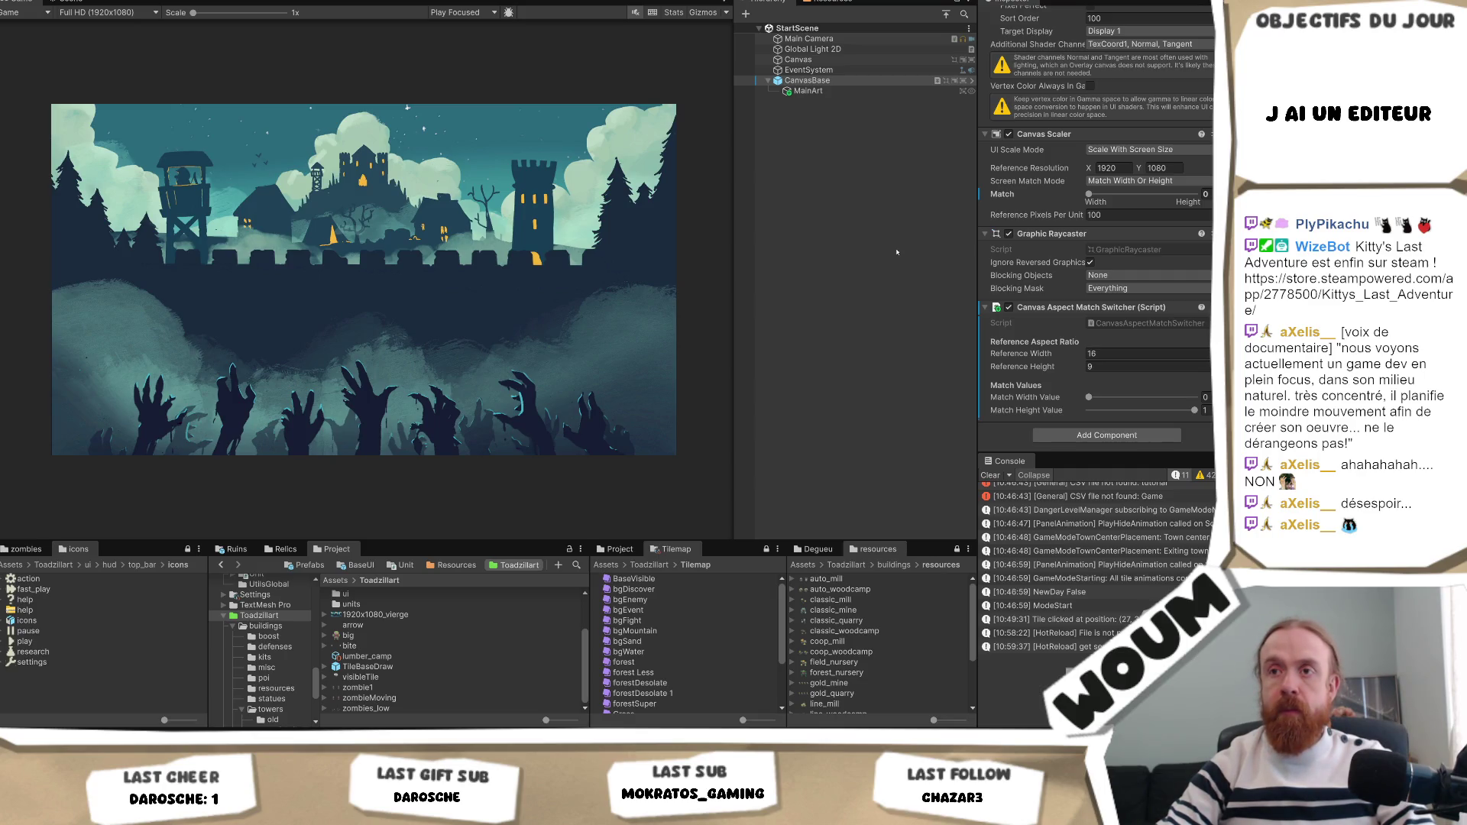
click(841, 91)
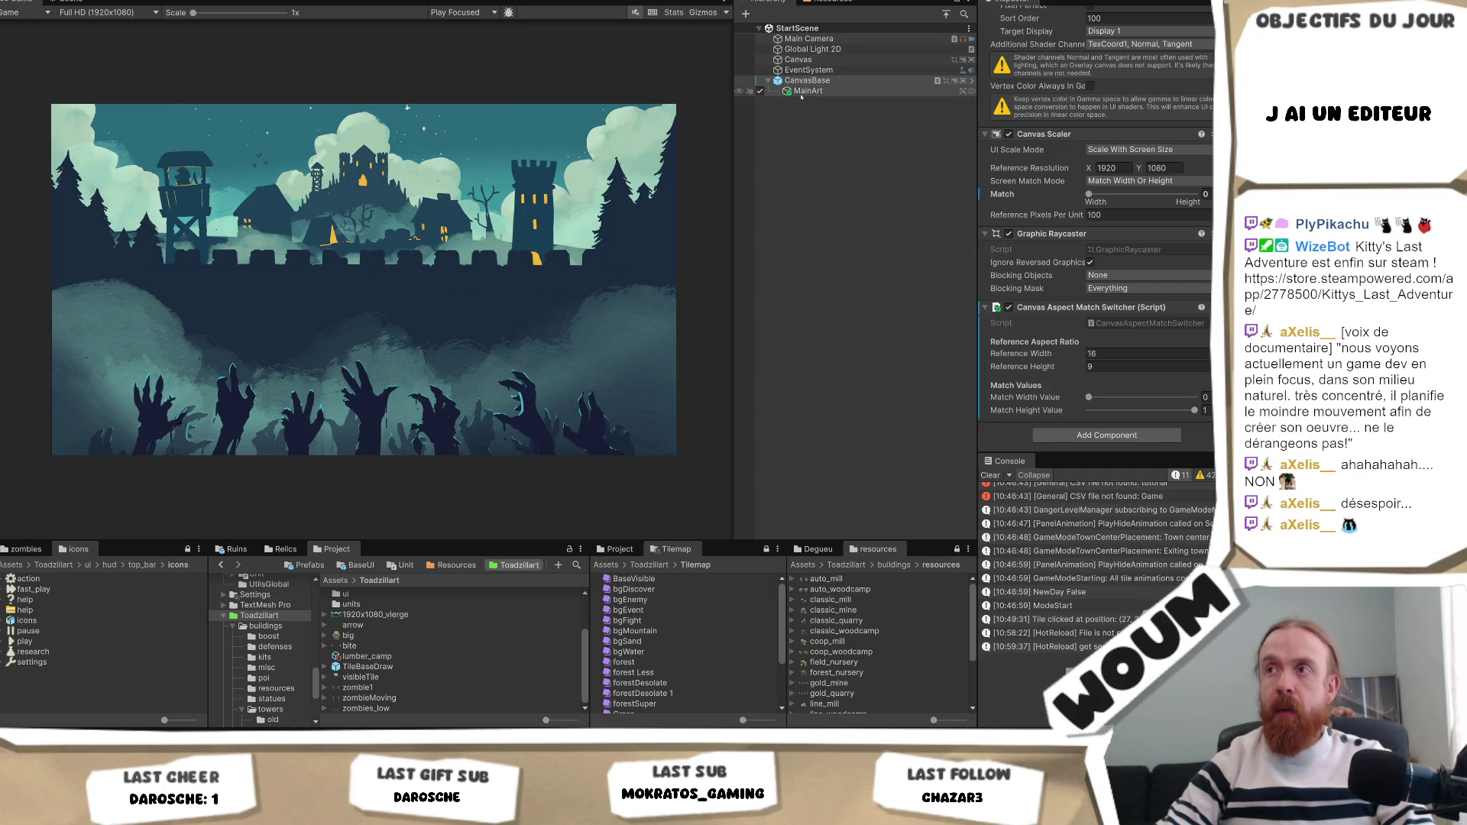
Scale the MainArt image up to 1.2 on all axes.
scroll(1099, 173, up, 4)
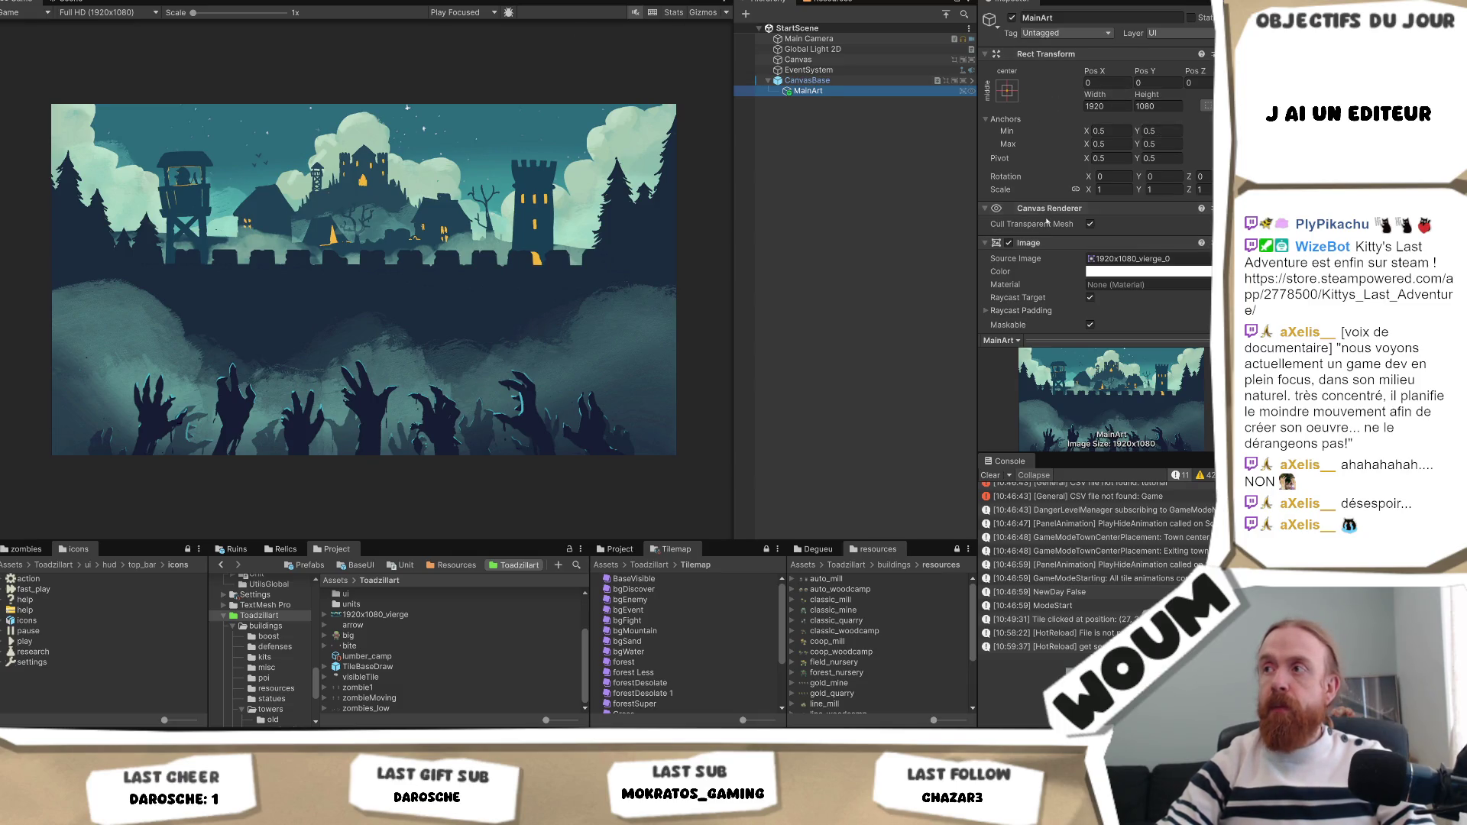
drag(1089, 189, 1098, 199)
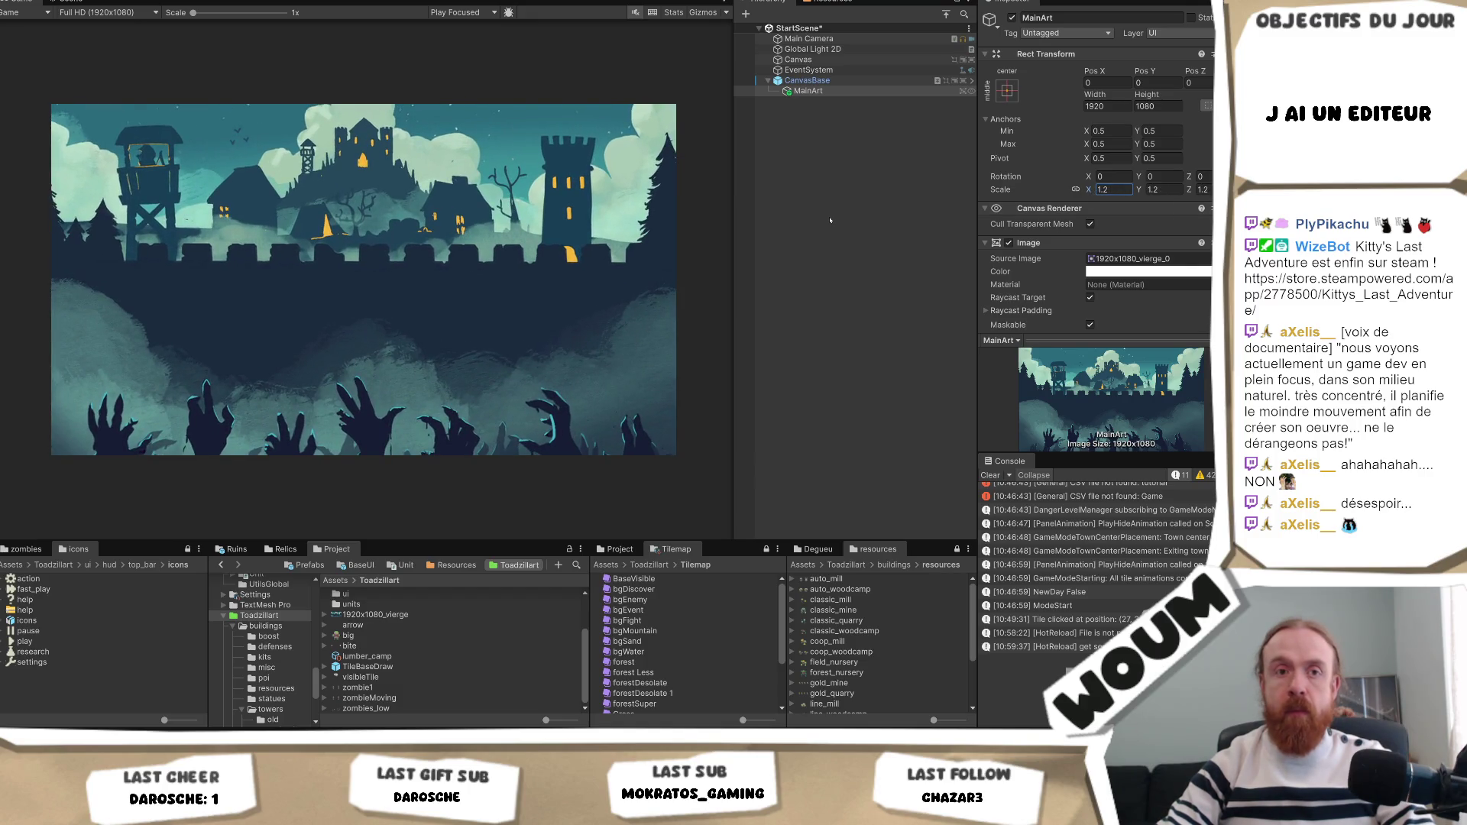
click(803, 80)
right_click(801, 79)
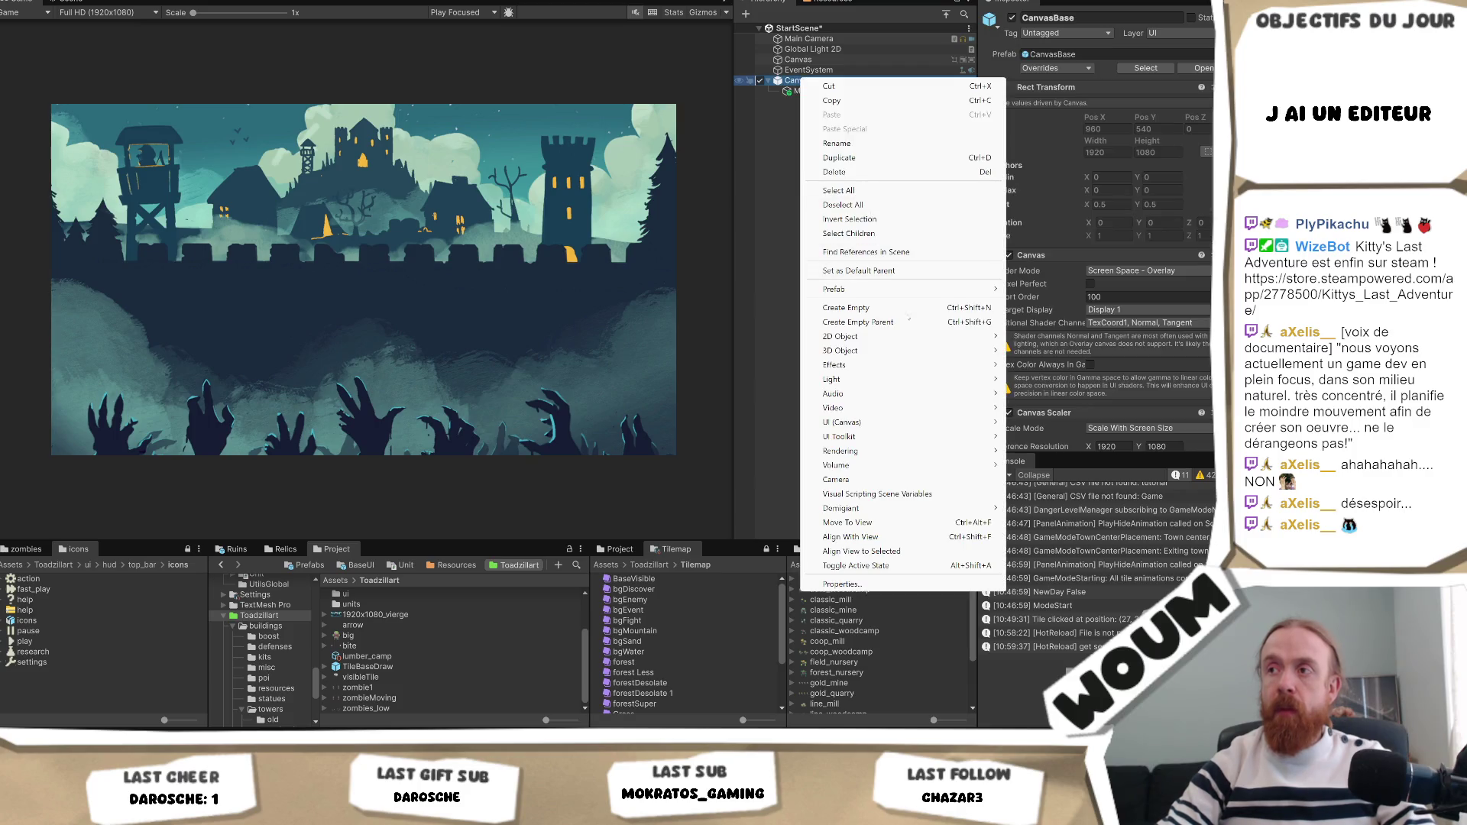
mouse_move(914, 351)
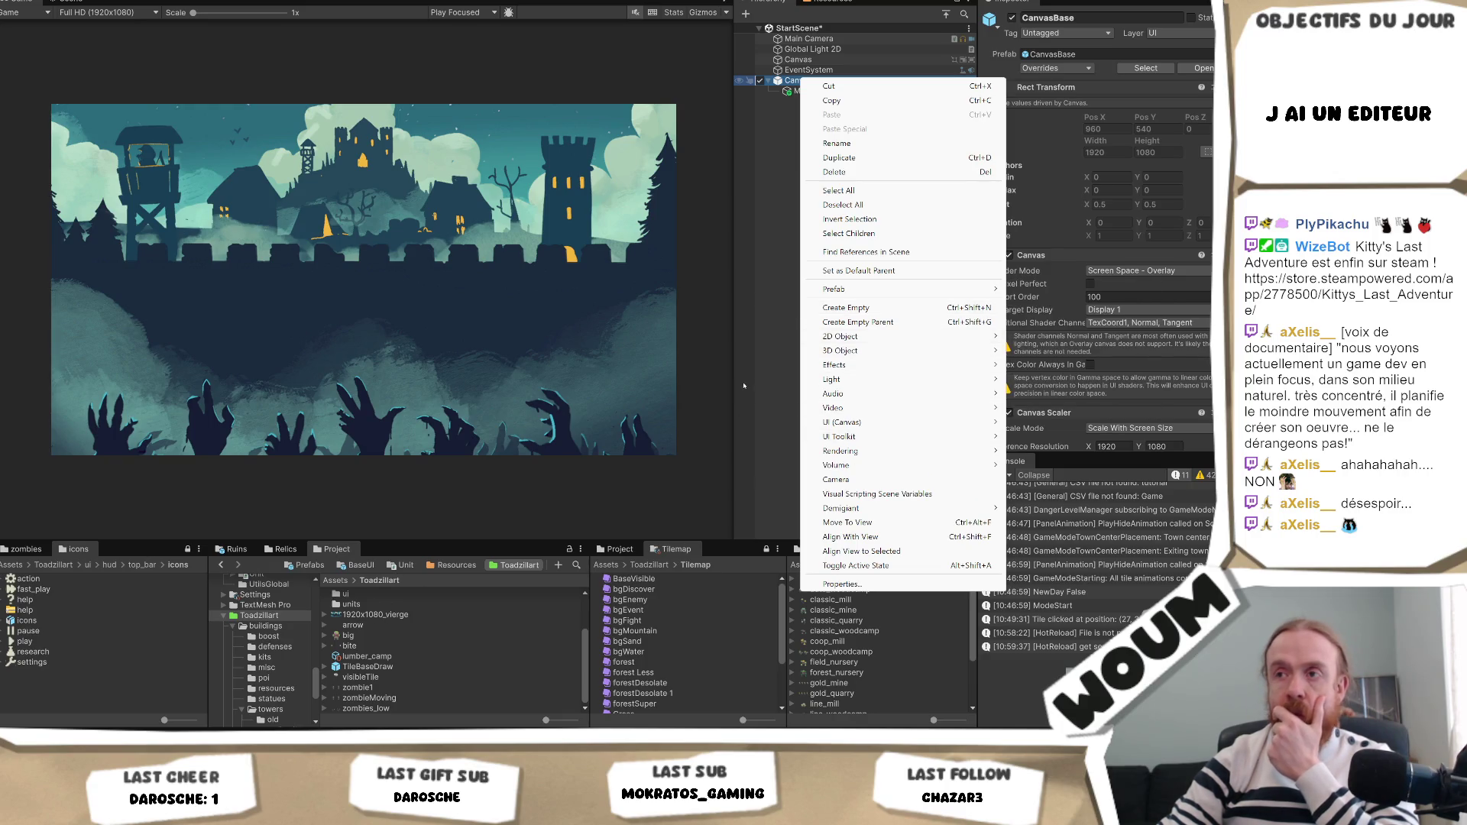
click(774, 396)
scroll(383, 649, up, 3)
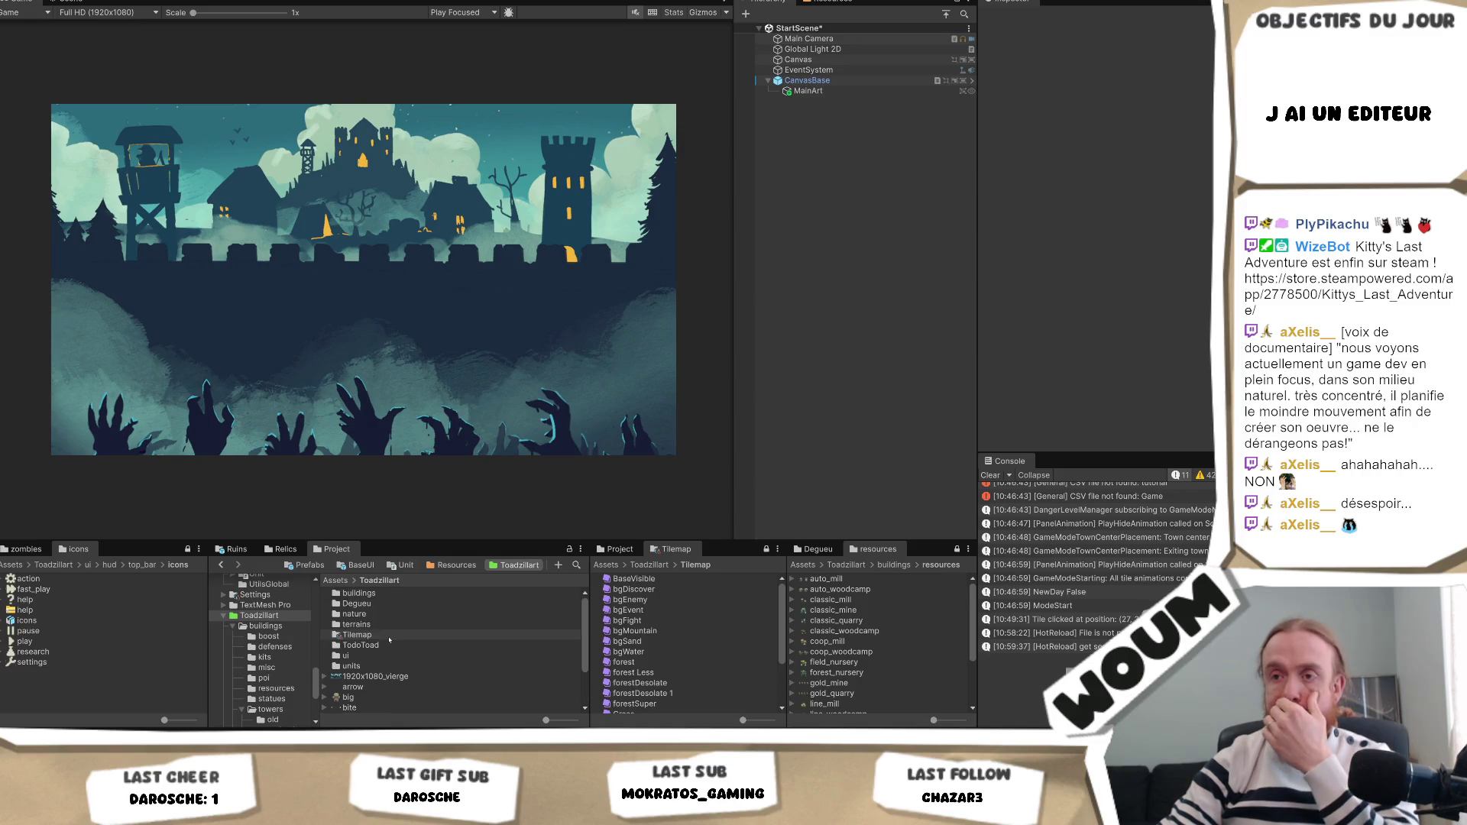
scroll(282, 635, down, 10)
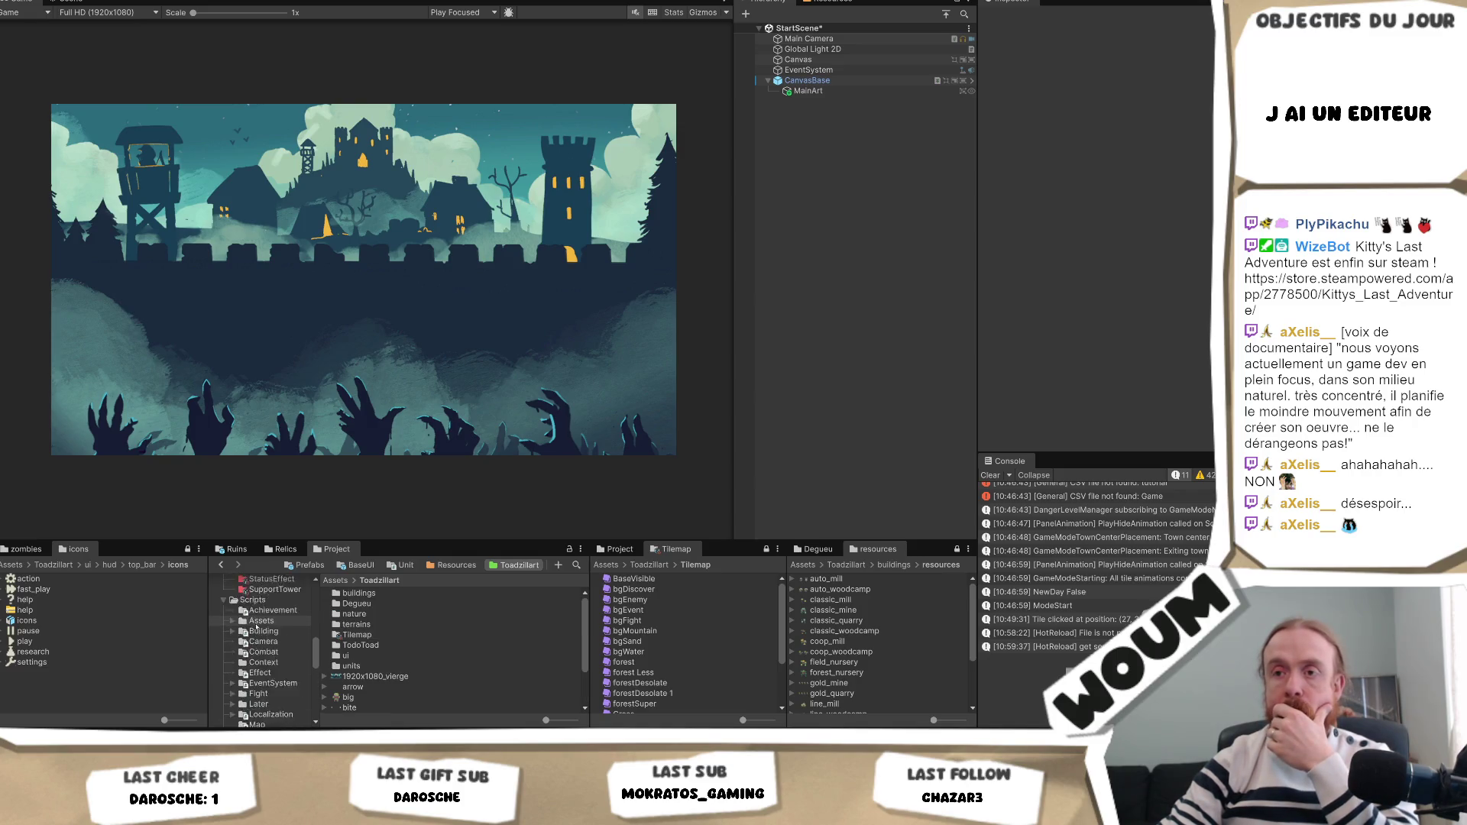
scroll(256, 627, up, 15)
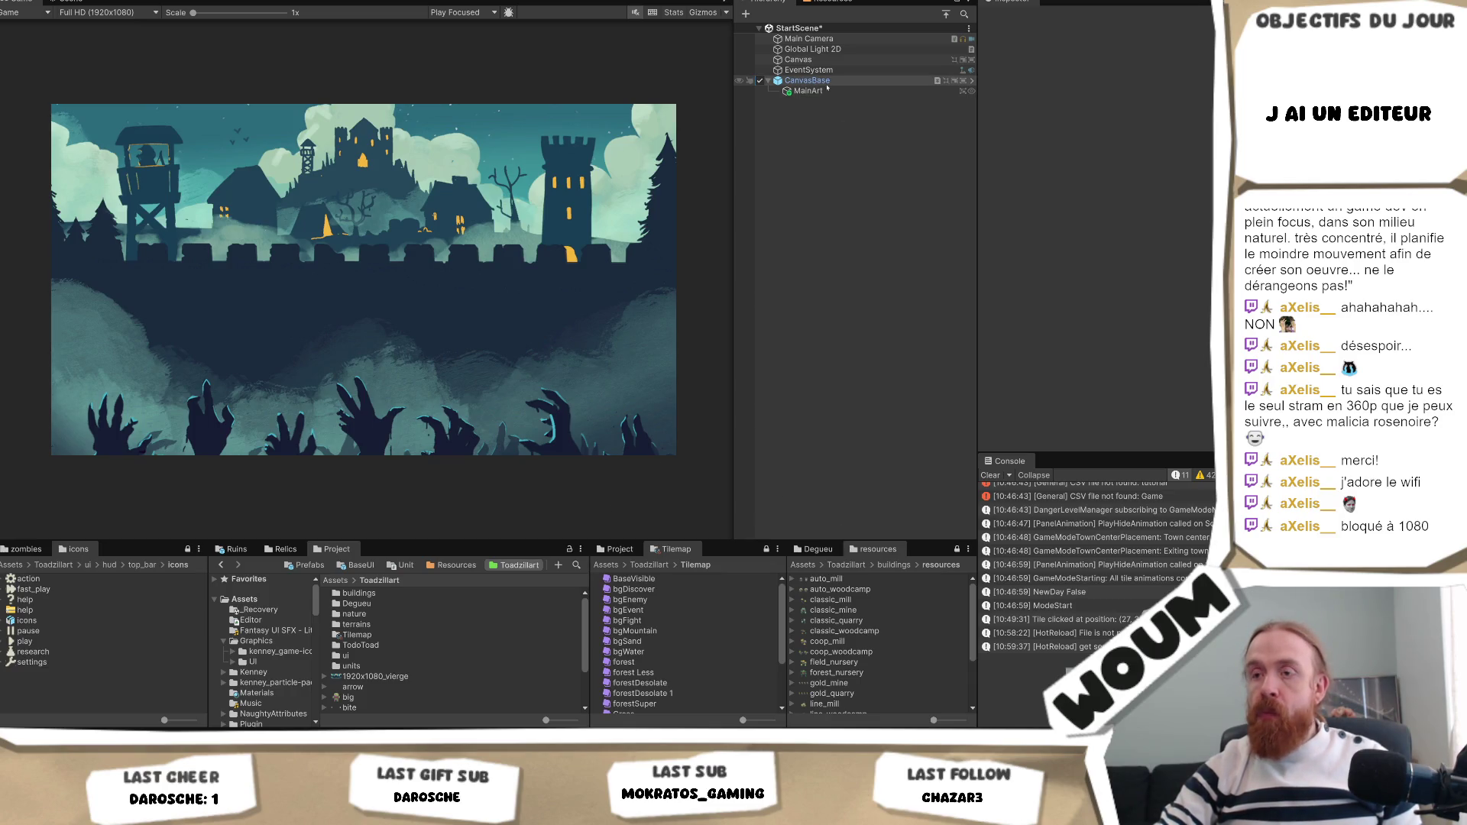
Place the UITextBaseTranslate prefab from Prefabs > UI > BaseUI under CanvasBase.
scroll(268, 676, down, 2)
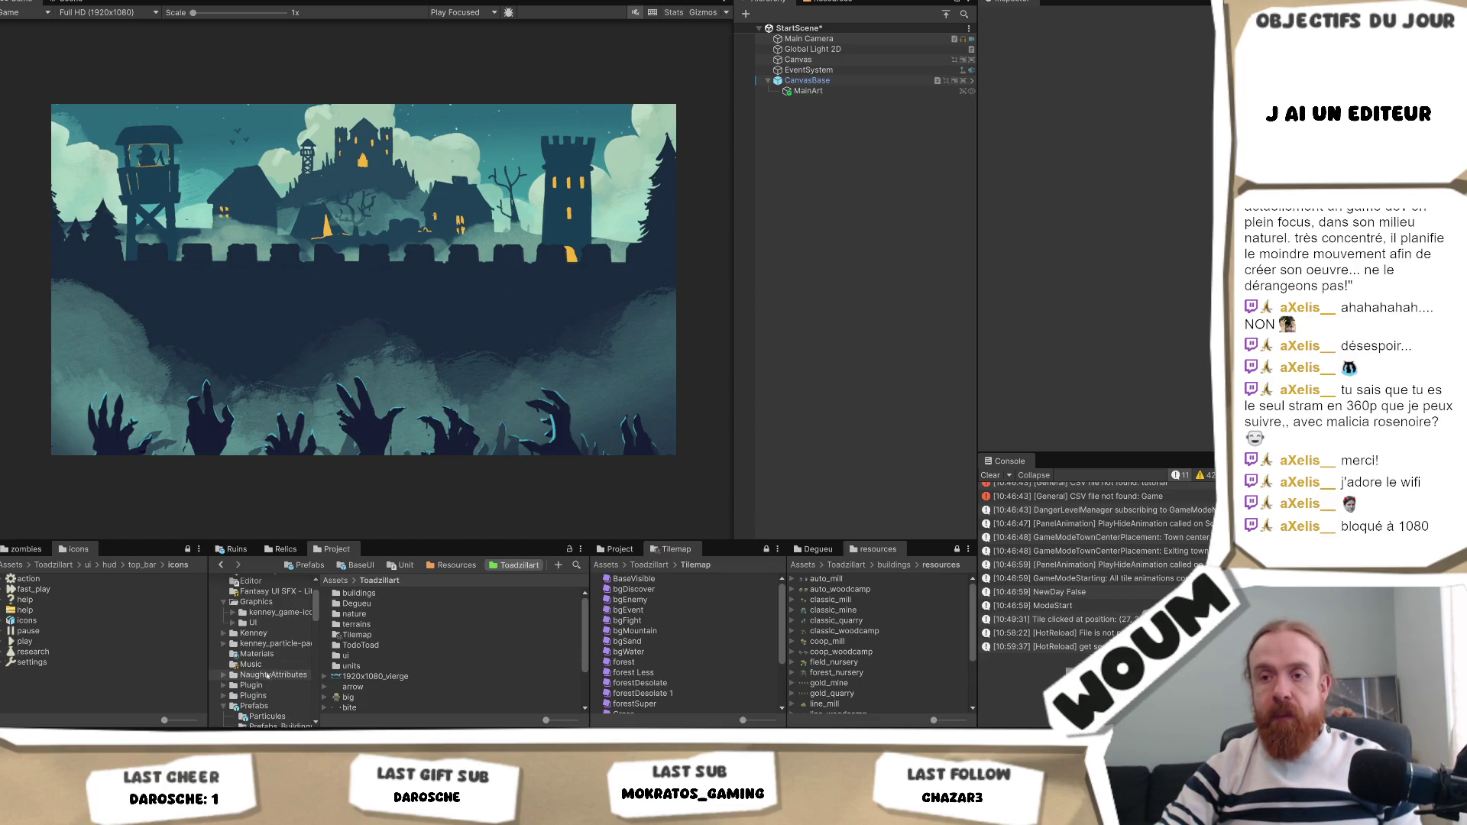
click(253, 706)
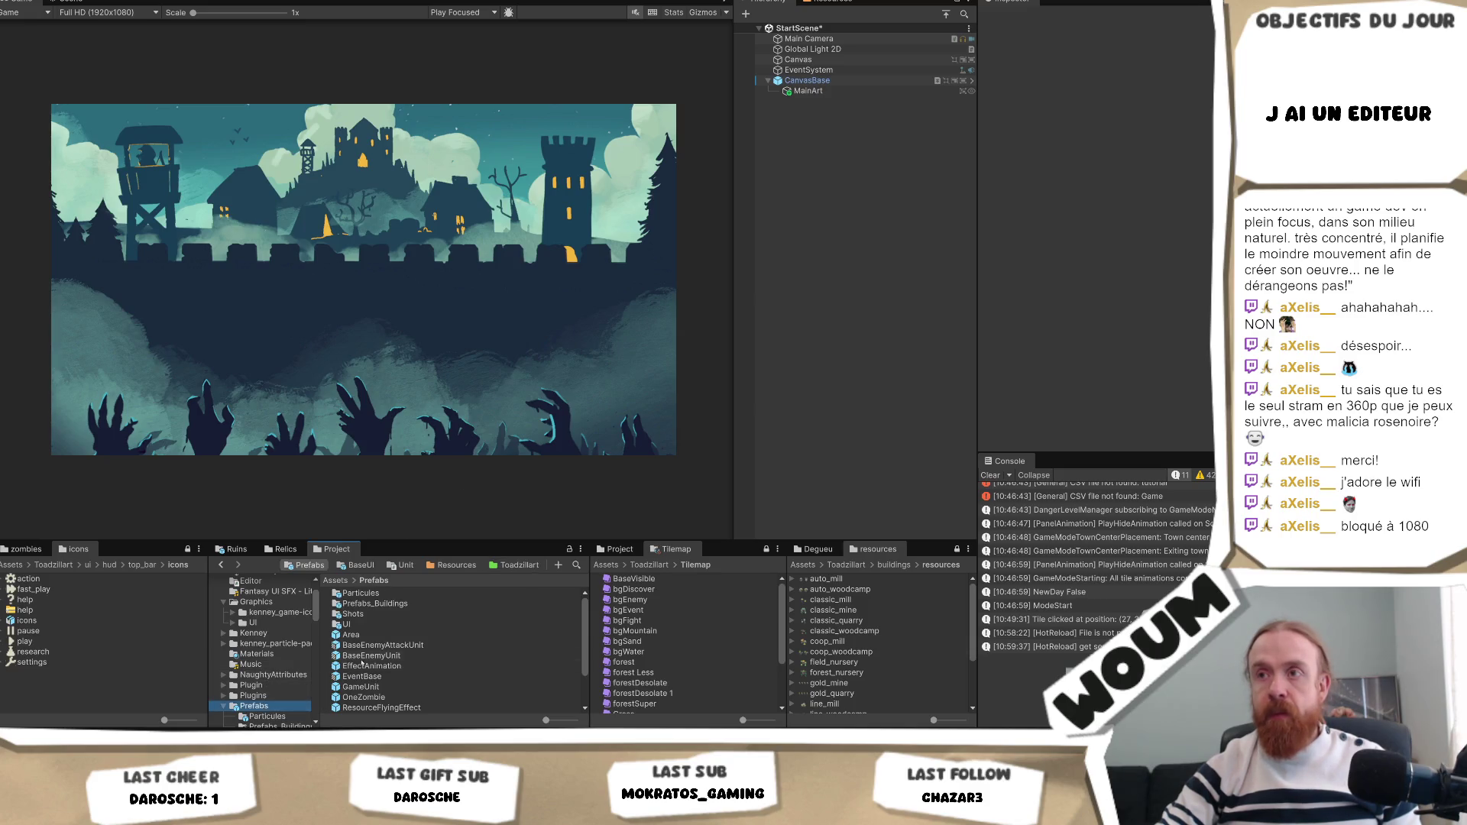
scroll(267, 688, down, 4)
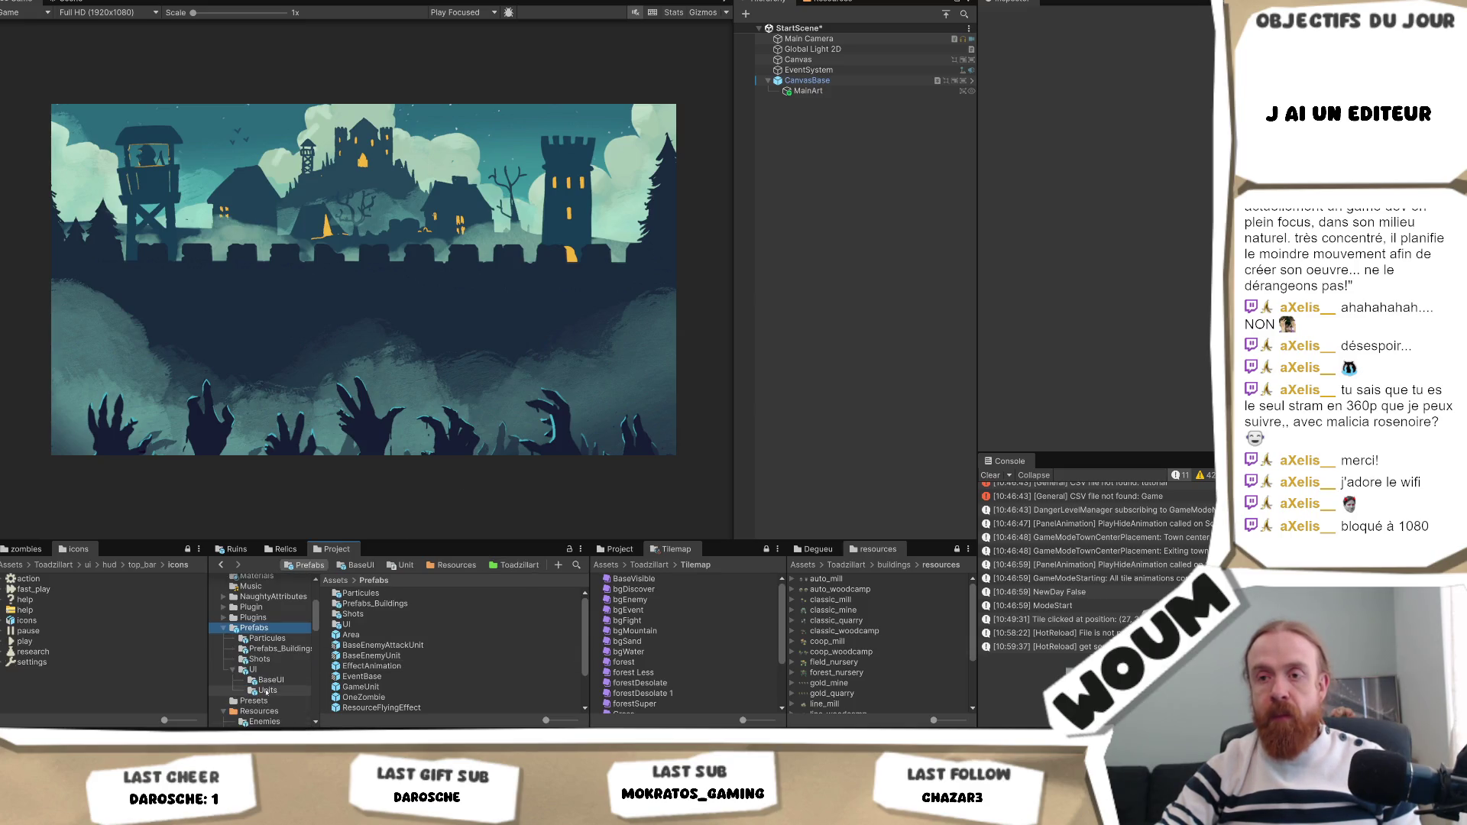
click(269, 679)
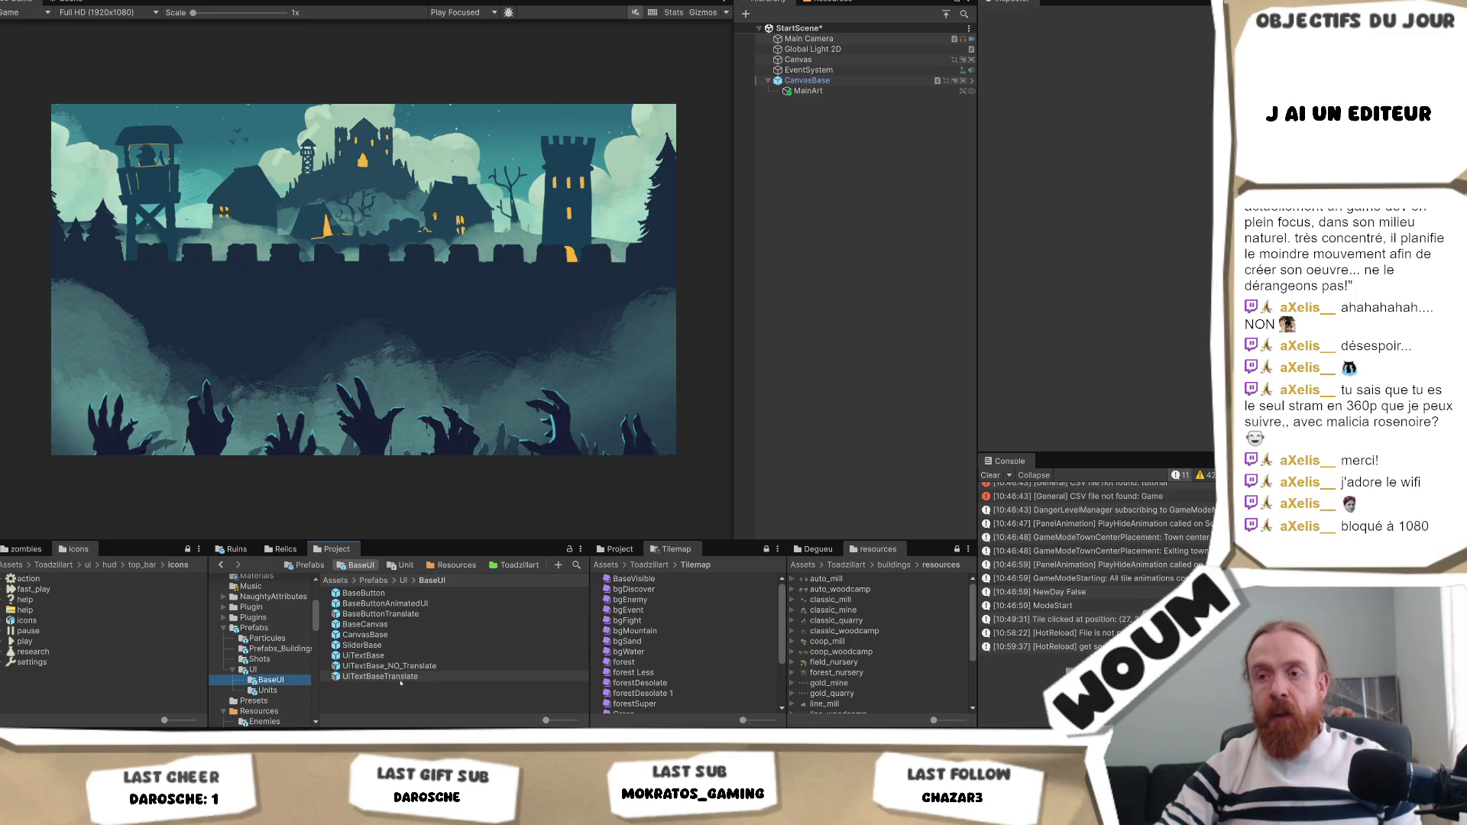
drag(891, 186, 891, 177)
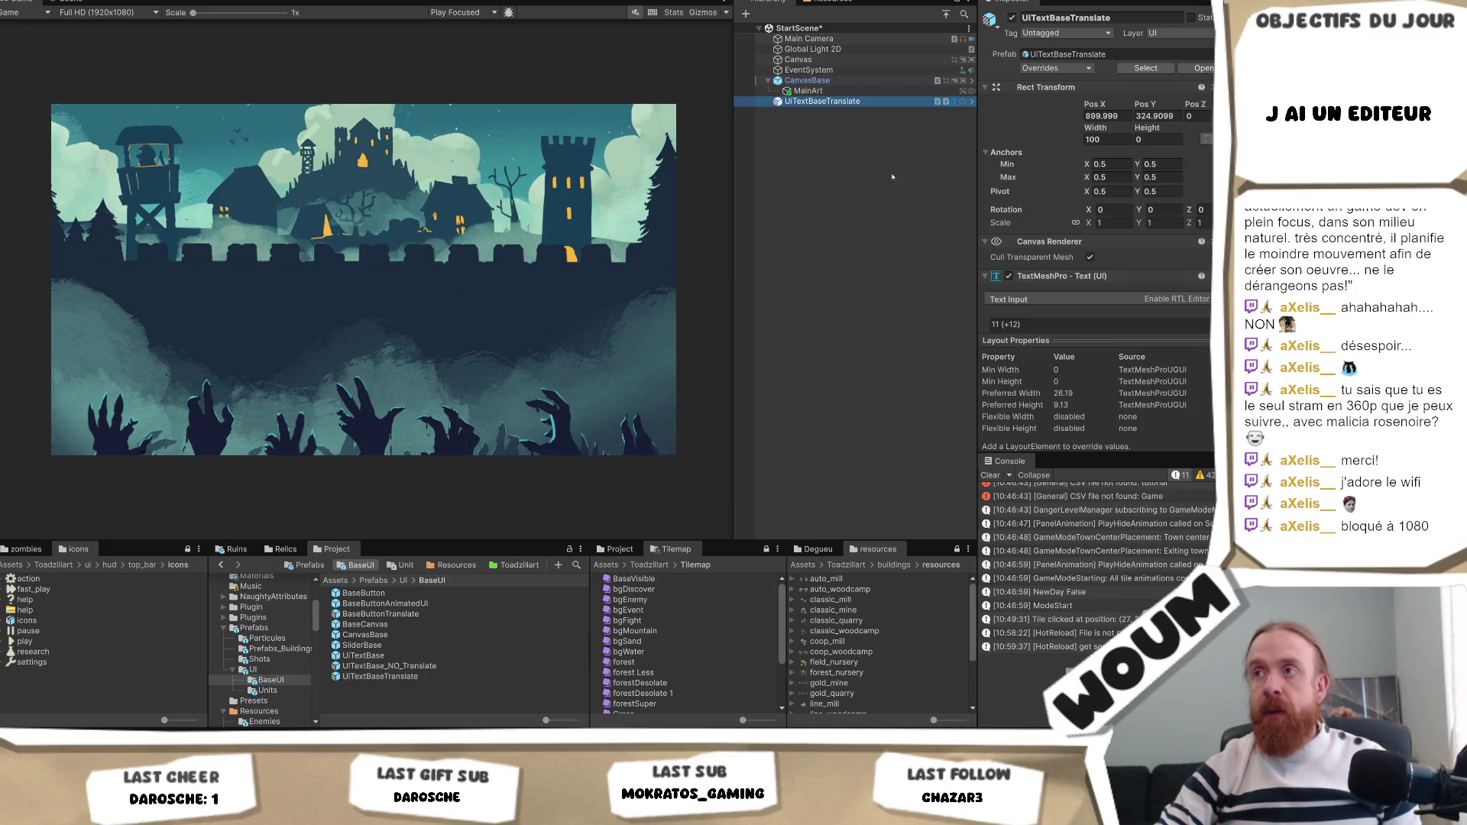
drag(823, 104, 808, 81)
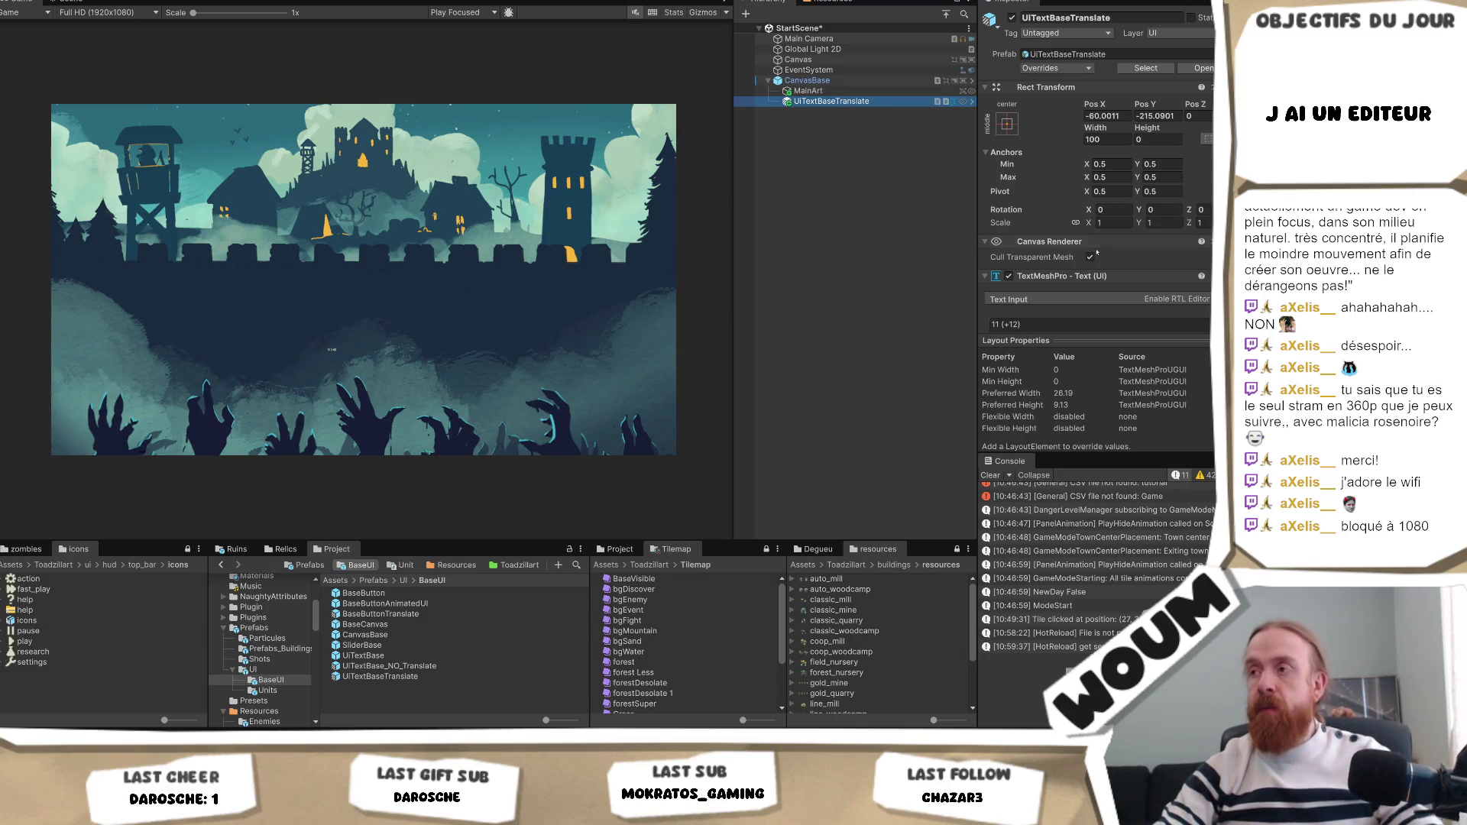
scroll(1036, 207, down, 2)
Create an empty child of CanvasBase named Holder.
right_click(837, 80)
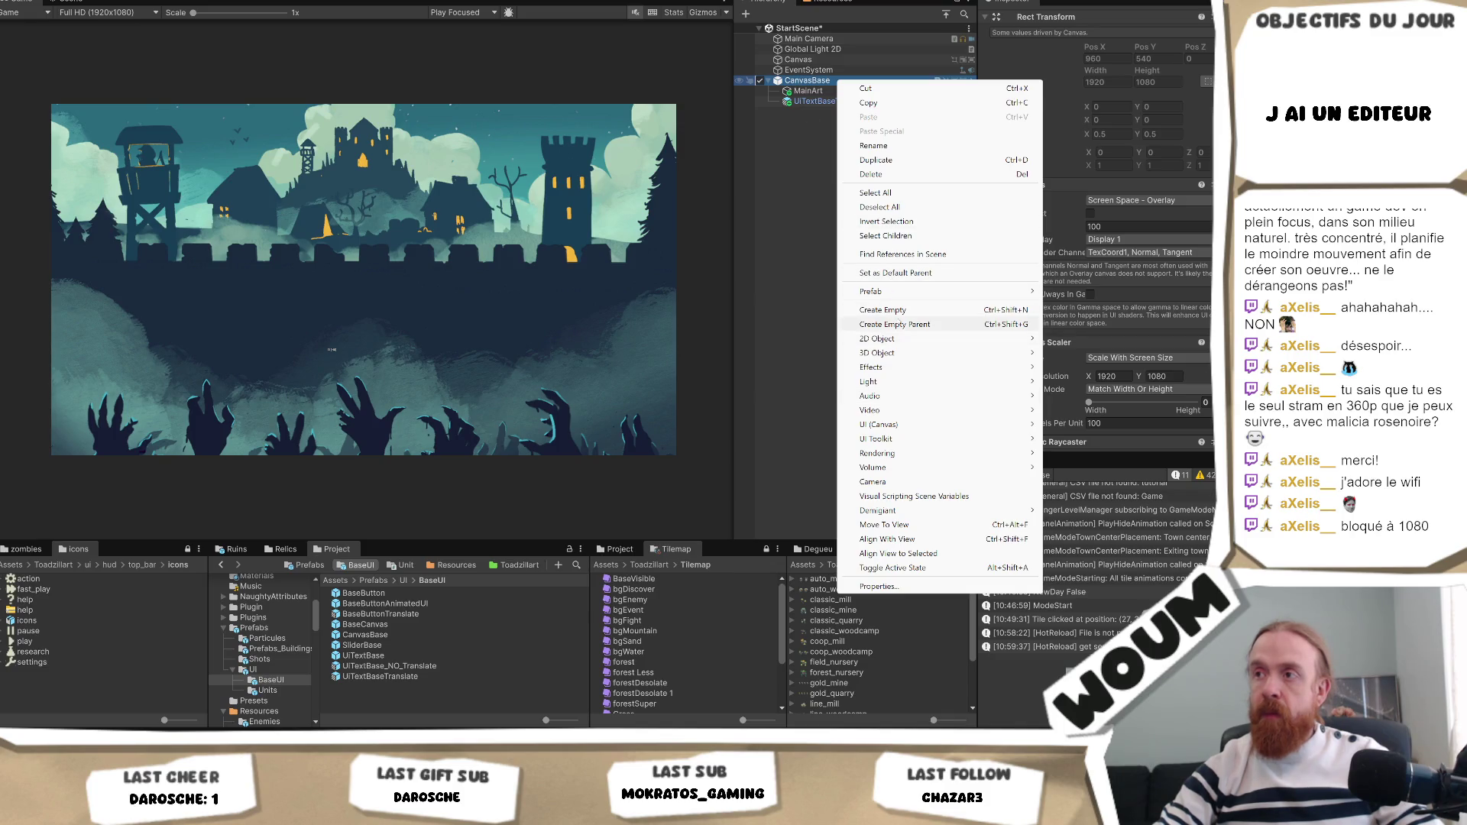
click(918, 309)
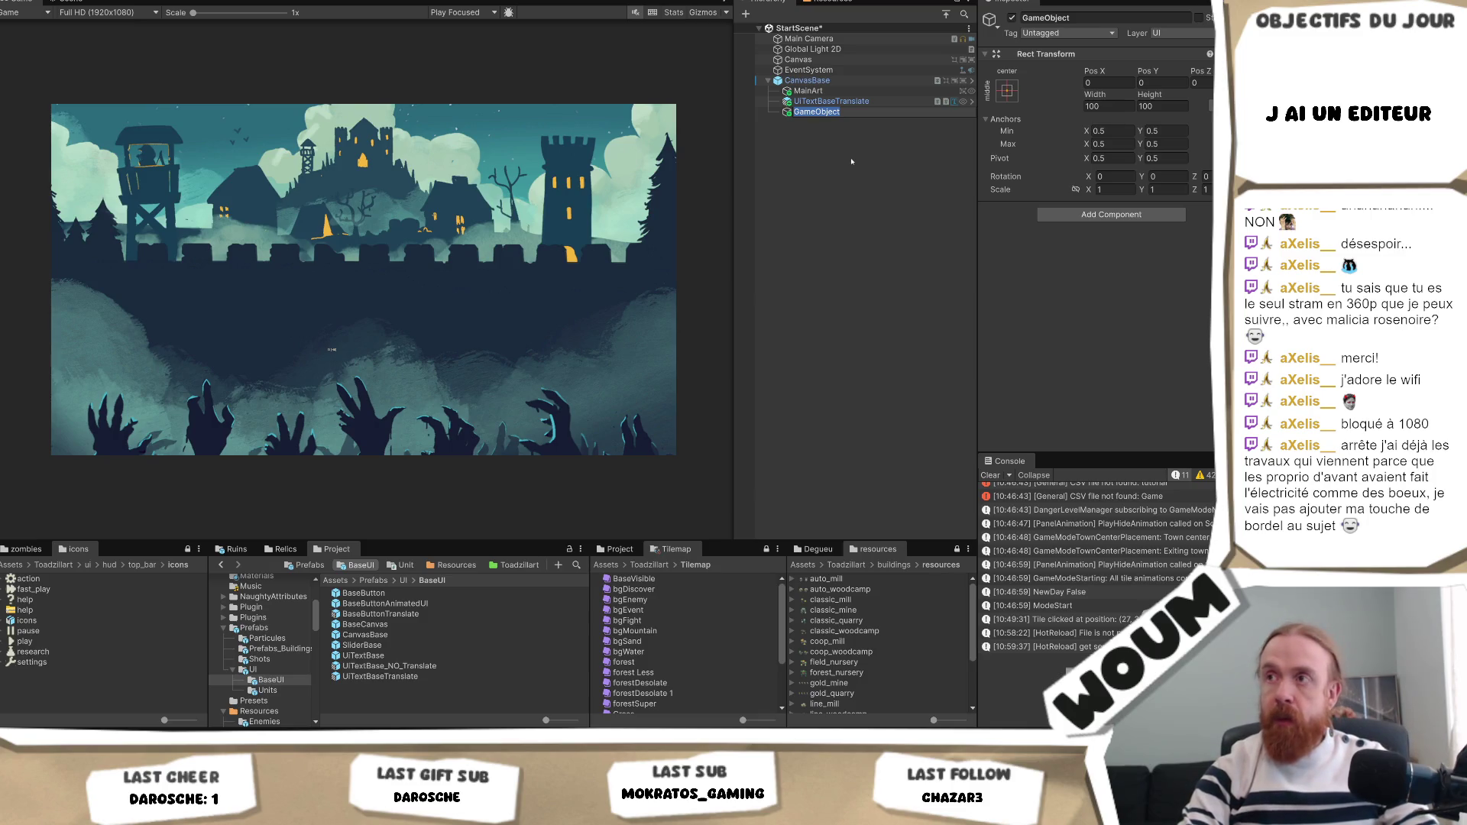
text(Holder)
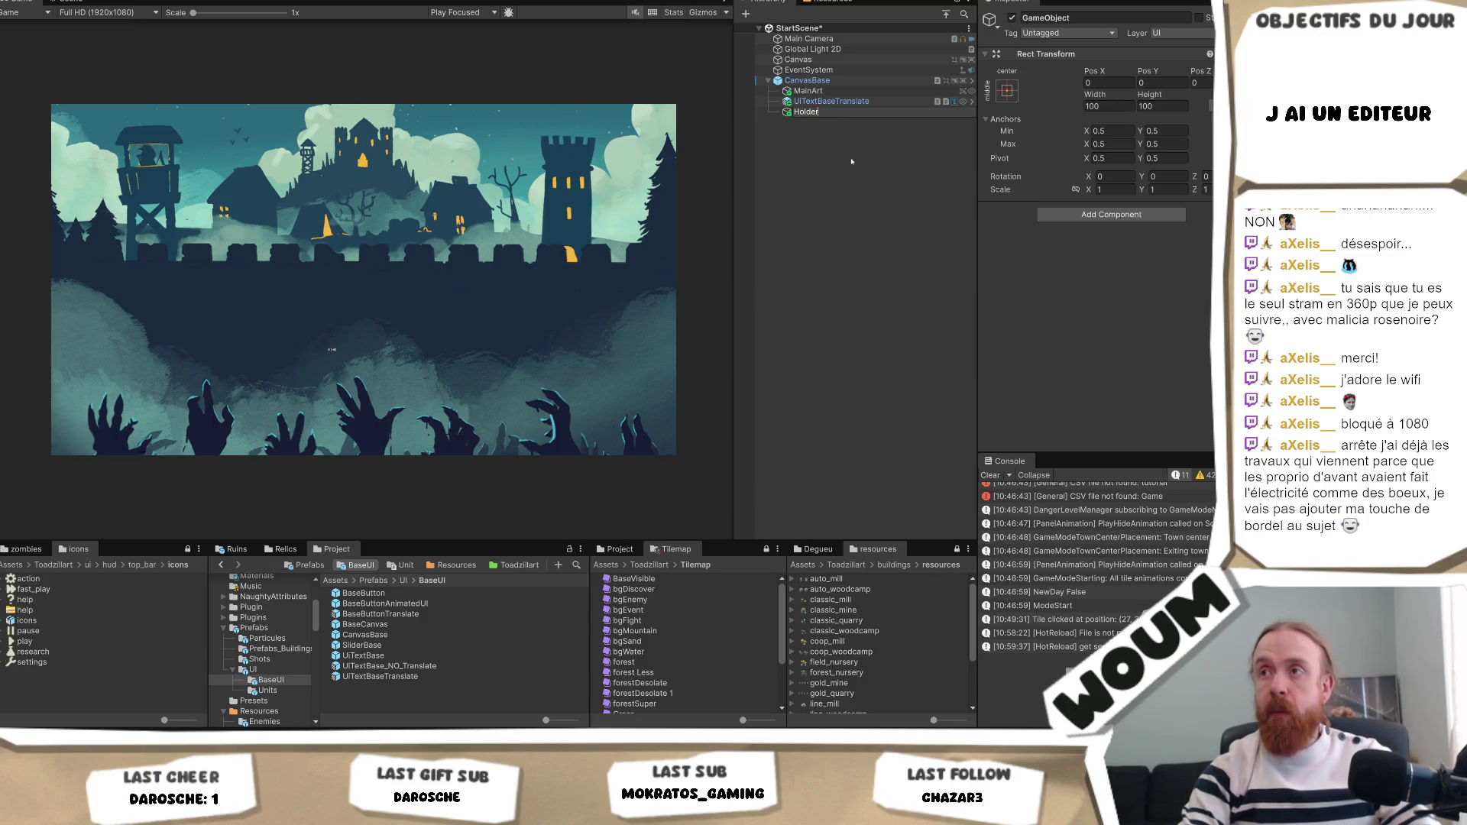
key(Return)
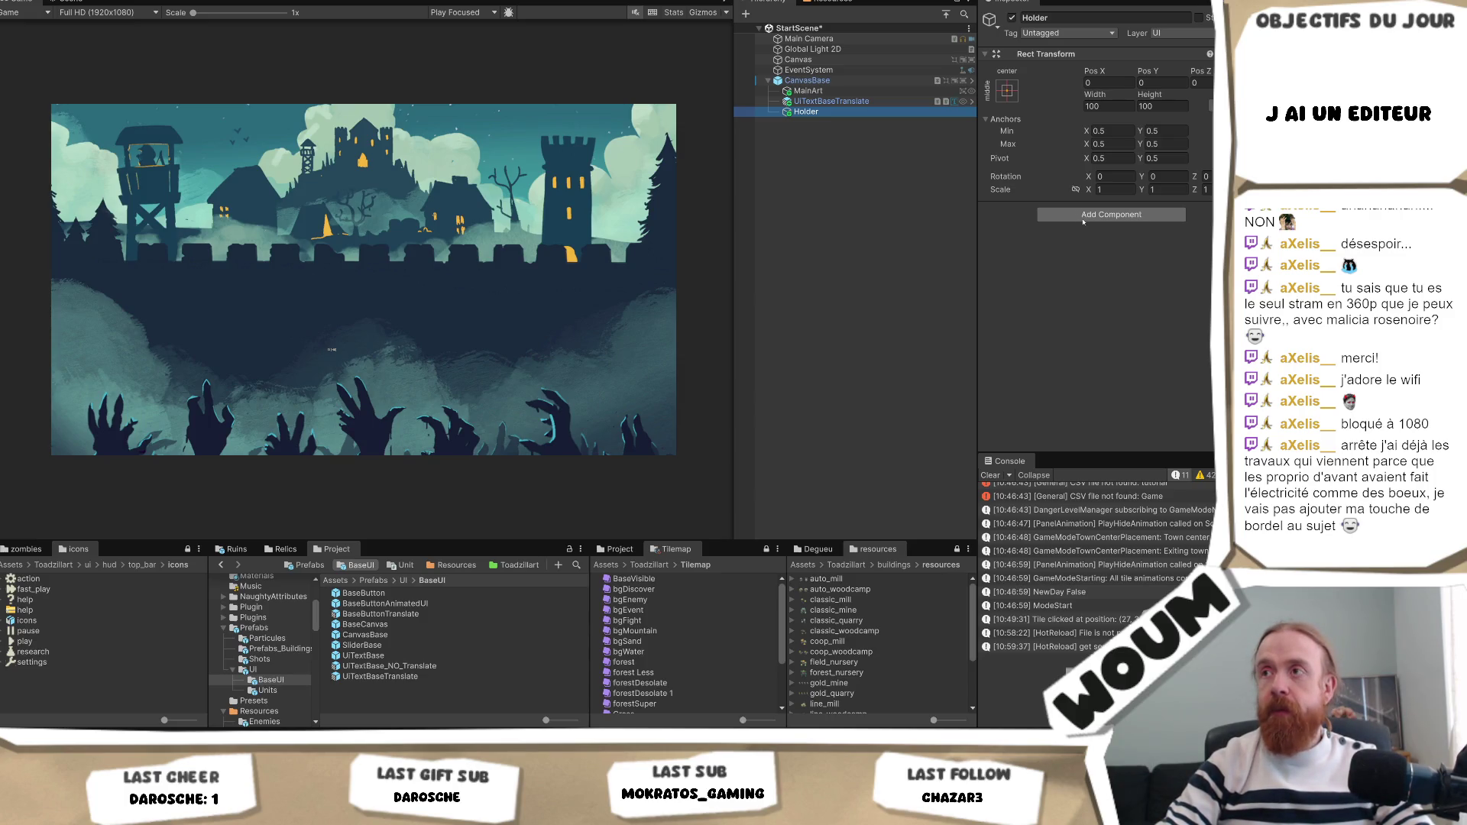
Add a Vertical Layout Group to Holder and nest the text label inside it.
click(1090, 217)
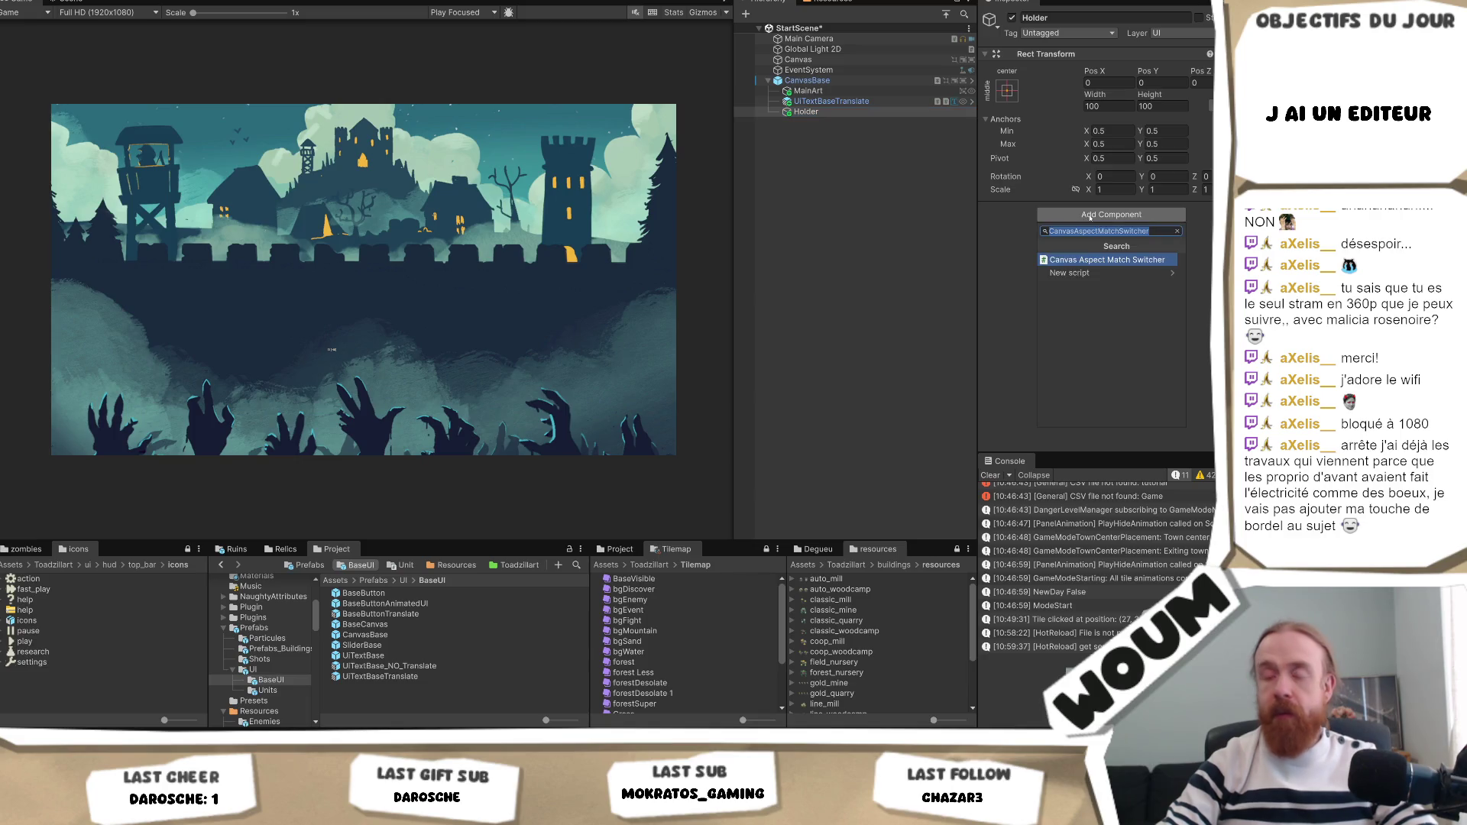
text(vertic)
key(Return)
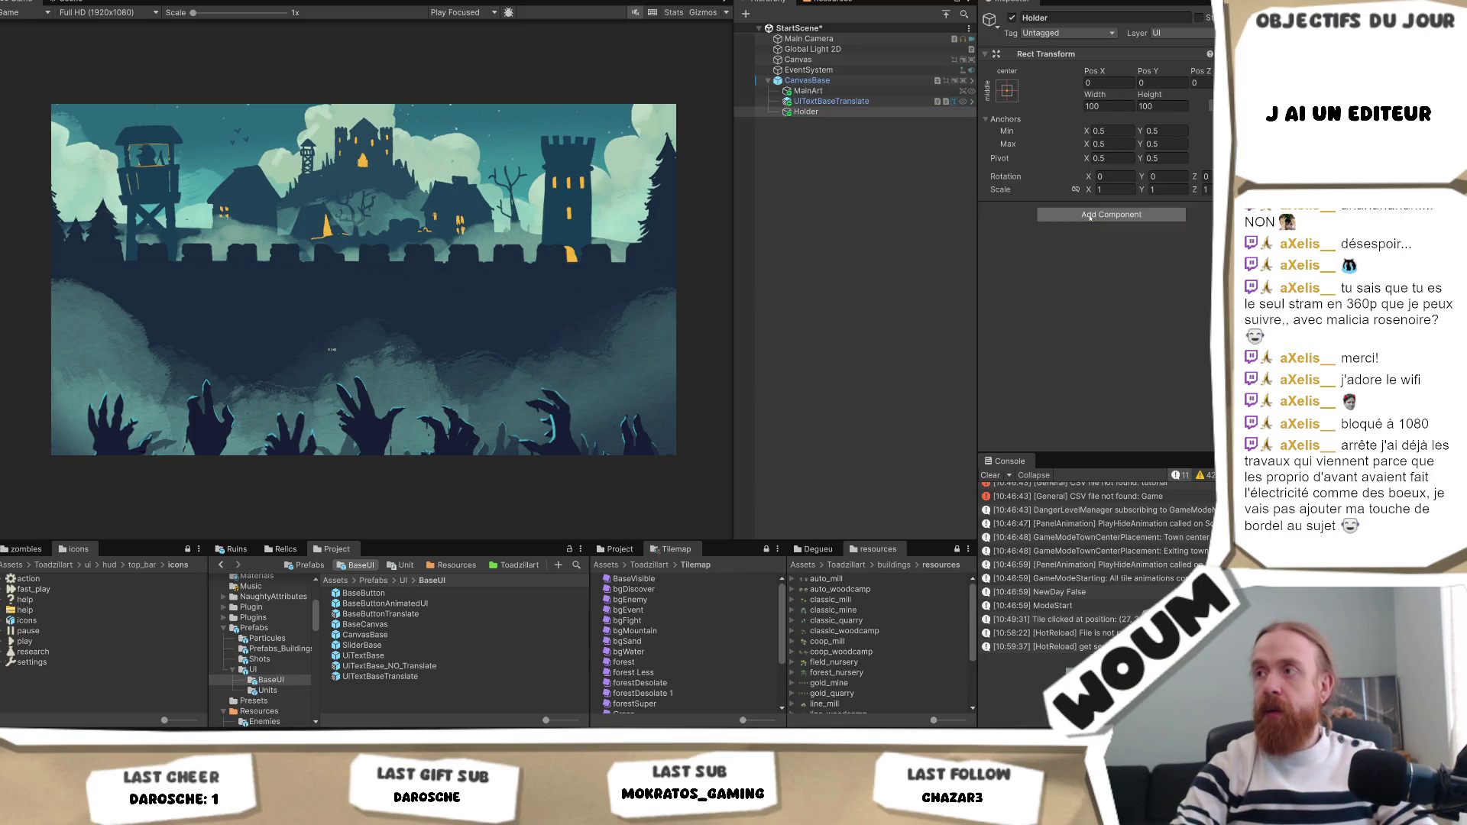
scroll(1115, 239, down, 2)
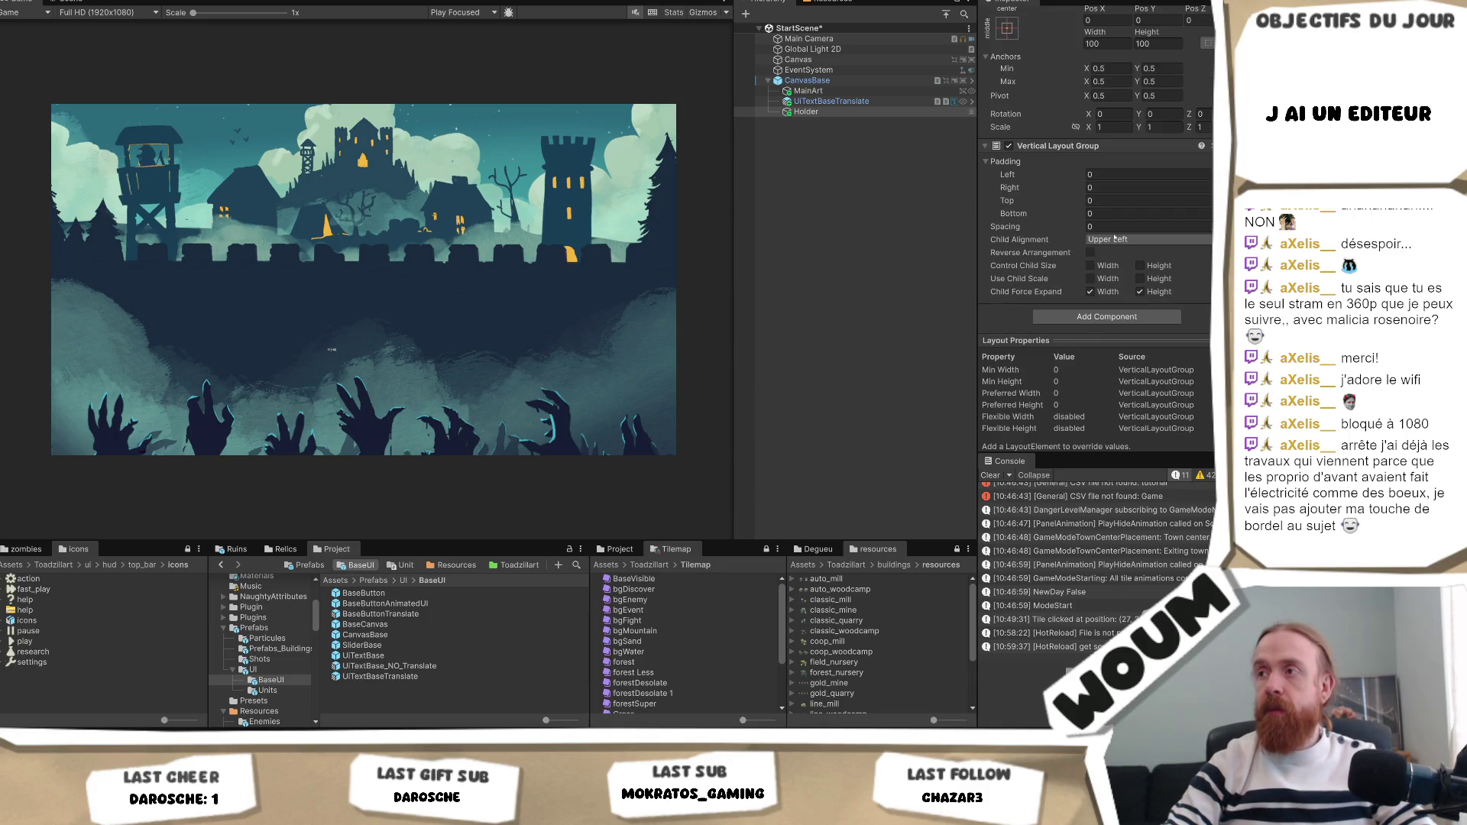
drag(843, 100, 853, 114)
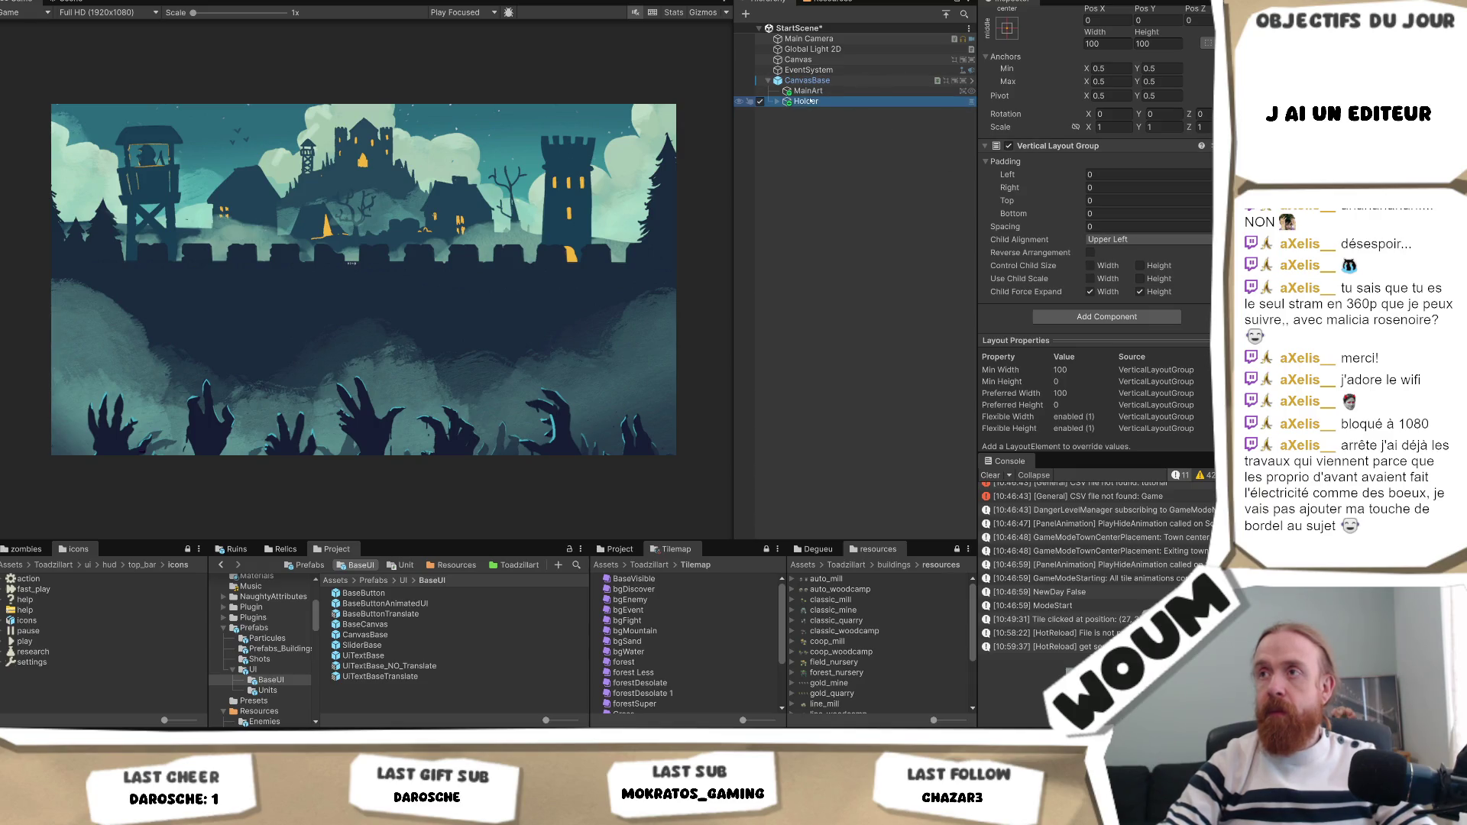
click(778, 102)
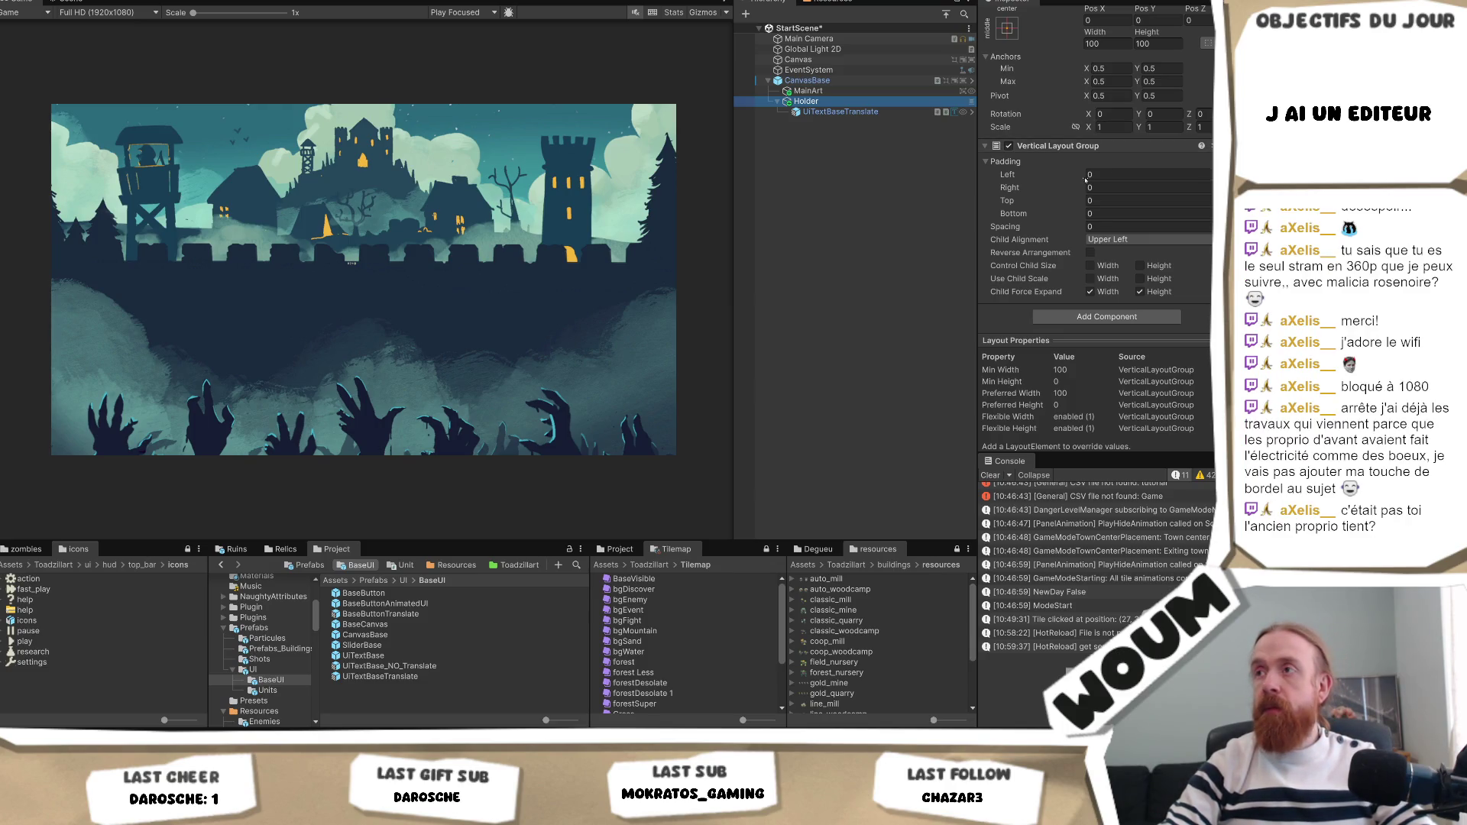
click(872, 112)
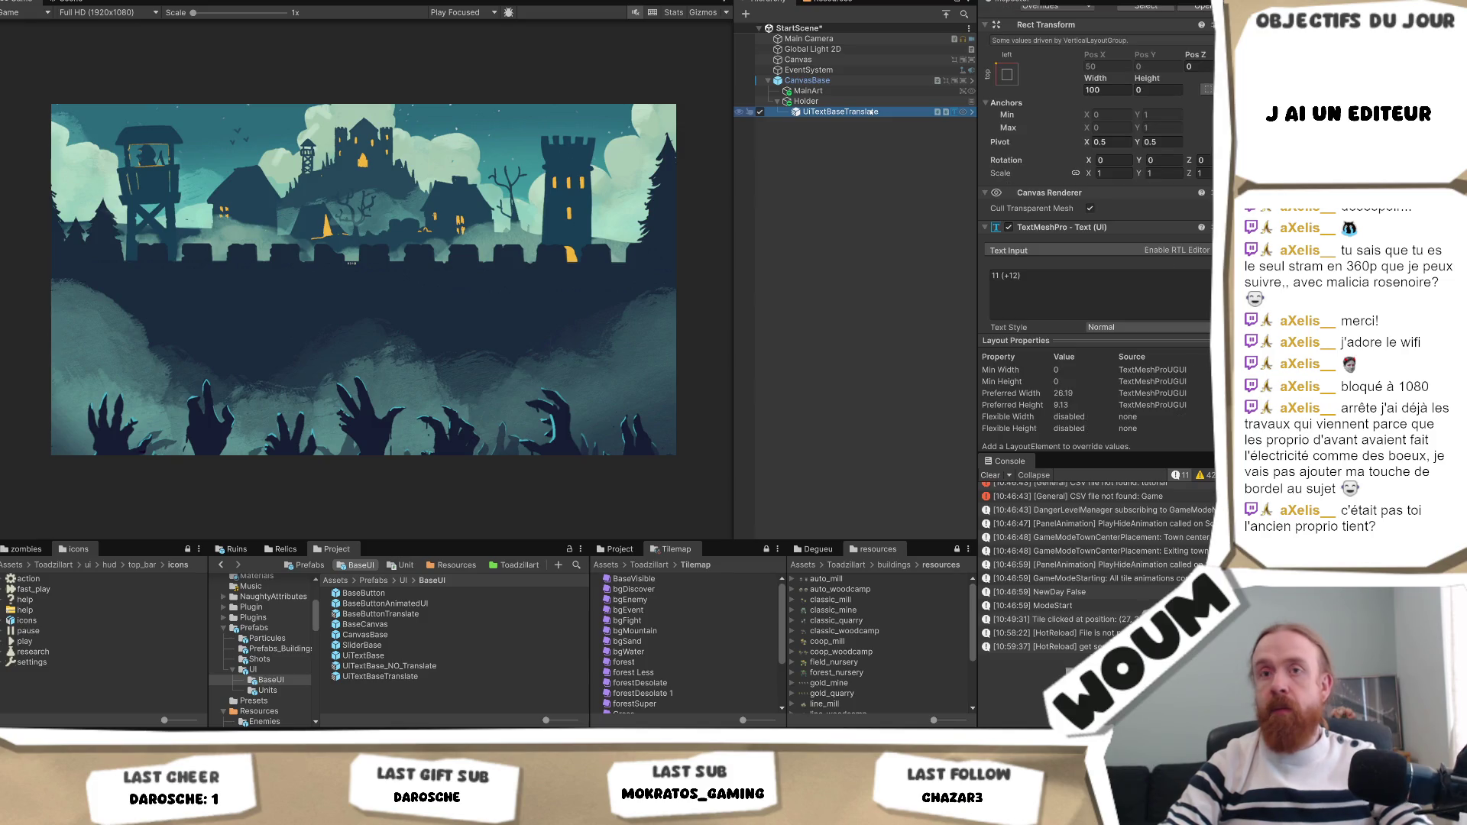
Rename the UiTextBaseTranslate label to Play.
click(872, 112)
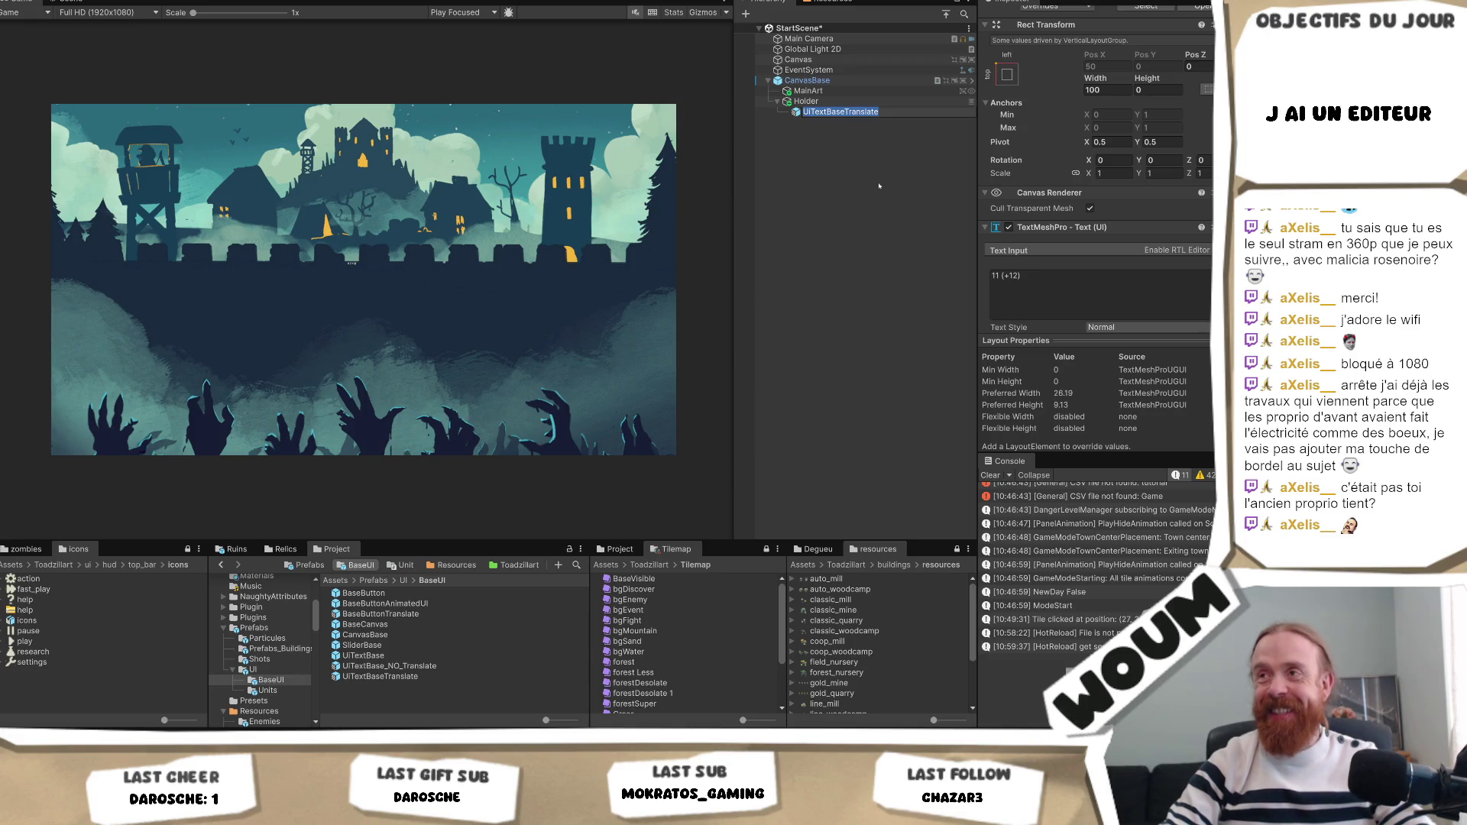
text(Play)
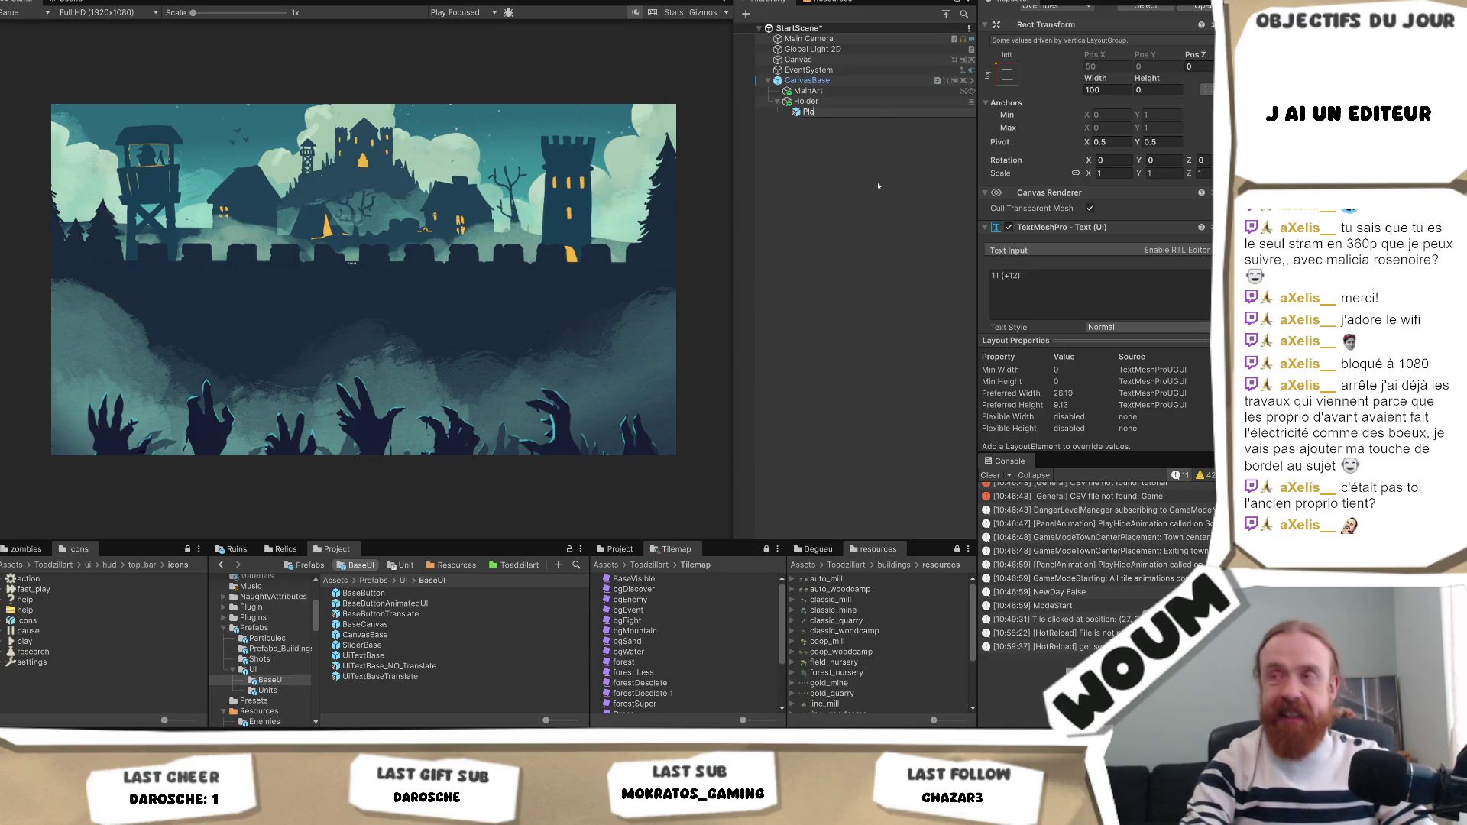
key(Return)
Set the label's text to PLAY and enable Auto Size.
click(1066, 285)
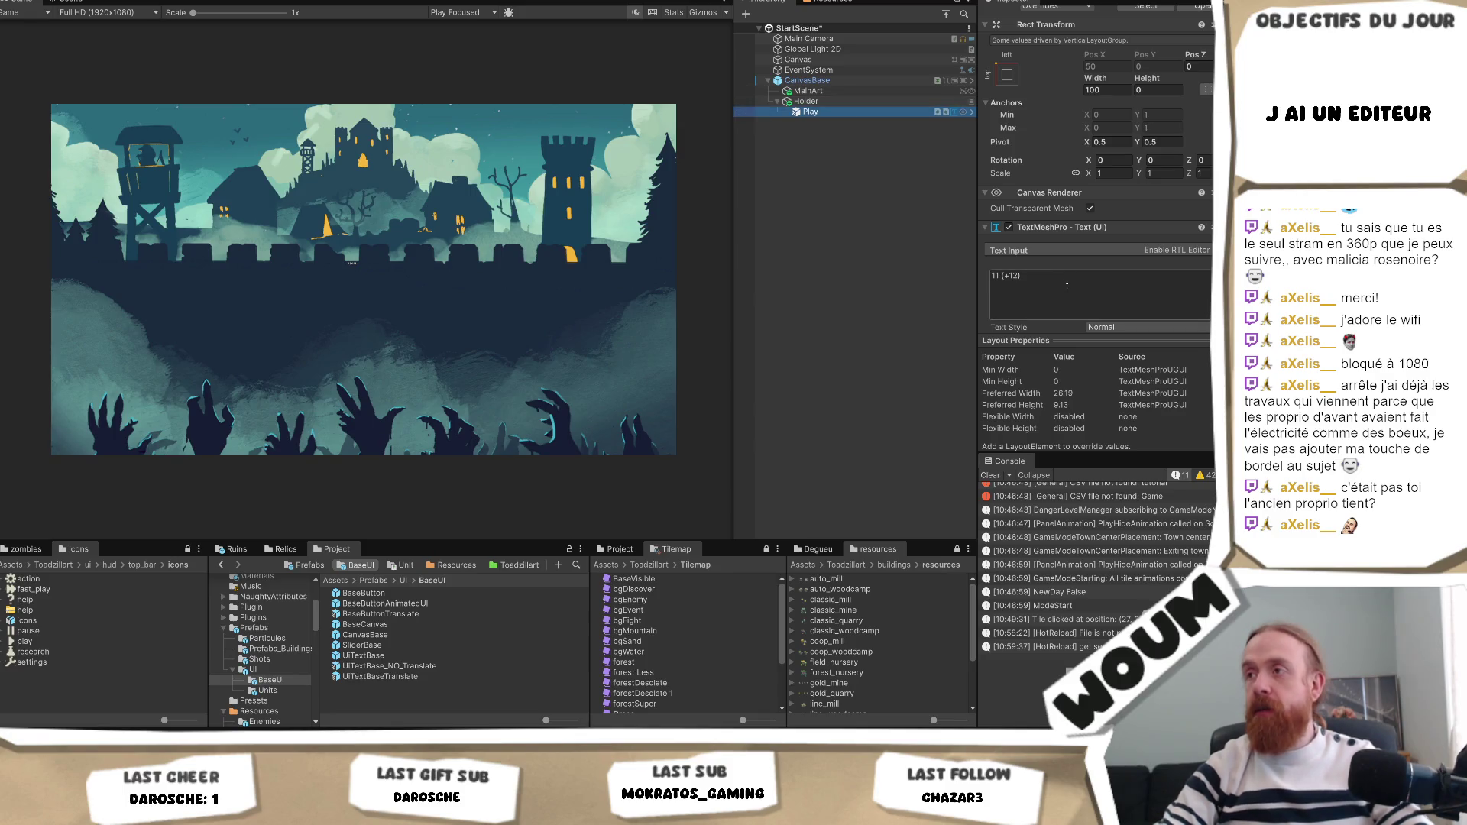
text(PLAY)
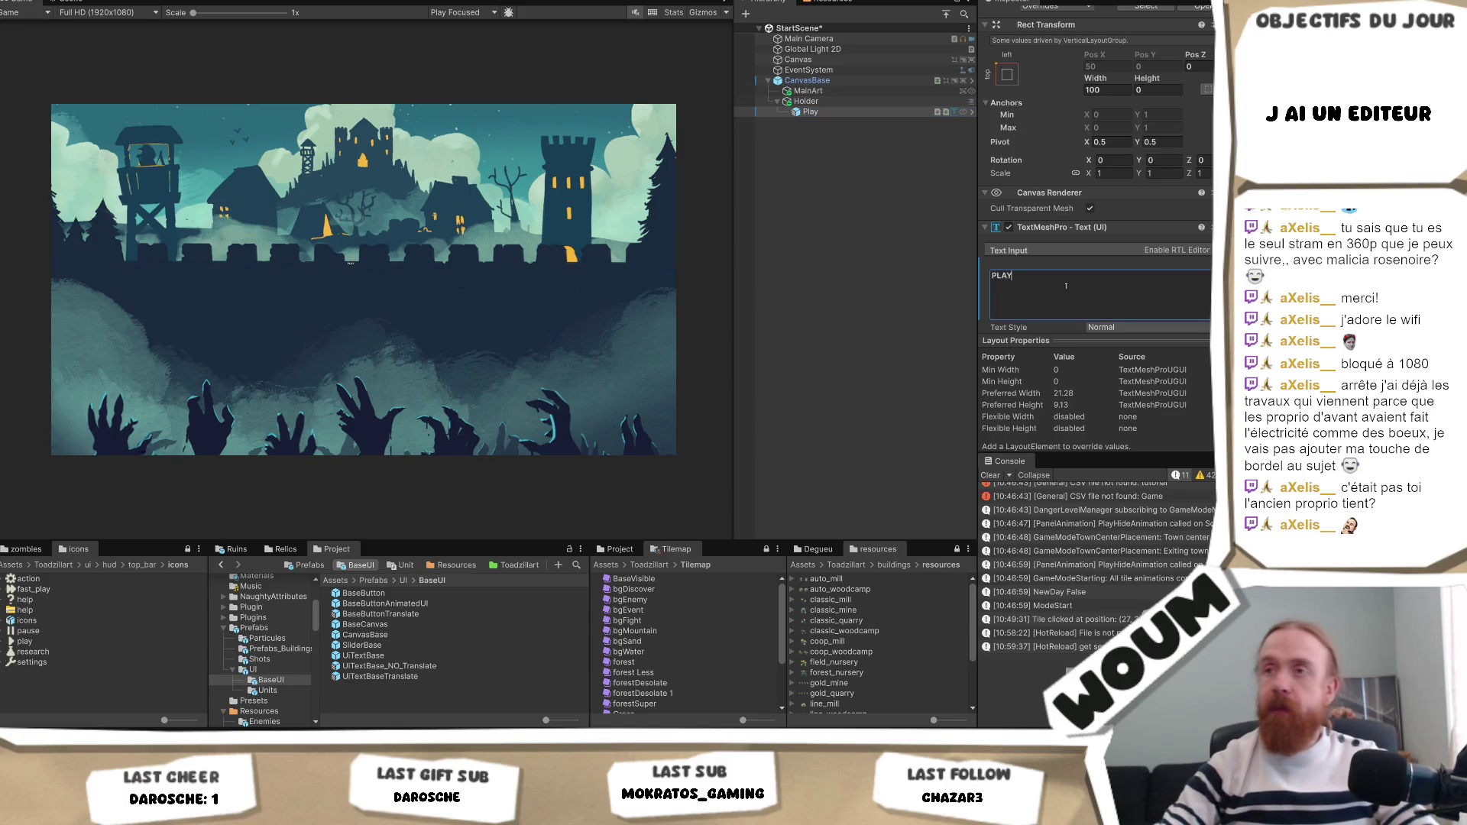
scroll(1066, 286, down, 5)
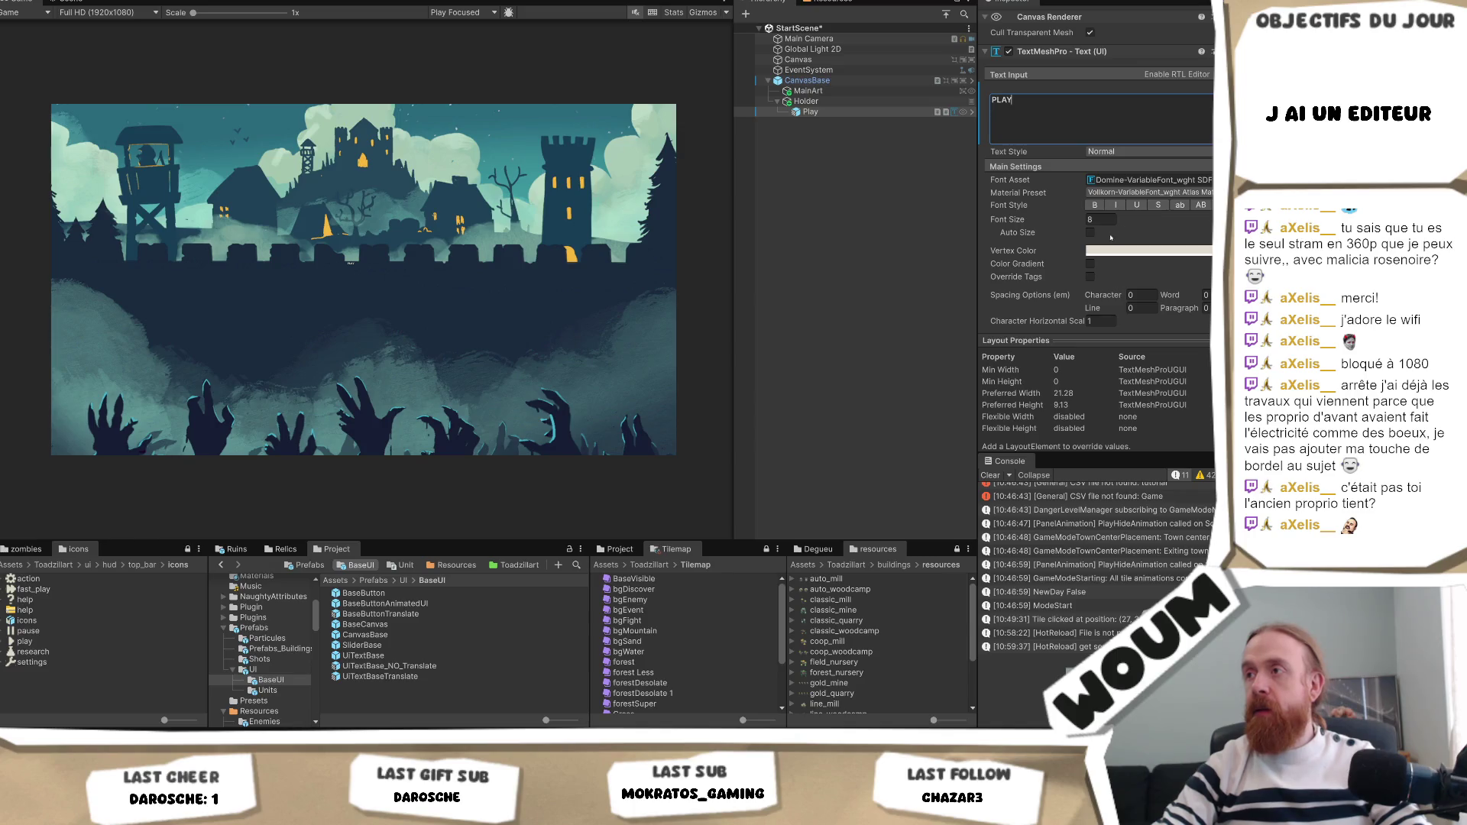
click(1091, 232)
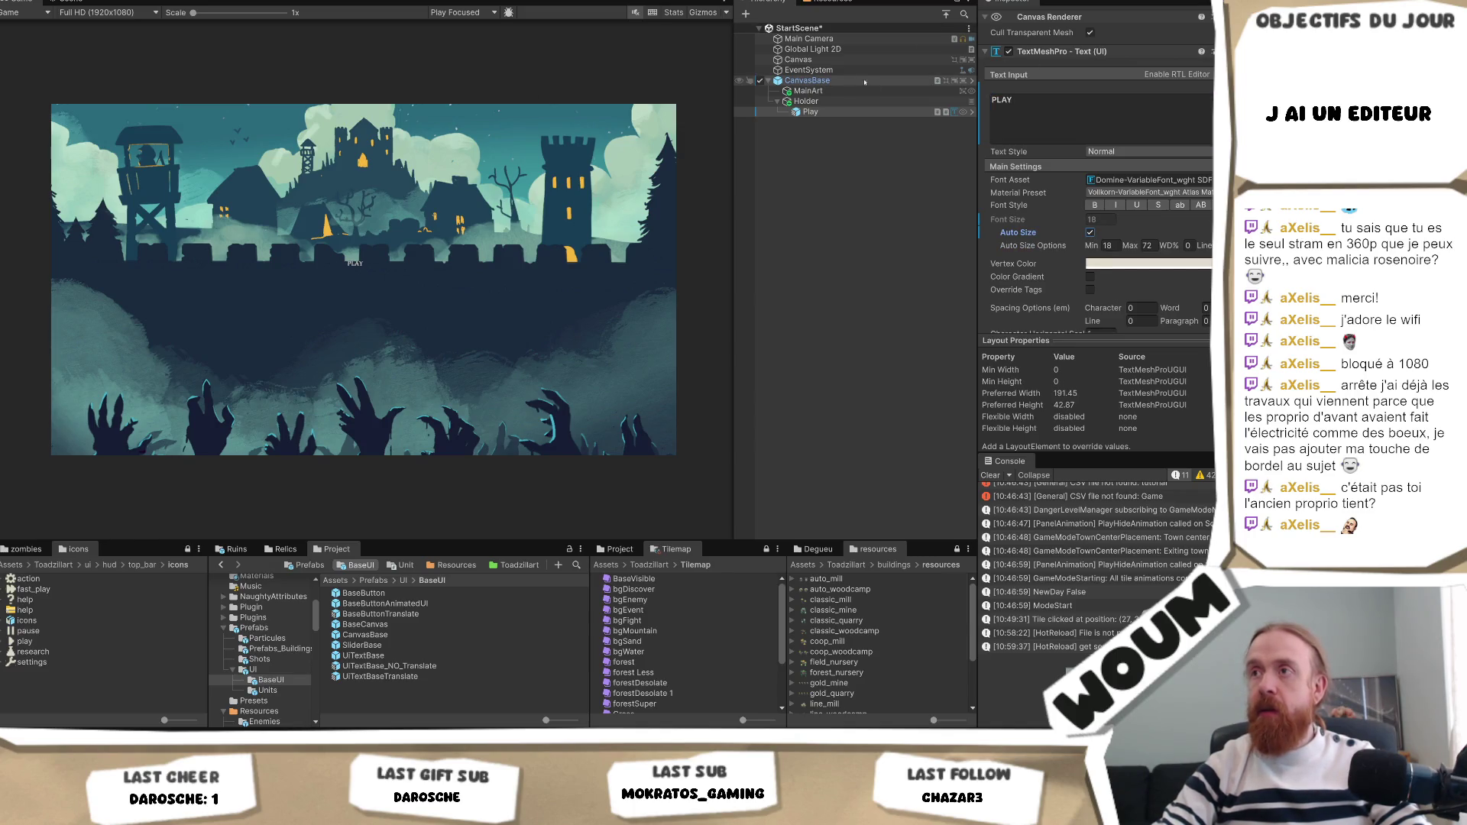
scroll(1144, 220, up, 4)
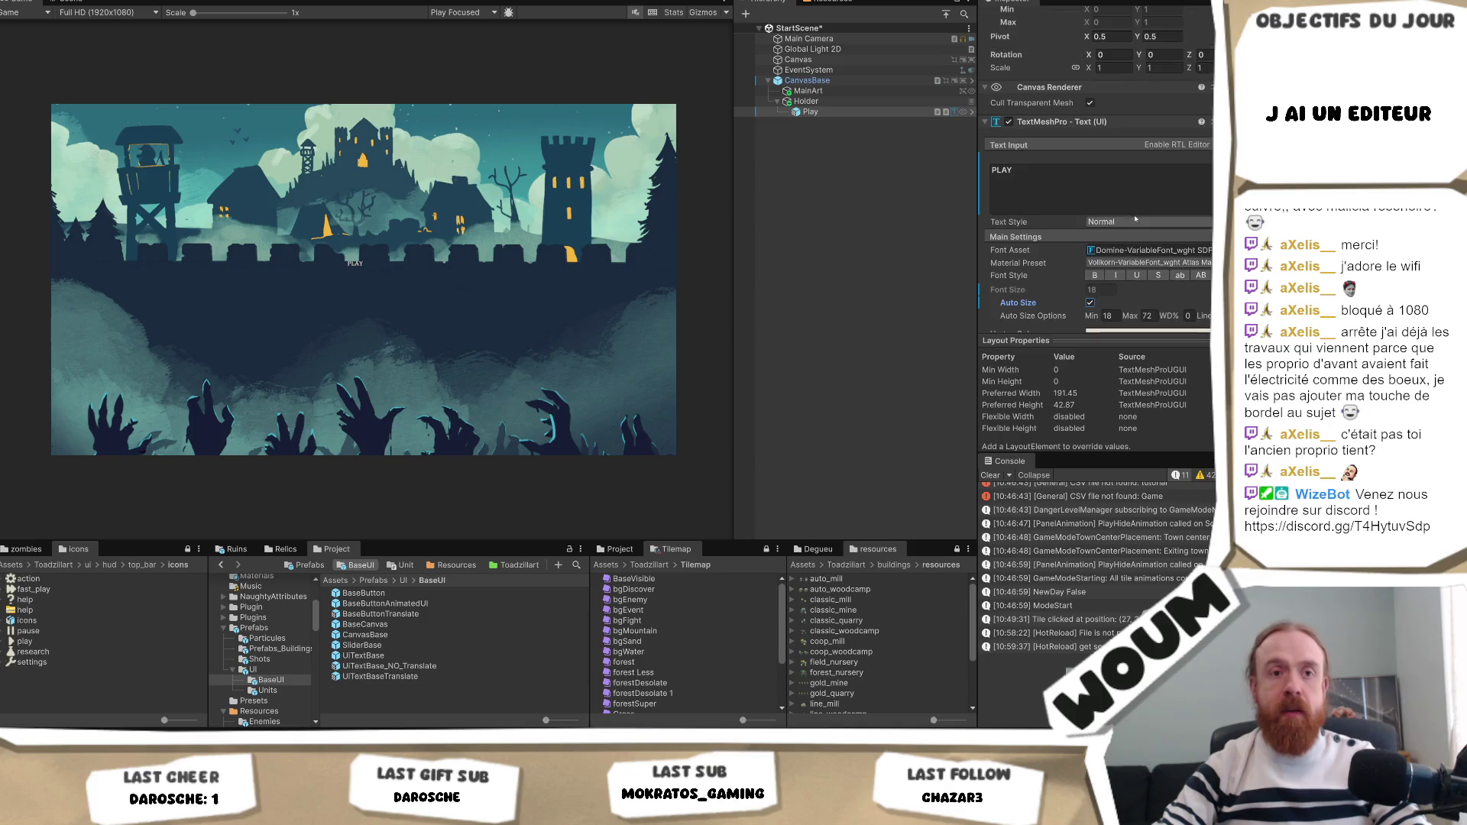
scroll(1145, 220, up, 2)
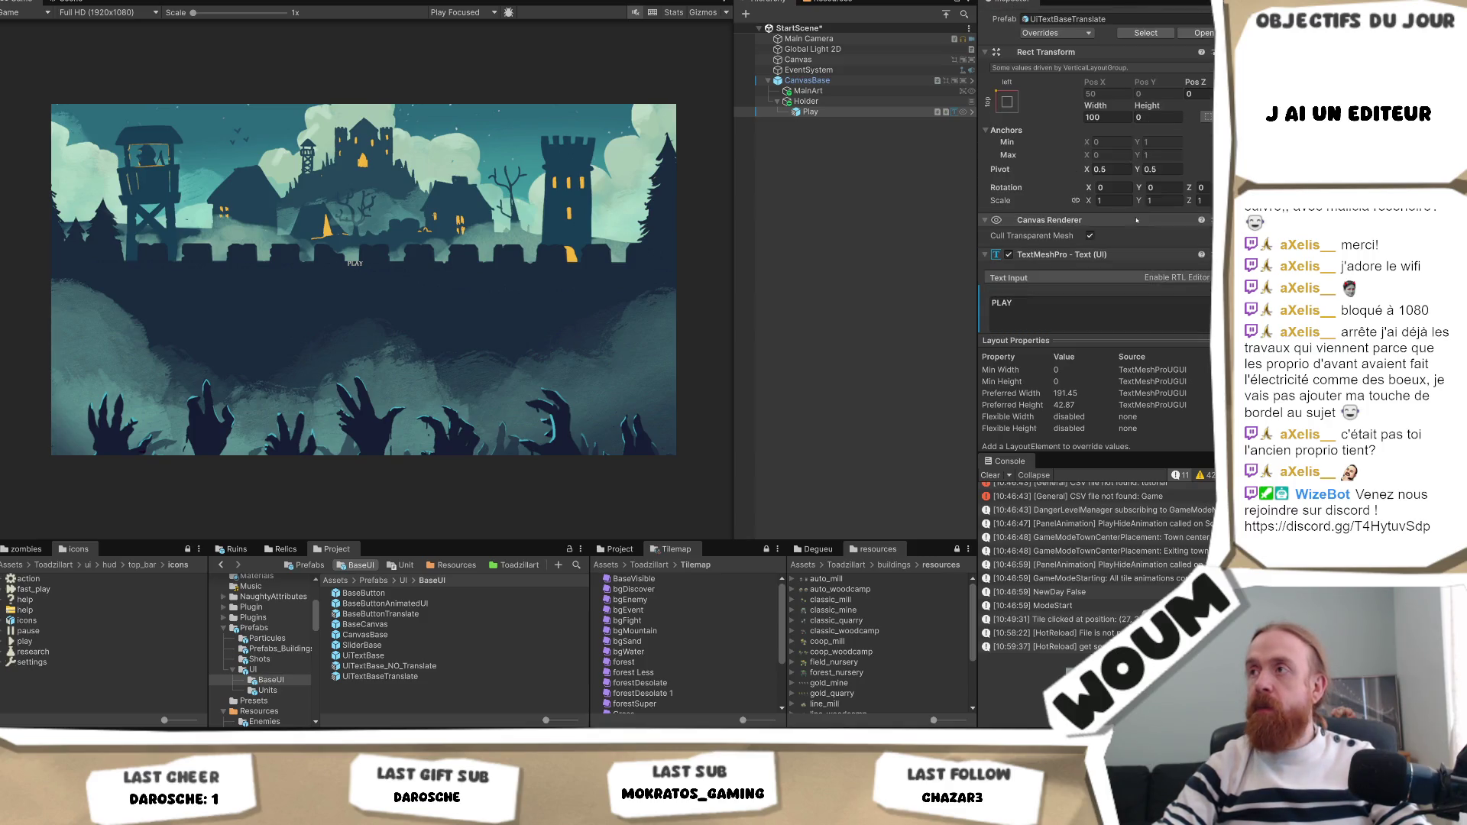
Set the Play label's Rect Transform to width 200 and height 100.
click(1113, 116)
text(200)
click(1148, 117)
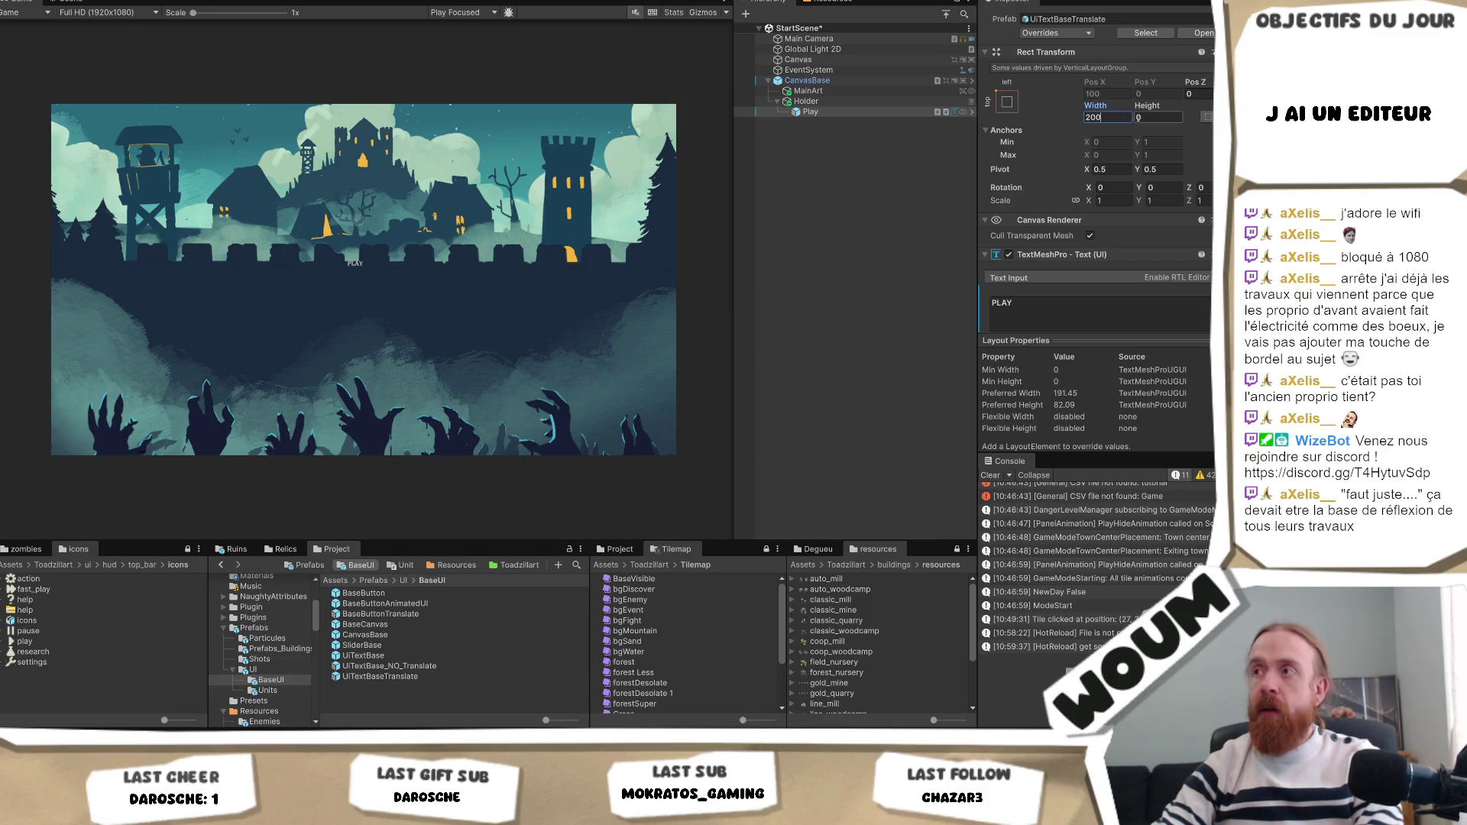
text(20)
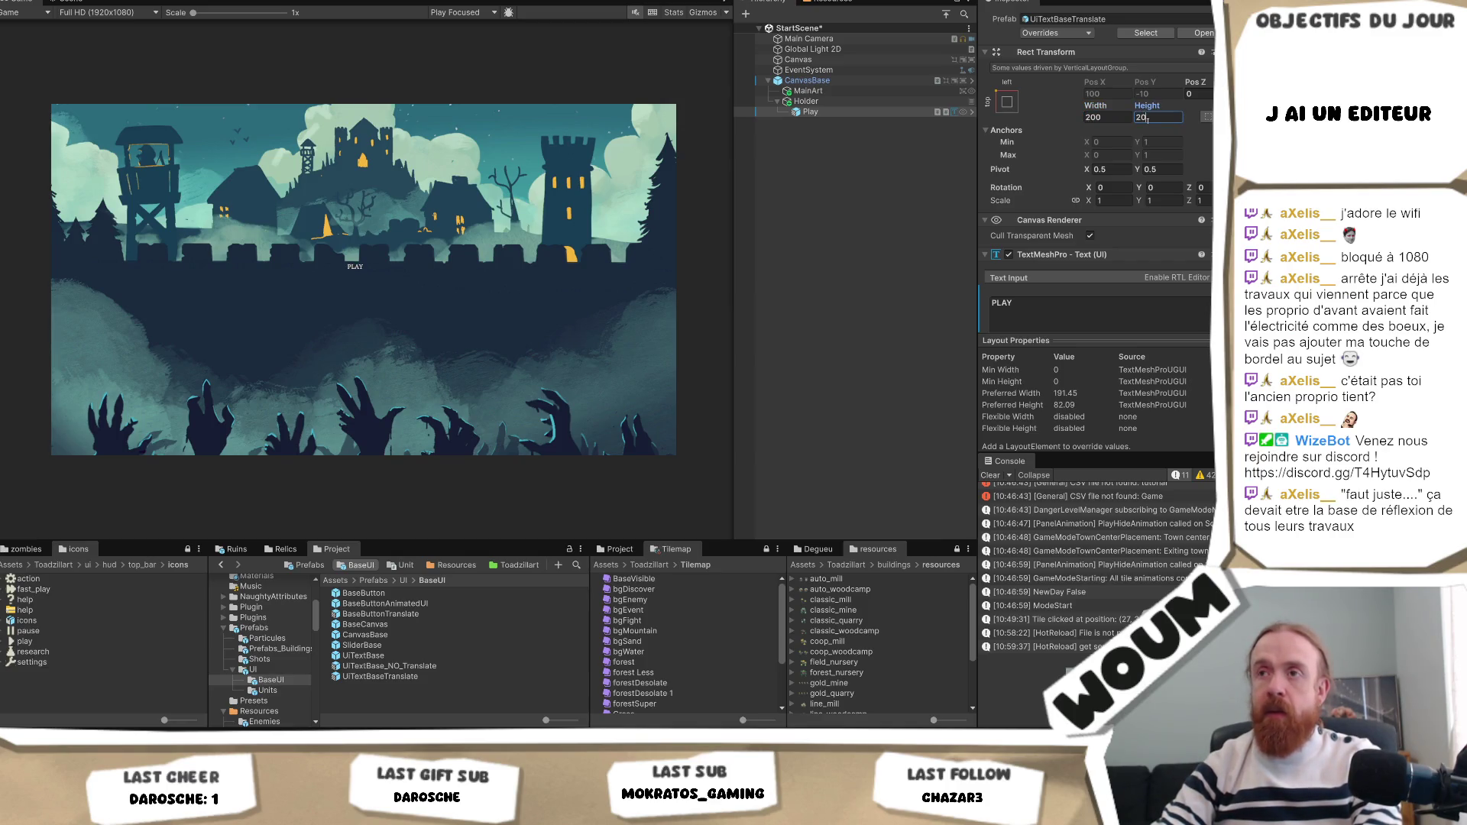
key(BackSpace)
key(BackSpace)
text(50)
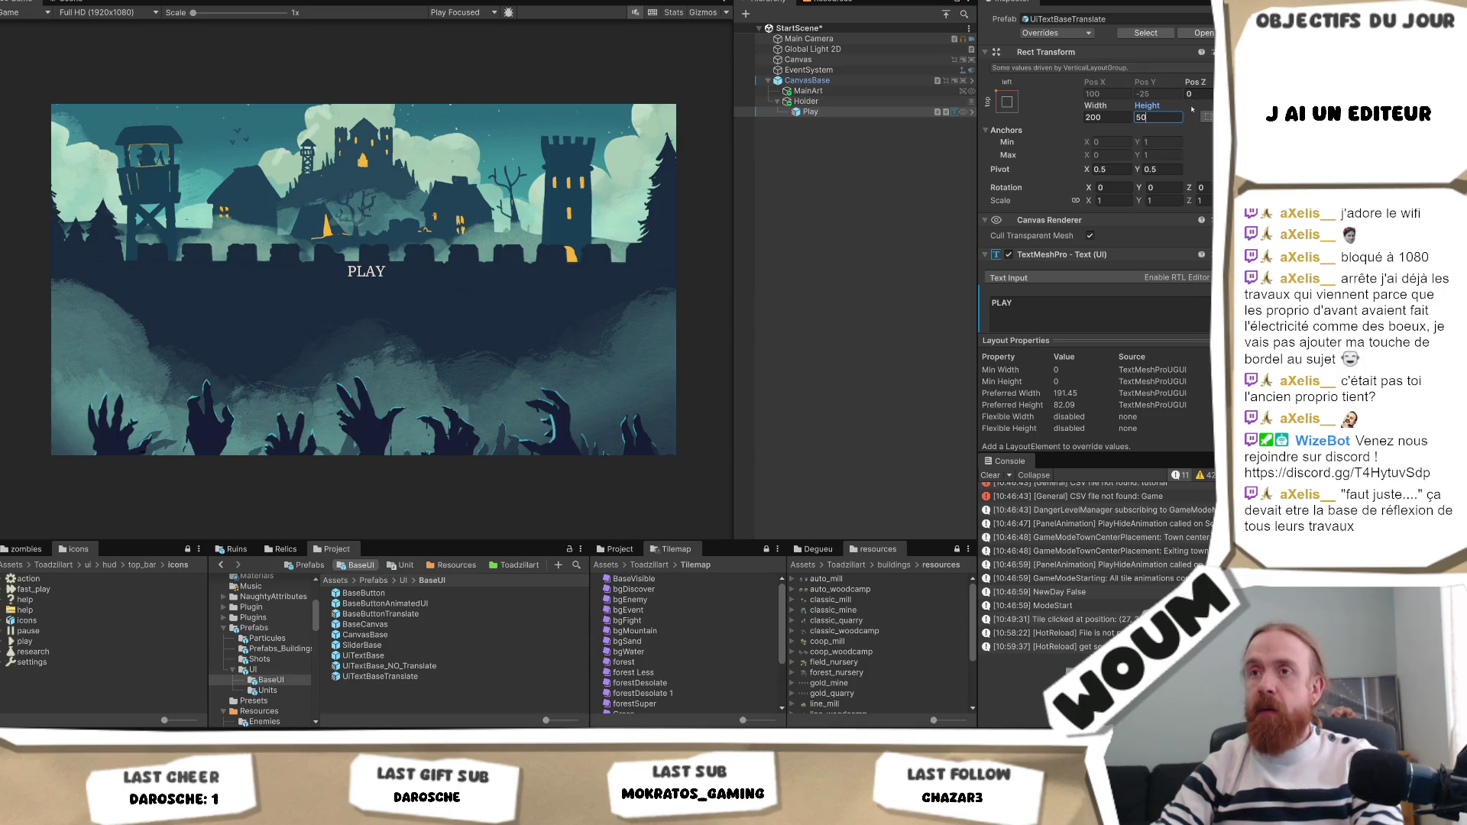
key(BackSpace)
key(BackSpace)
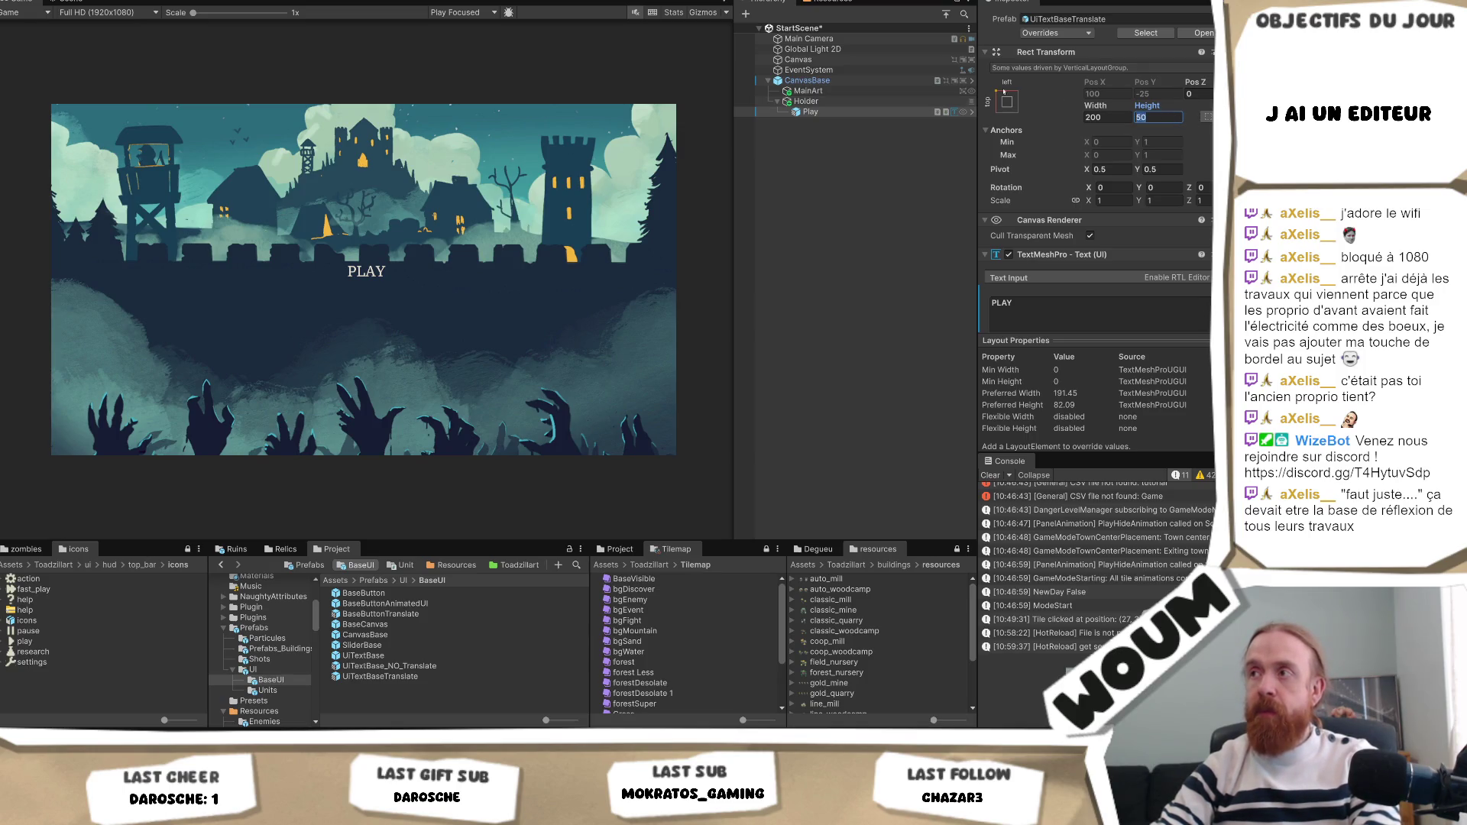
text(100)
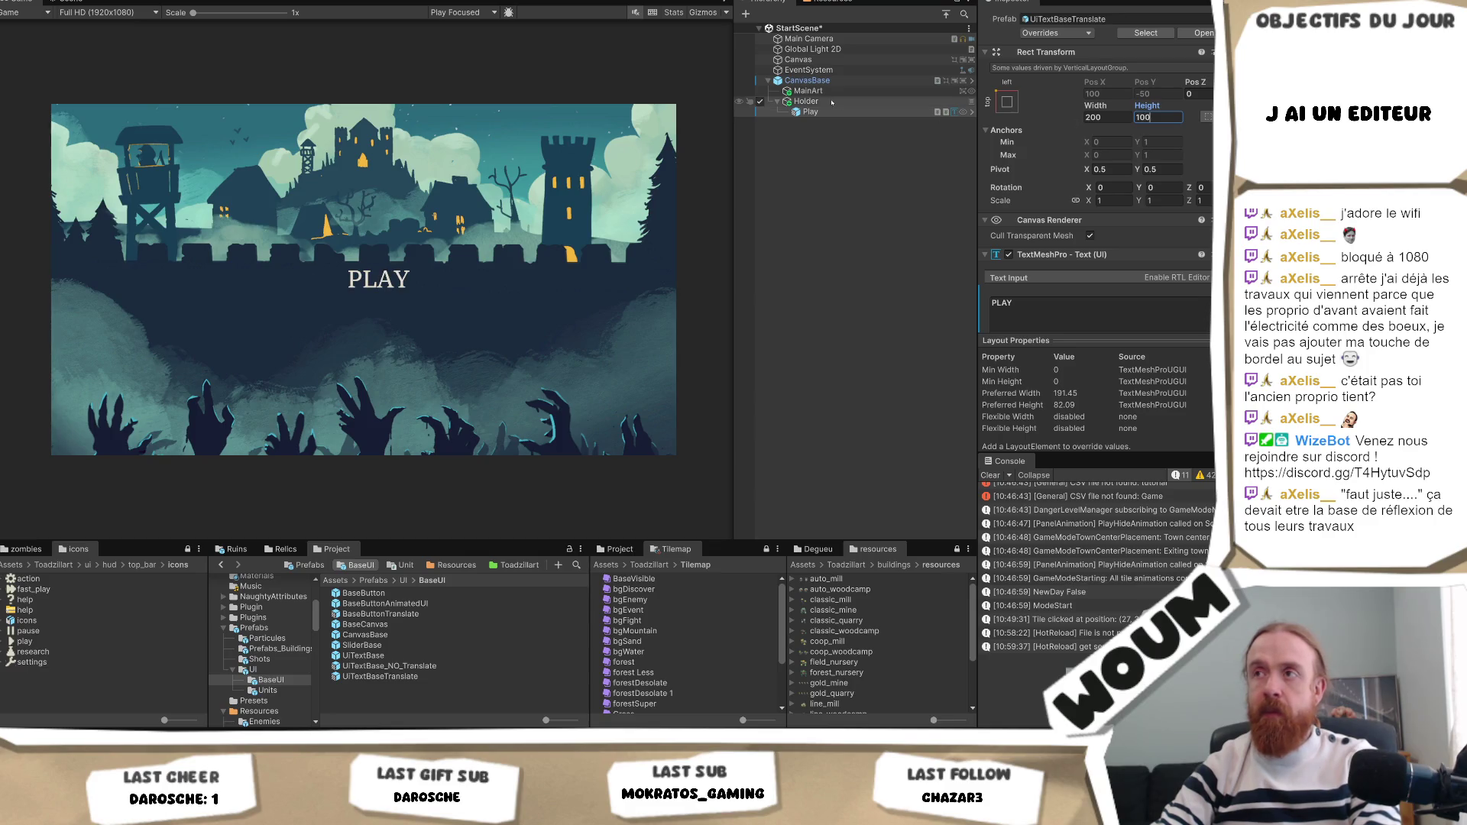
Centre the PLAY text horizontally with the Alignment buttons.
click(810, 111)
scroll(1130, 278, down, 3)
scroll(1130, 278, down, 2)
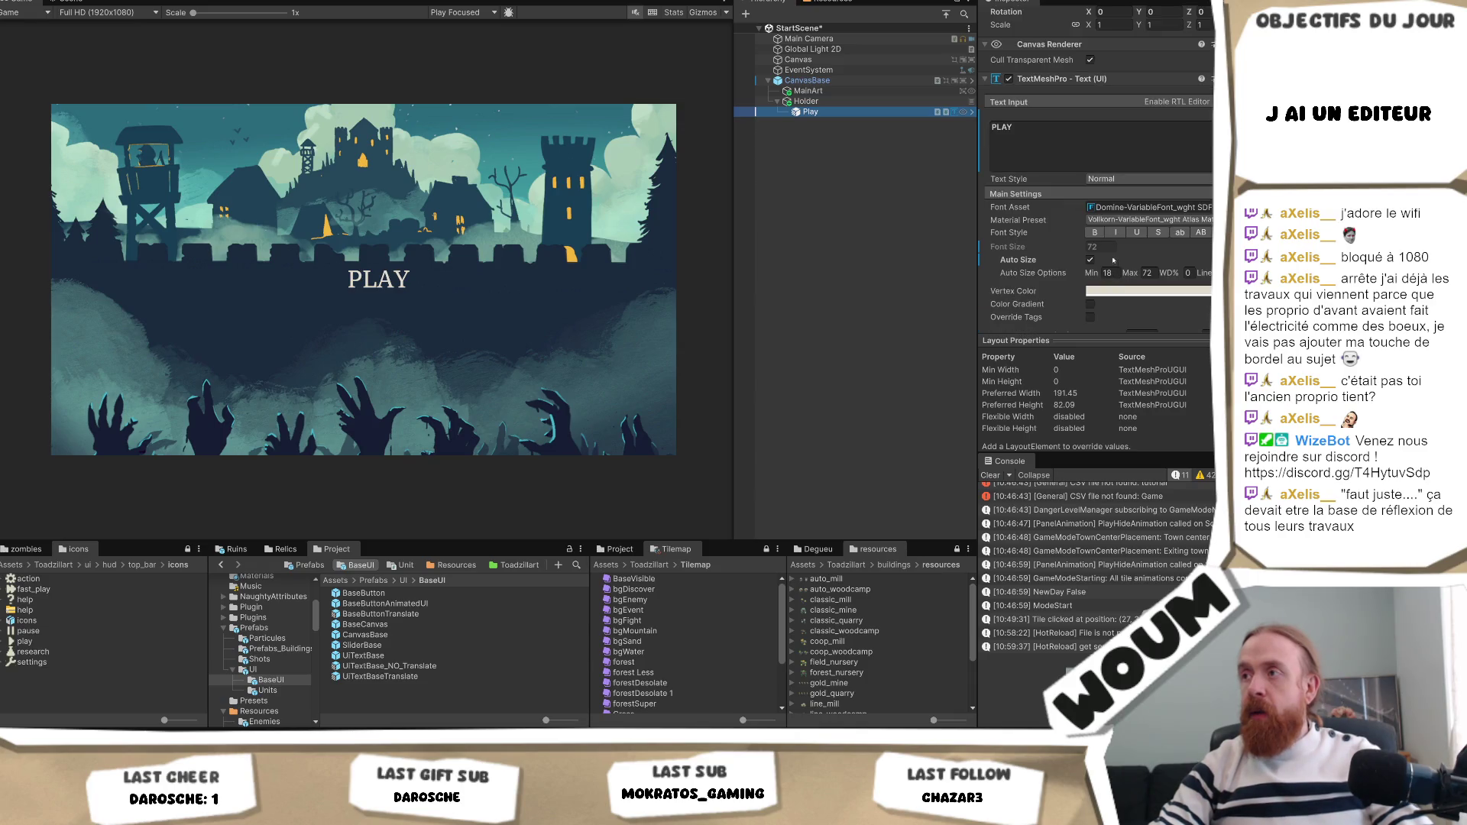
scroll(1112, 264, down, 3)
click(1107, 275)
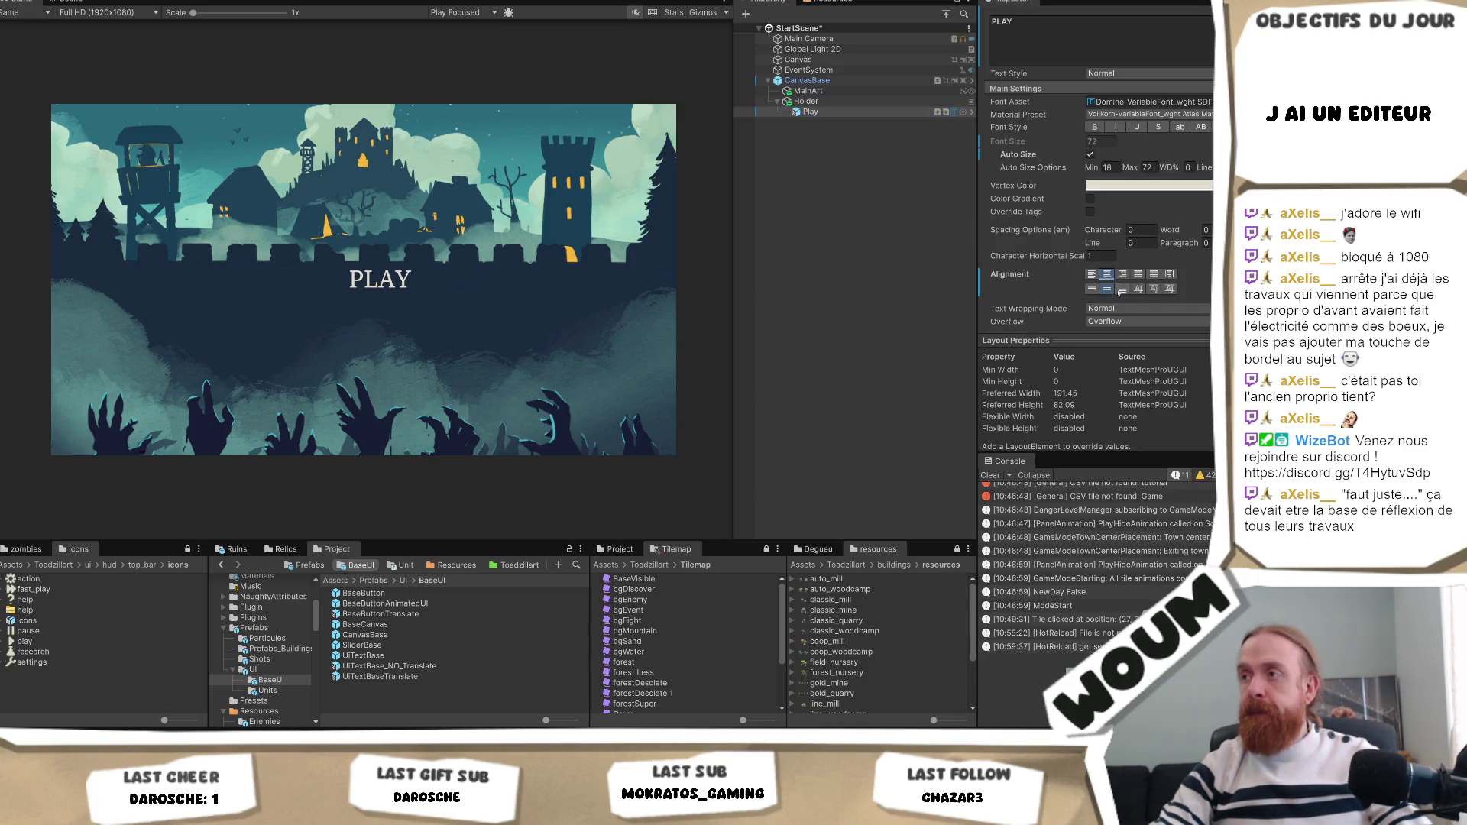
click(806, 100)
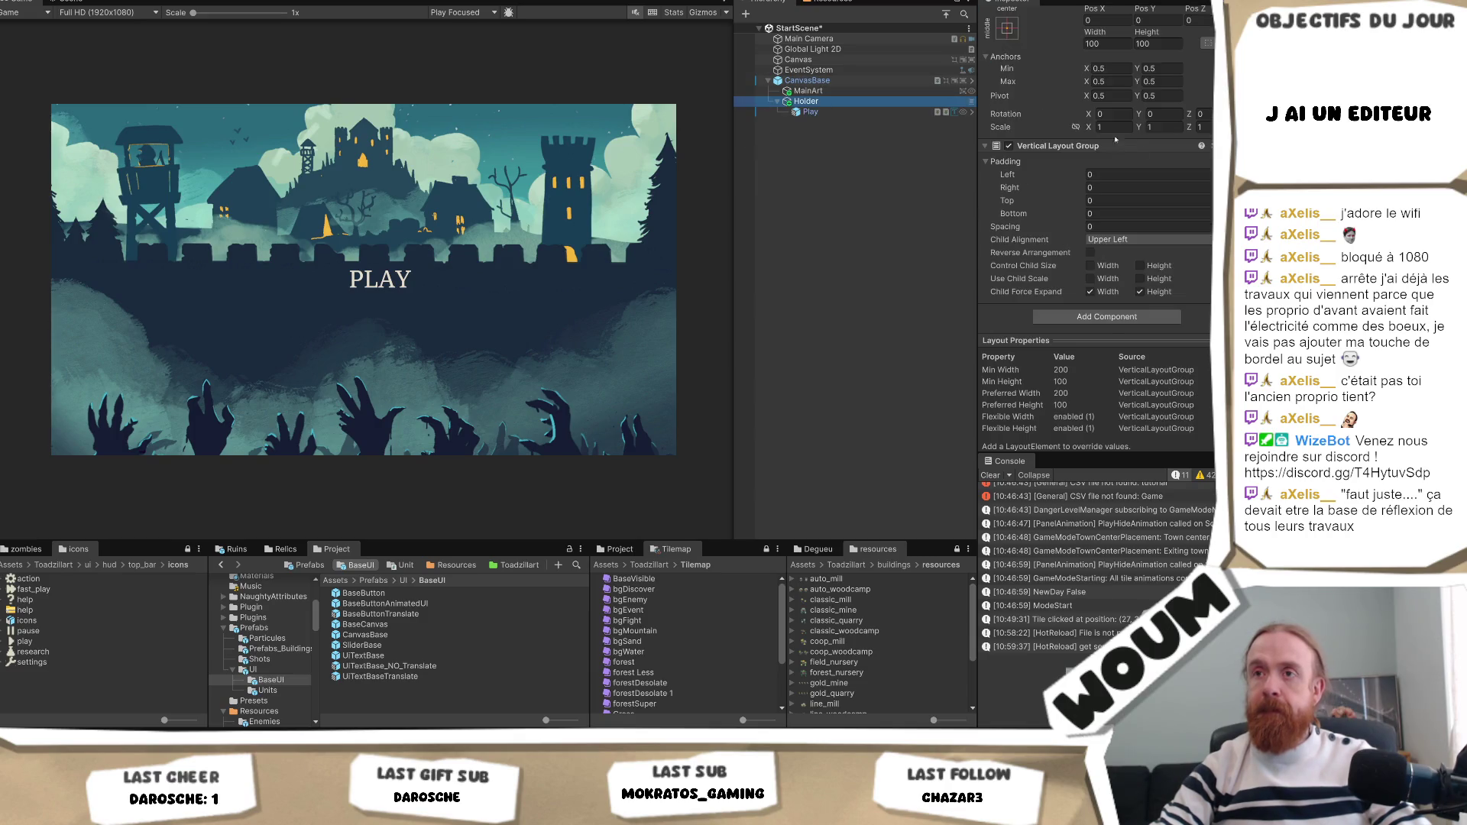
Duplicate Play into three labels and make all three bold.
click(841, 112)
key(ctrl+d)
key(ctrl+d)
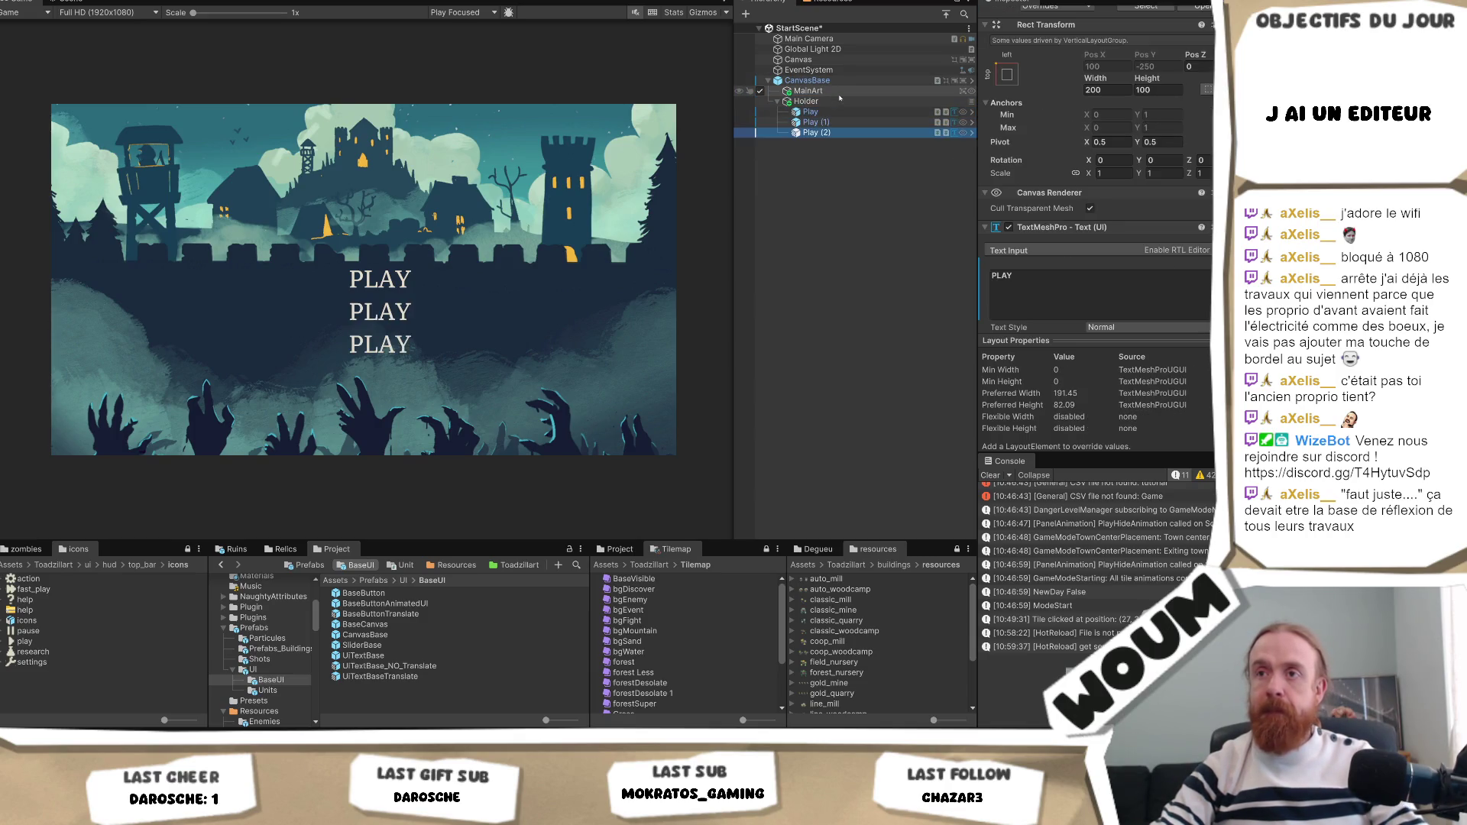
click(840, 112)
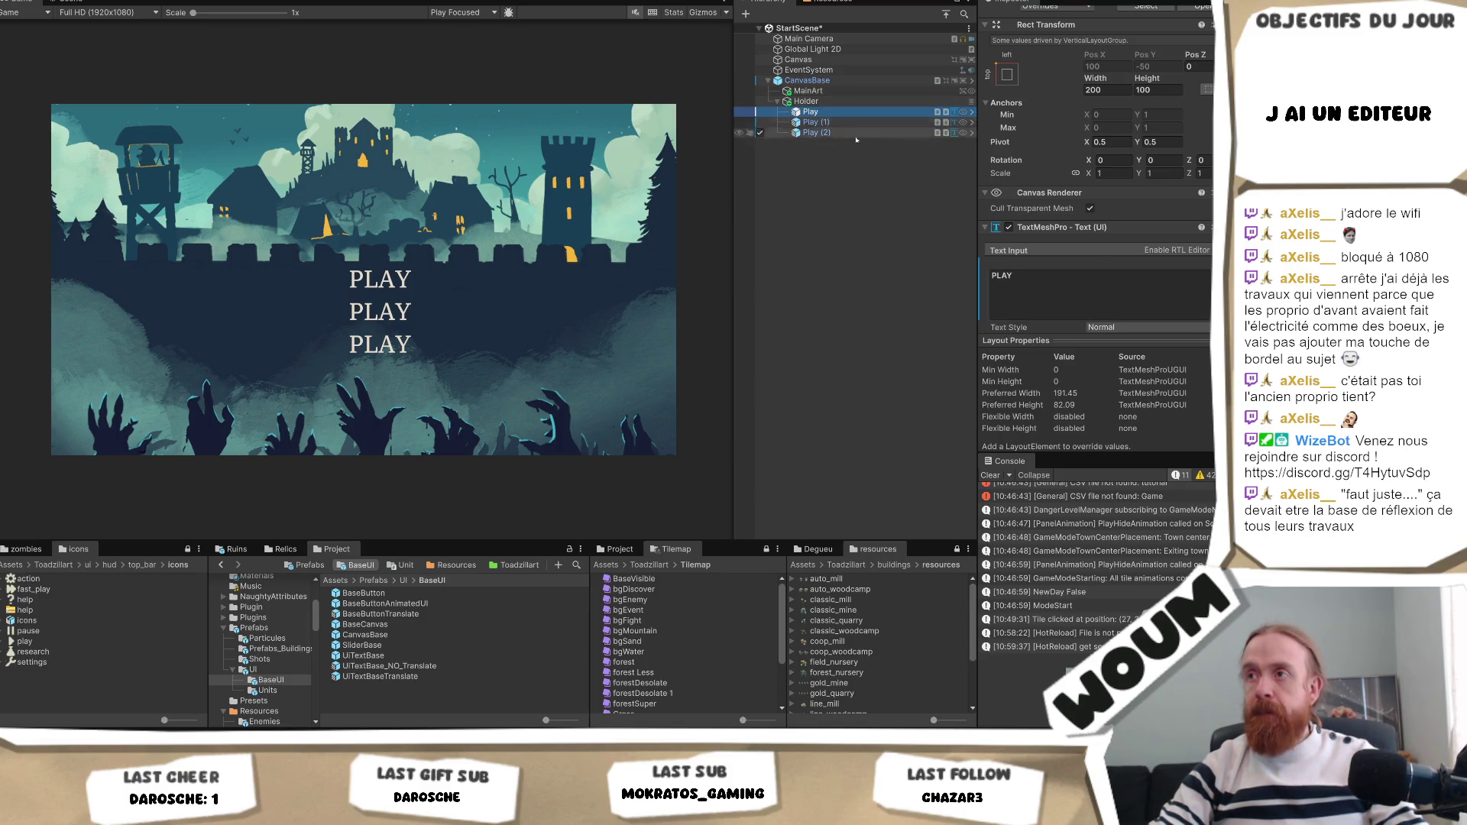
shift+click(826, 132)
scroll(1182, 258, down, 5)
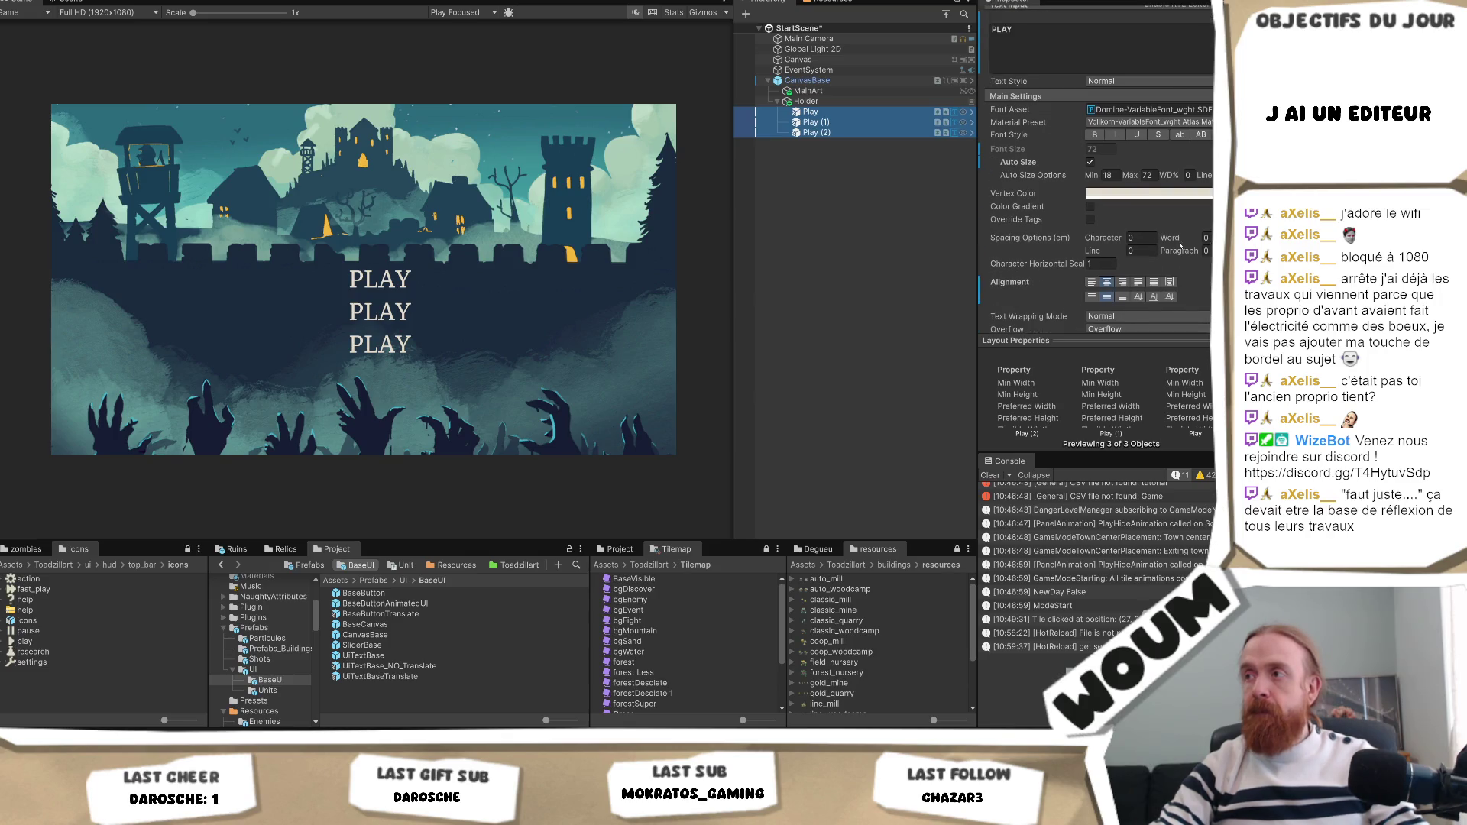
click(1095, 100)
Set the three labels' font asset to Domine-VariableFont_wght SDF.
click(1212, 74)
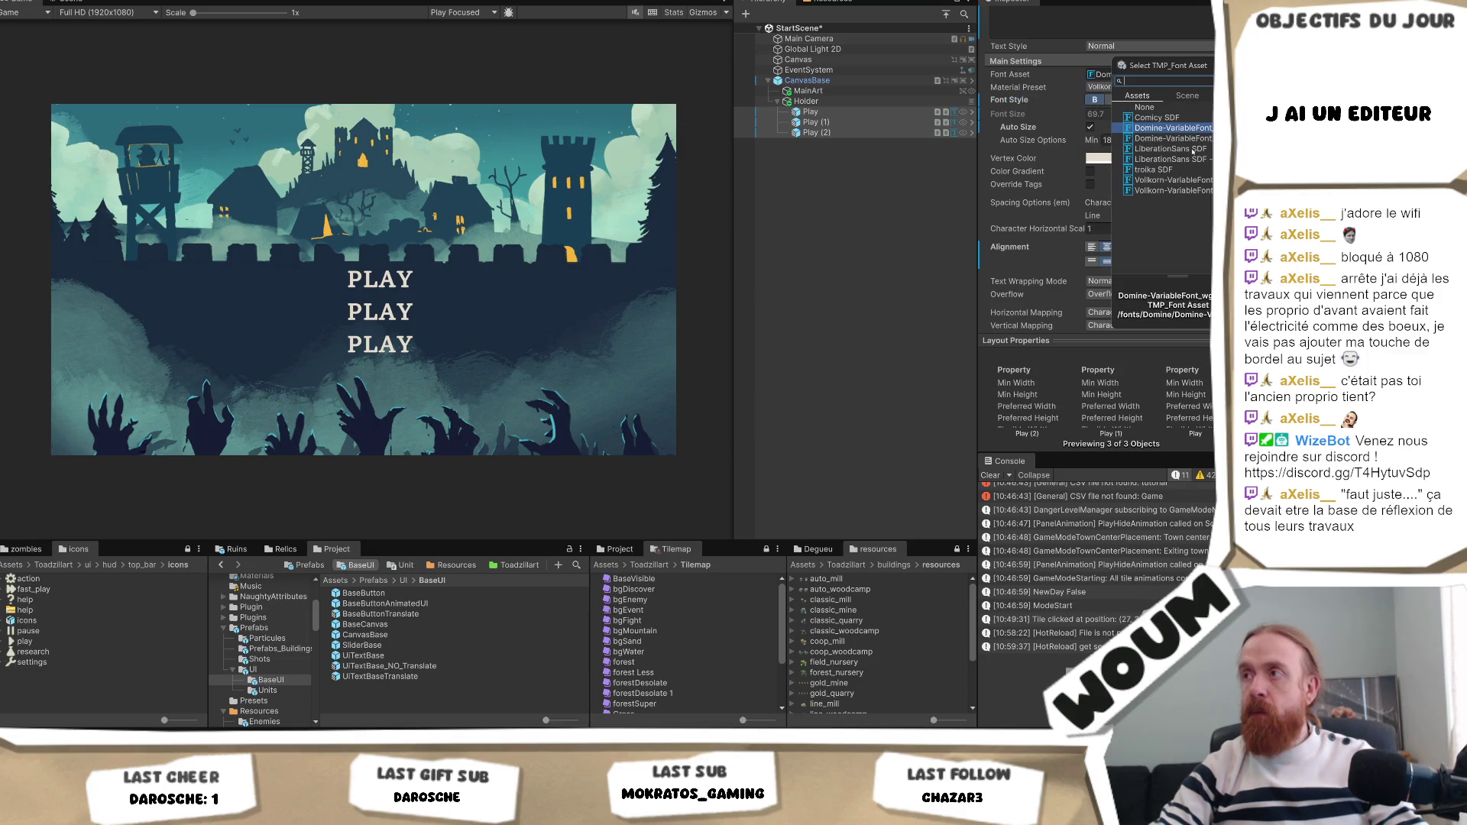
click(1195, 139)
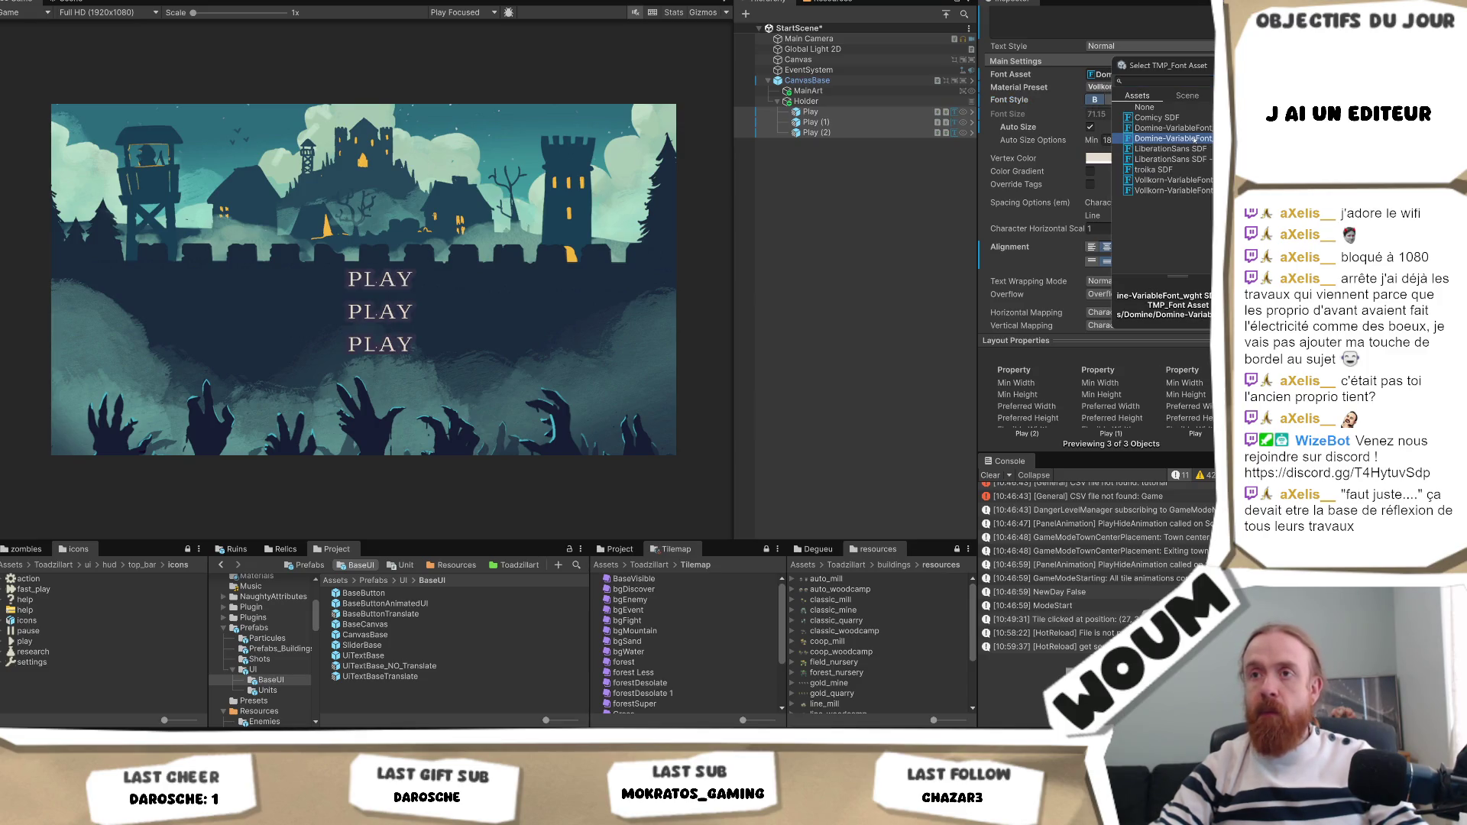
click(1196, 127)
double_click(1196, 128)
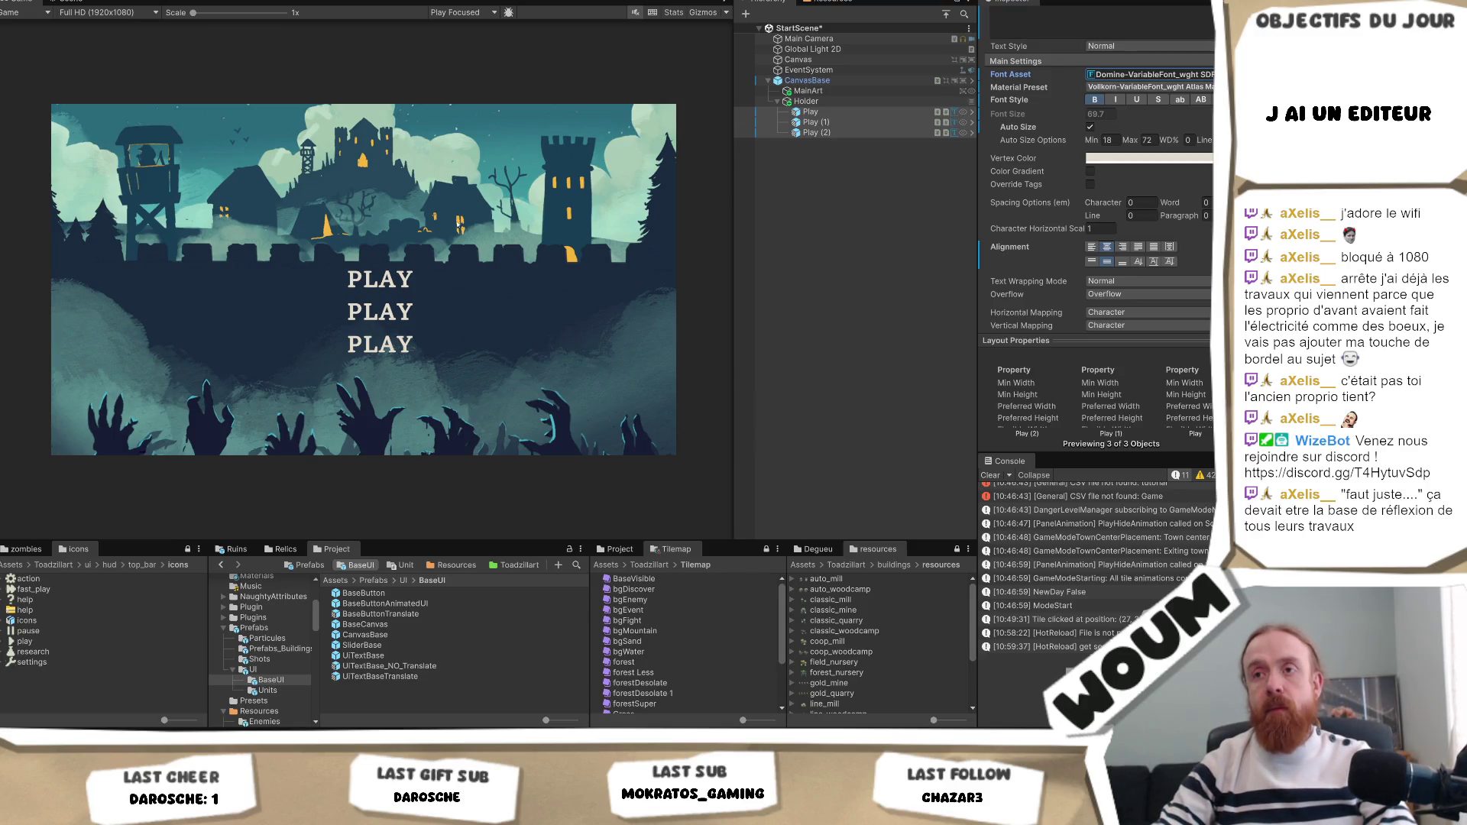
click(753, 112)
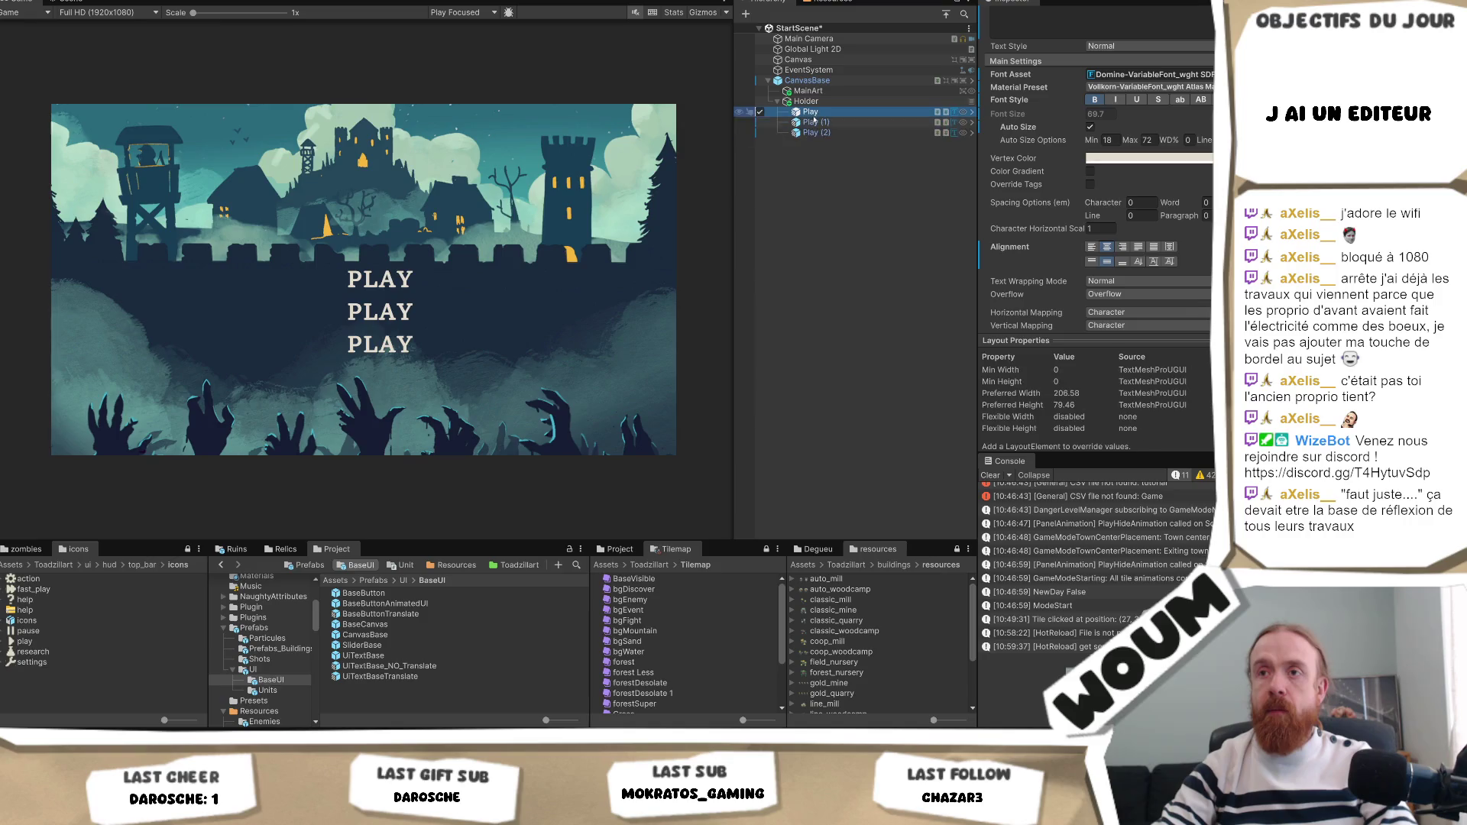
scroll(1102, 175, up, 3)
click(1081, 114)
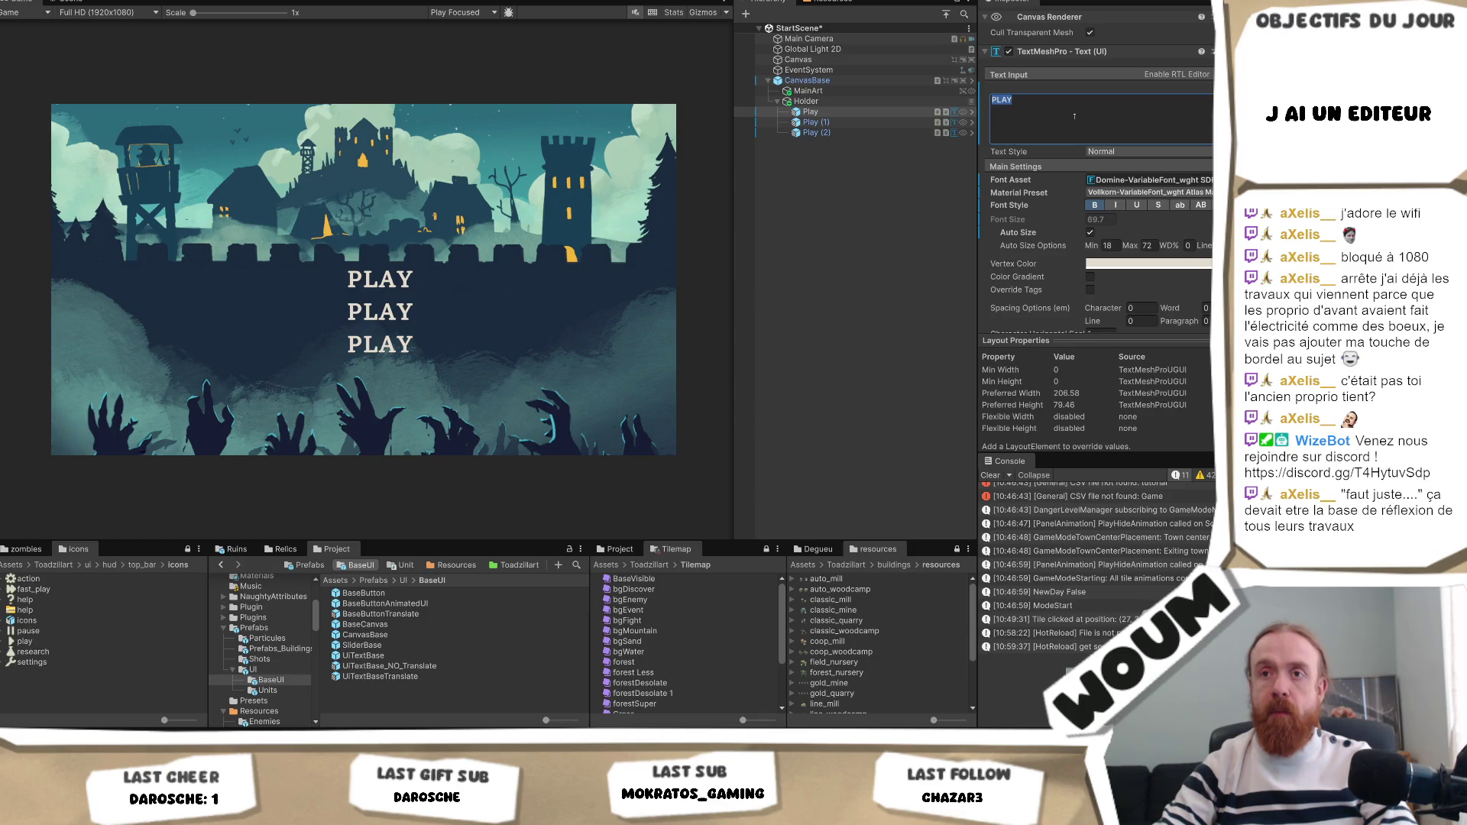
key(Escape)
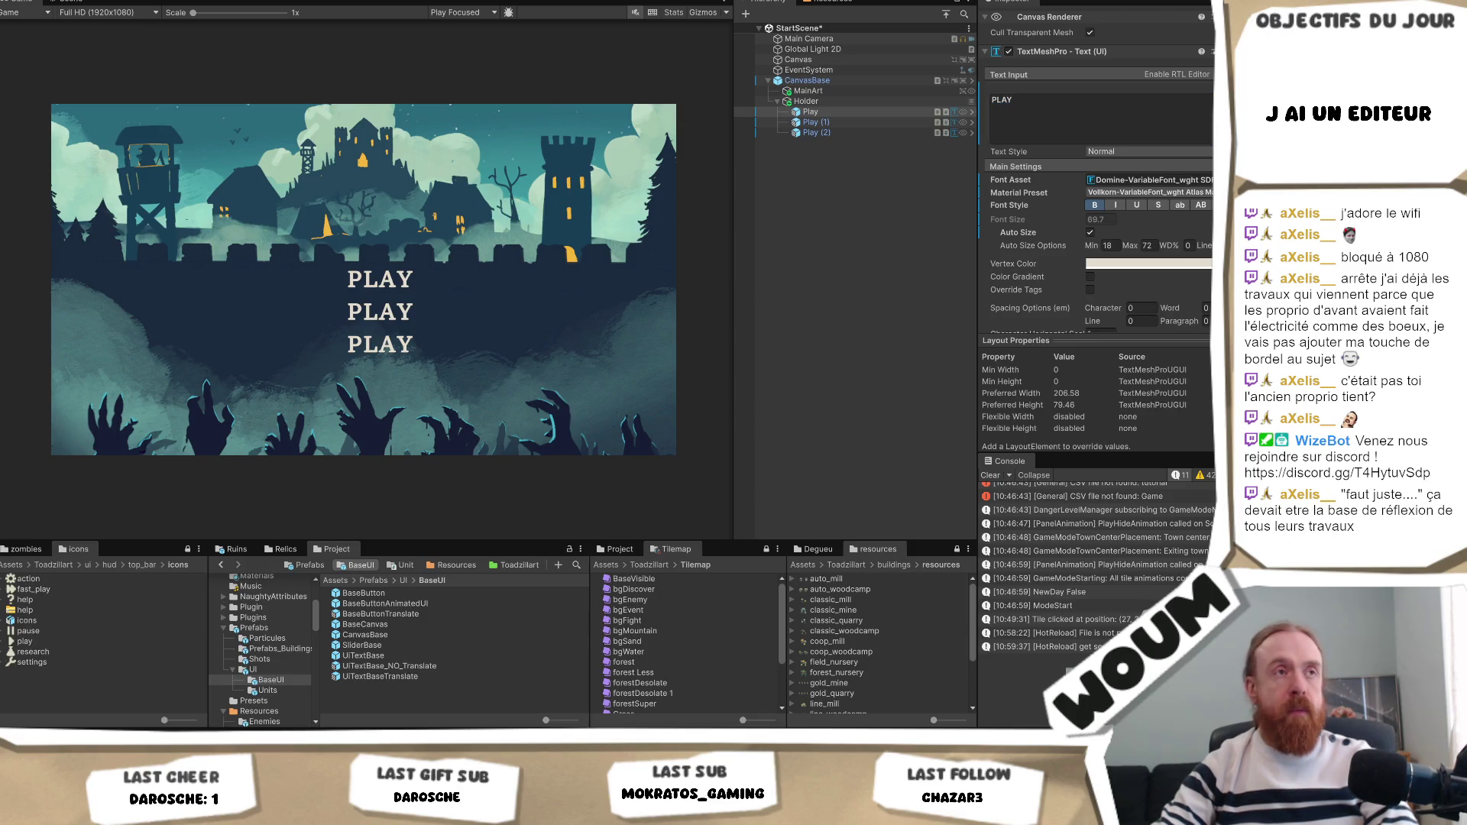
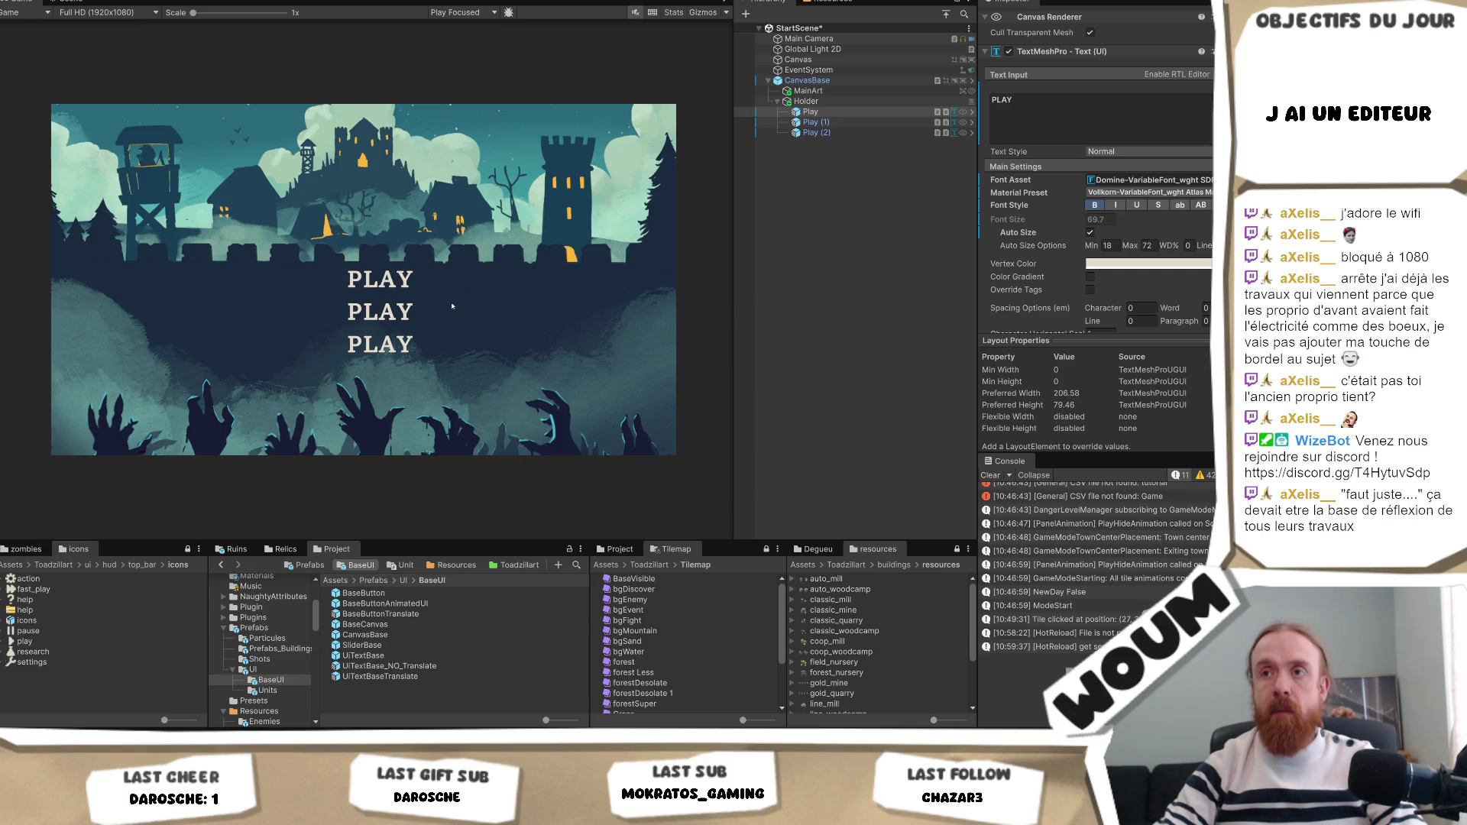
With MainArt selected, preview the menu at 32/9, 21/9 and 32/9 again, ending on 16:9 Aspect.
click(844, 92)
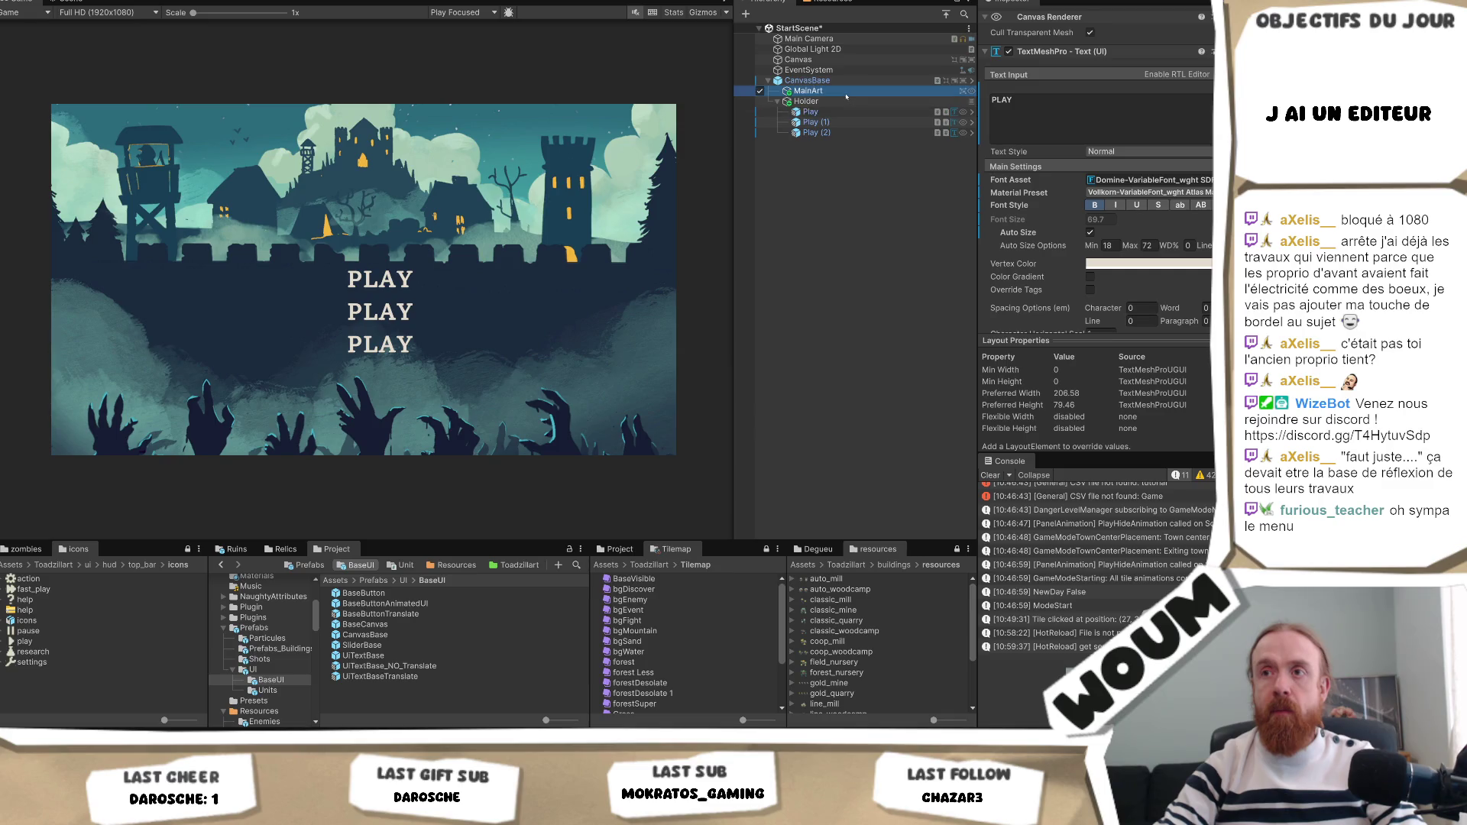
click(107, 12)
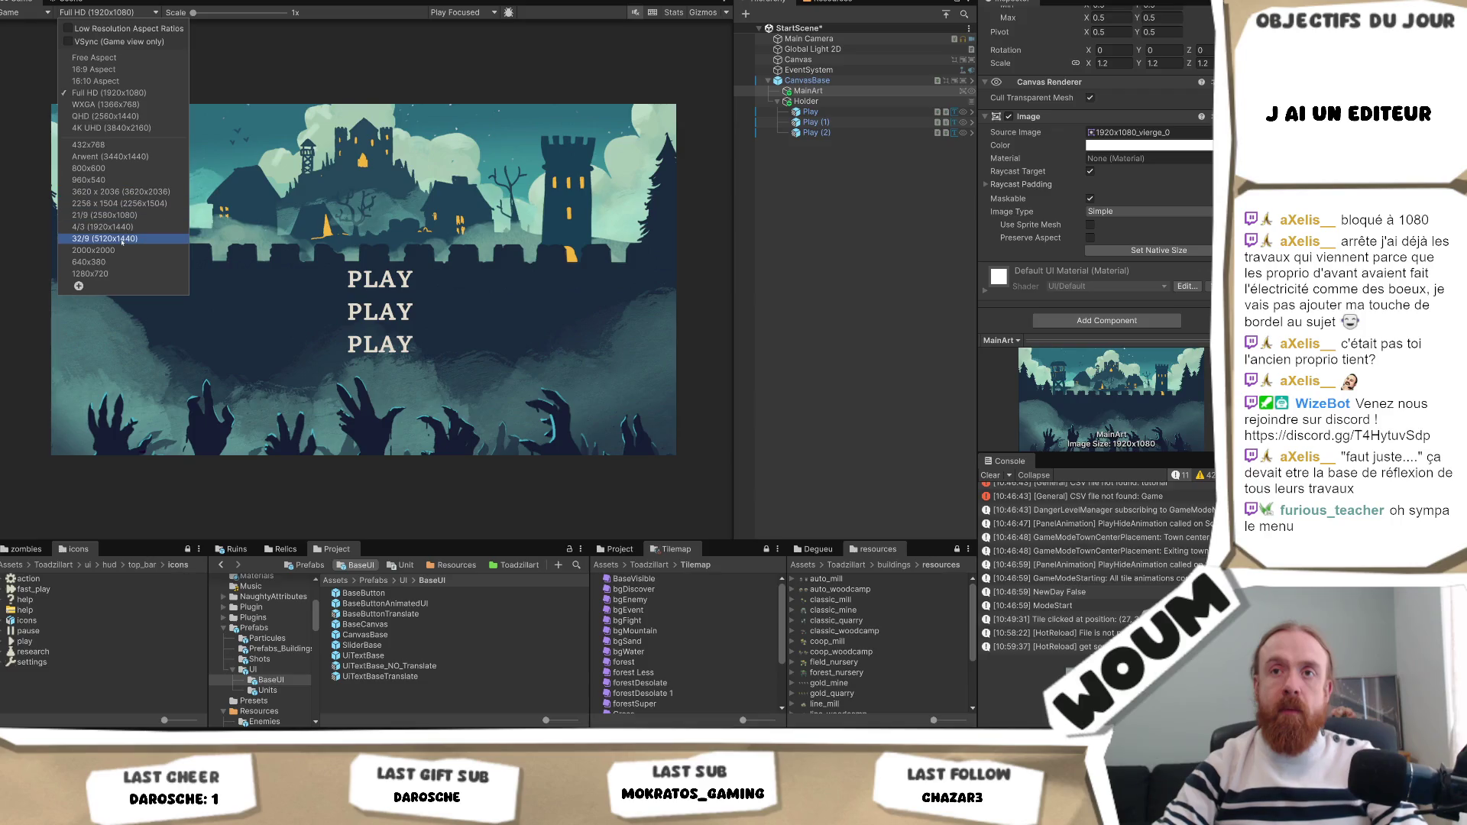
click(104, 238)
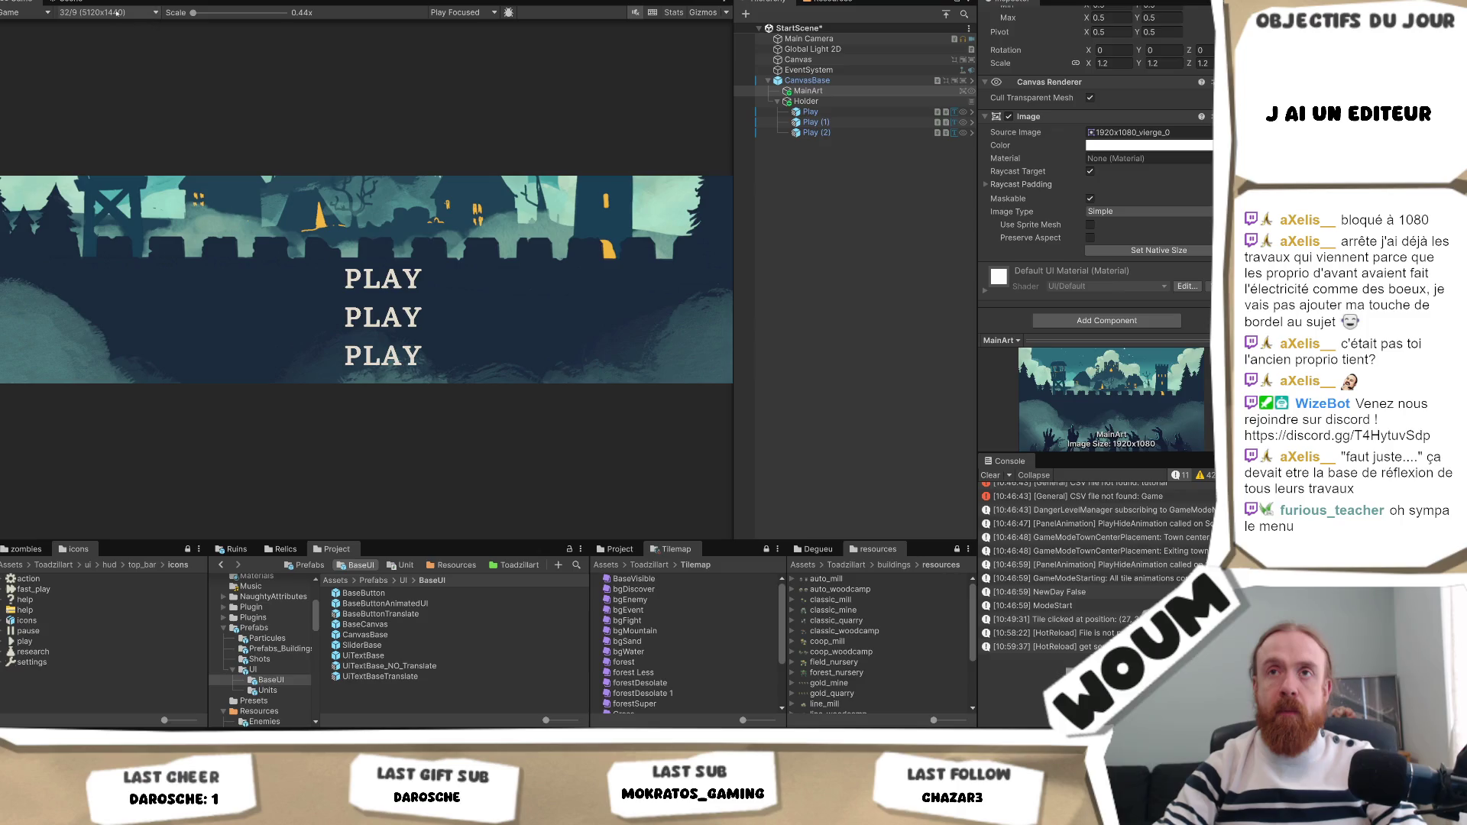
click(138, 12)
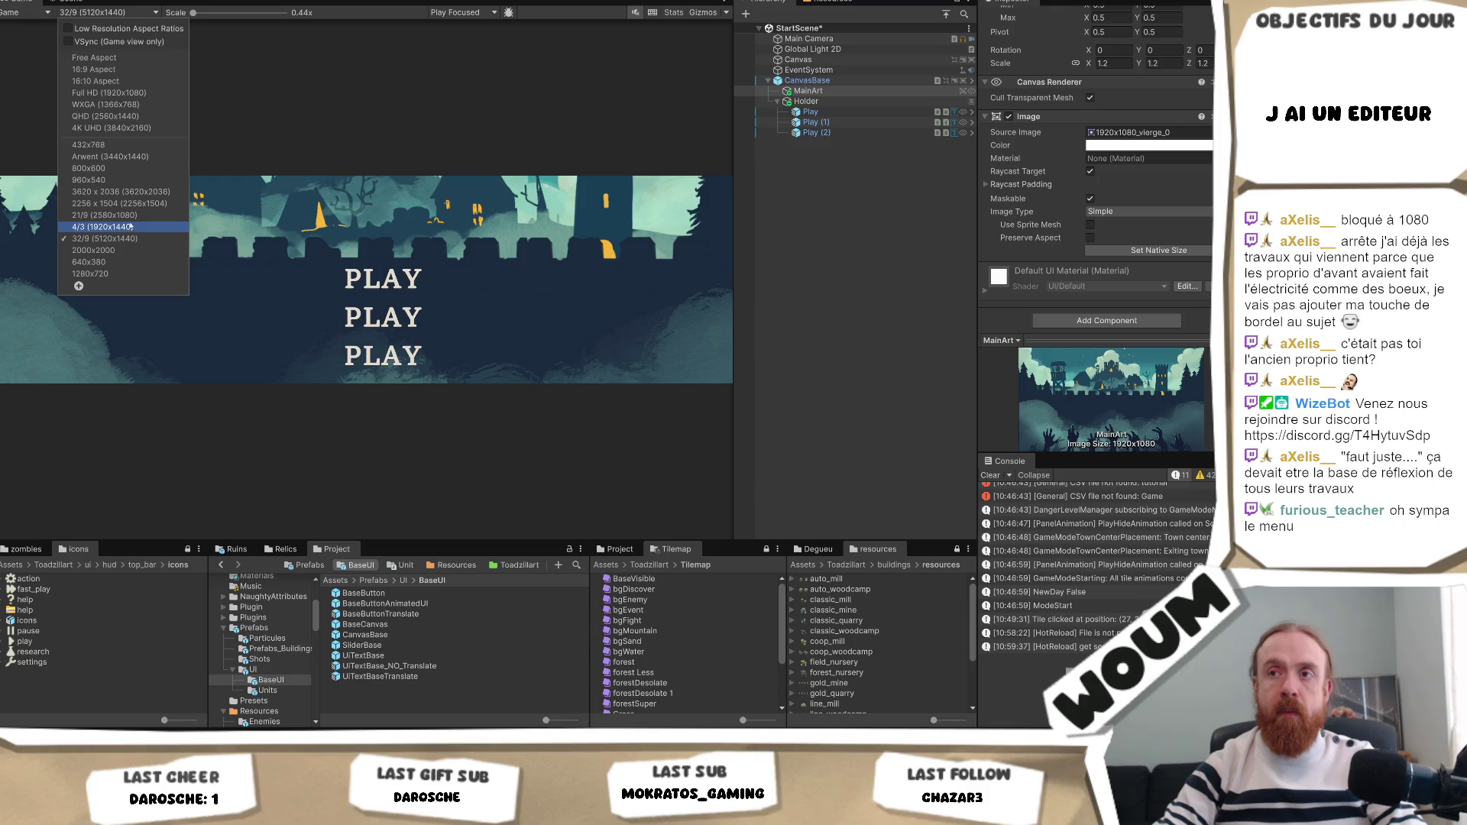
click(130, 215)
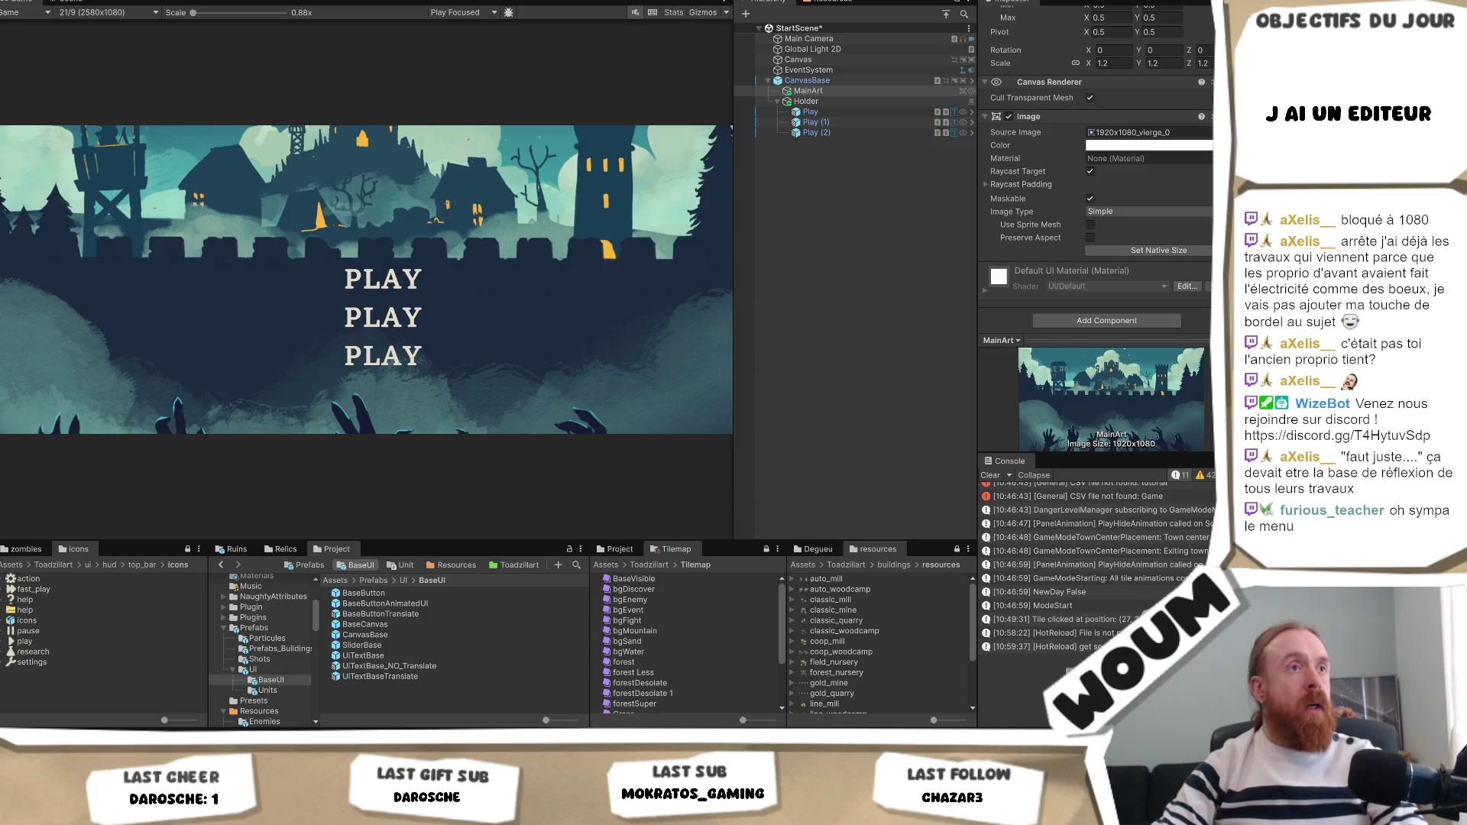
click(96, 12)
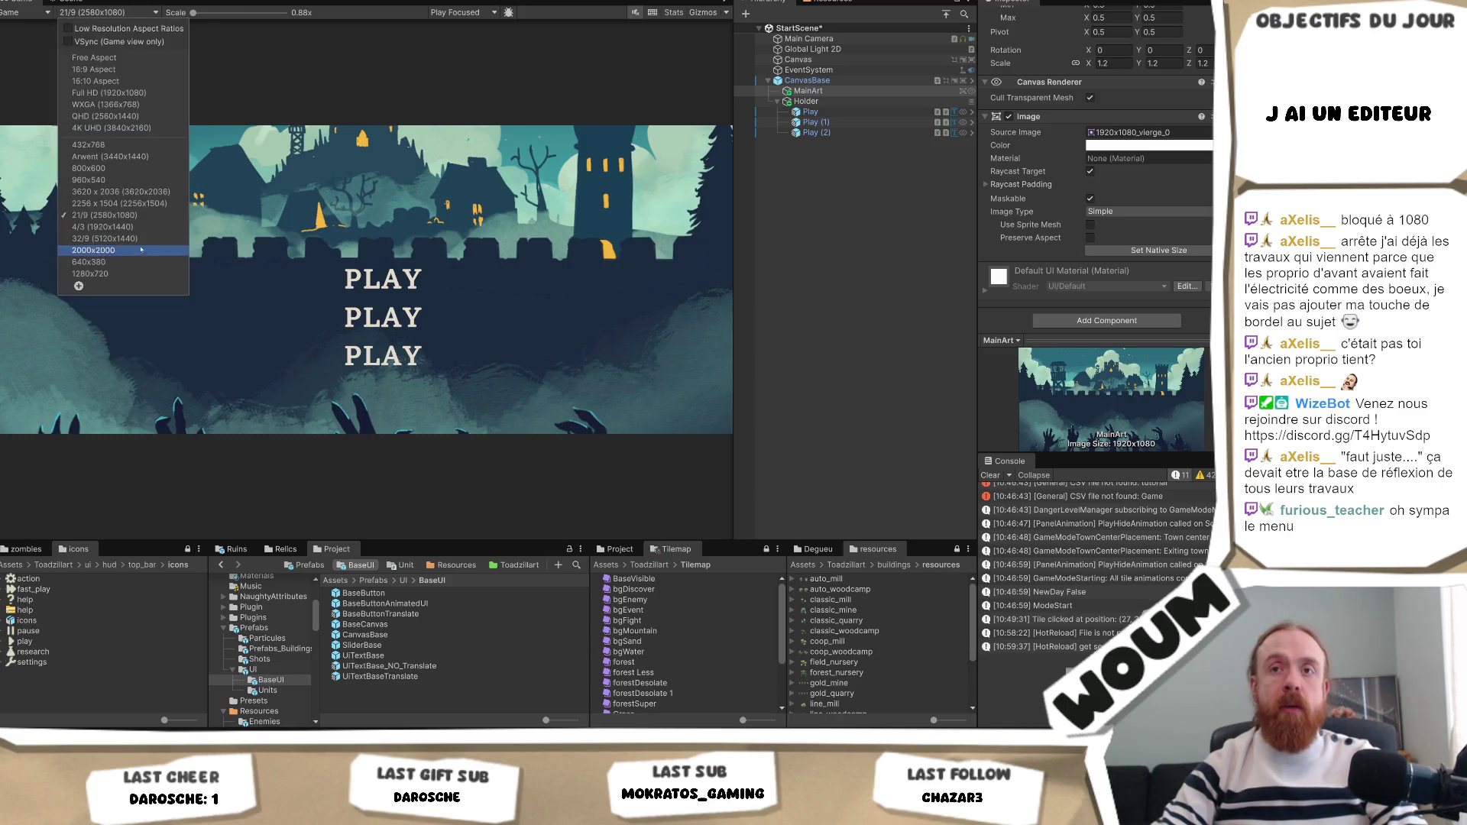
click(144, 239)
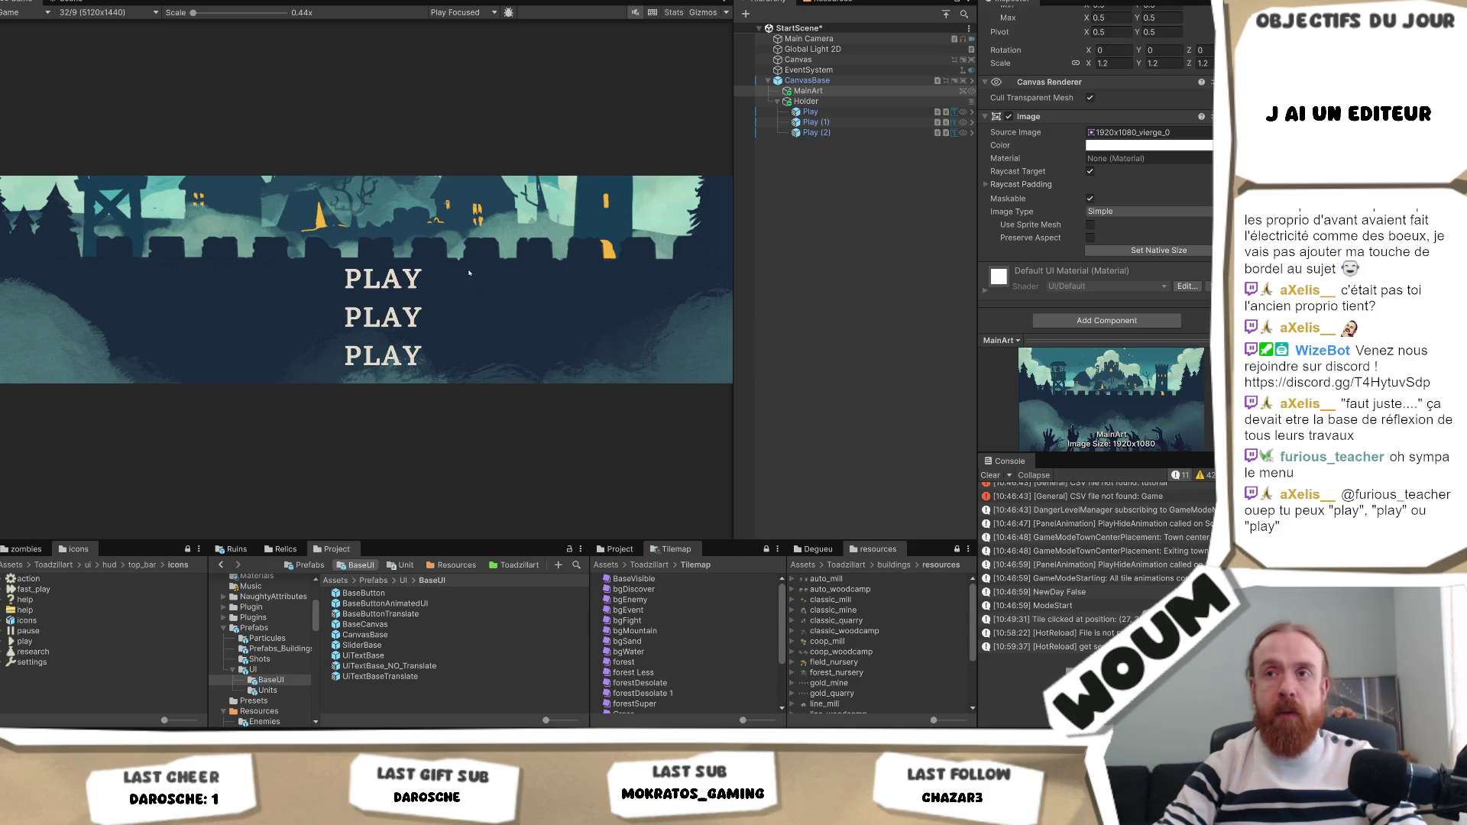
click(138, 14)
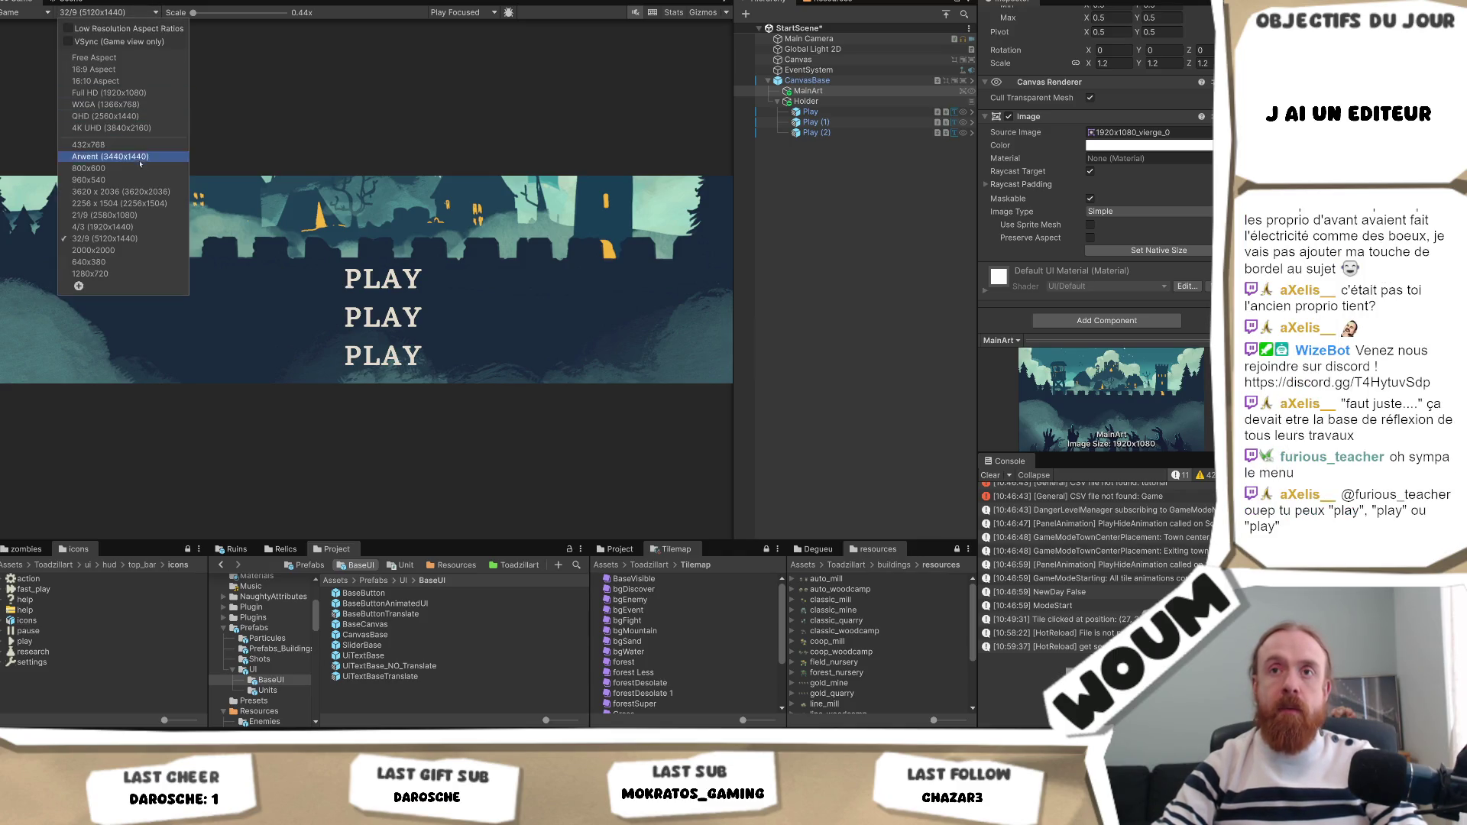
click(151, 69)
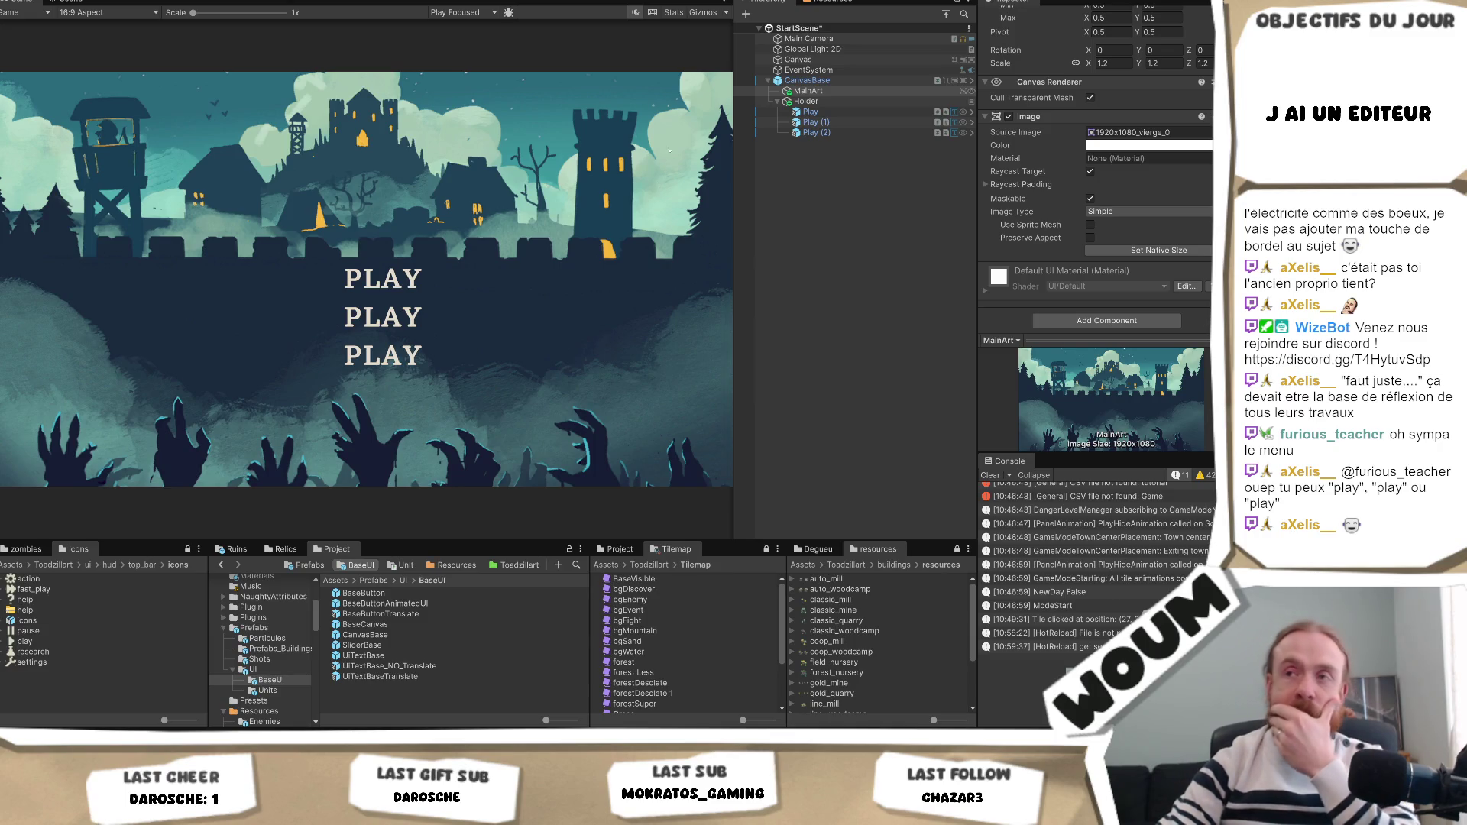
Relabel the middle menu text Play (1) to SETTINGS.
click(815, 123)
click(1064, 214)
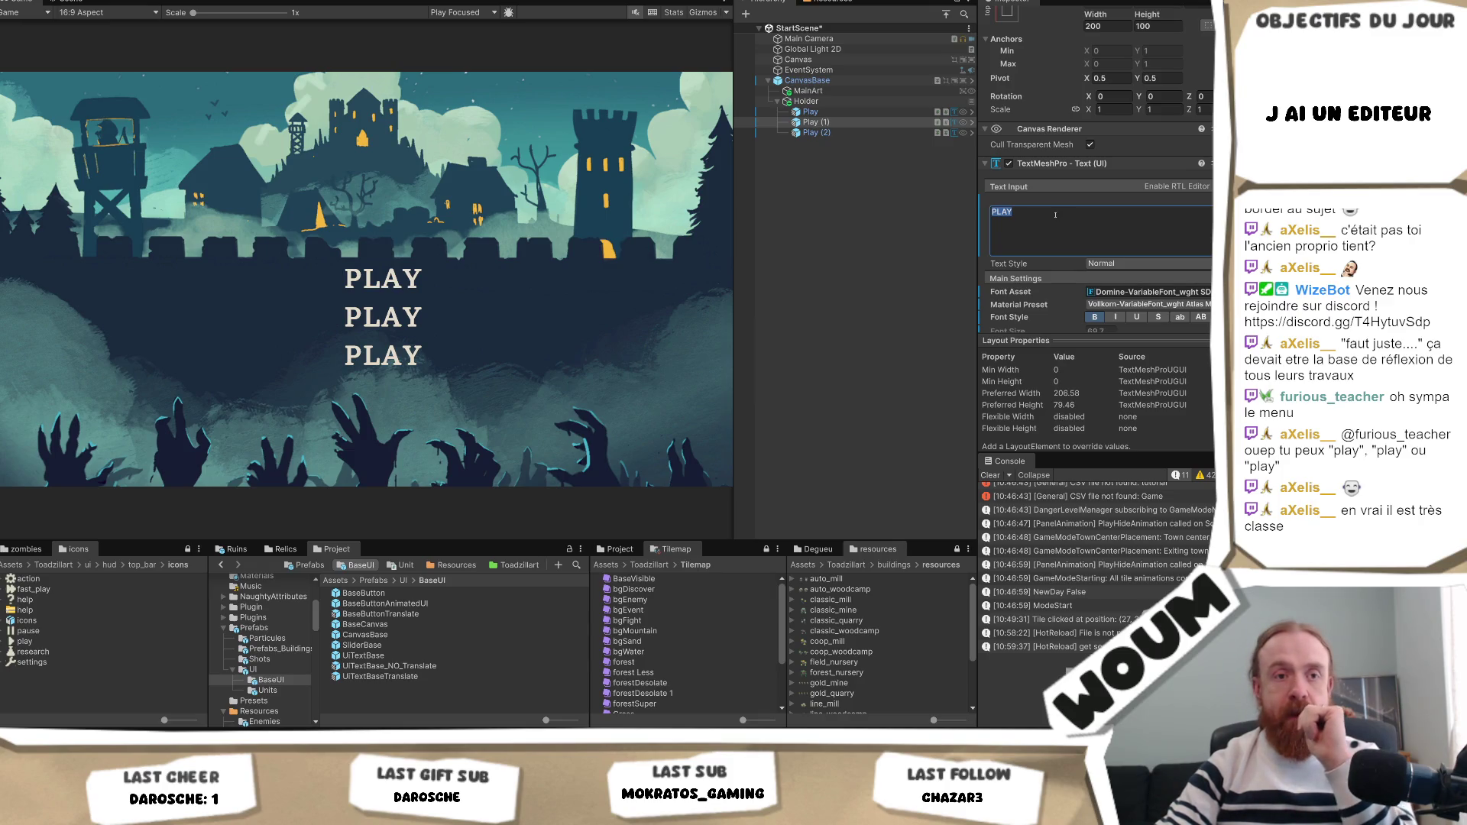
text(SETTINGS)
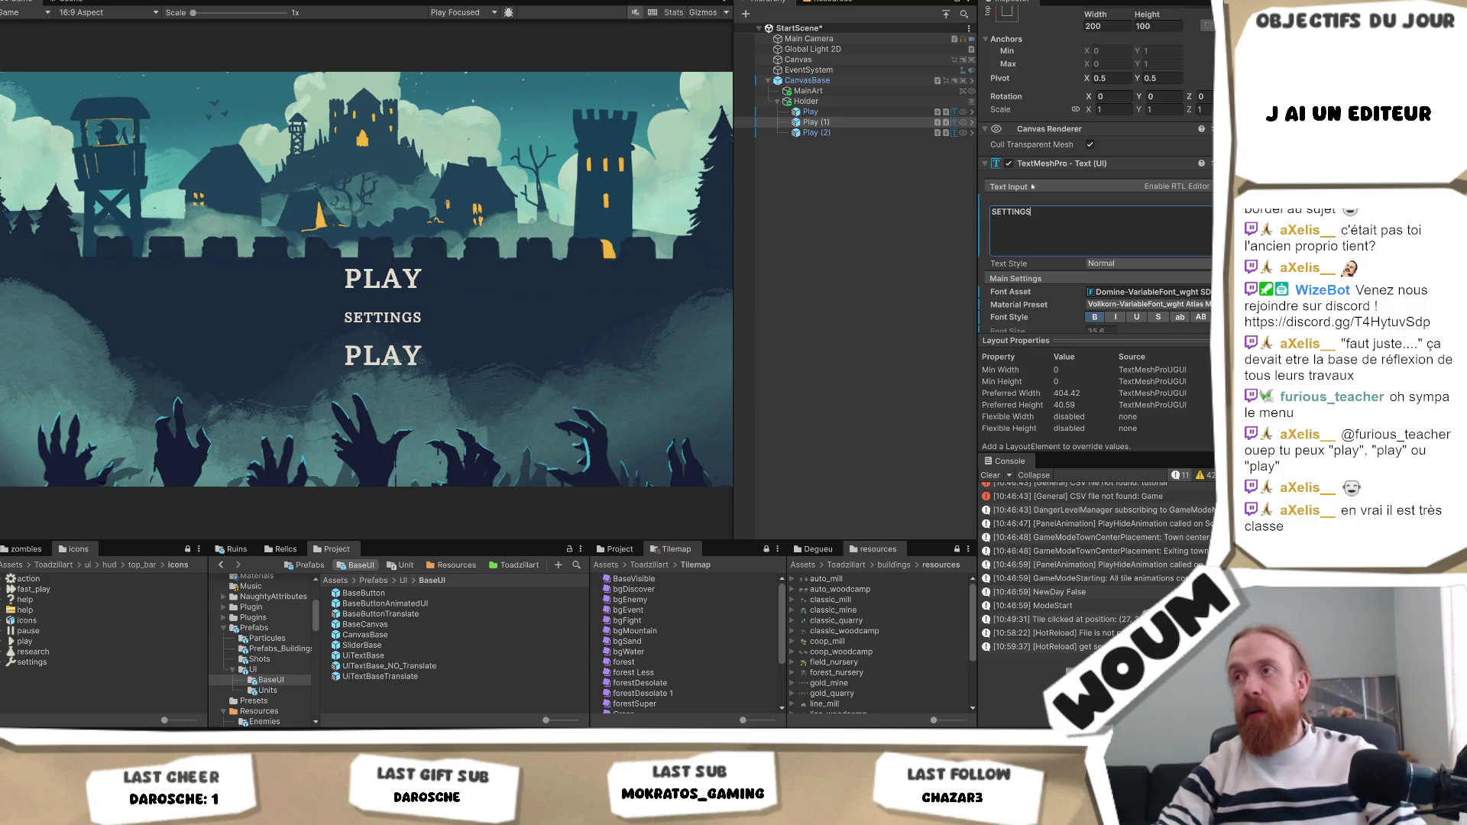
Set the Holder width to 400, try an anchor preset on the three texts, then undo it.
click(844, 103)
click(1107, 43)
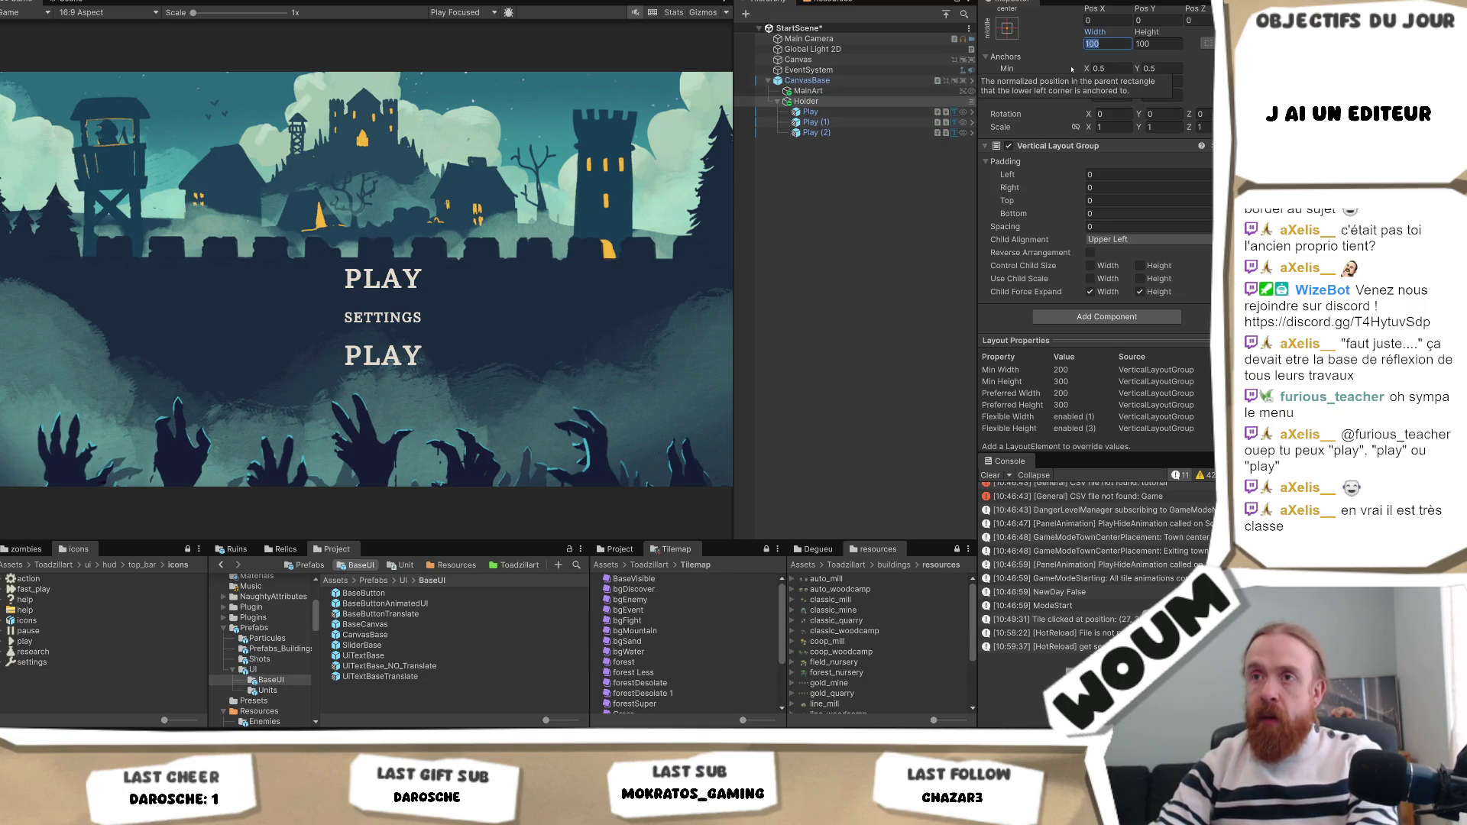
text(400)
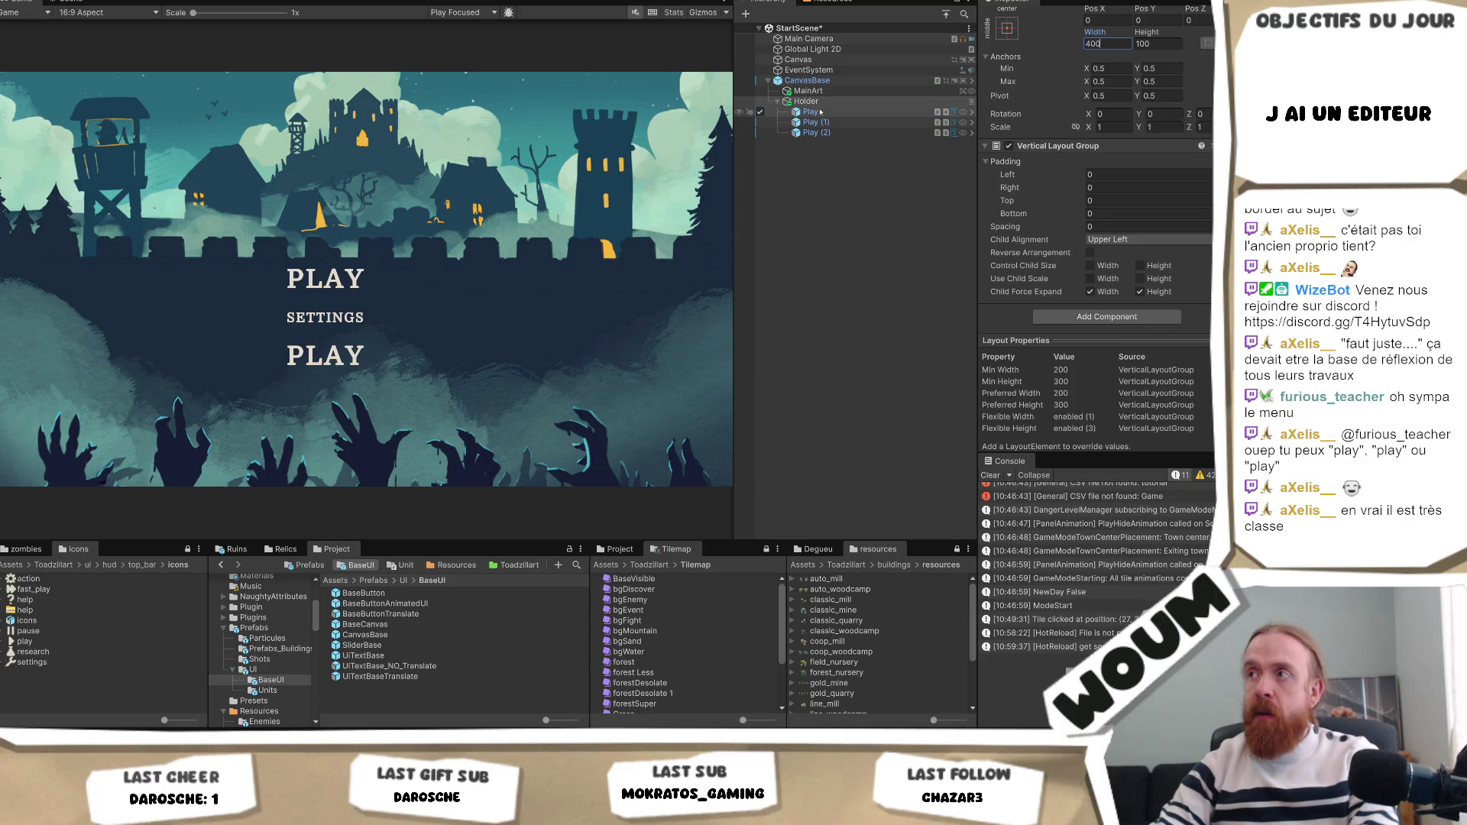
click(1007, 28)
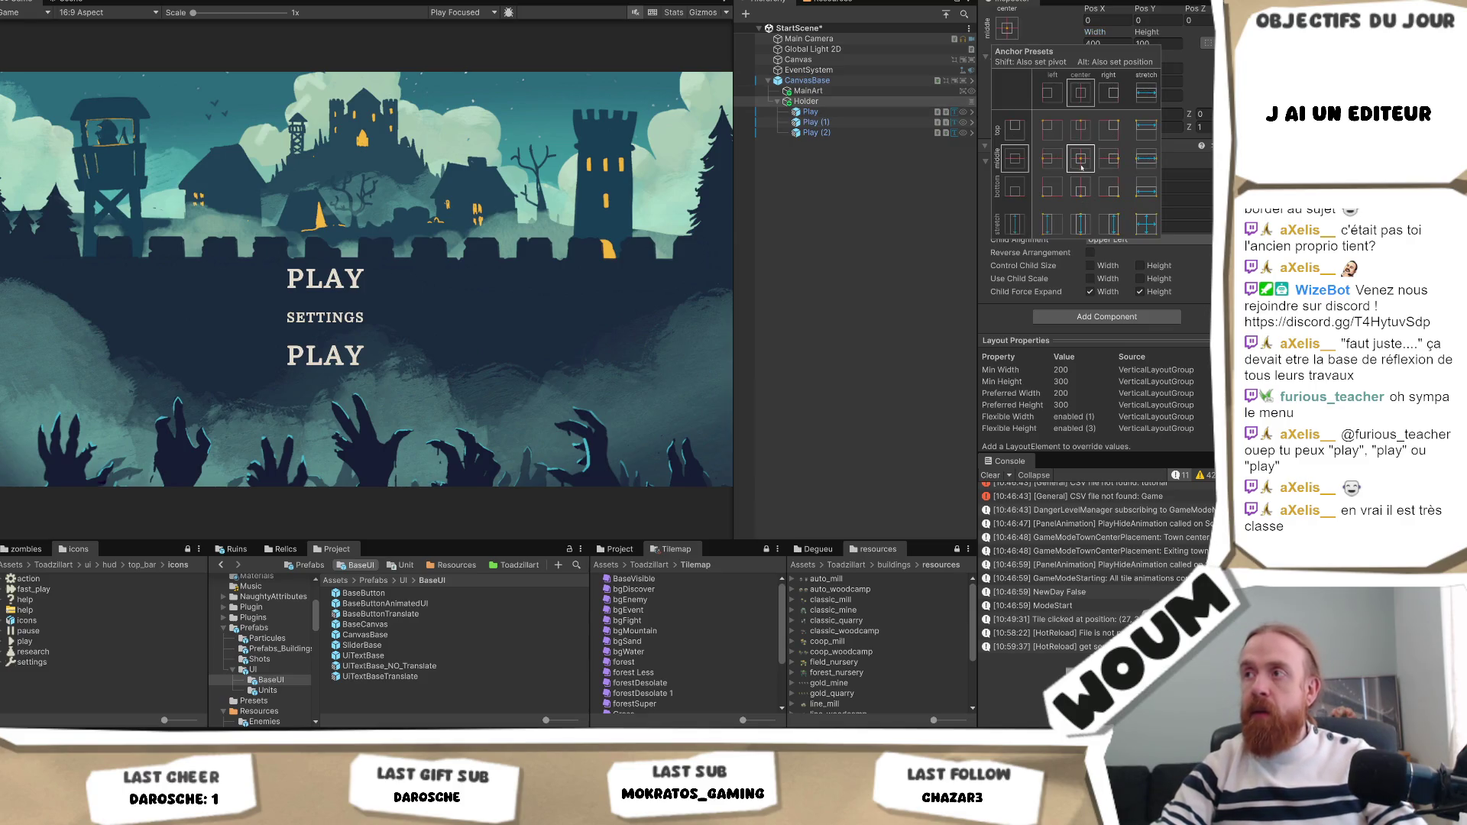
click(810, 112)
shift+click(817, 132)
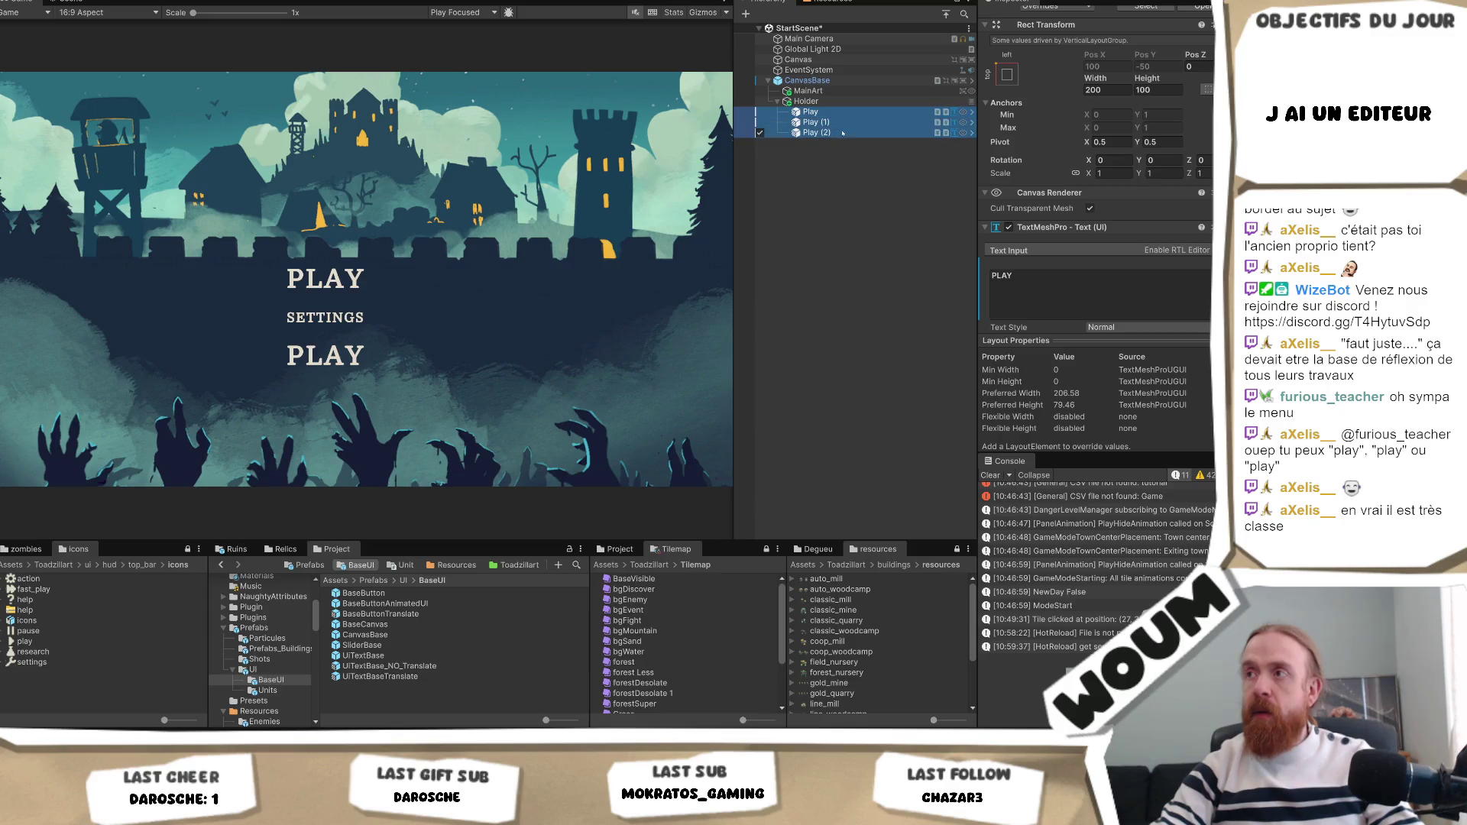
click(1007, 76)
key(shift)
key(alt)
alt+shift+click(1146, 206)
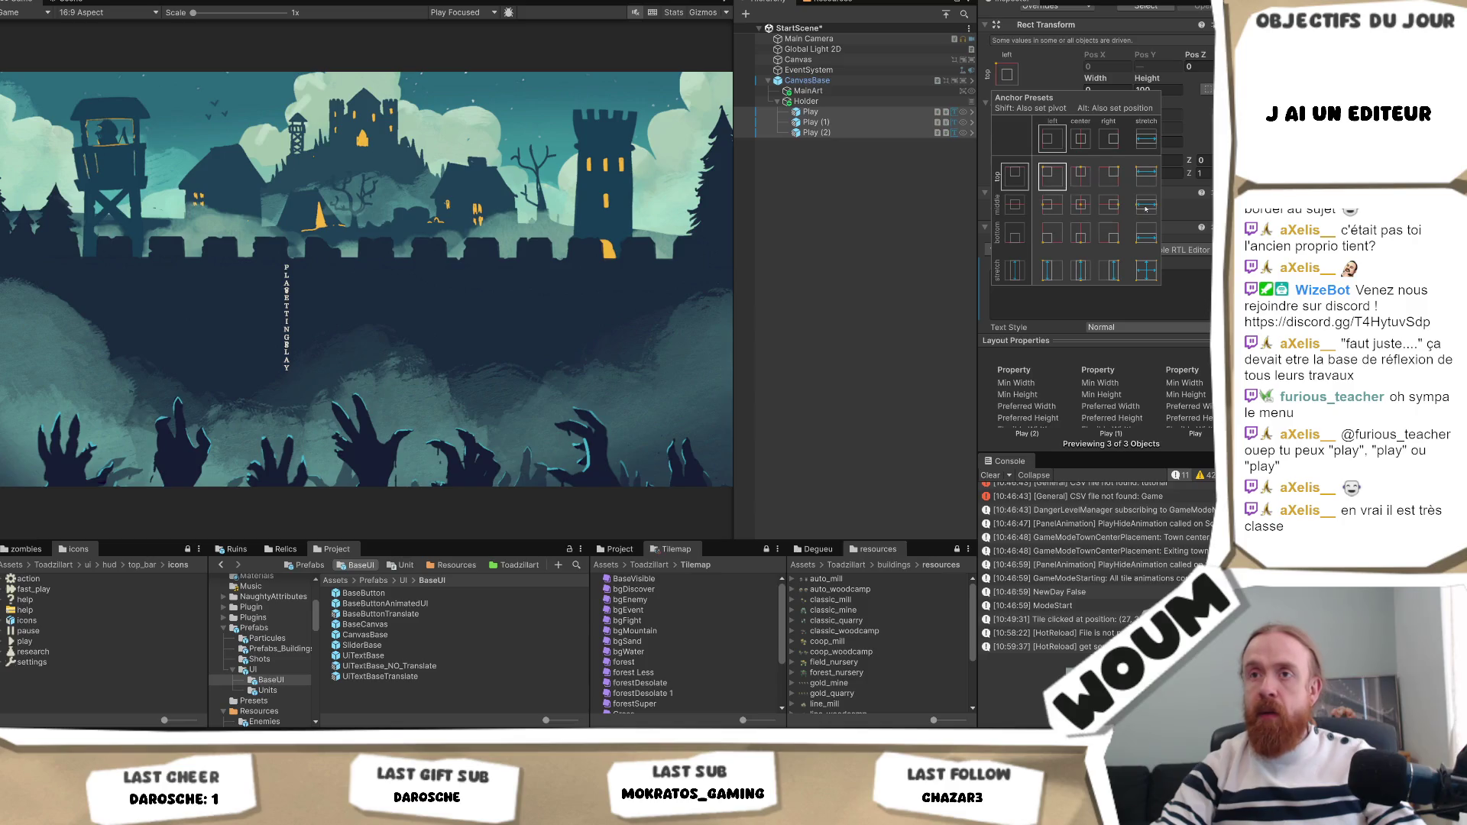
key(ctrl+z)
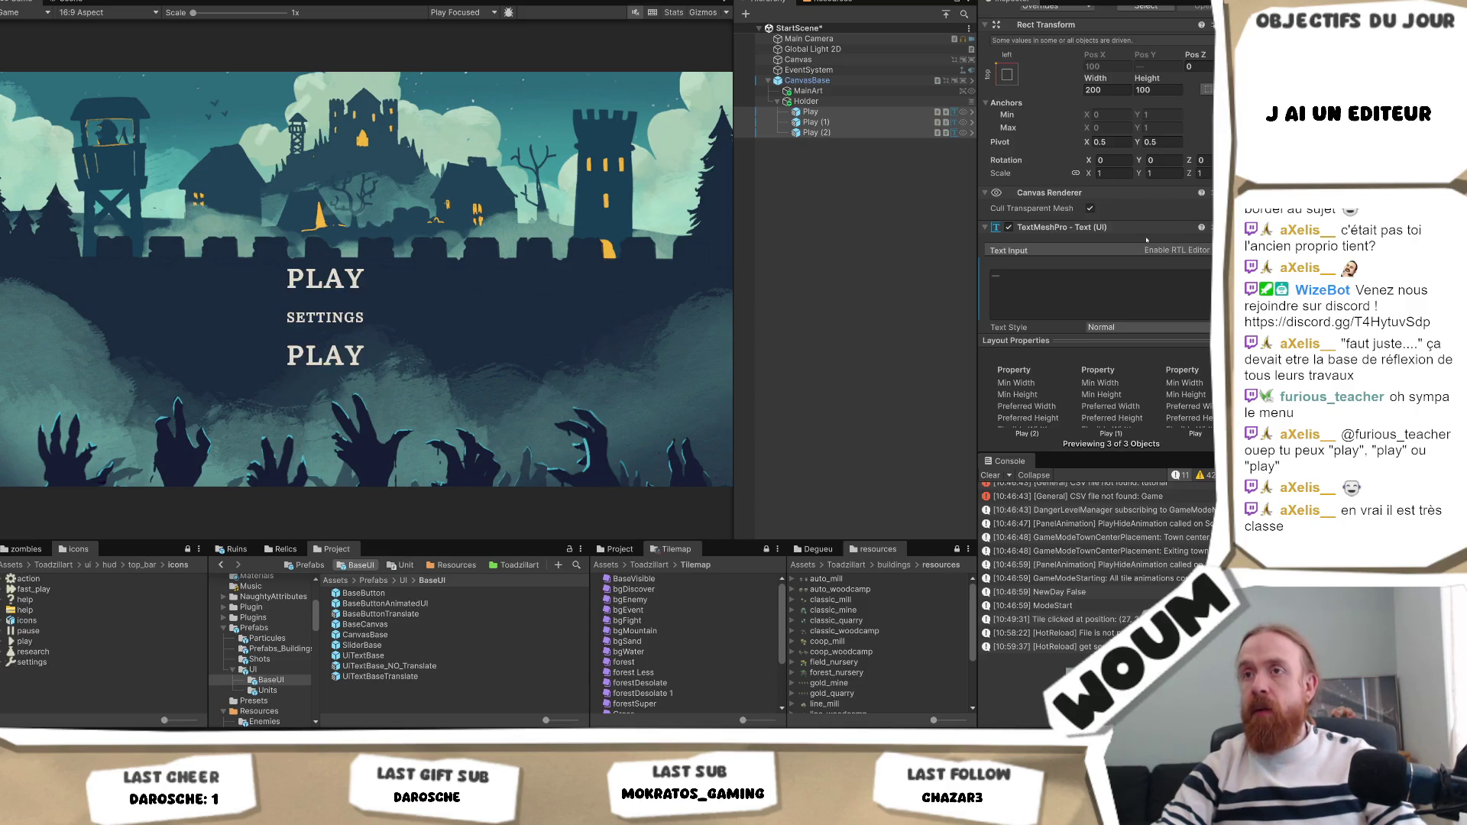
Give all three Play text objects a width of 400.
click(841, 113)
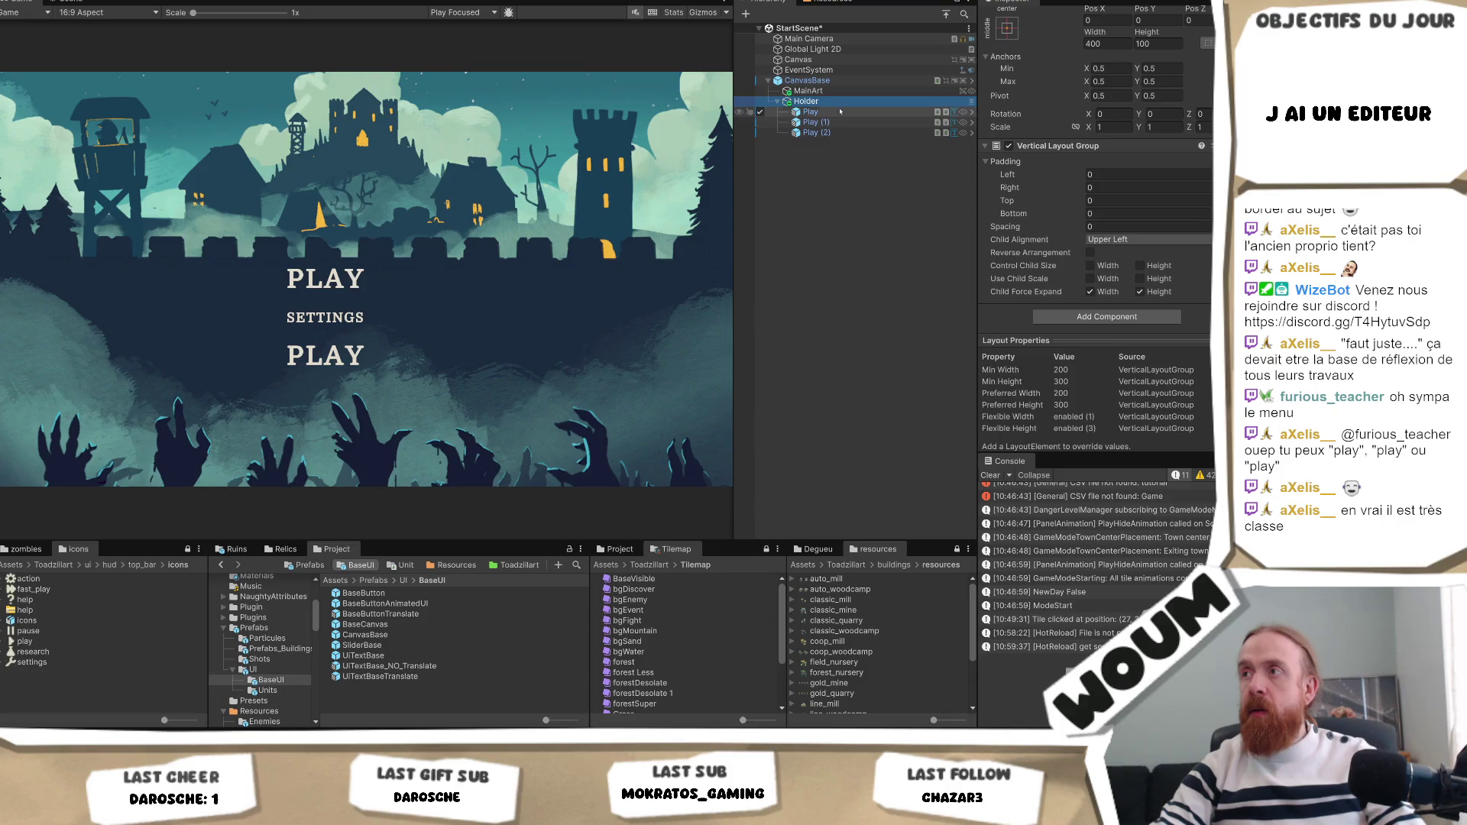
shift+click(817, 132)
double_click(1107, 90)
text(400)
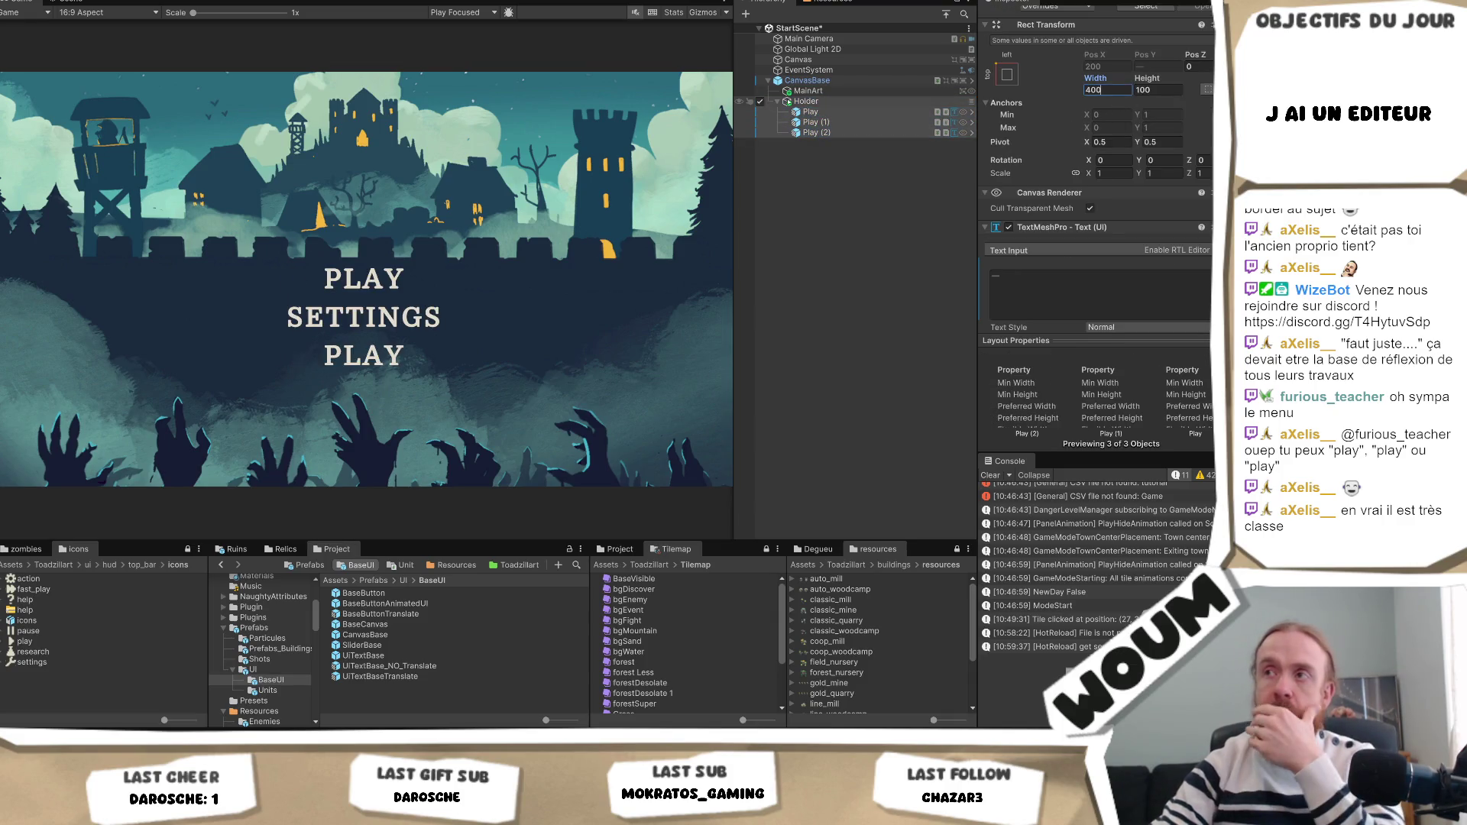
click(805, 101)
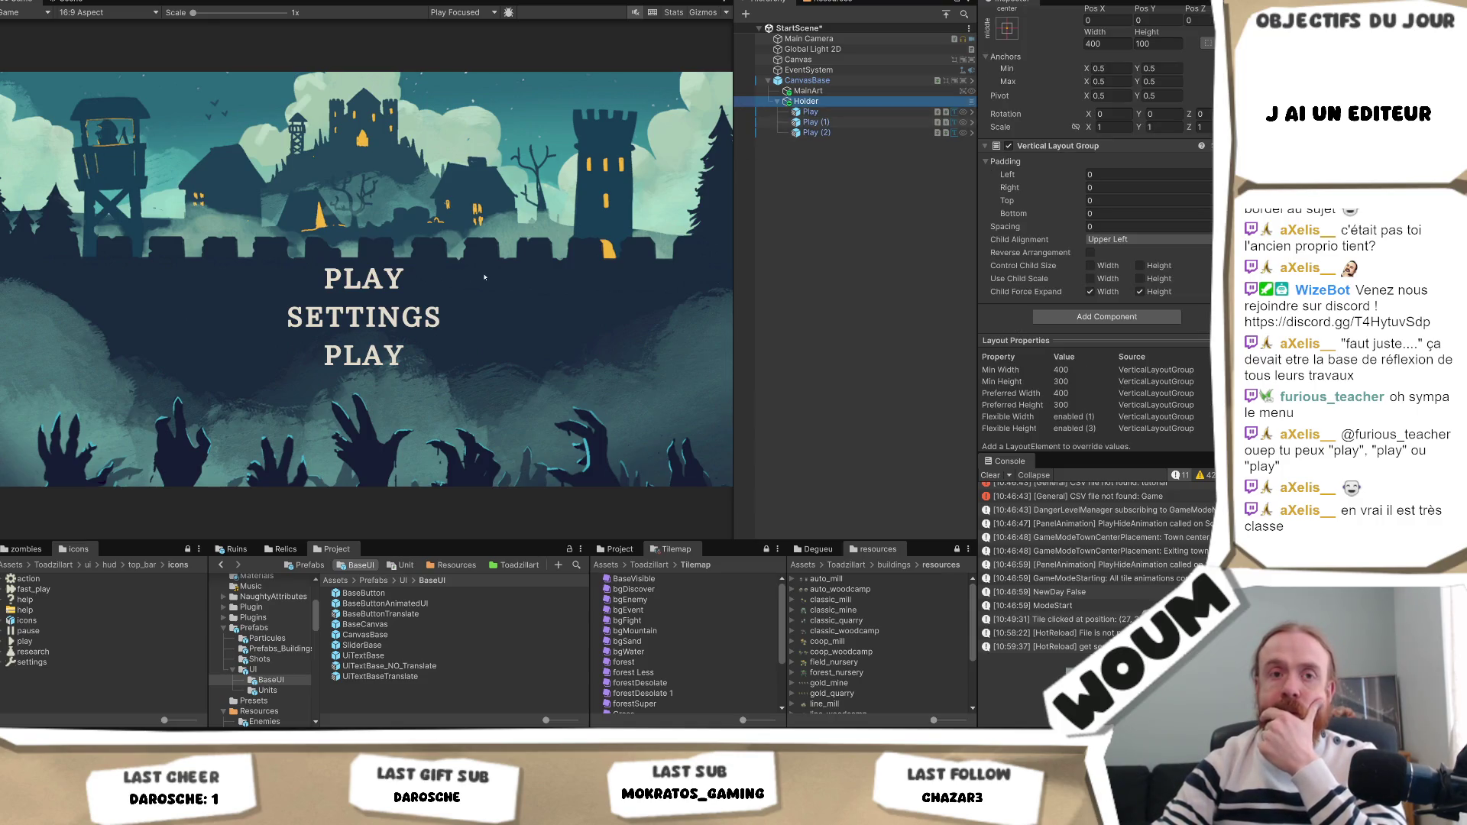
click(869, 112)
click(860, 132)
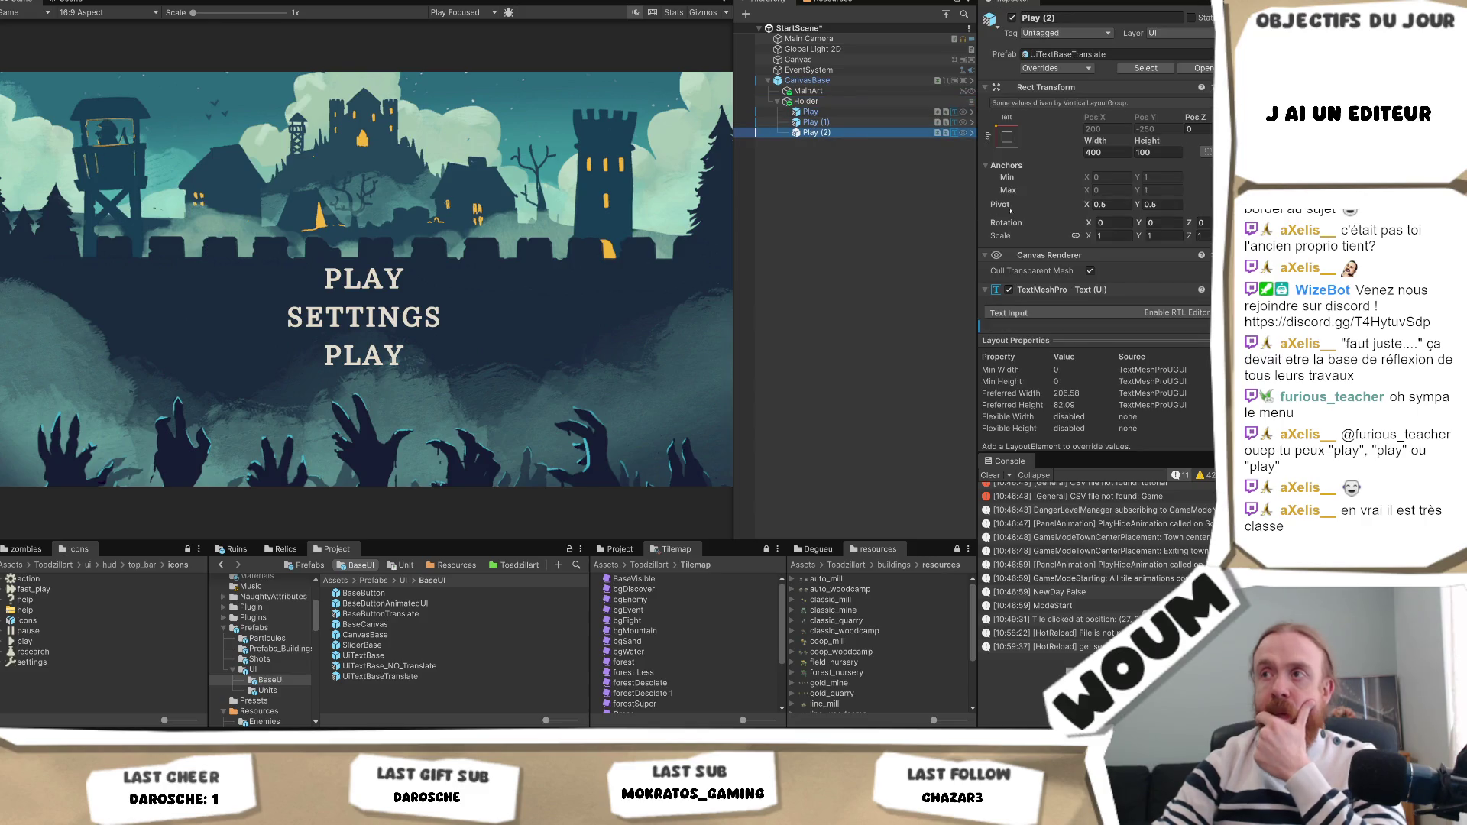
Relabel the third menu button QUIT.
scroll(983, 247, down, 2)
click(1101, 275)
text(QU)
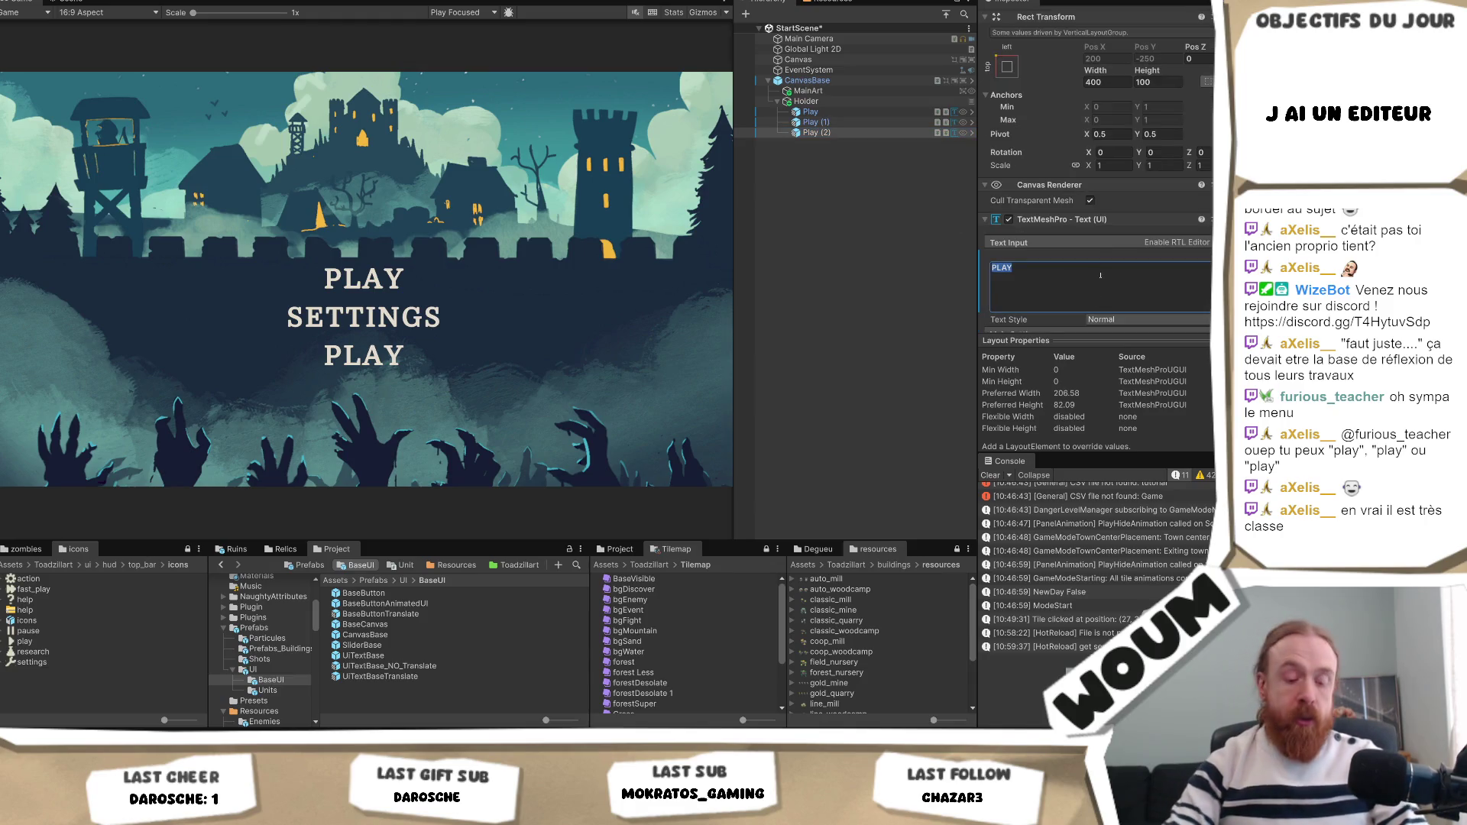
text(ITTER)
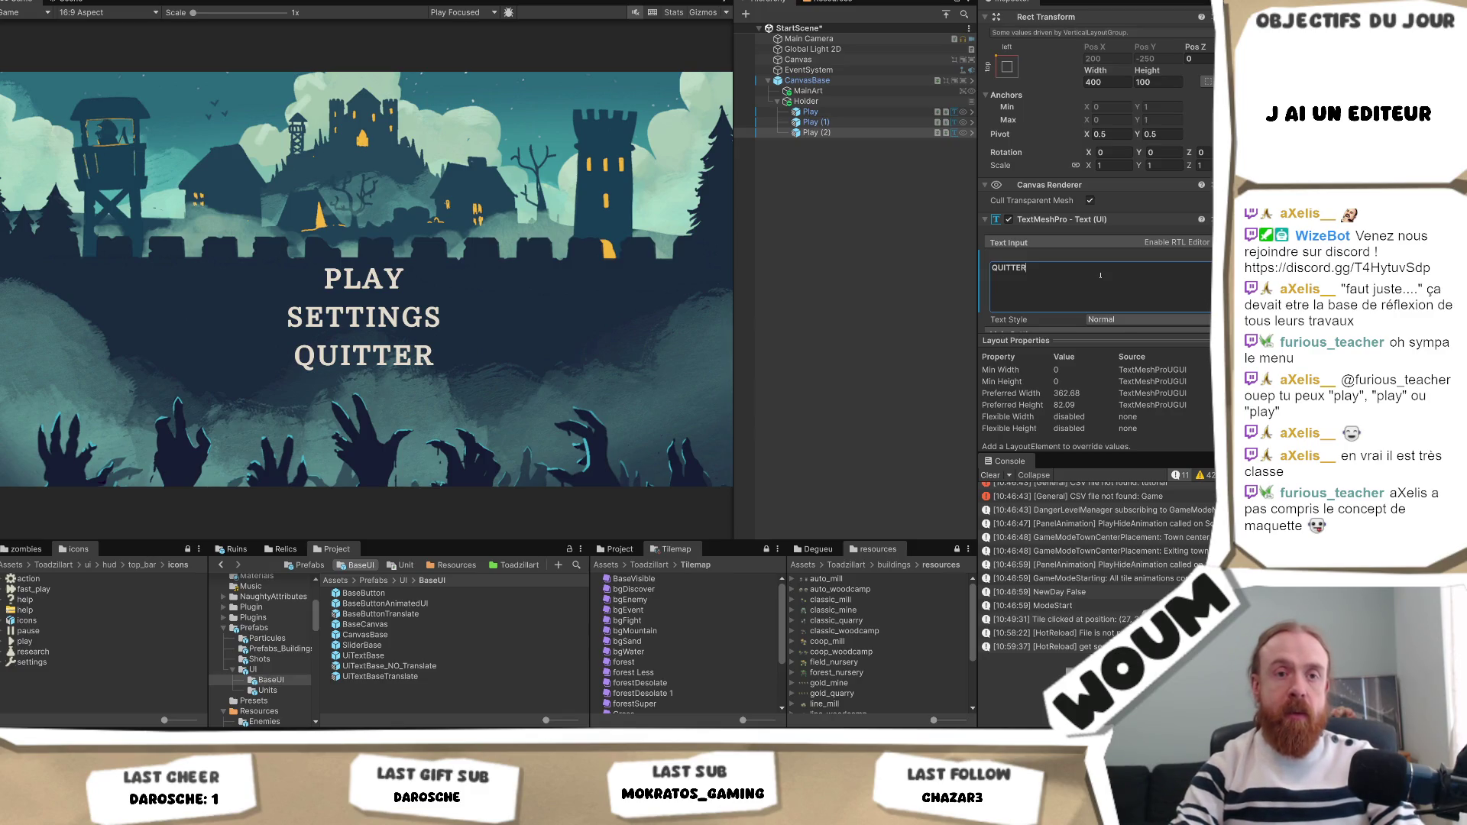
key(BackSpace)
key(BackSpace)
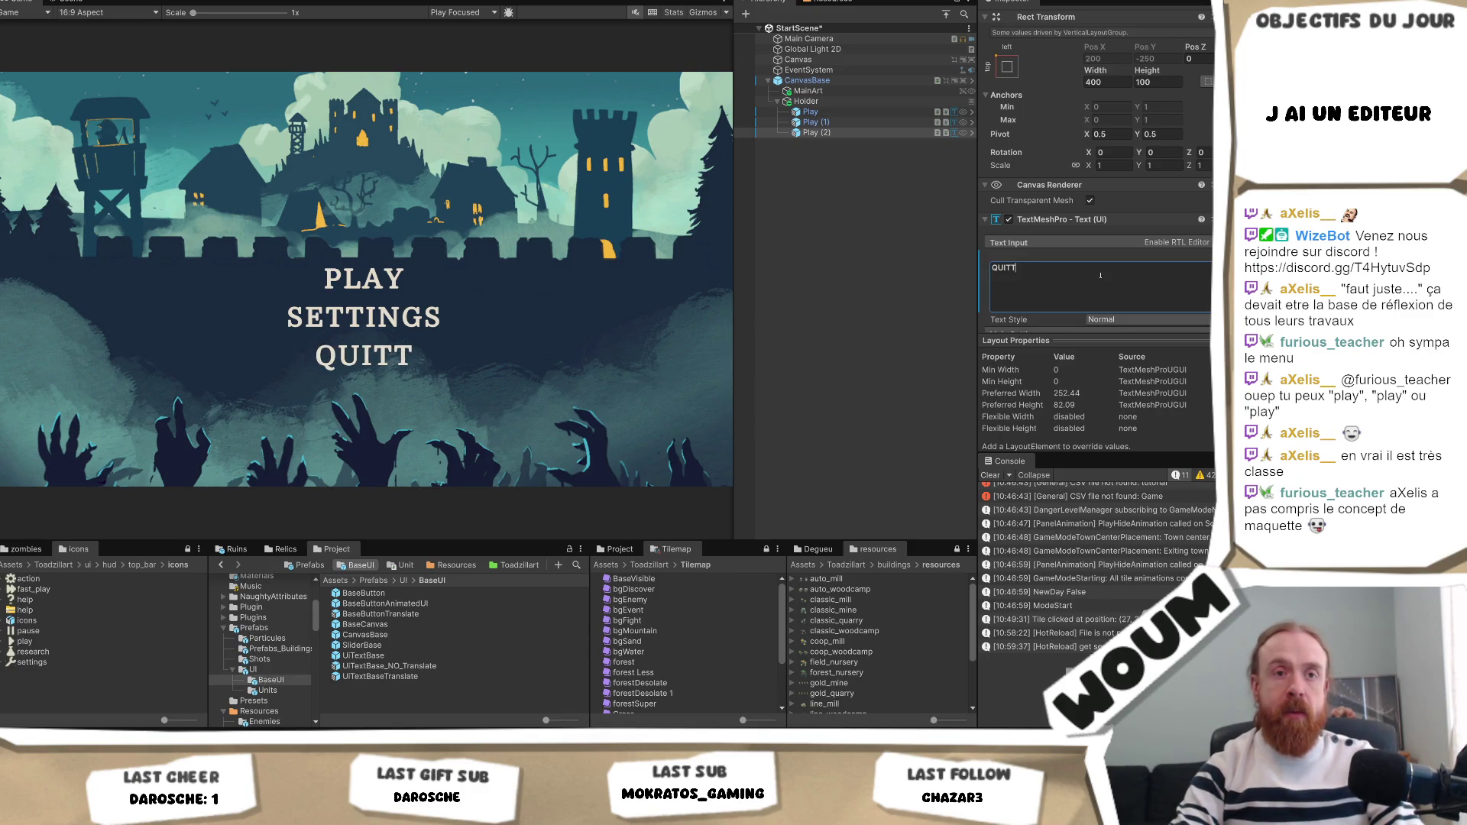
key(BackSpace)
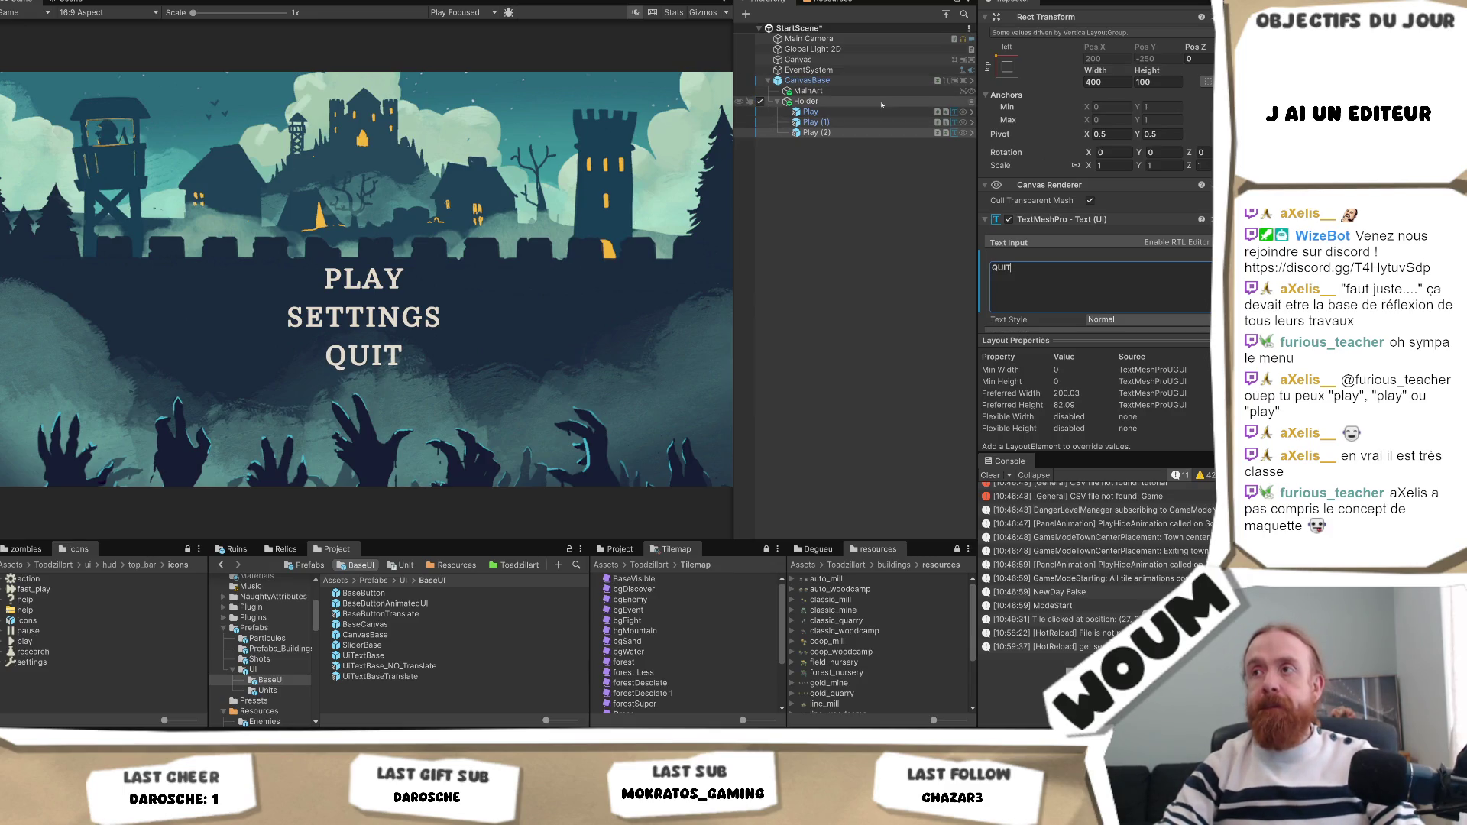
Set the Holder's Vertical Layout Group spacing to 20 and raise its Pos Y to 14.34.
click(807, 101)
click(1122, 227)
text(20)
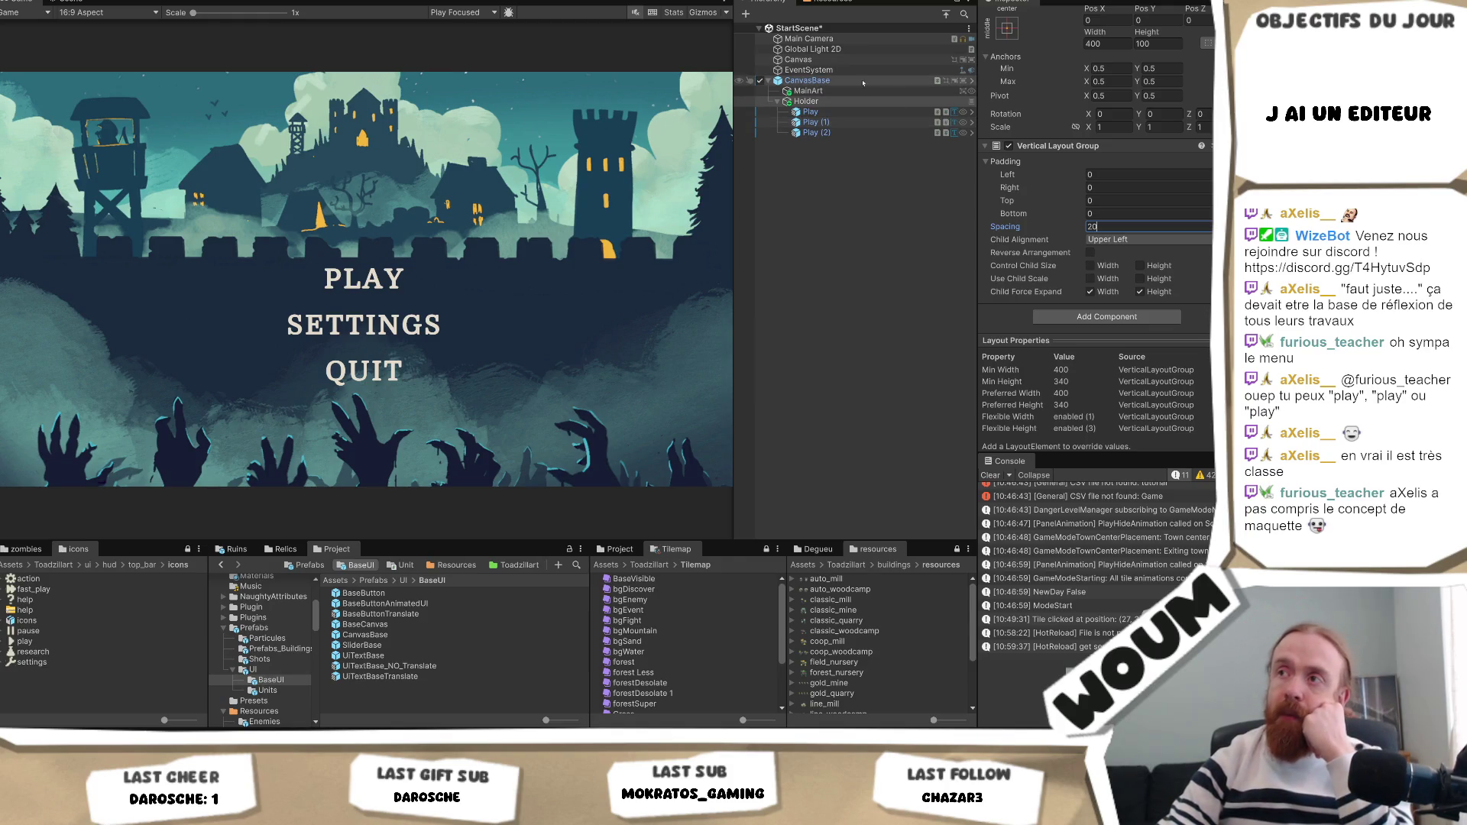
scroll(1097, 191, up, 3)
mouse_move(1144, 71)
mouse_down()
mouse_move(6, 79)
mouse_move(315, 187)
mouse_move(215, 183)
mouse_up()
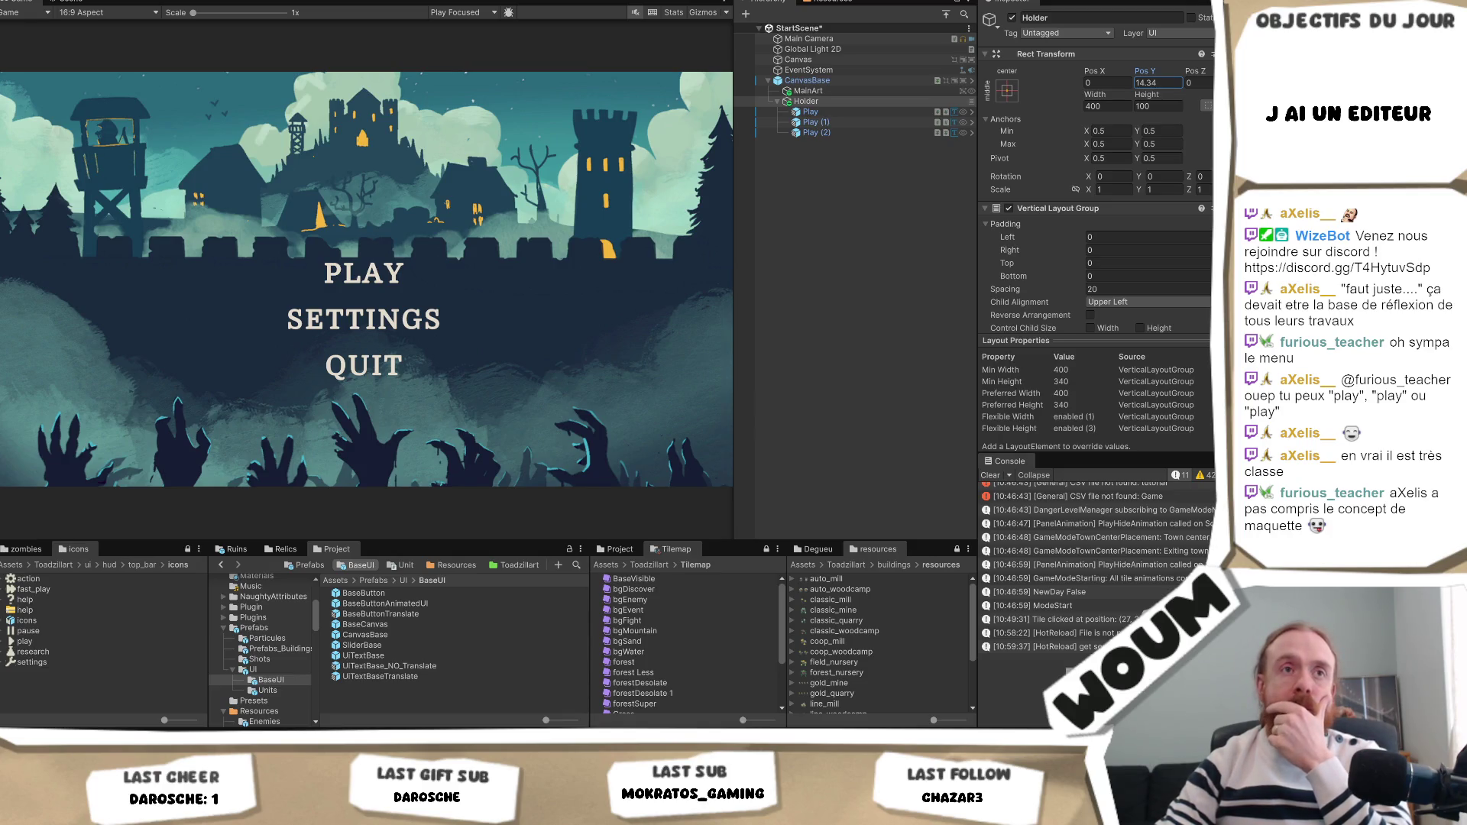
key(Return)
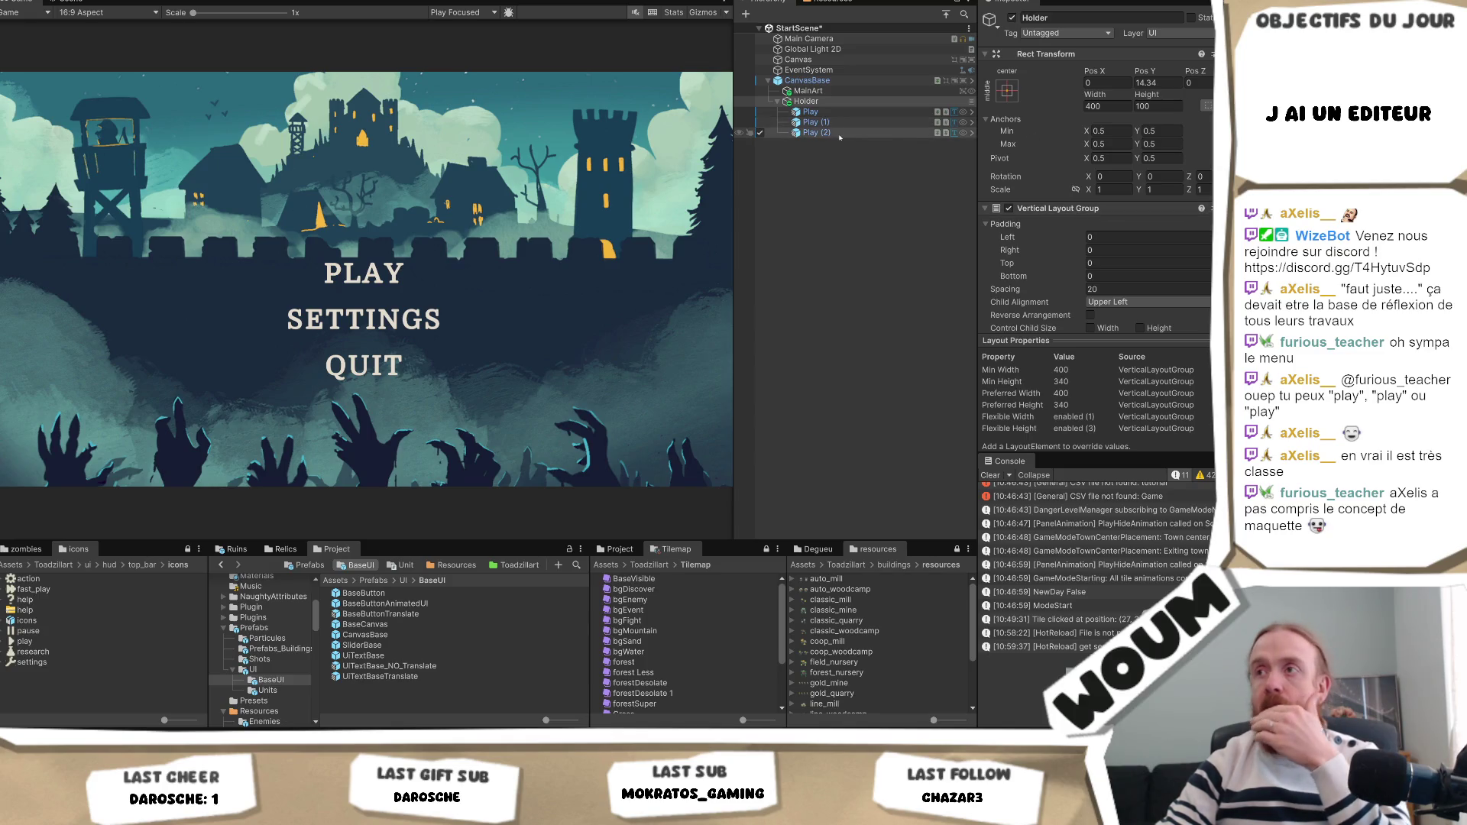
Change the middle button's SETTINGS label to OPTIONS.
click(816, 123)
scroll(1085, 264, down, 3)
click(1106, 246)
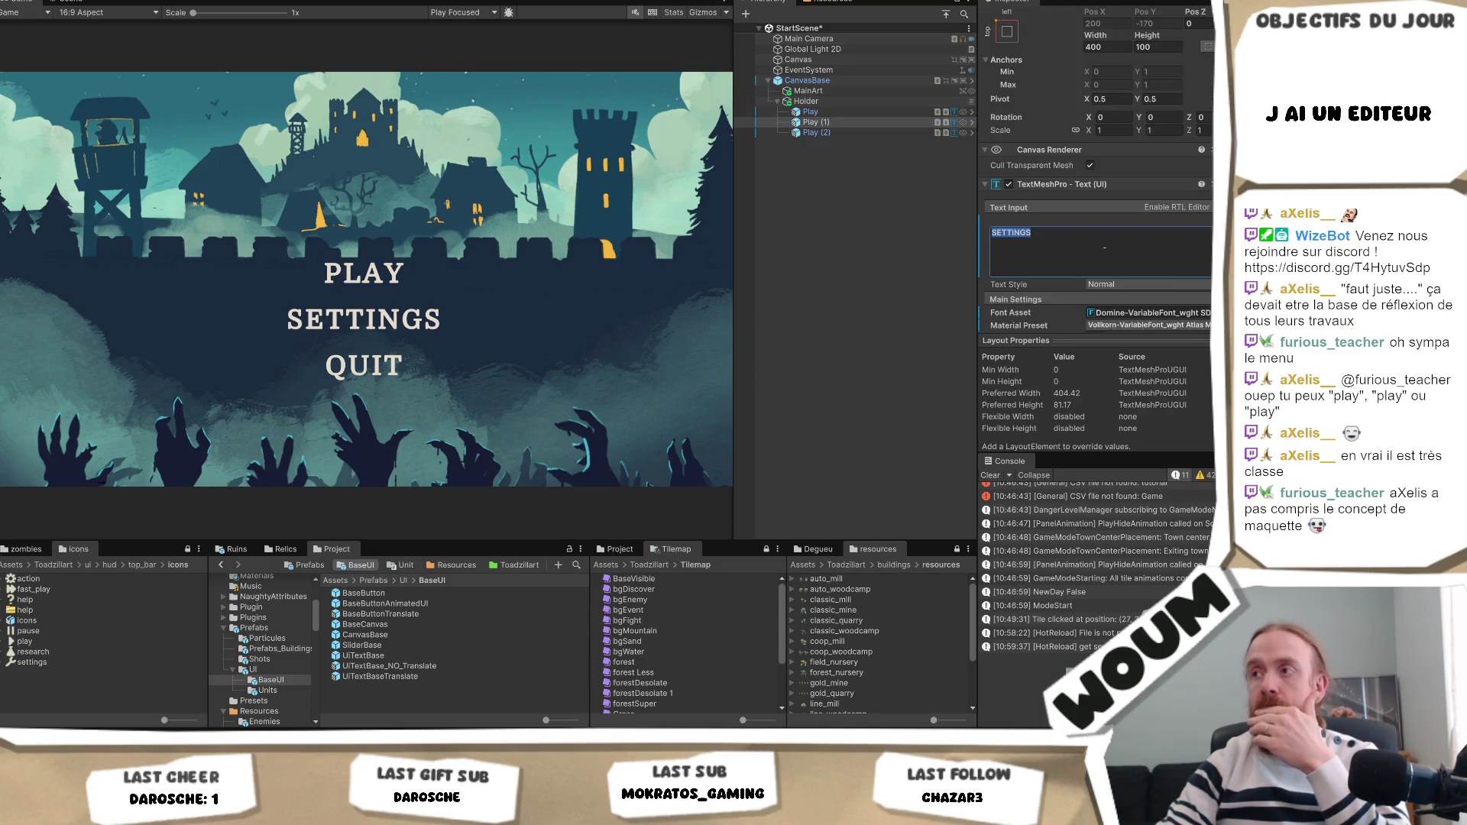
text(OPTIONS)
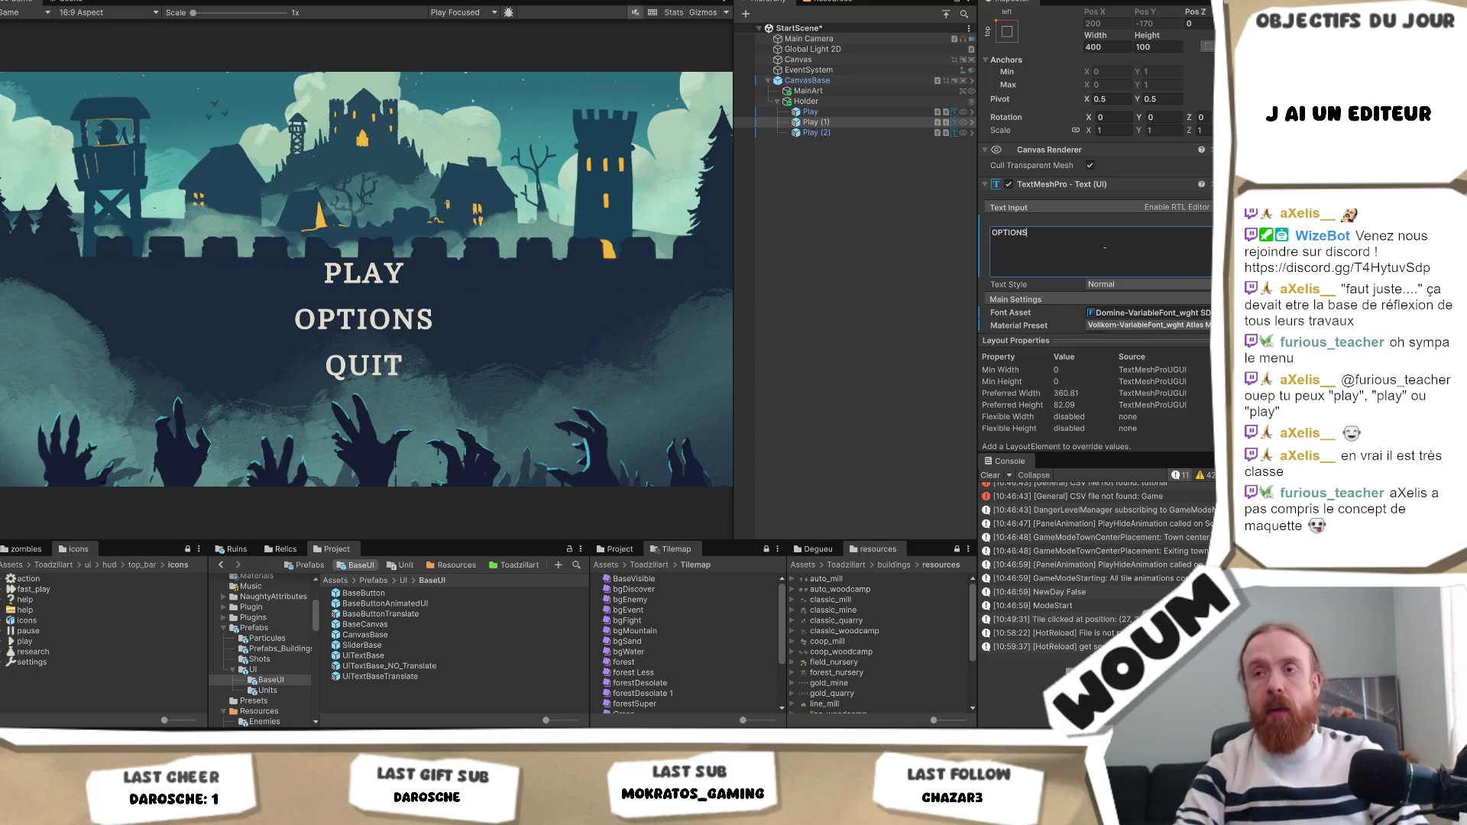
key(Escape)
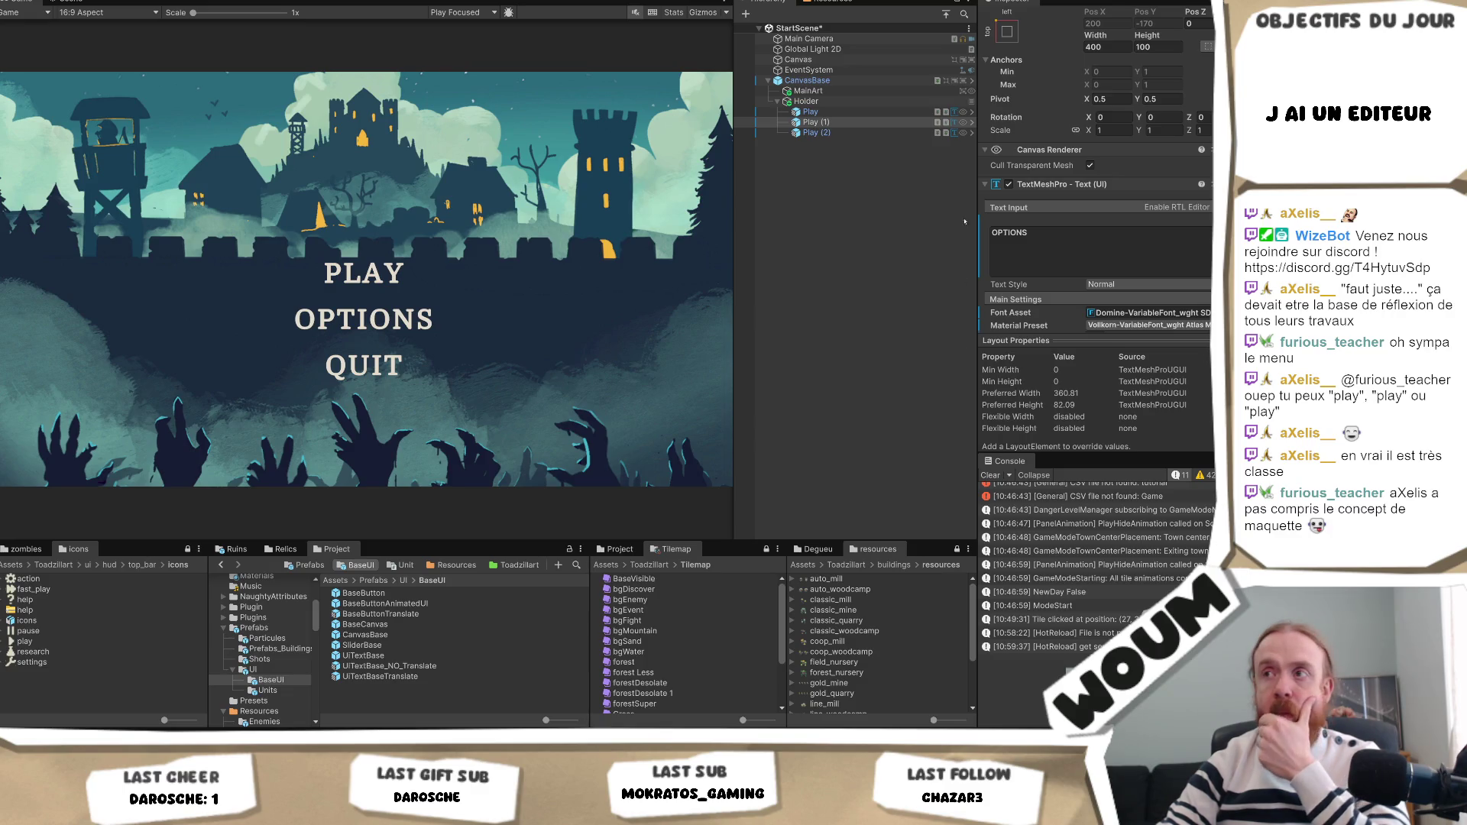
Change the third label to QUIT GAME, then select all three buttons to edit their width.
click(817, 132)
click(1097, 249)
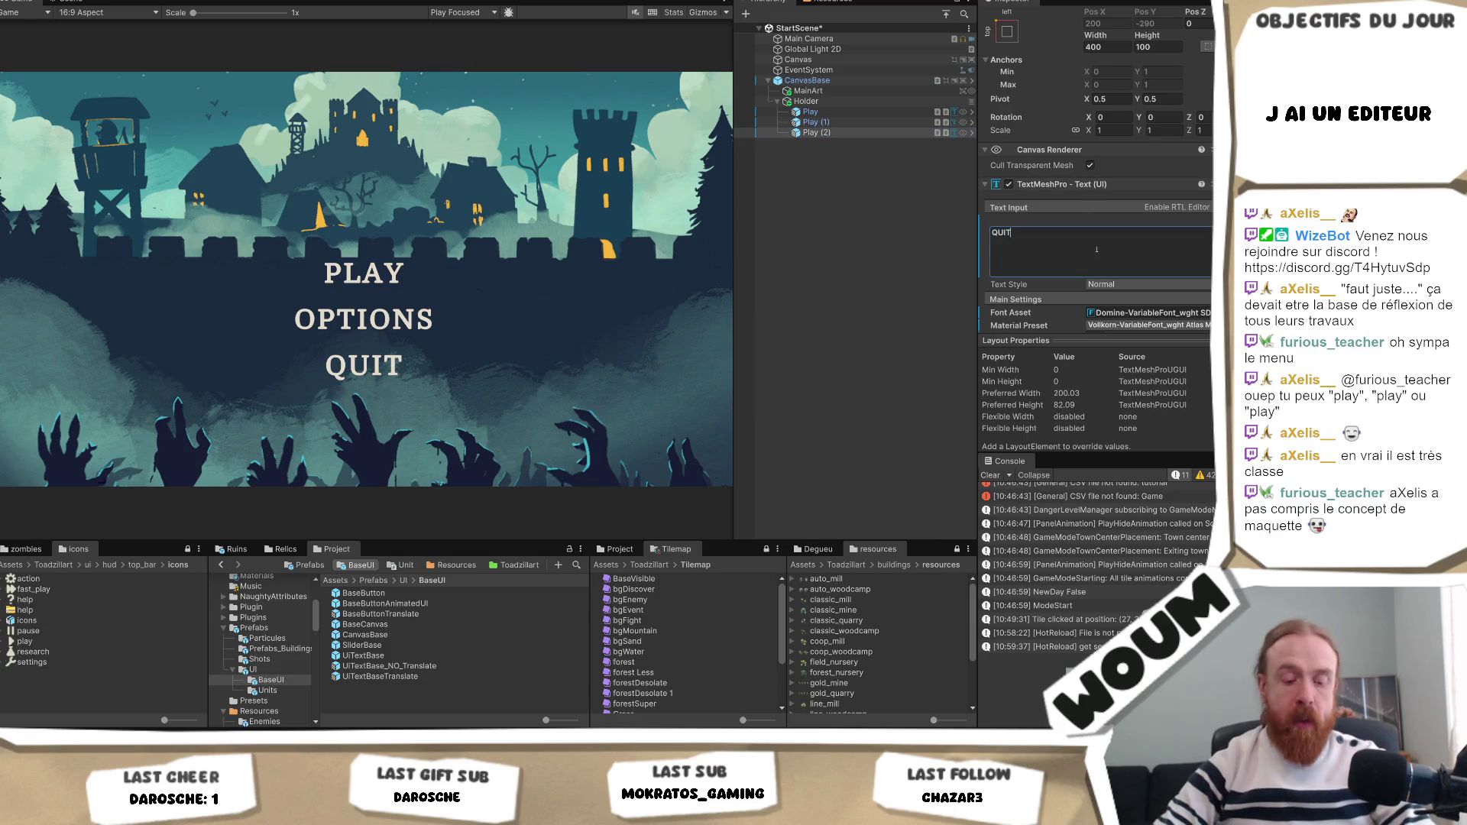
text( GAME)
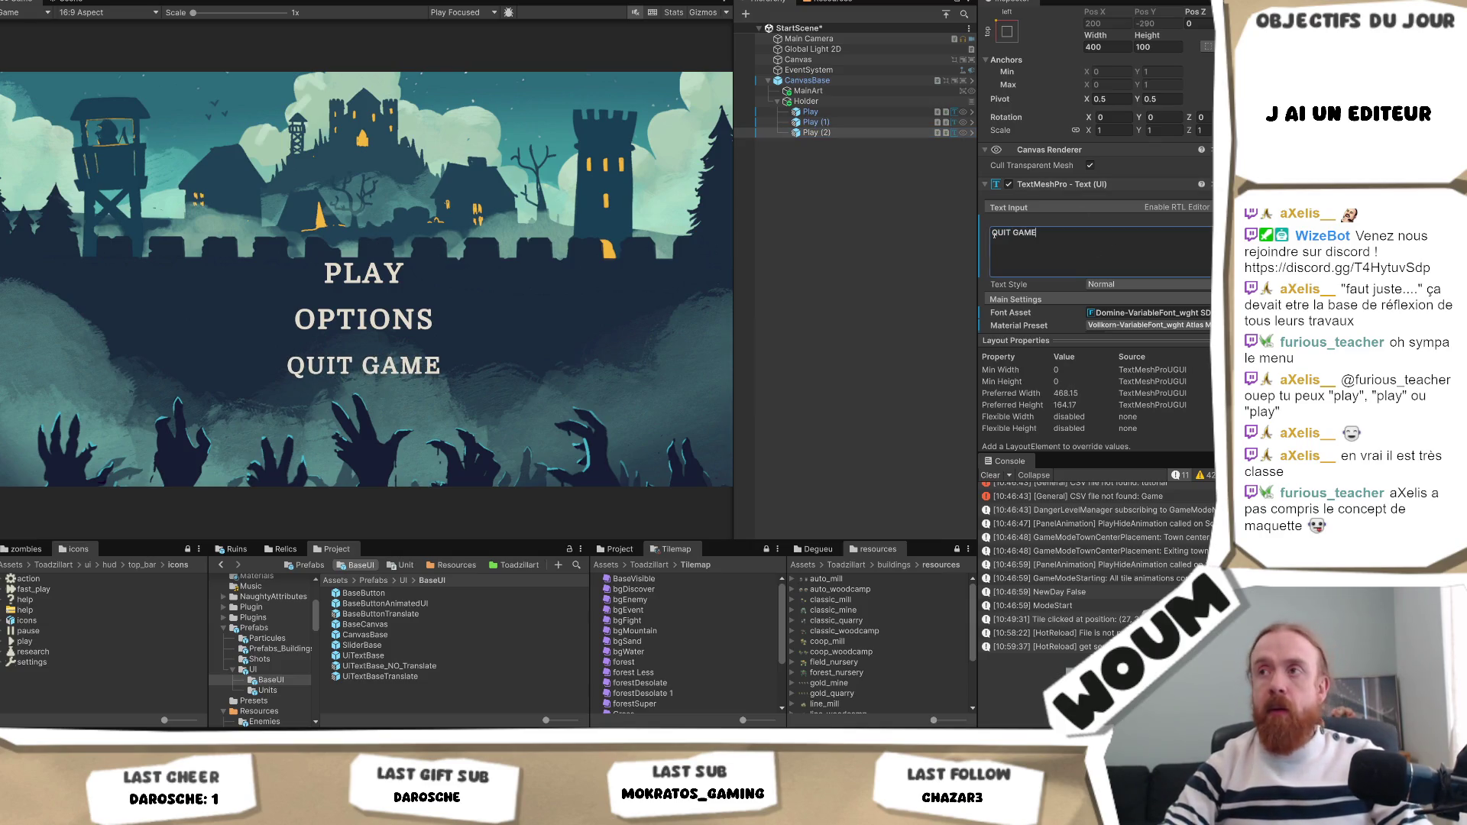
shift+click(810, 112)
click(1104, 47)
Set the three buttons' width to 600 and the Holder's width to 600.
text(600)
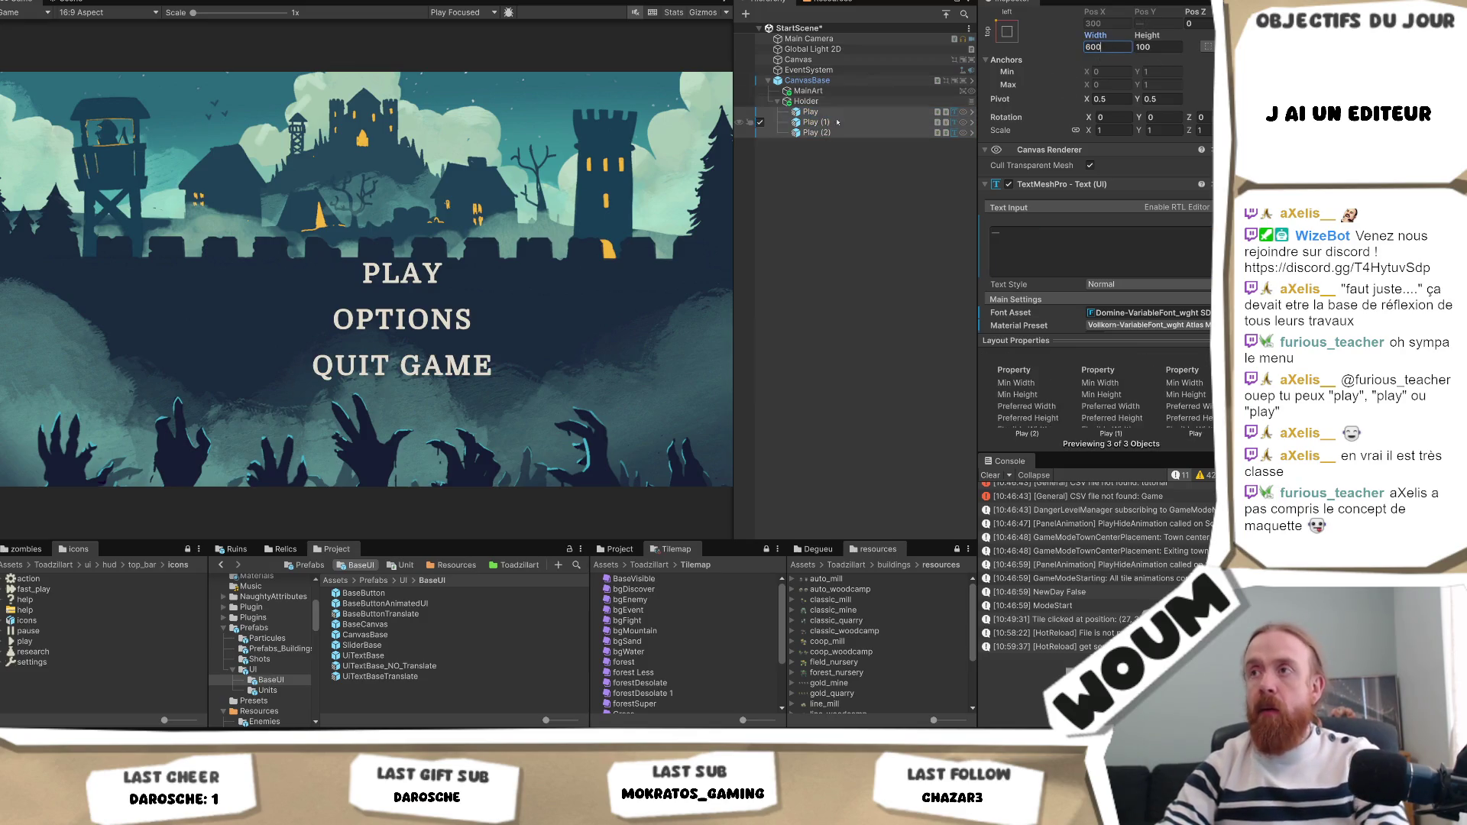
click(805, 100)
click(1108, 44)
text(900)
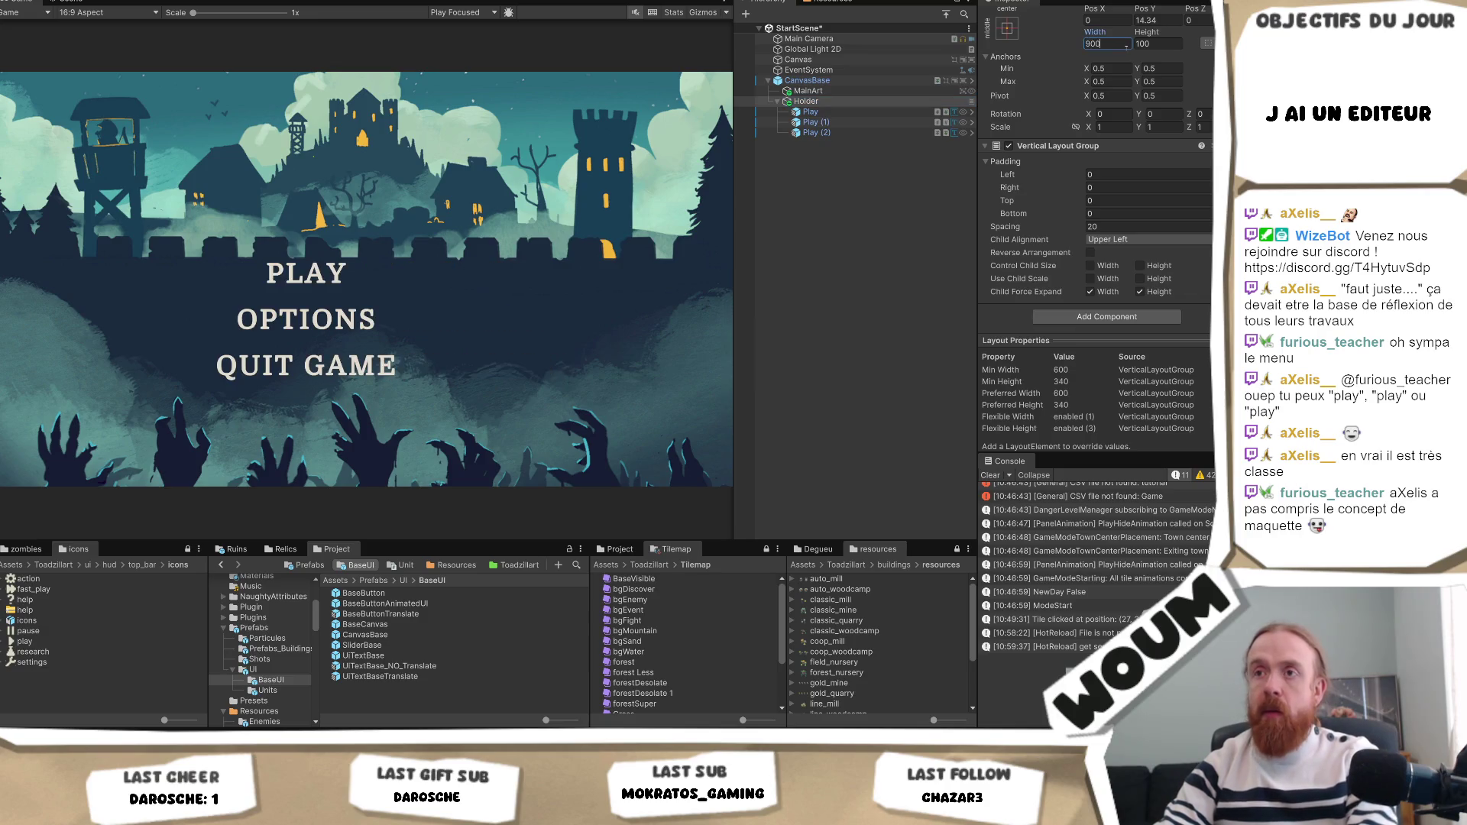
key(BackSpace)
key(BackSpace)
key(BackSpace)
text(600)
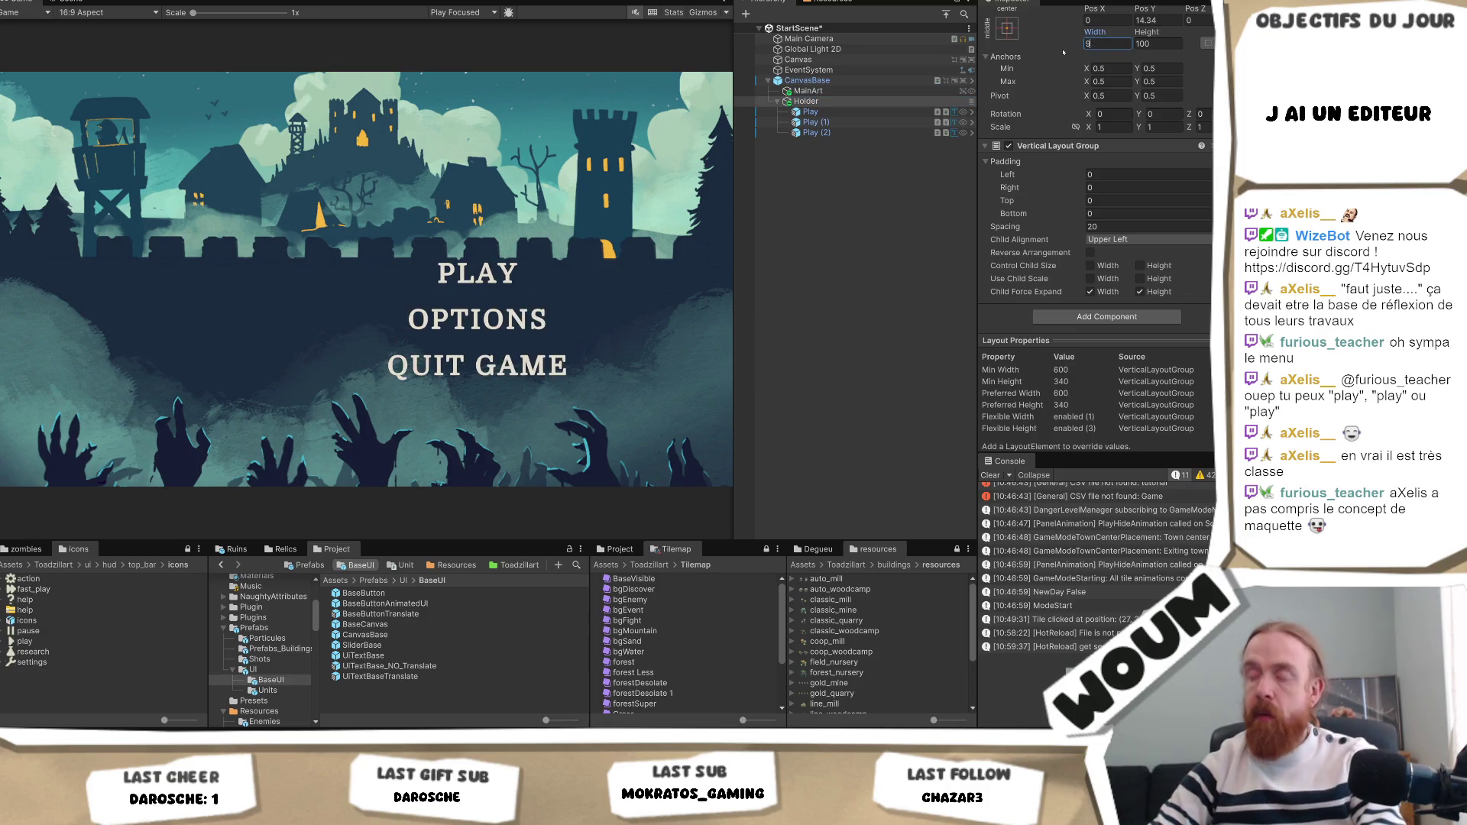
Check the Holder's anchor presets, then locate MainArt's 1920x1080_vierge sprite in the project.
click(1011, 34)
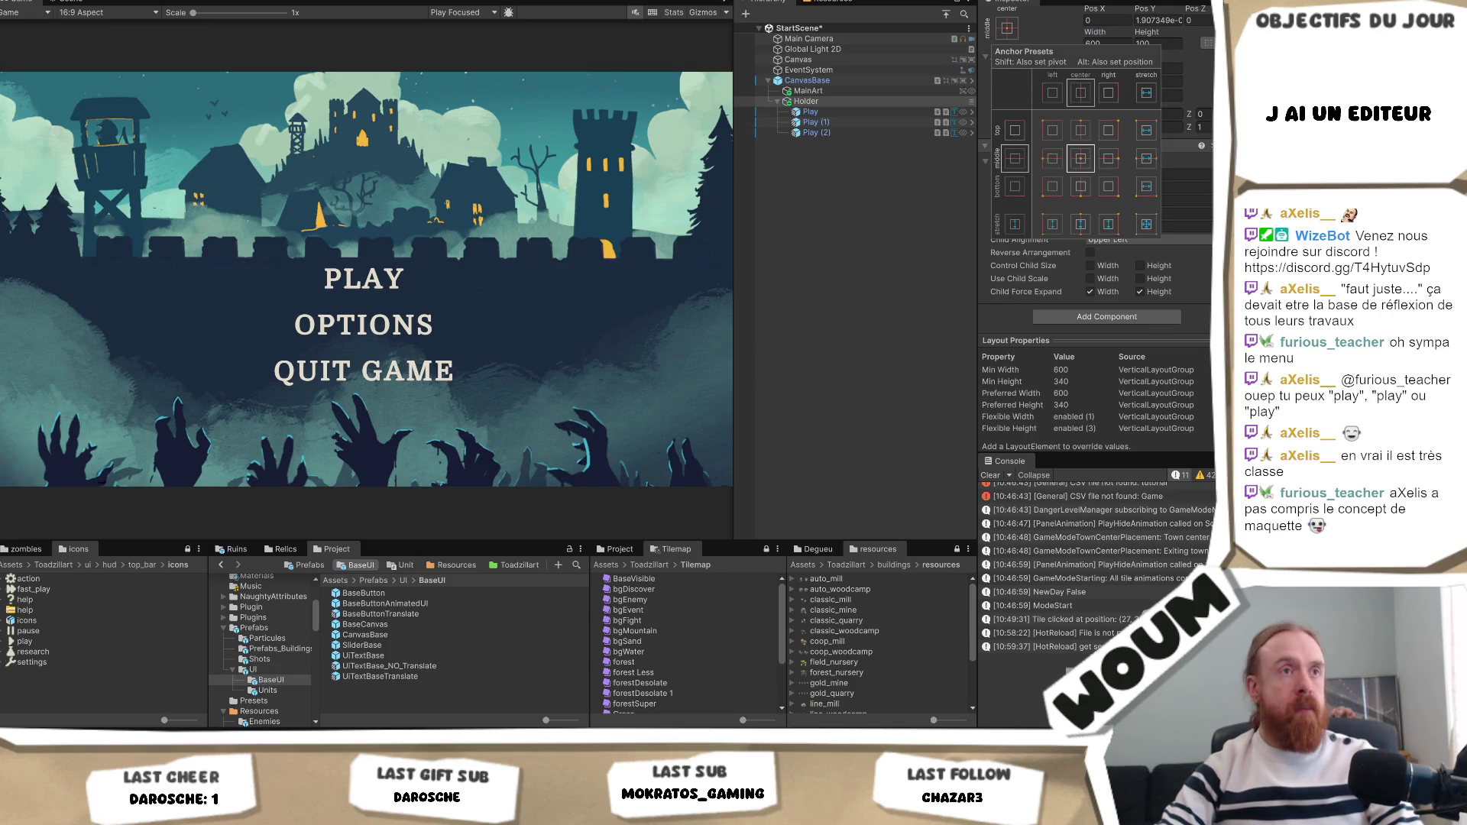
key(Escape)
click(808, 90)
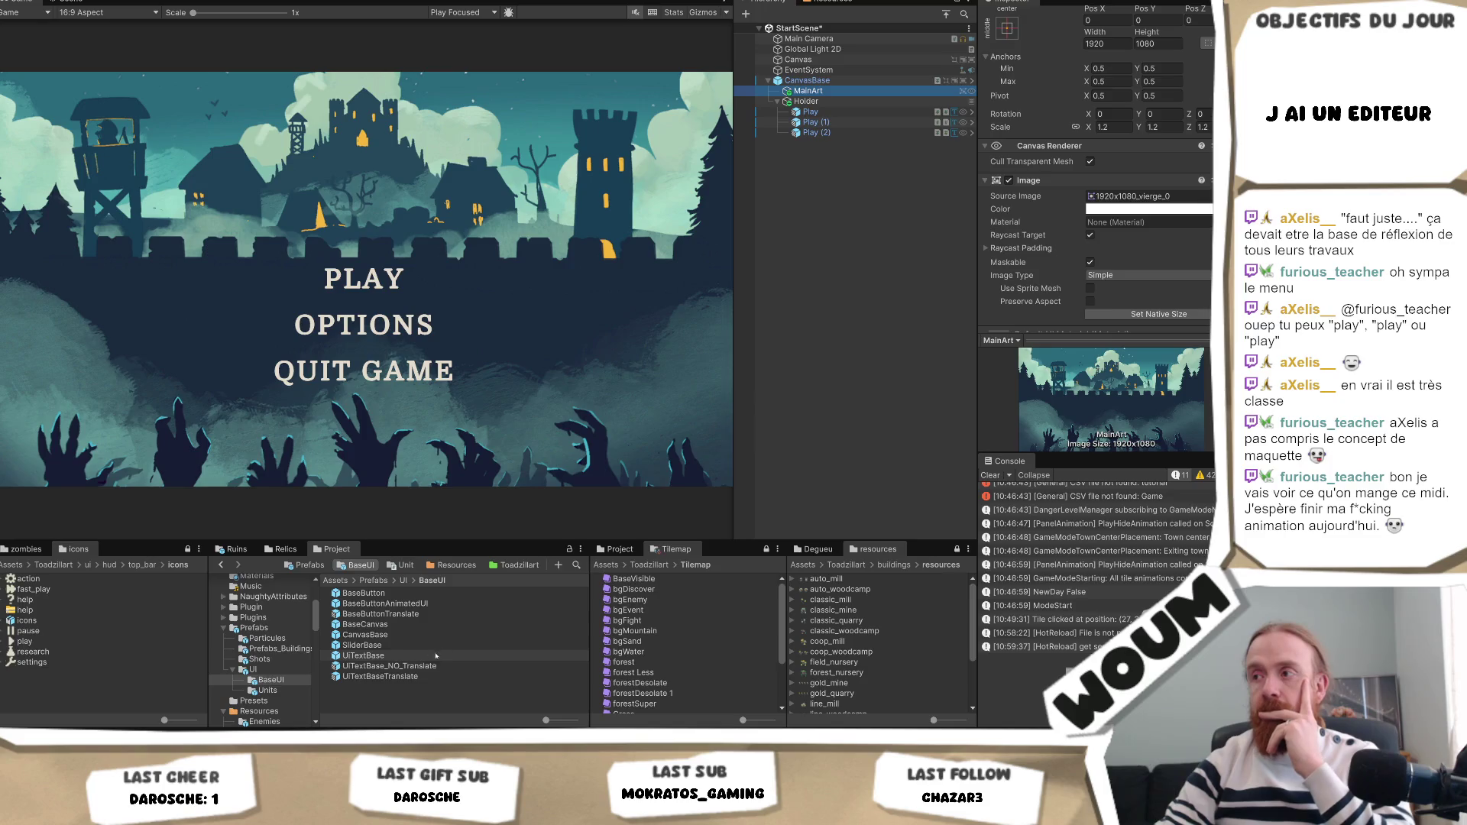
click(1107, 195)
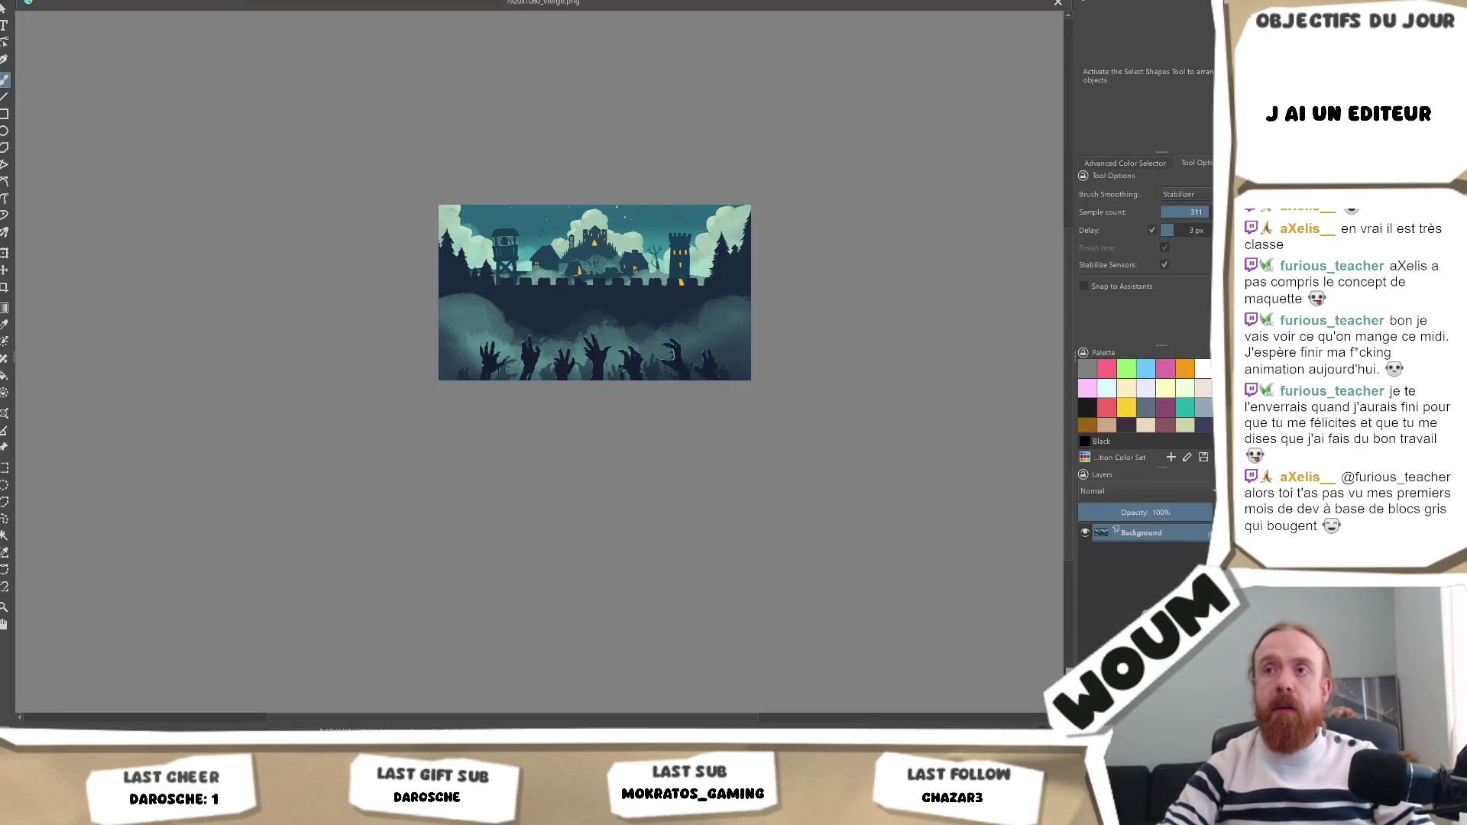
Copy the whole castle image and create a new 1920x1500 document from the clipboard.
key(ctrl+a)
key(alt+f)
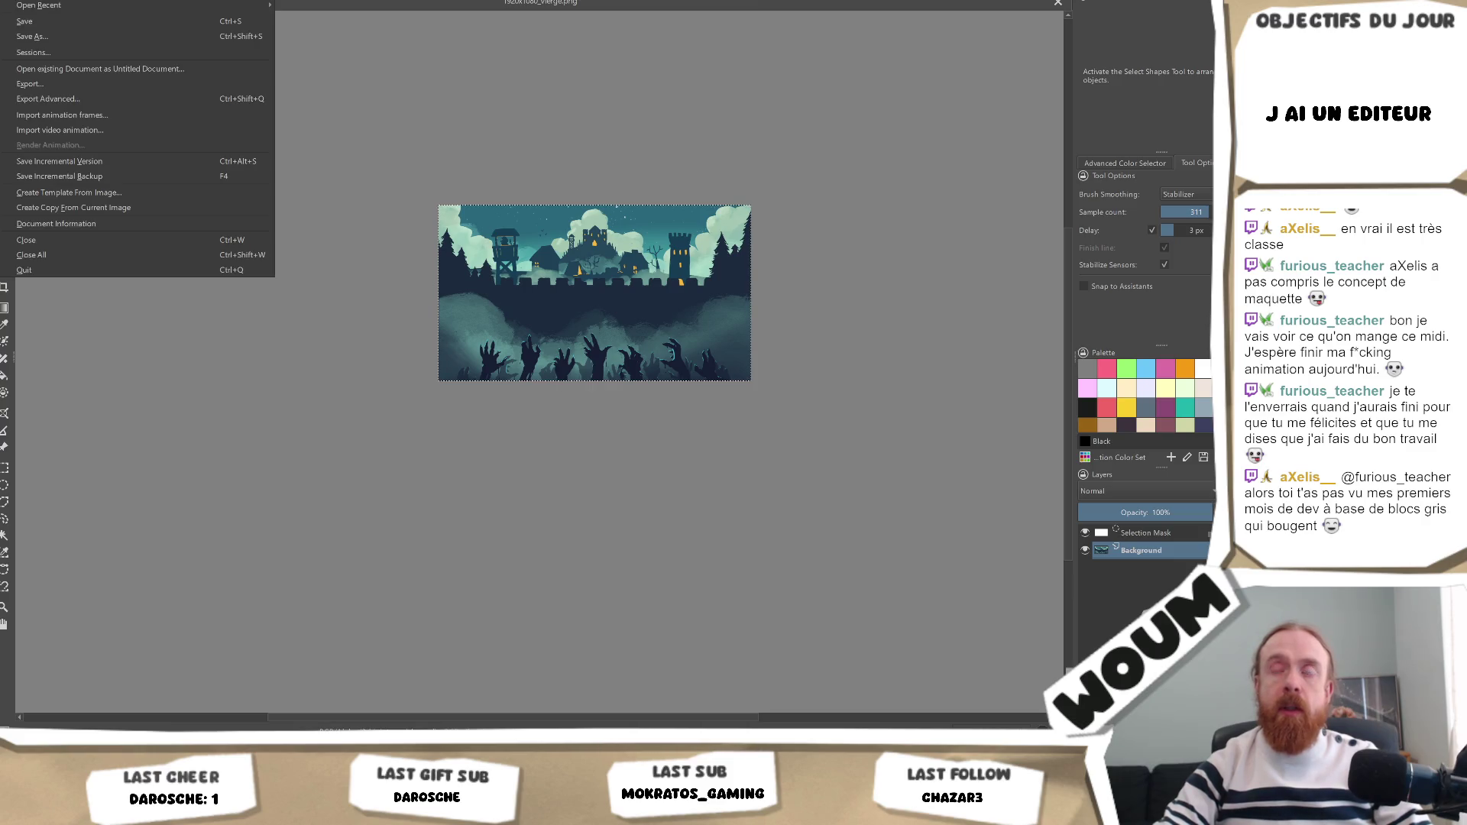
key(n)
double_click(635, 289)
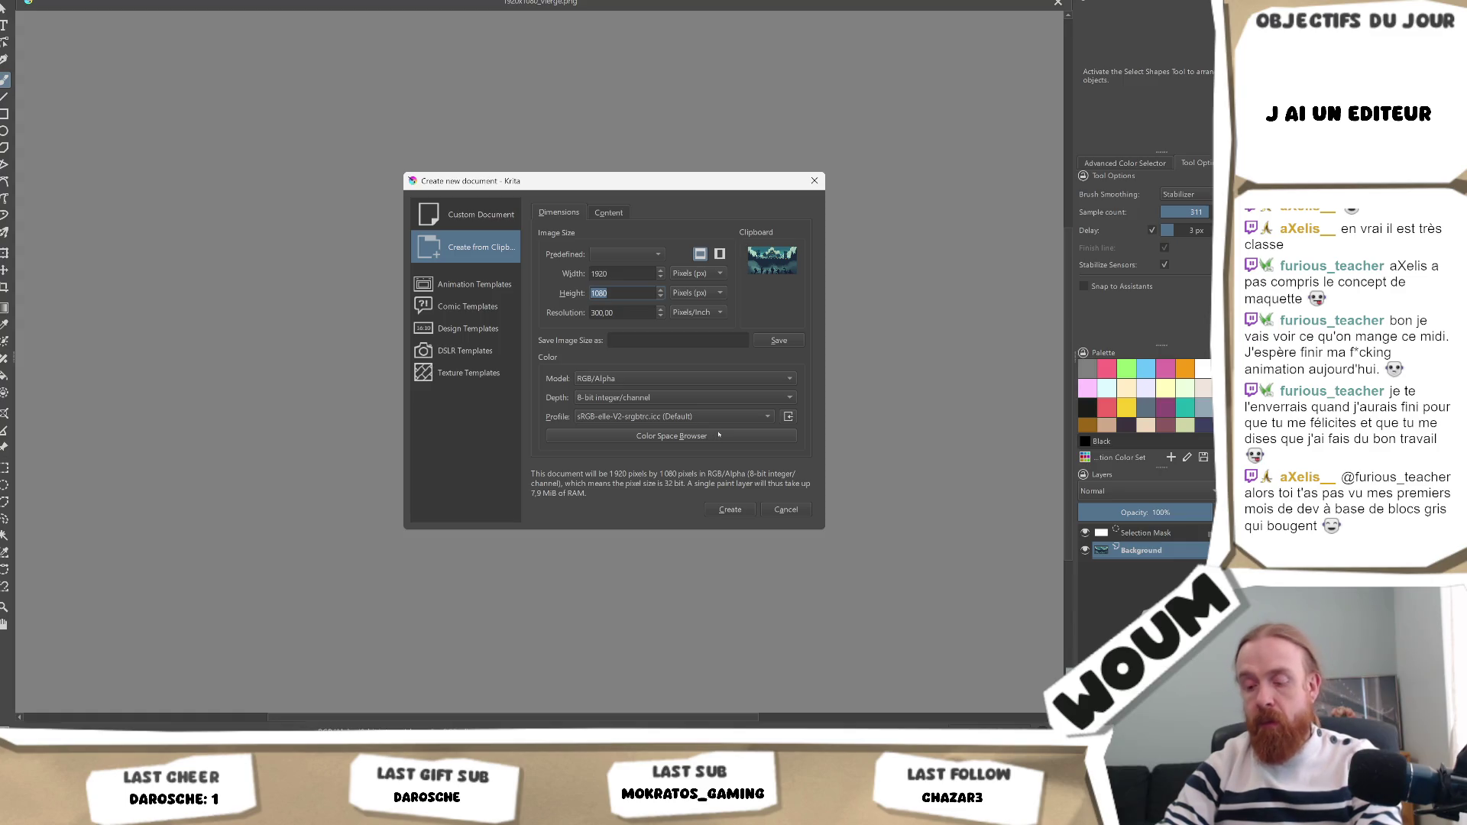
text(1500)
click(730, 509)
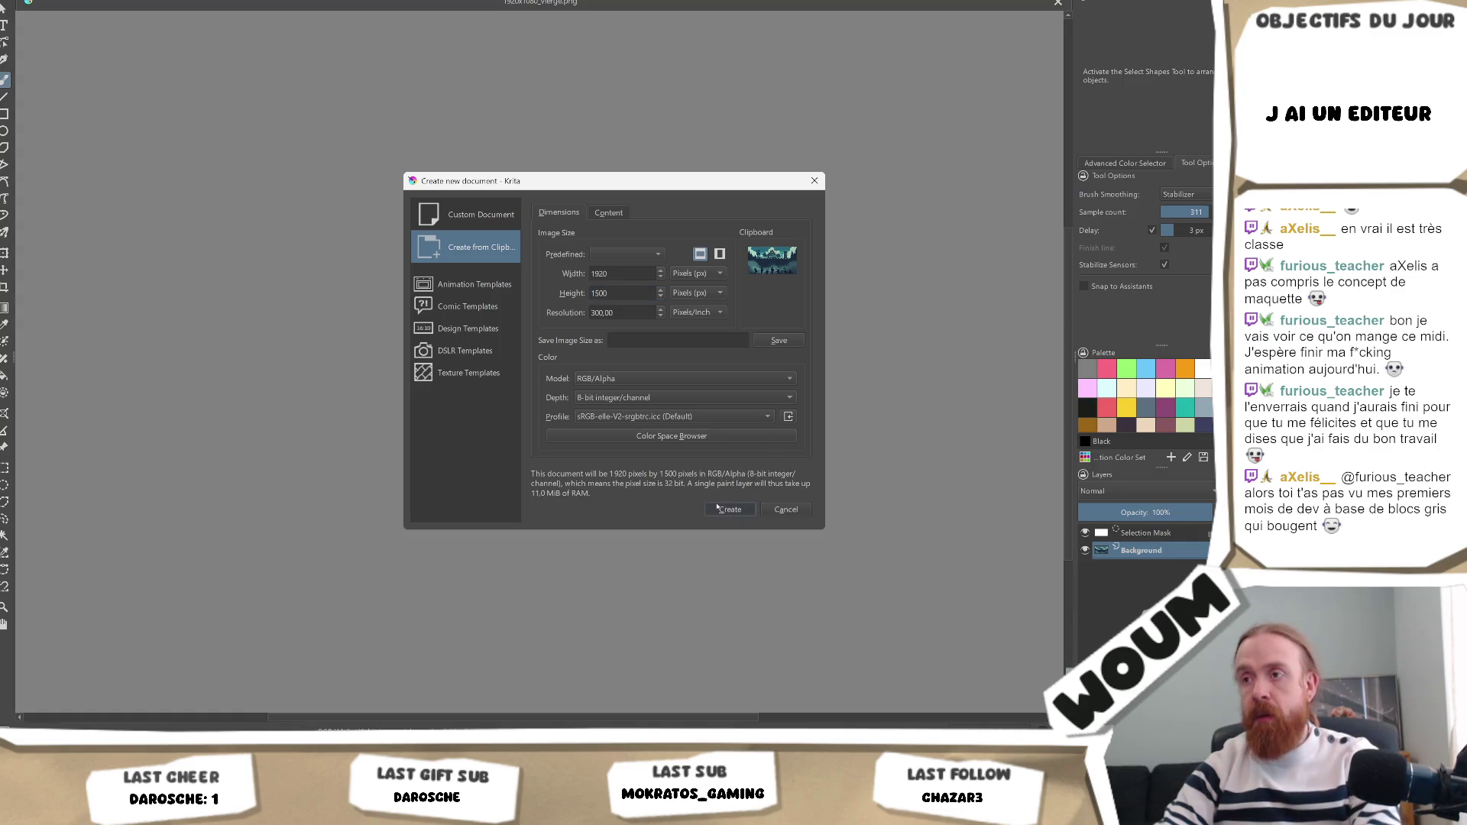
scroll(707, 372, down, 1)
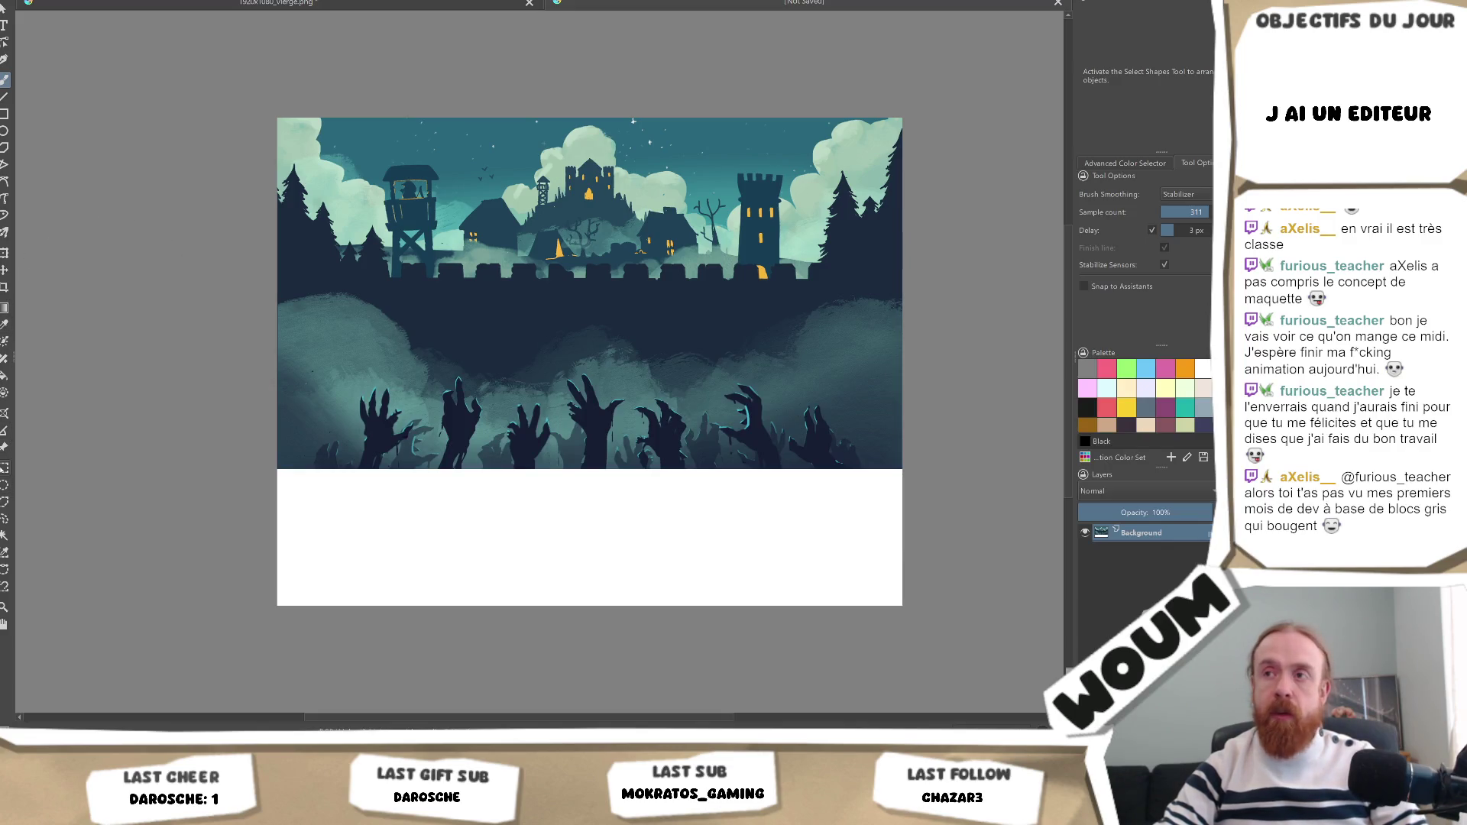
click(5, 502)
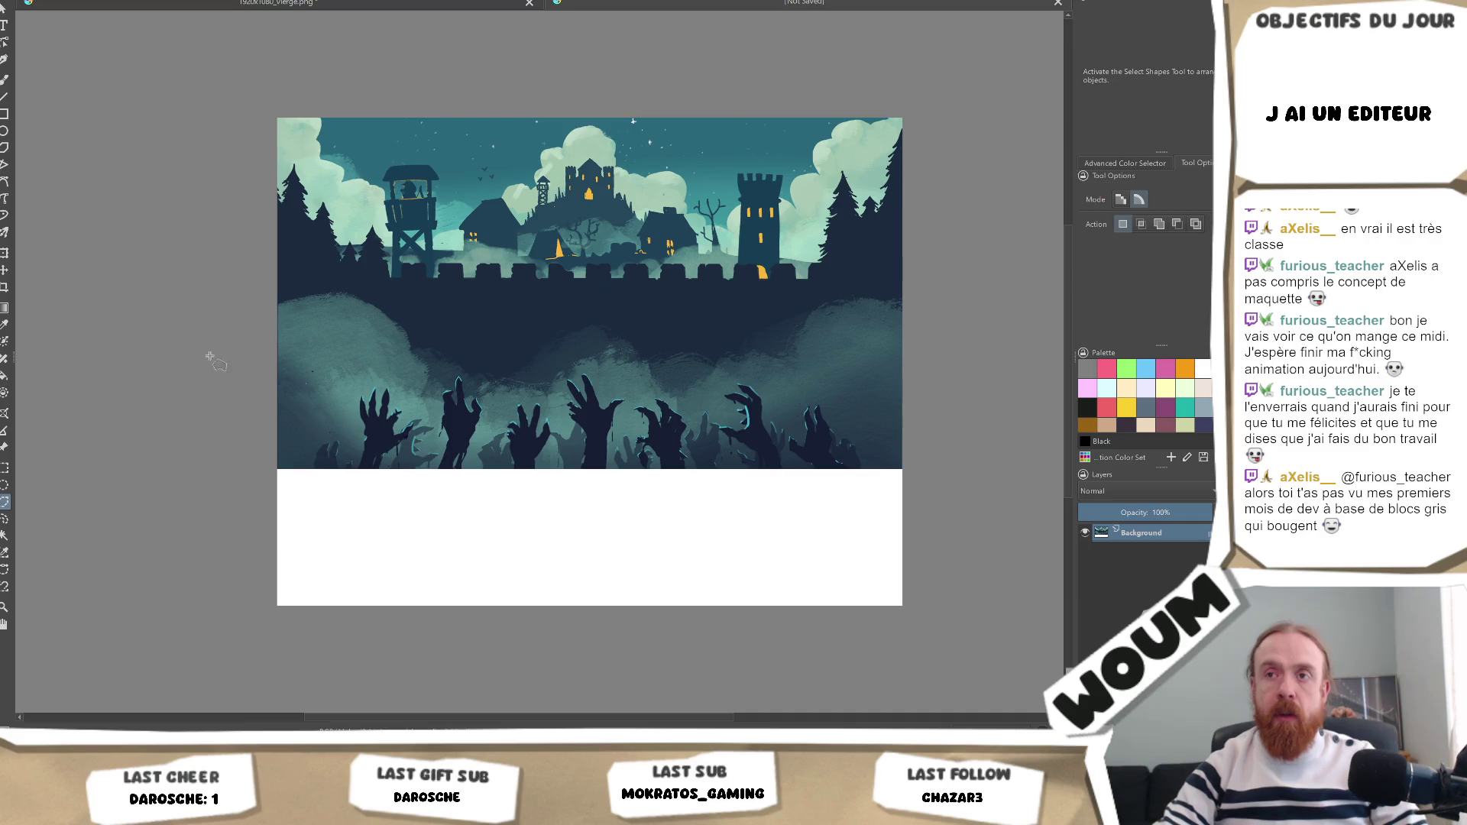
Outline a first polygonal selection along the fog edge, then discard it.
scroll(237, 332, up, 5)
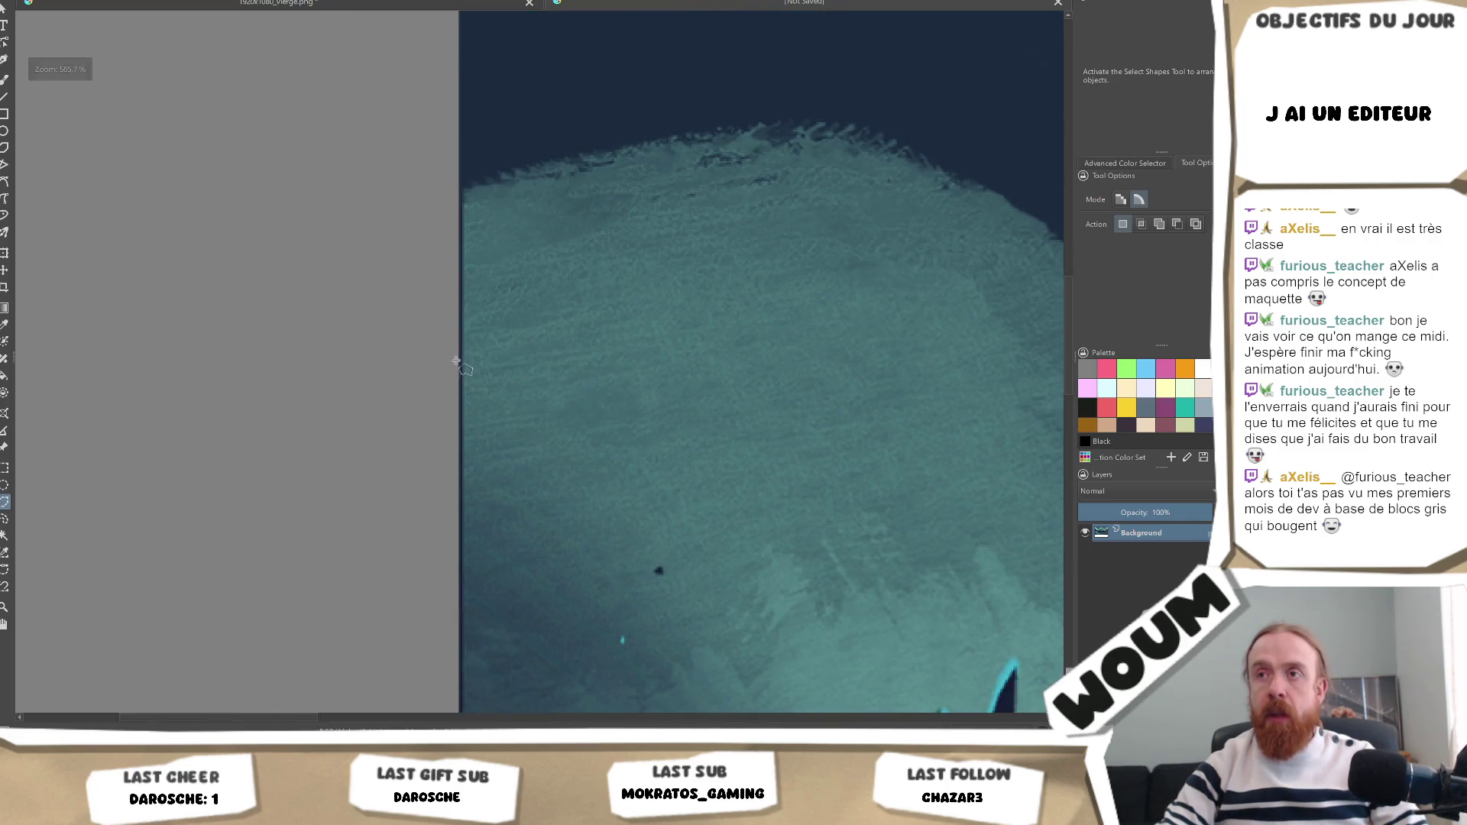
scroll(474, 353, up, 6)
scroll(499, 350, down, 15)
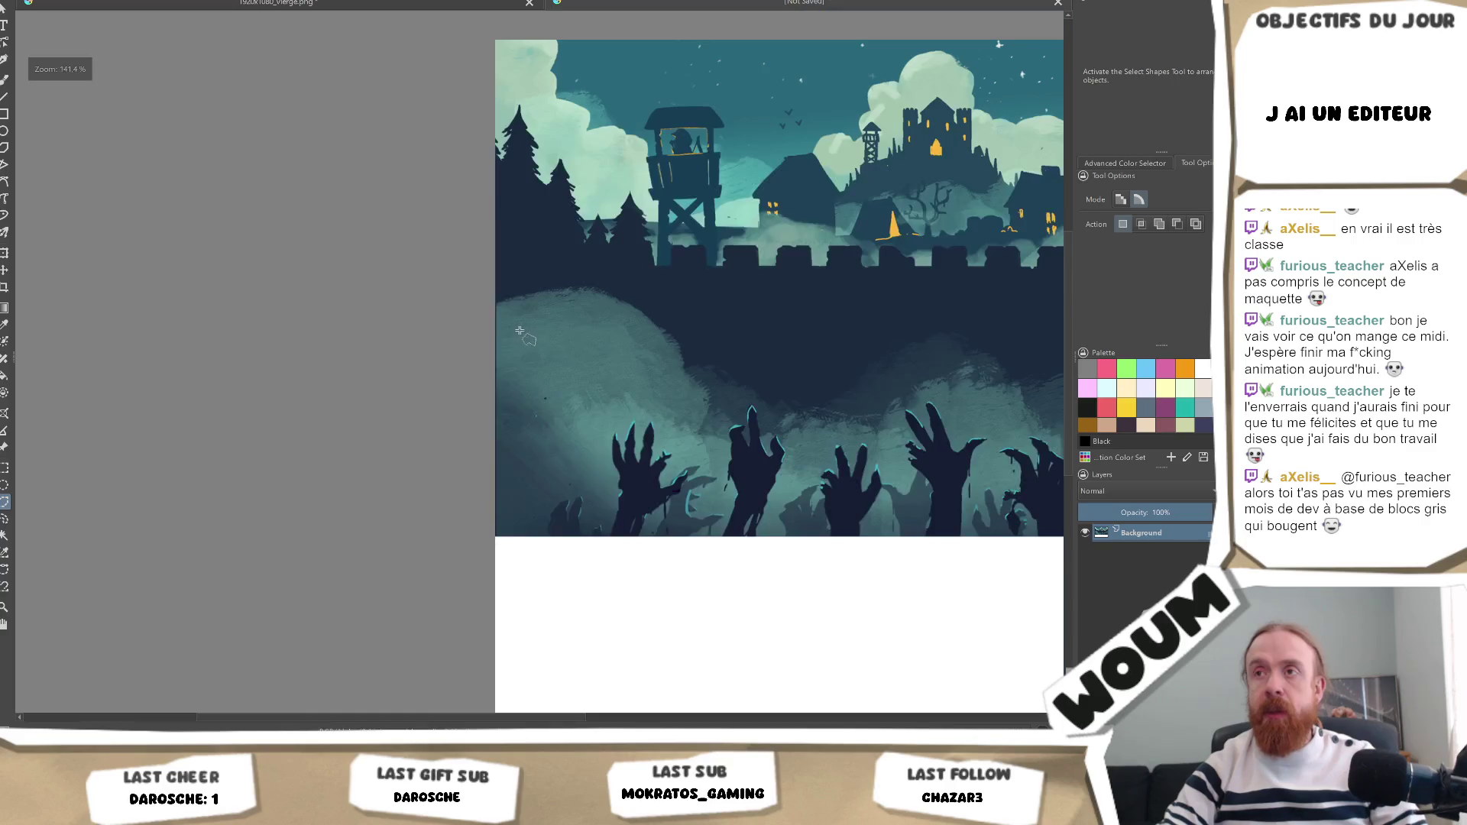
scroll(622, 351, up, 9)
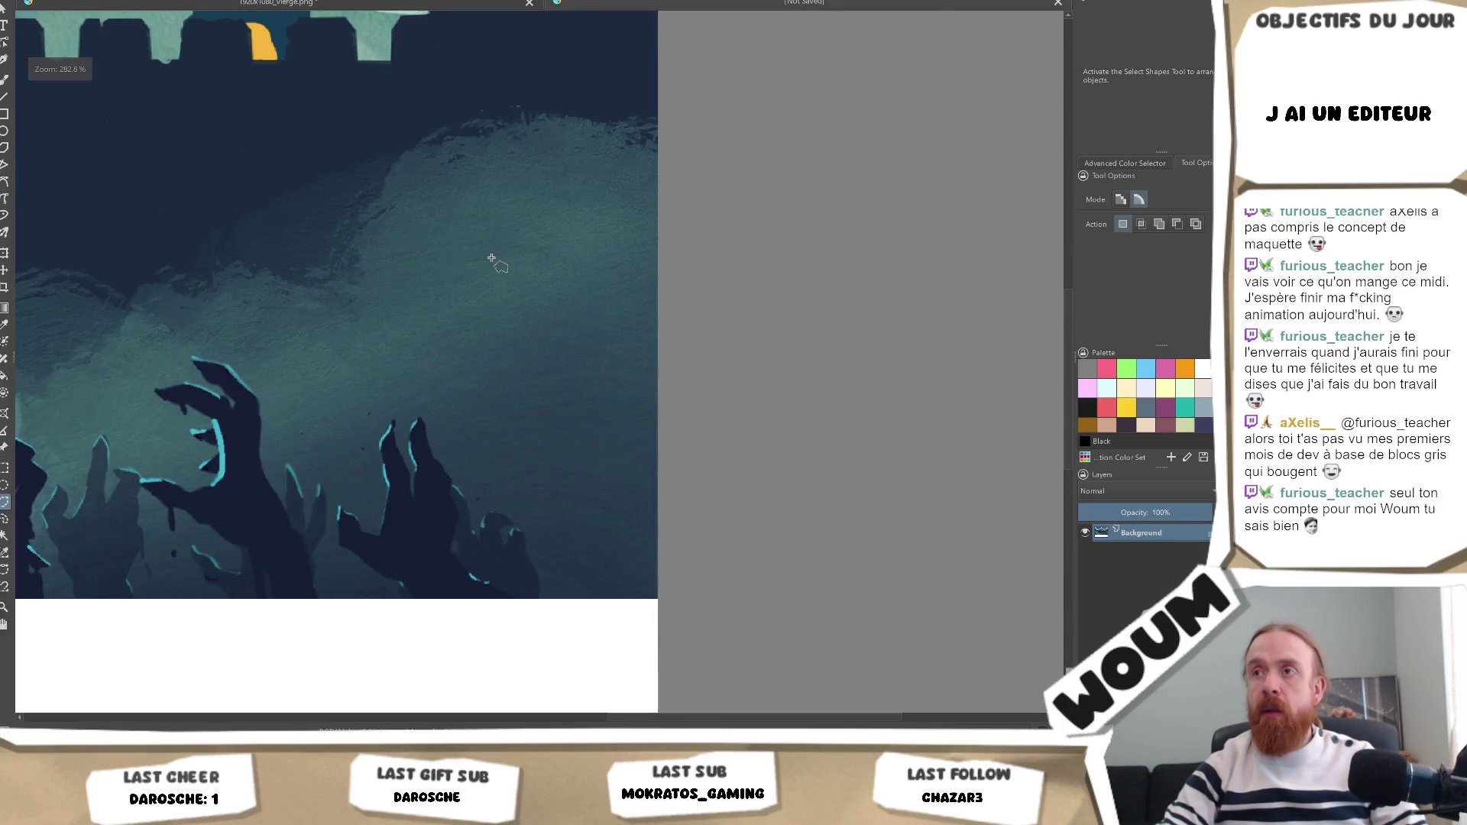
scroll(491, 256, down, 6)
scroll(337, 356, up, 5)
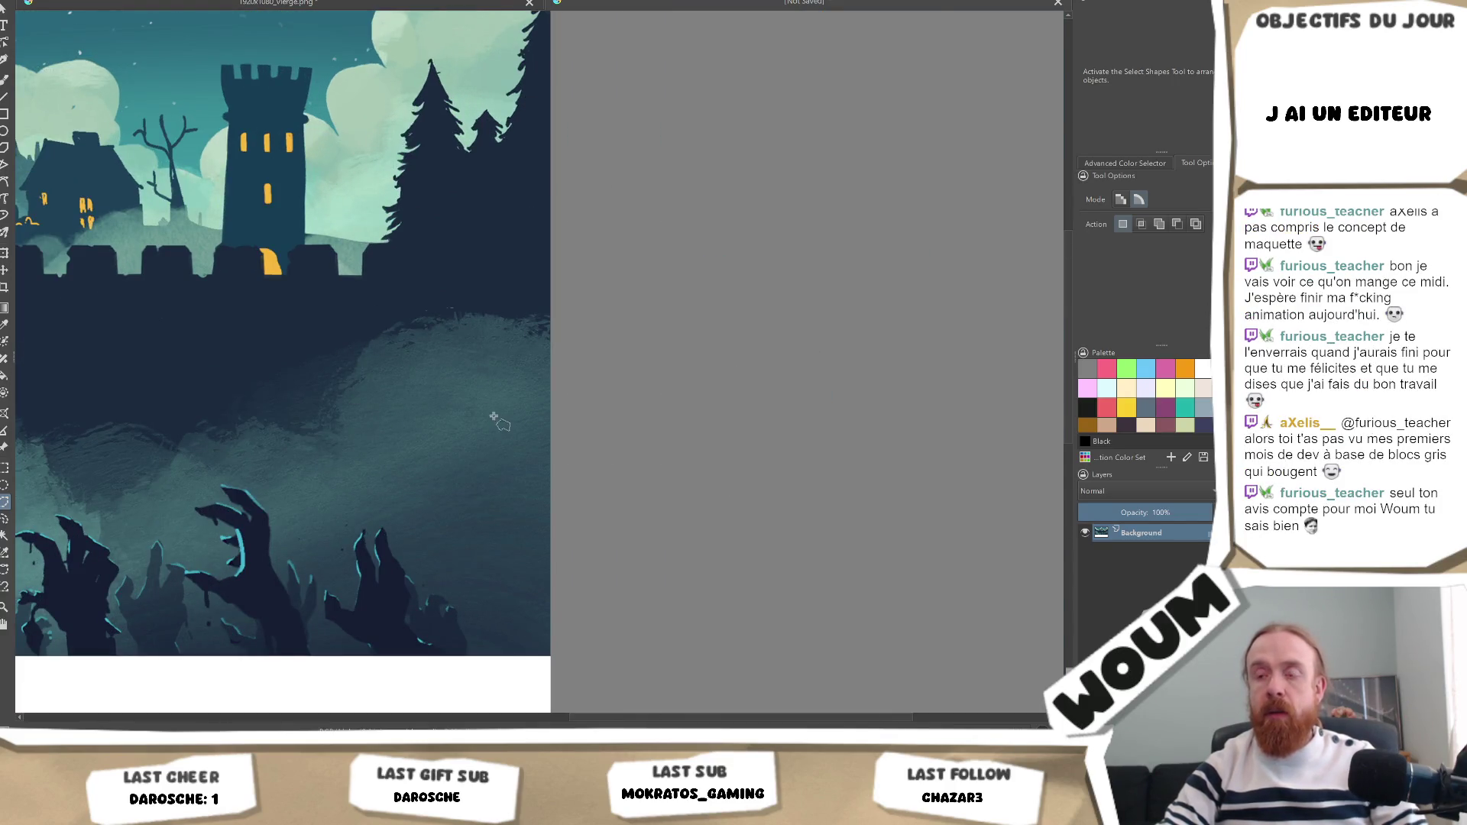
drag(602, 720, 599, 720)
scroll(535, 459, down, 3)
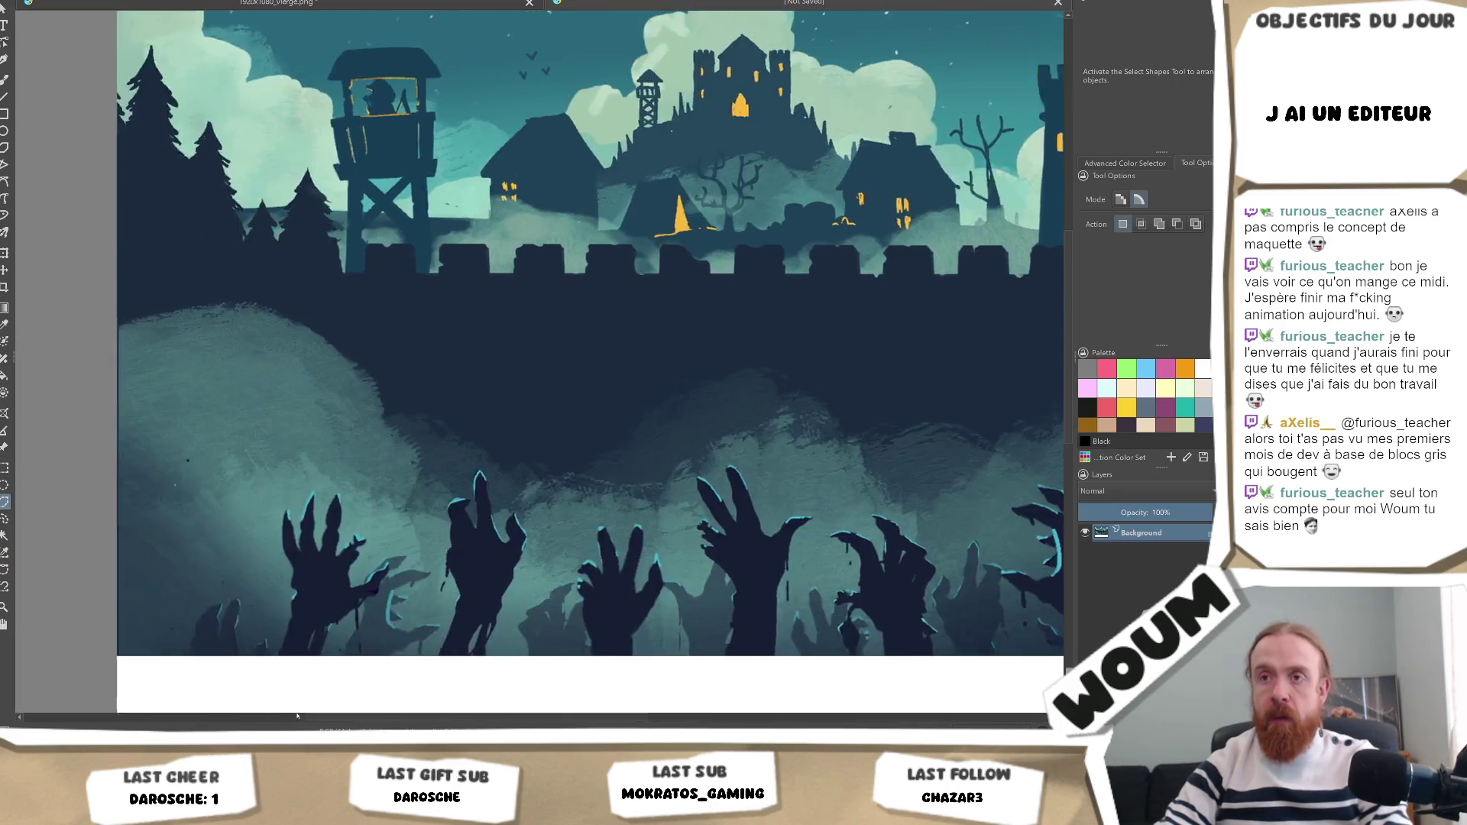
scroll(457, 341, up, 8)
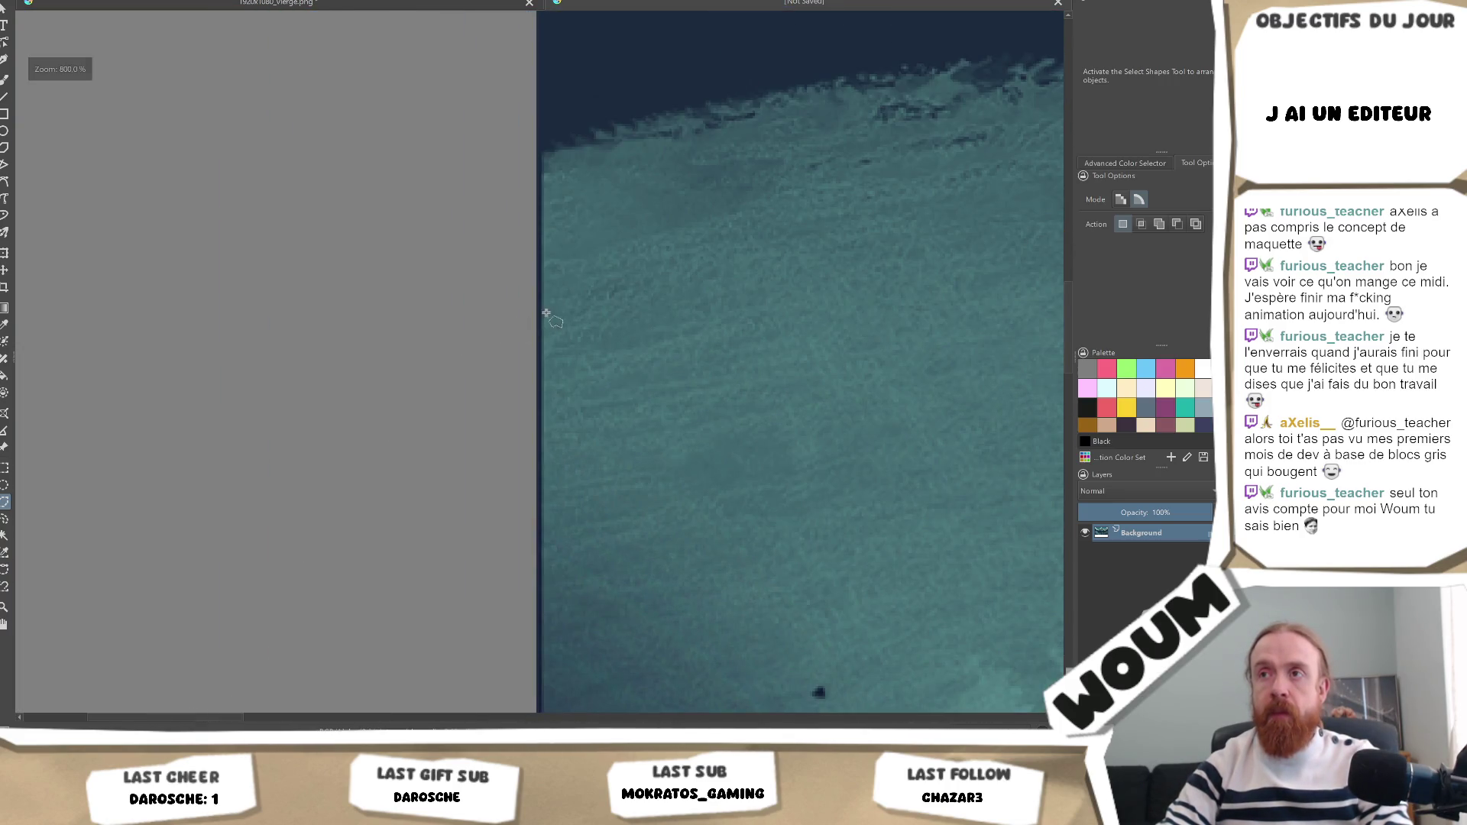
scroll(552, 318, down, 6)
scroll(626, 283, up, 3)
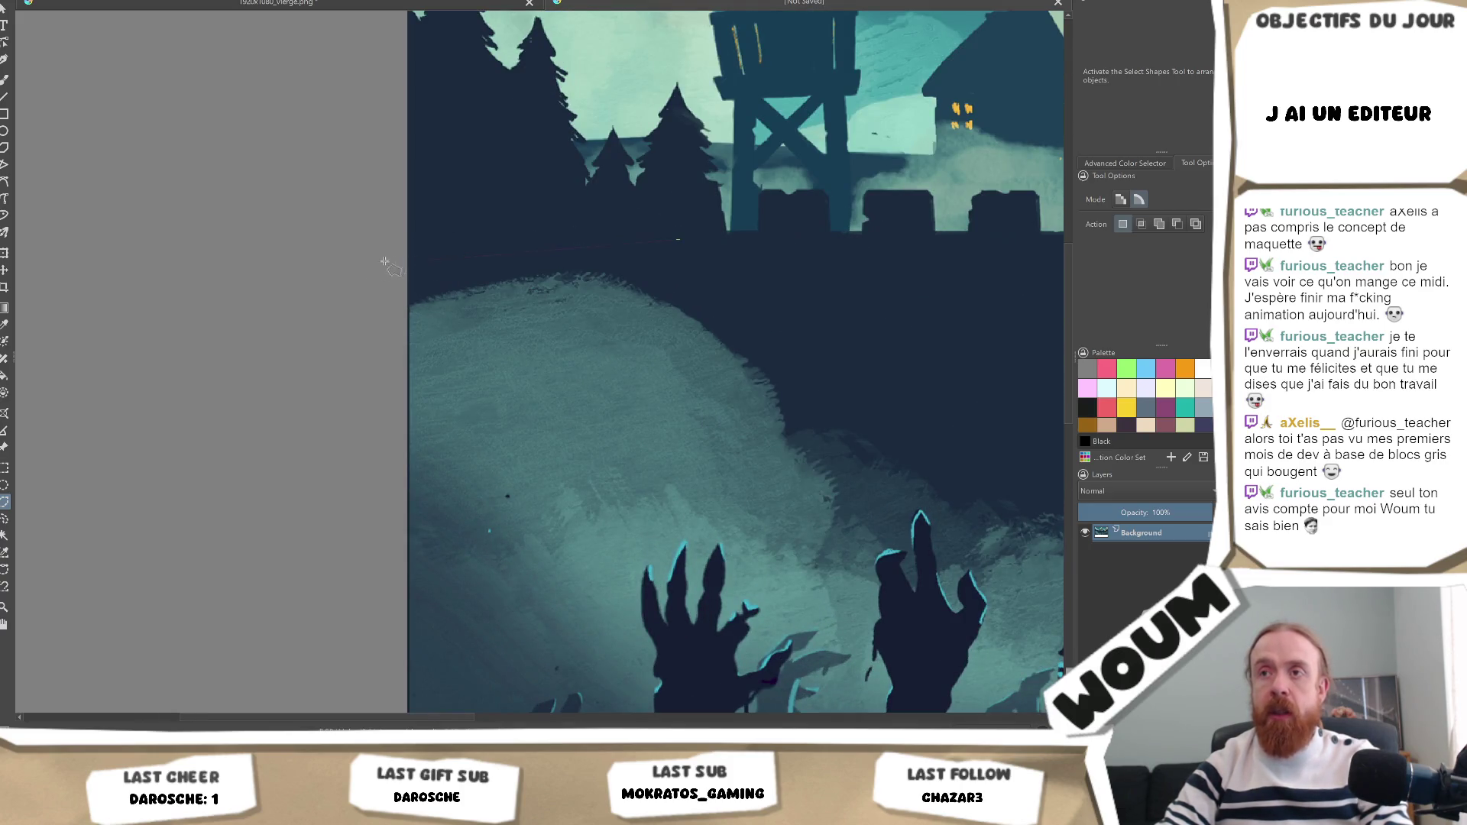
scroll(367, 378, down, 4)
mouse_move(348, 563)
mouse_down()
mouse_move(842, 524)
mouse_move(868, 344)
mouse_up()
scroll(833, 311, up, 3)
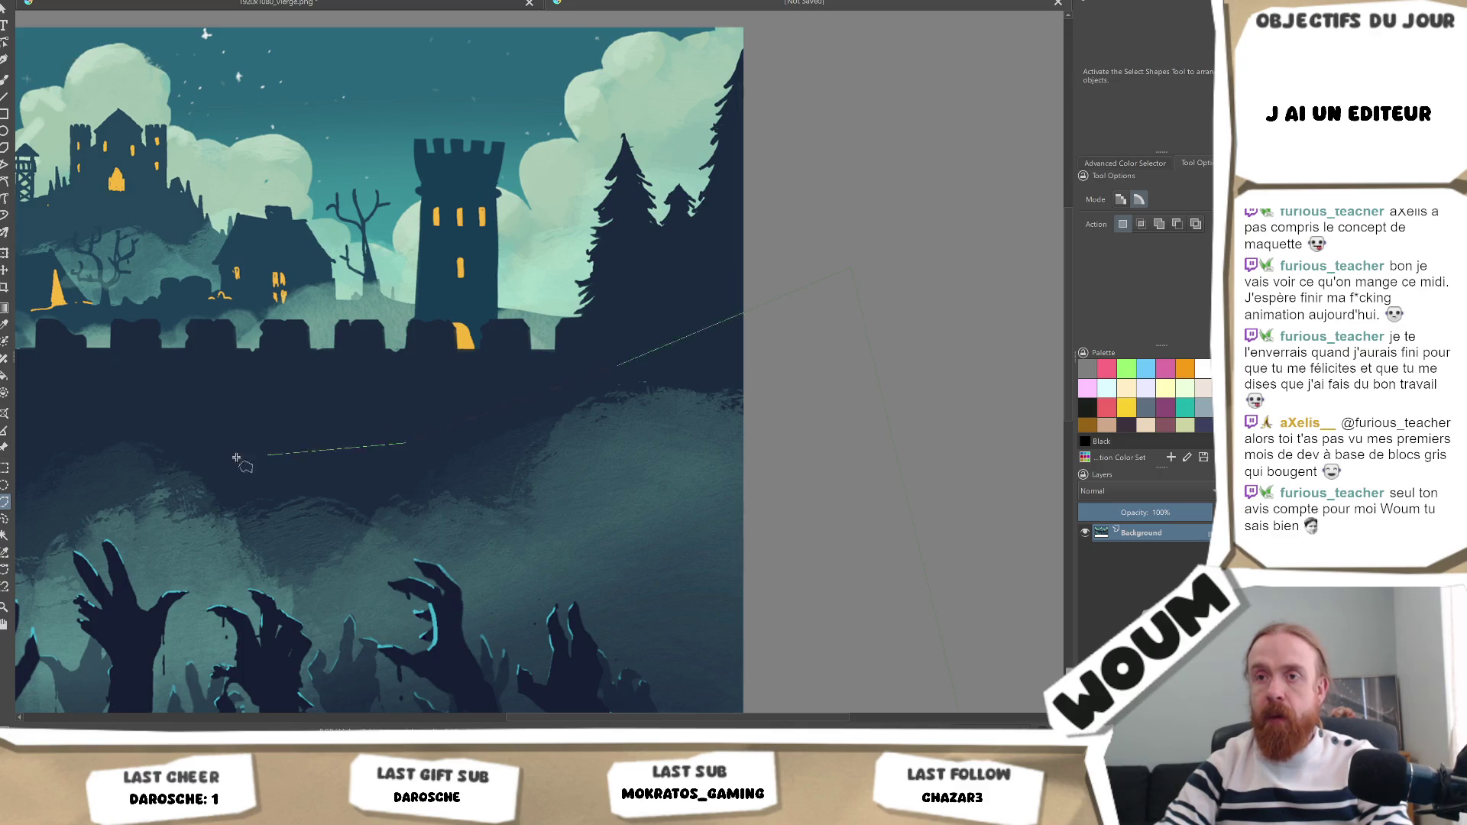
click(405, 434)
click(257, 466)
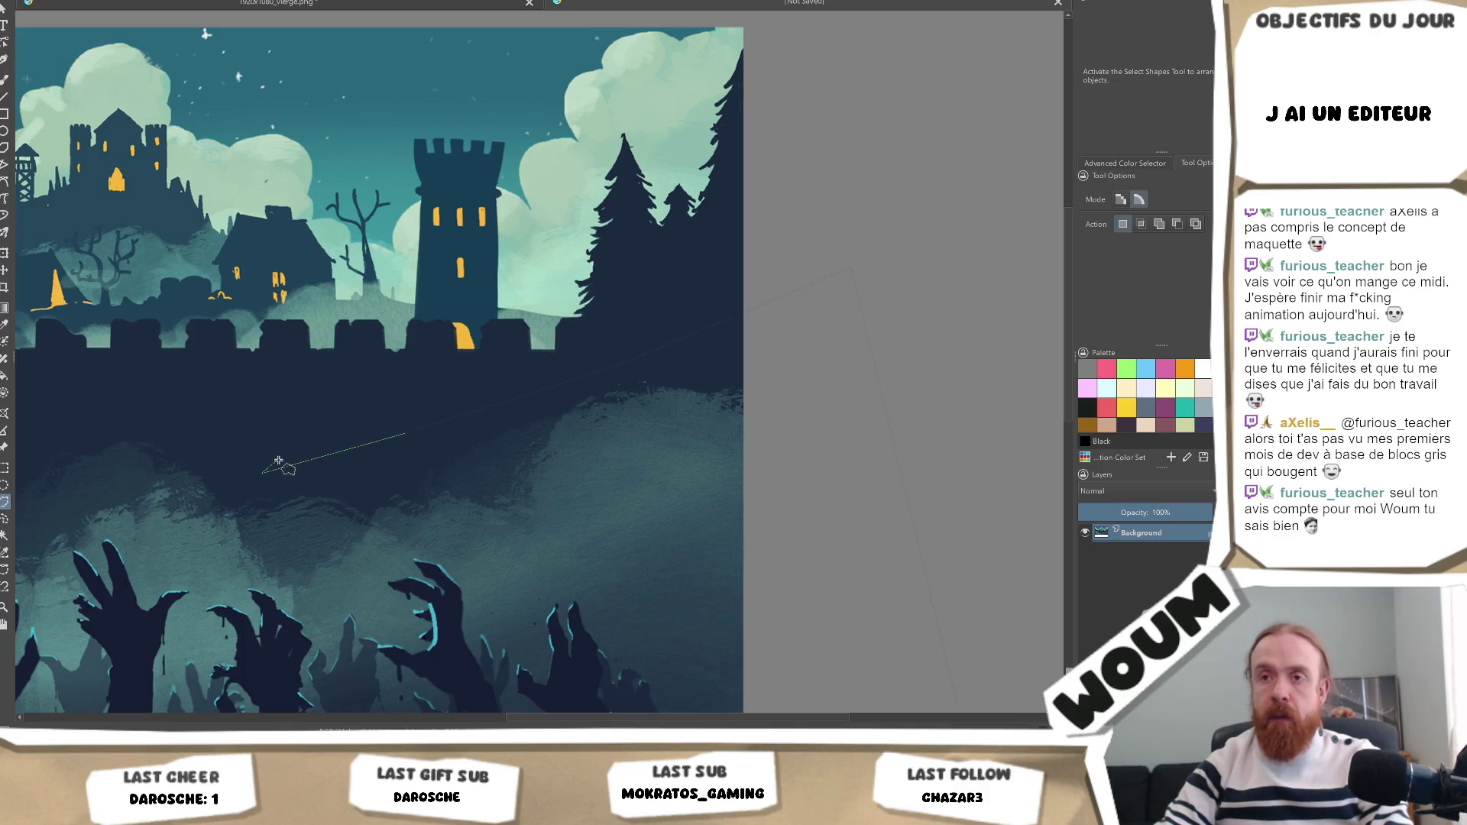
click(130, 397)
scroll(158, 397, down, 3)
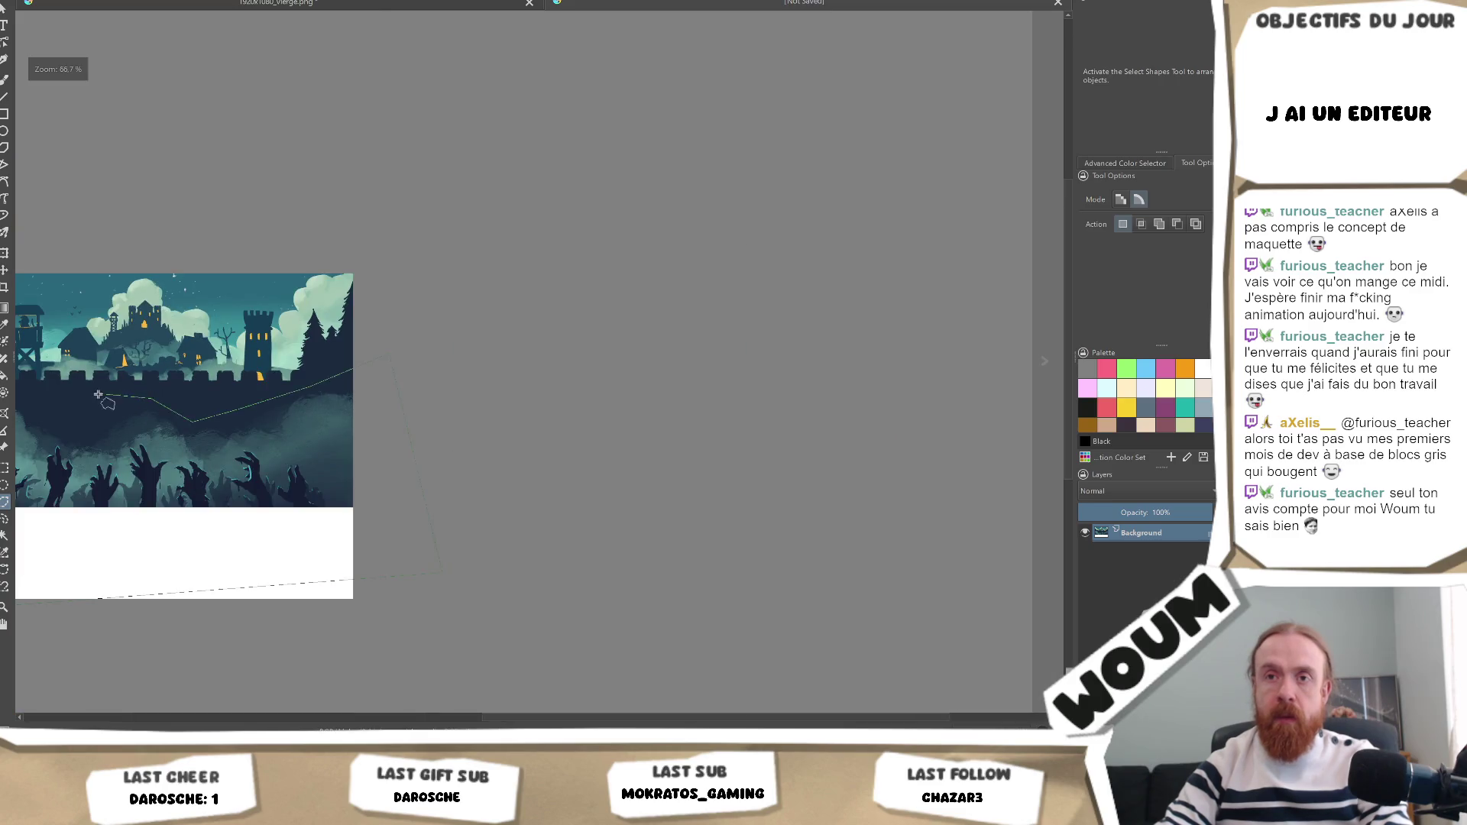
click(29, 399)
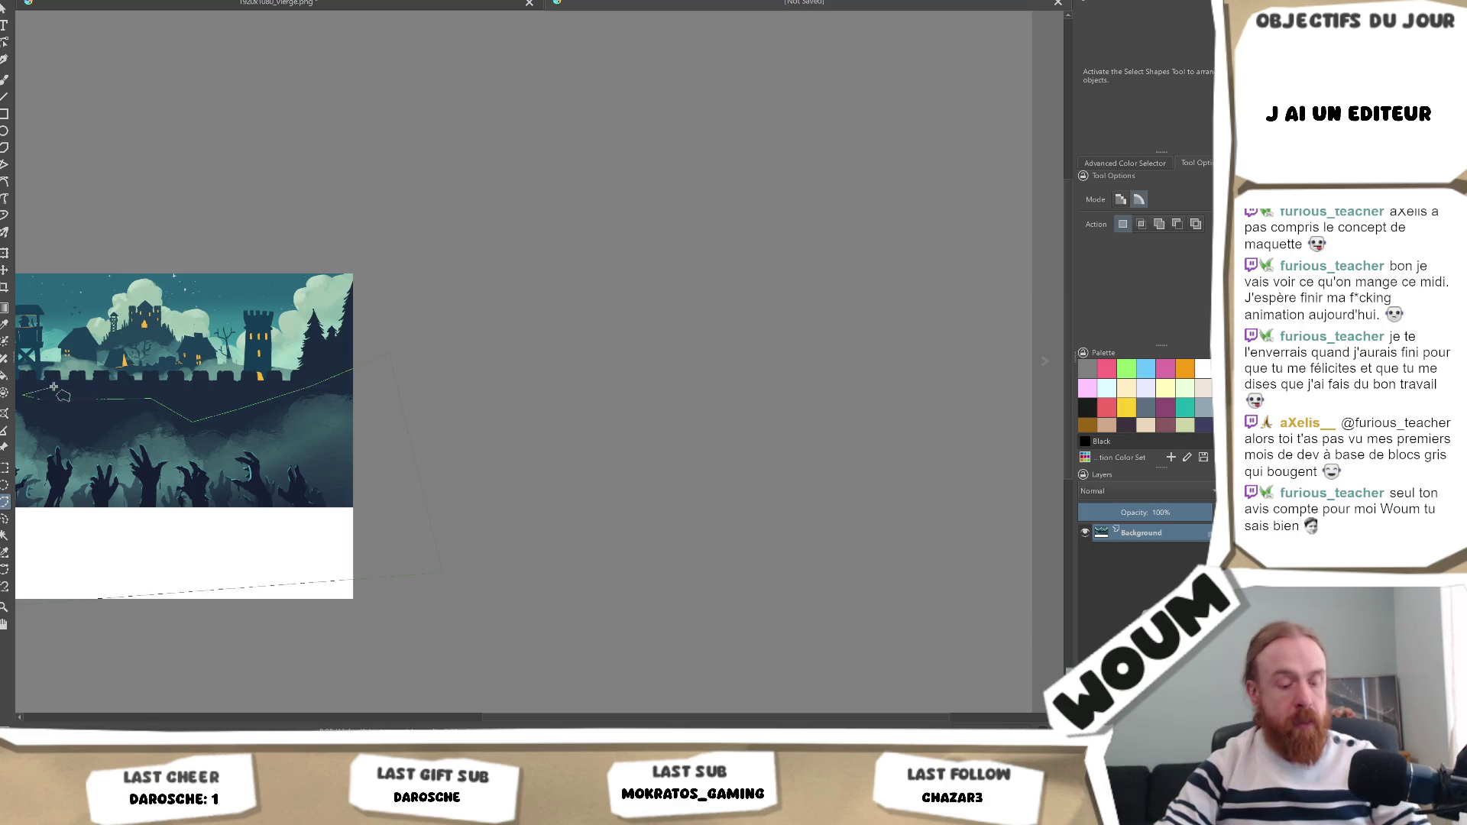
click(23, 393)
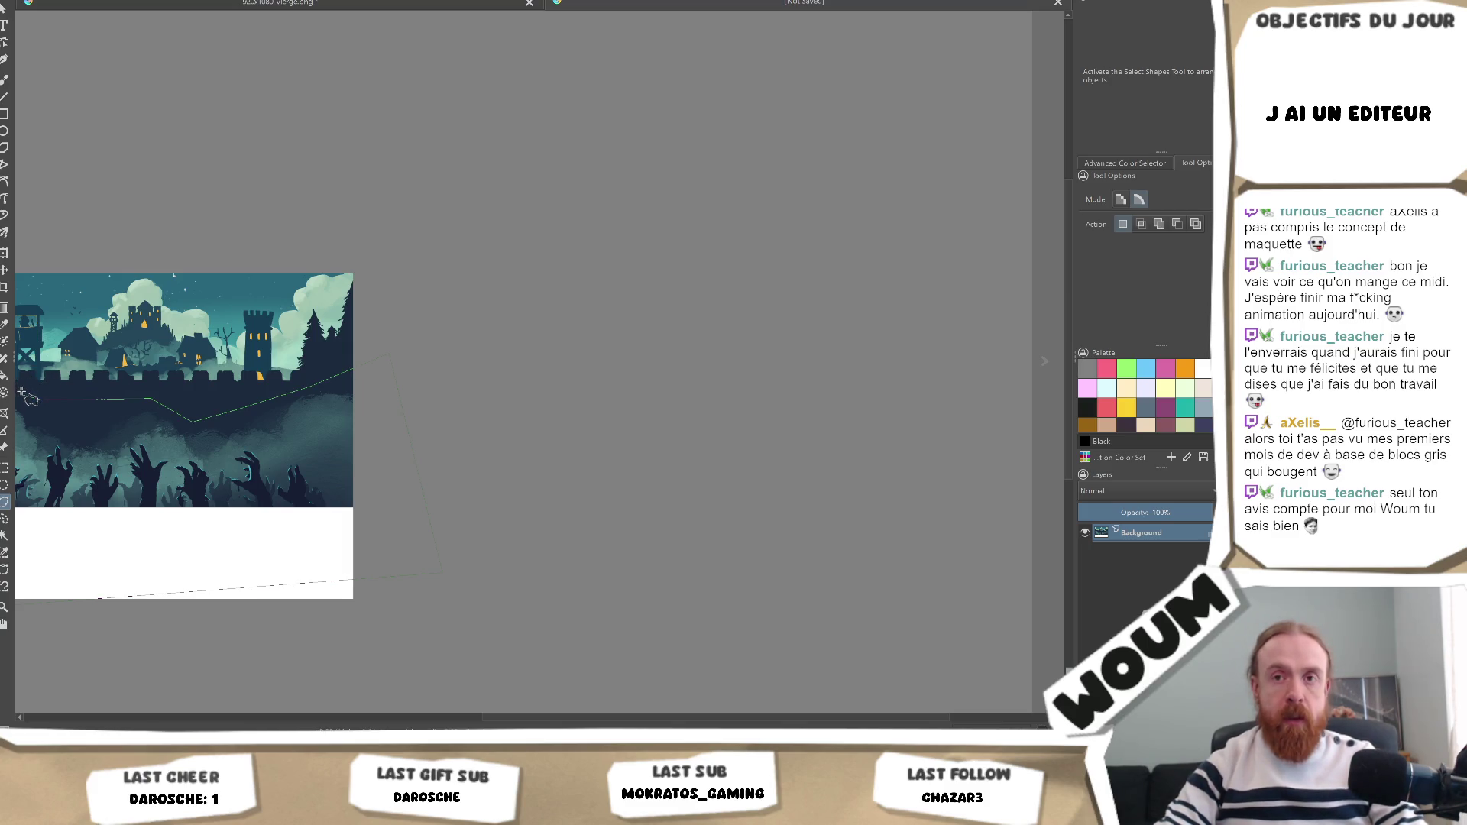
key(ctrl+shift+a)
Trace a polygonal selection along the castle wall around the lower region and cut it out.
mouse_move(445, 526)
mouse_down()
mouse_move(684, 524)
mouse_move(778, 561)
mouse_up()
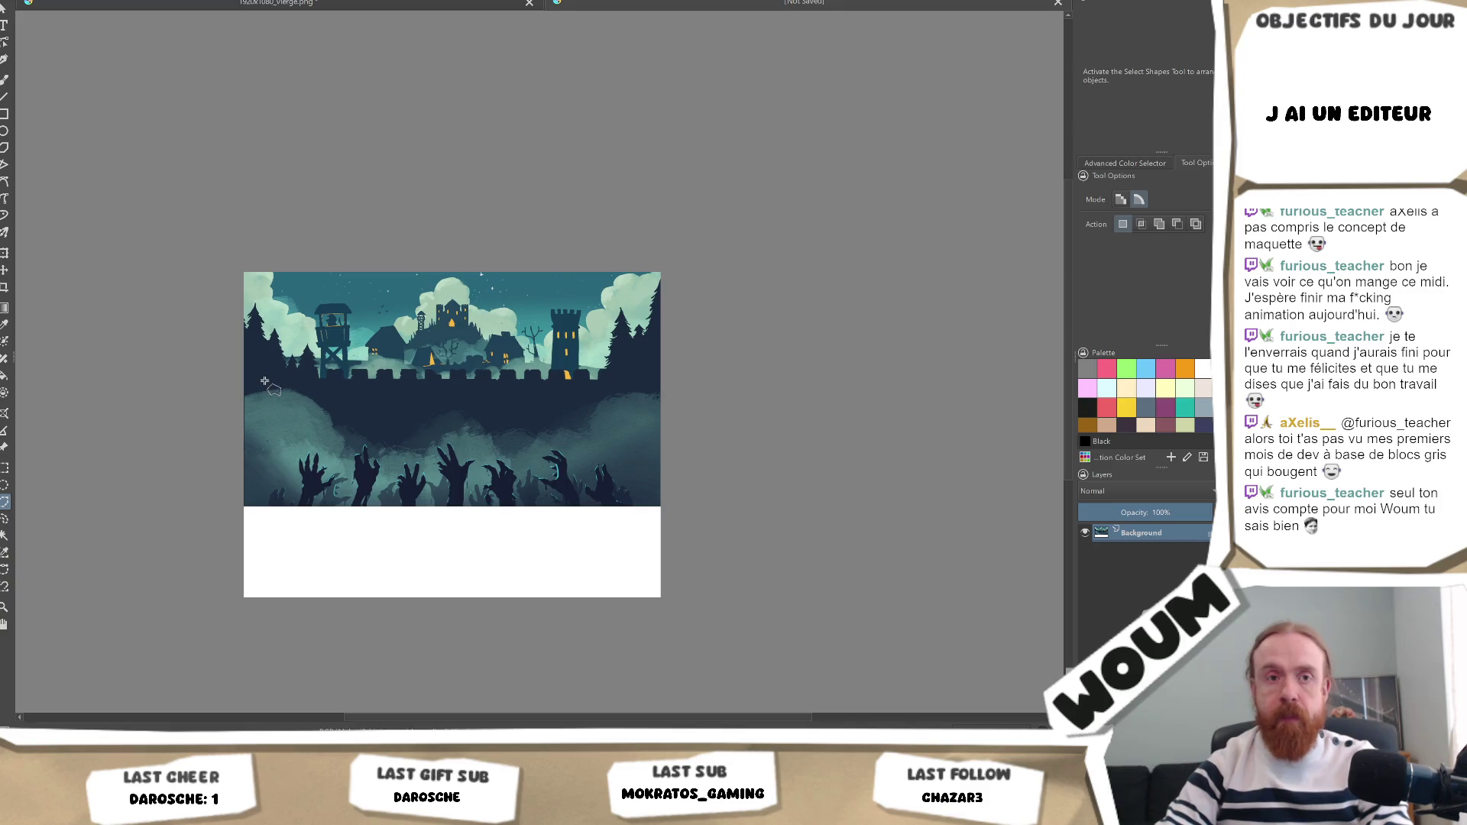
click(265, 381)
click(174, 387)
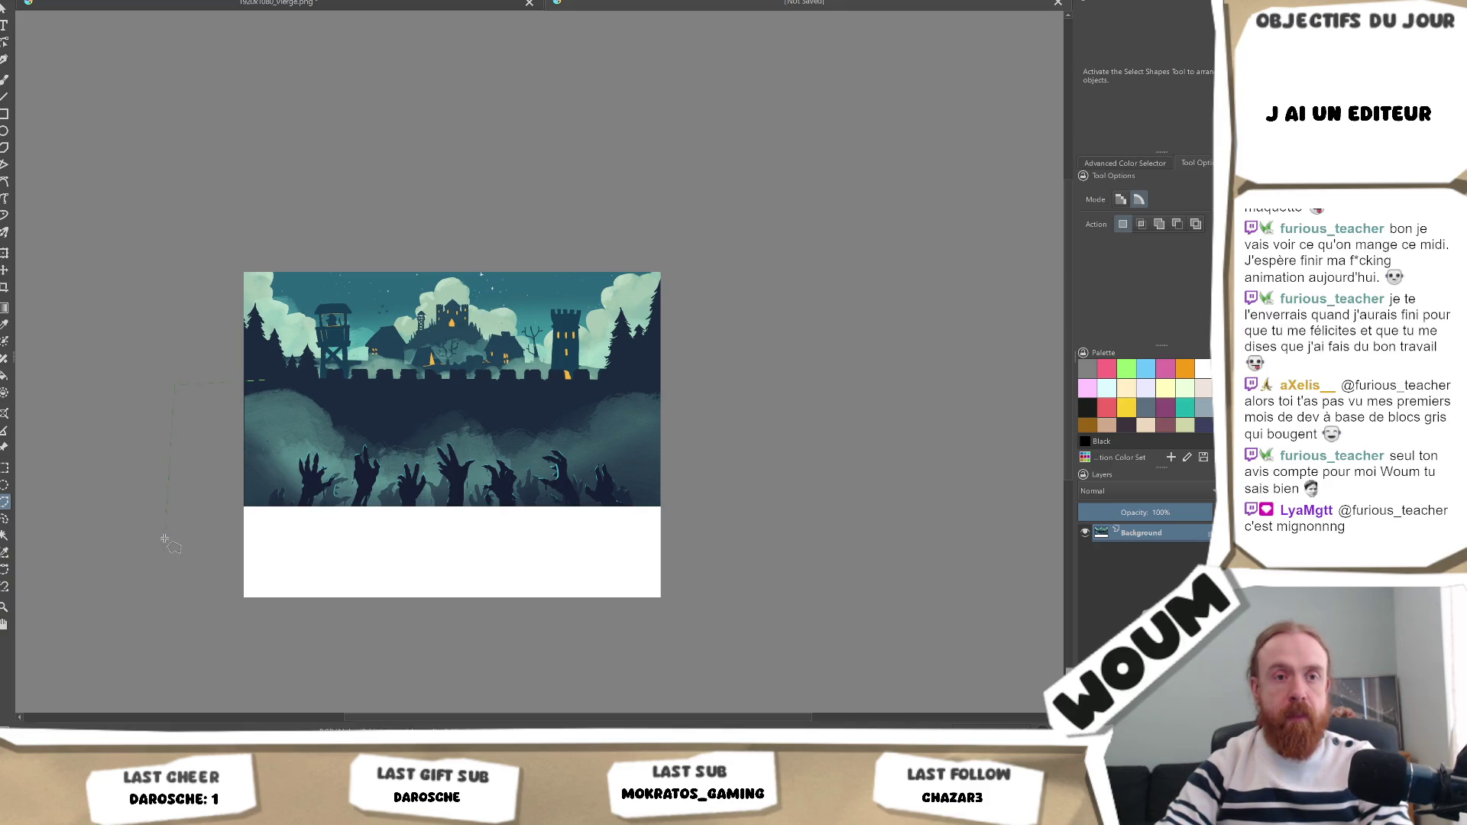
click(231, 519)
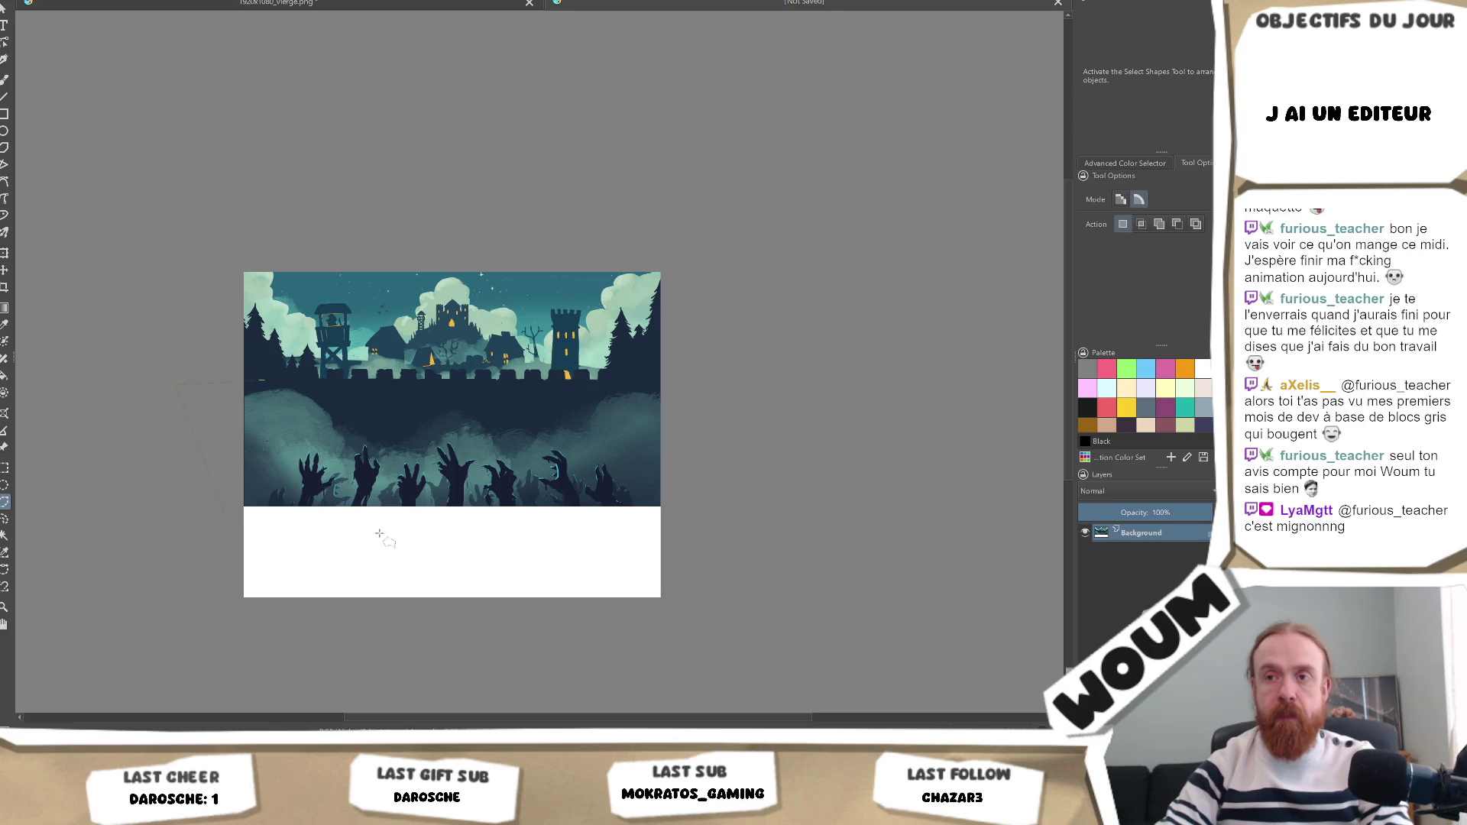
click(797, 530)
mouse_move(645, 374)
mouse_down()
mouse_move(558, 407)
mouse_move(422, 393)
mouse_up()
click(417, 394)
click(373, 407)
click(297, 381)
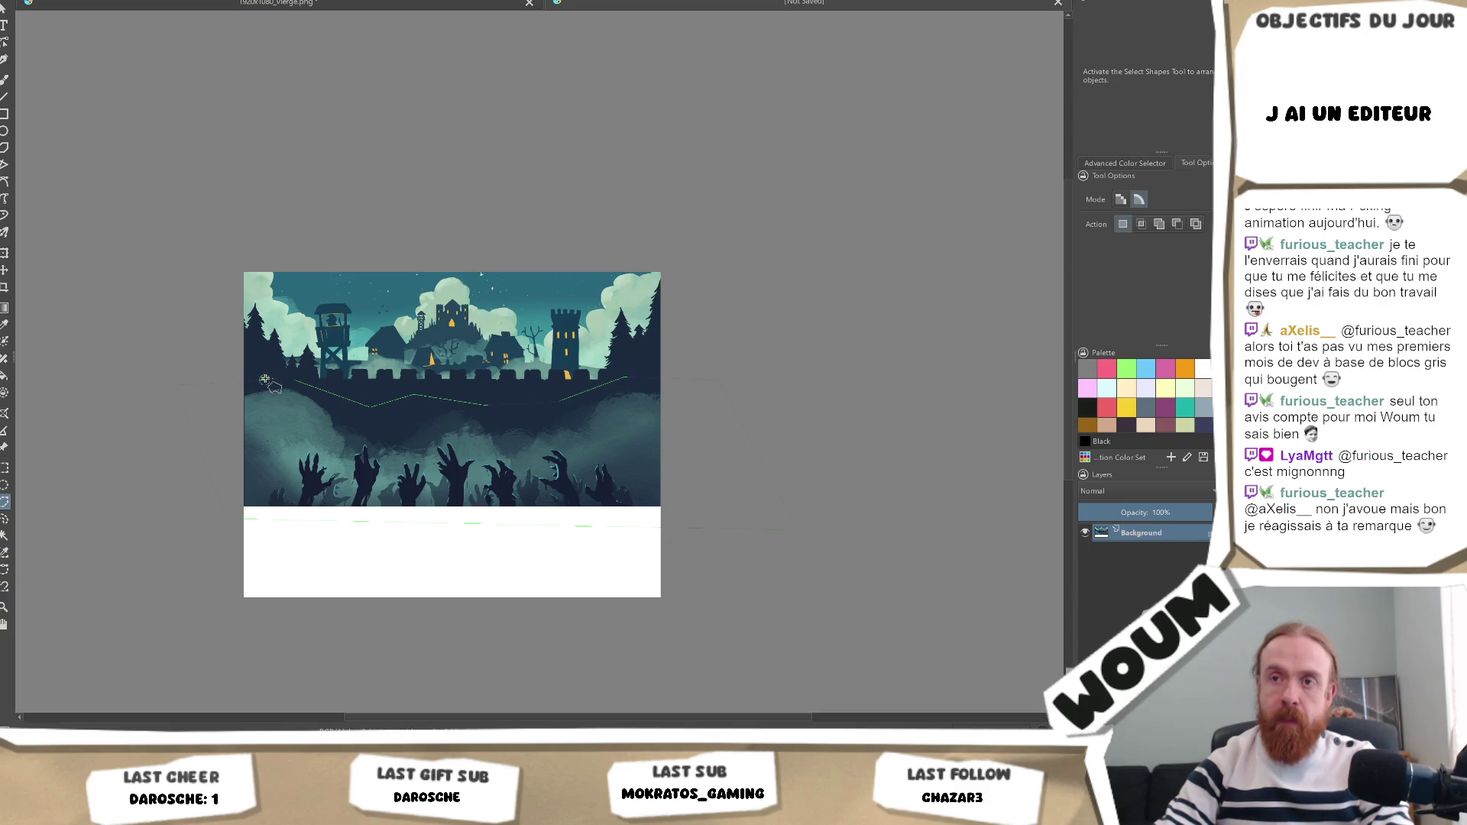
double_click(261, 378)
key(ctrl+x)
Paste the cut wall-and-hands region as a new layer and move it down about 80 px.
key(ctrl+v)
key(ctrl+shift+a)
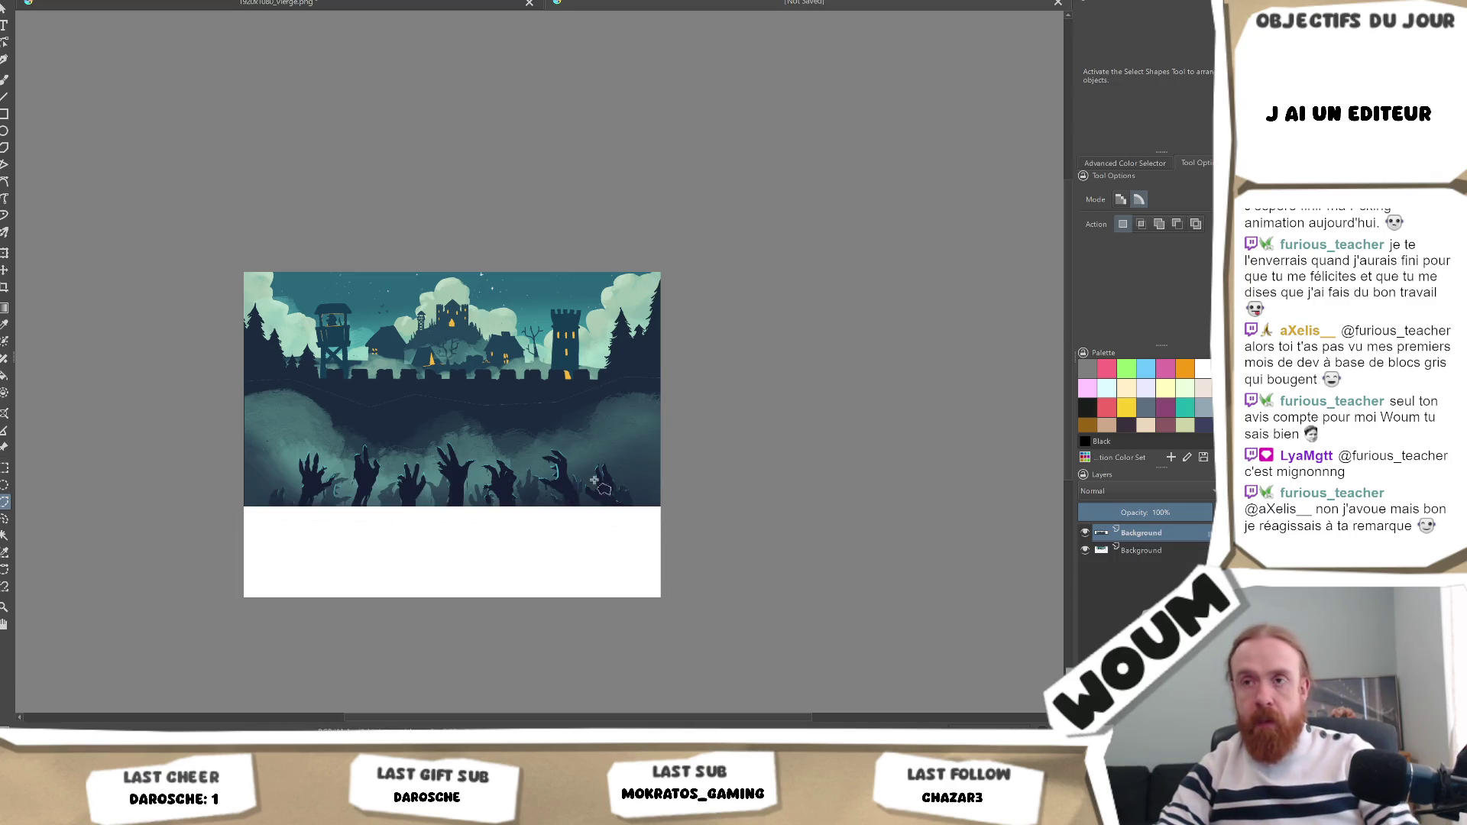
key(t)
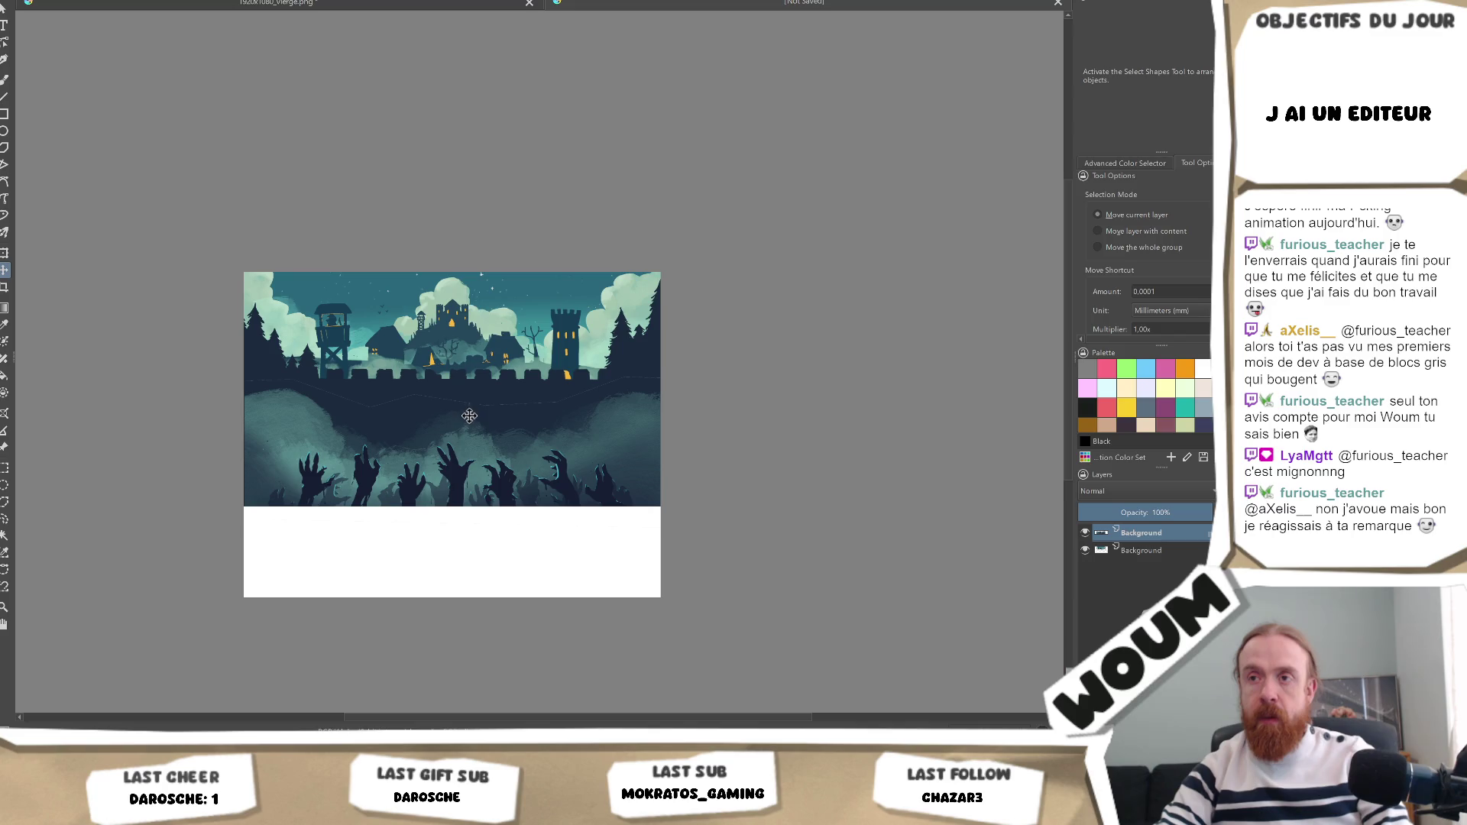
drag(468, 422, 461, 514)
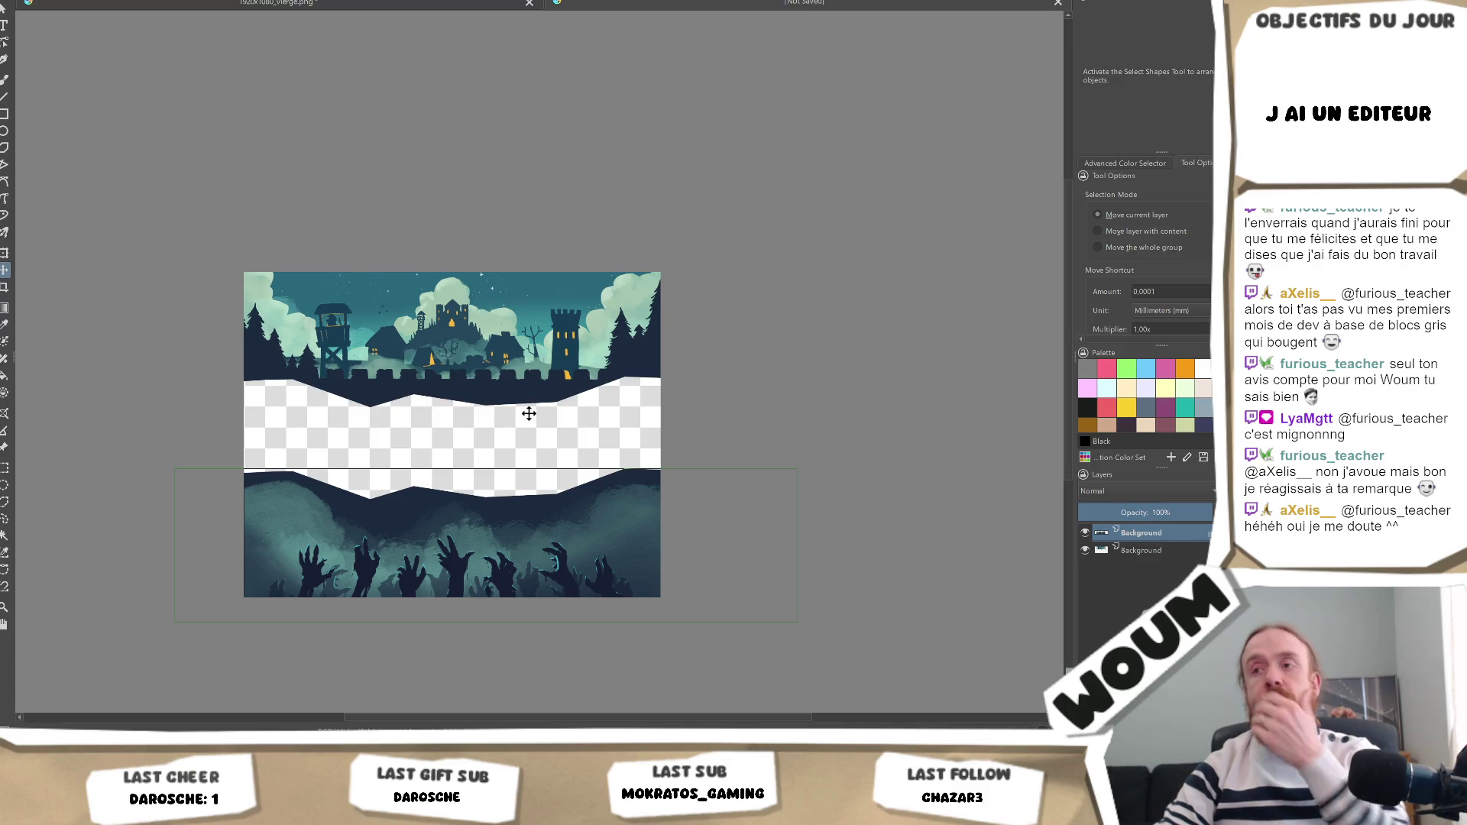
scroll(527, 415, up, 2)
scroll(527, 415, down, 2)
scroll(527, 417, up, 2)
scroll(528, 417, down, 2)
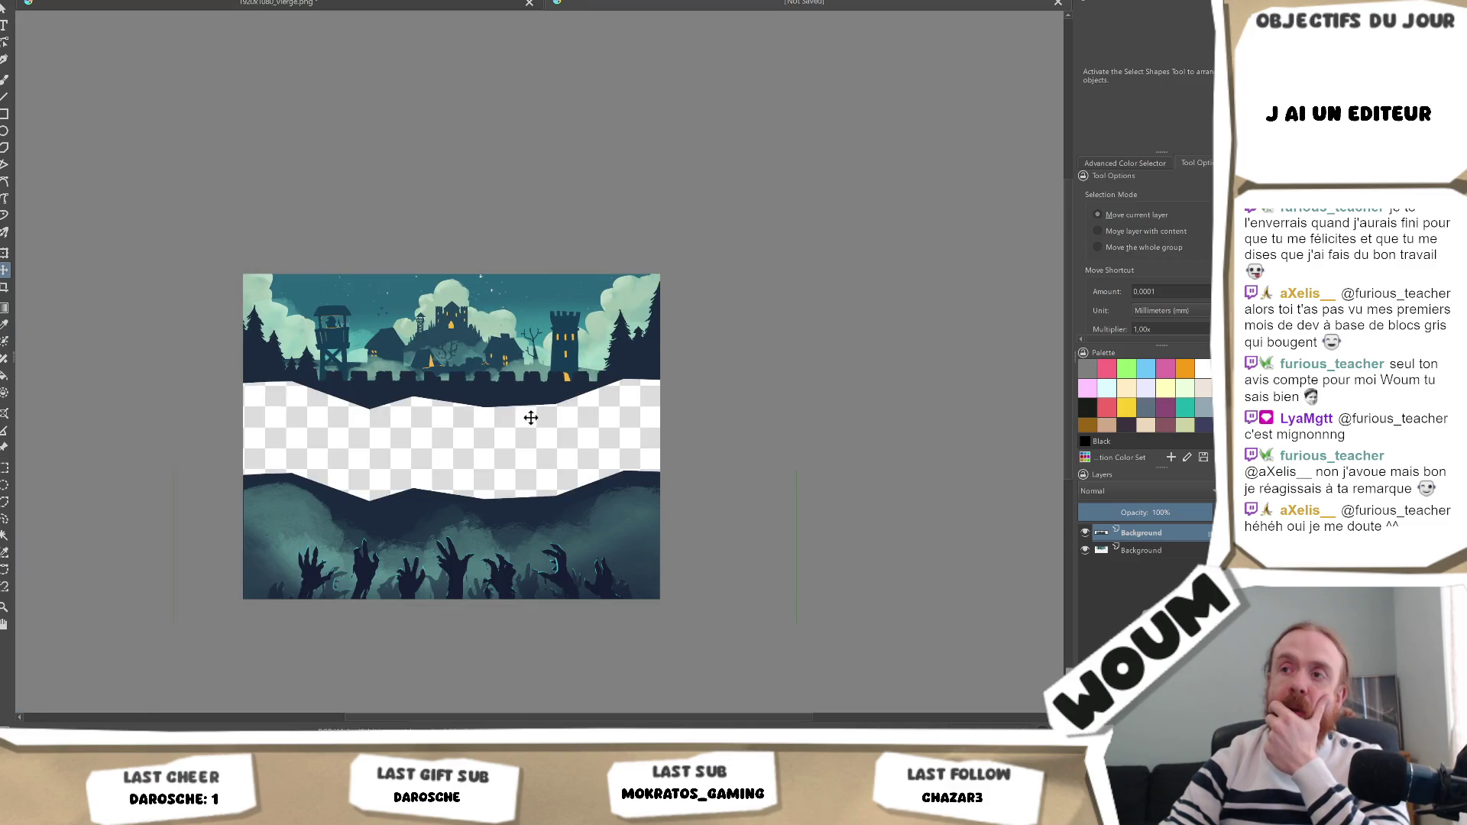
click(1146, 552)
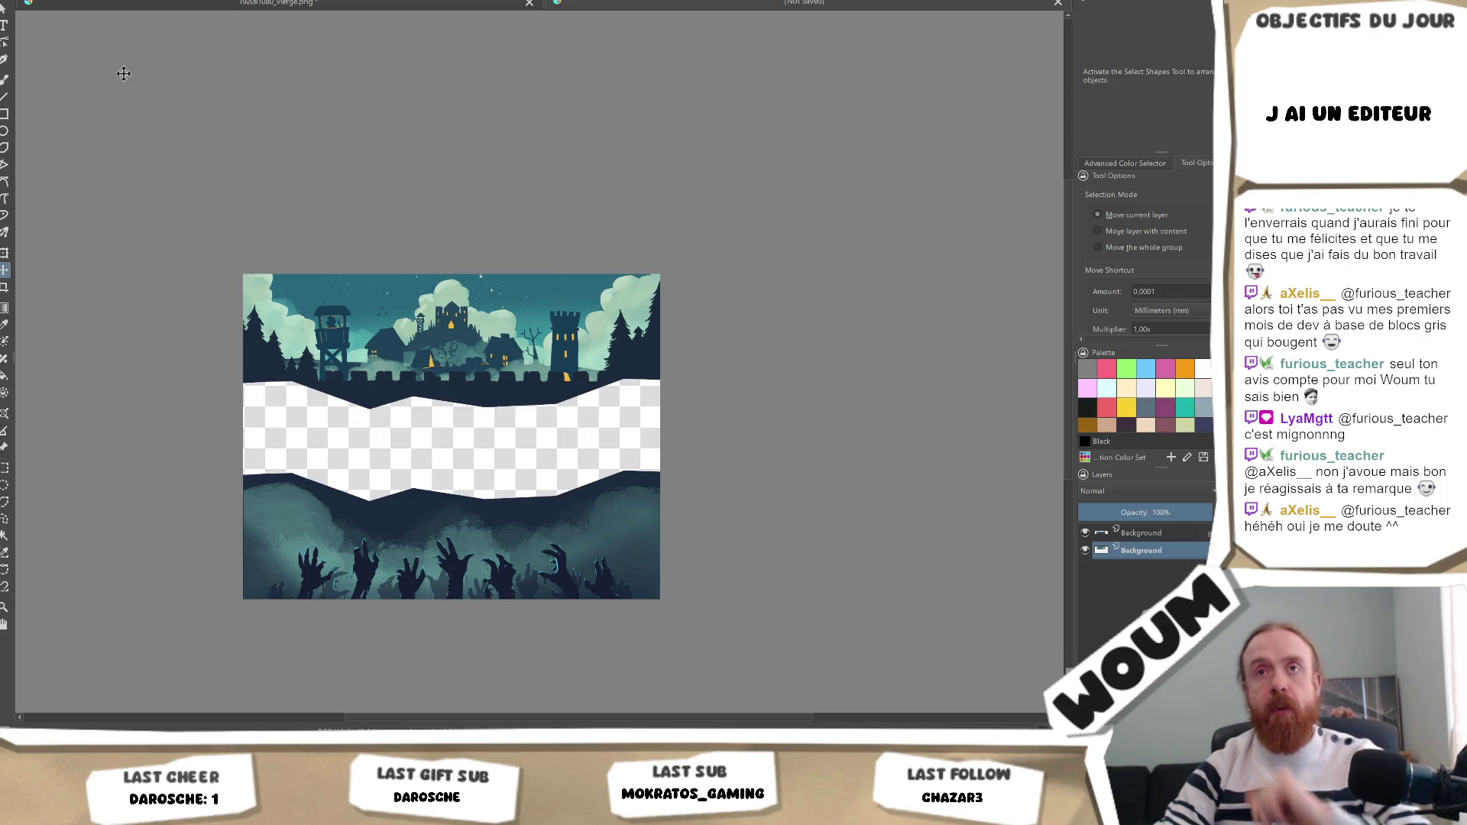
click(5, 79)
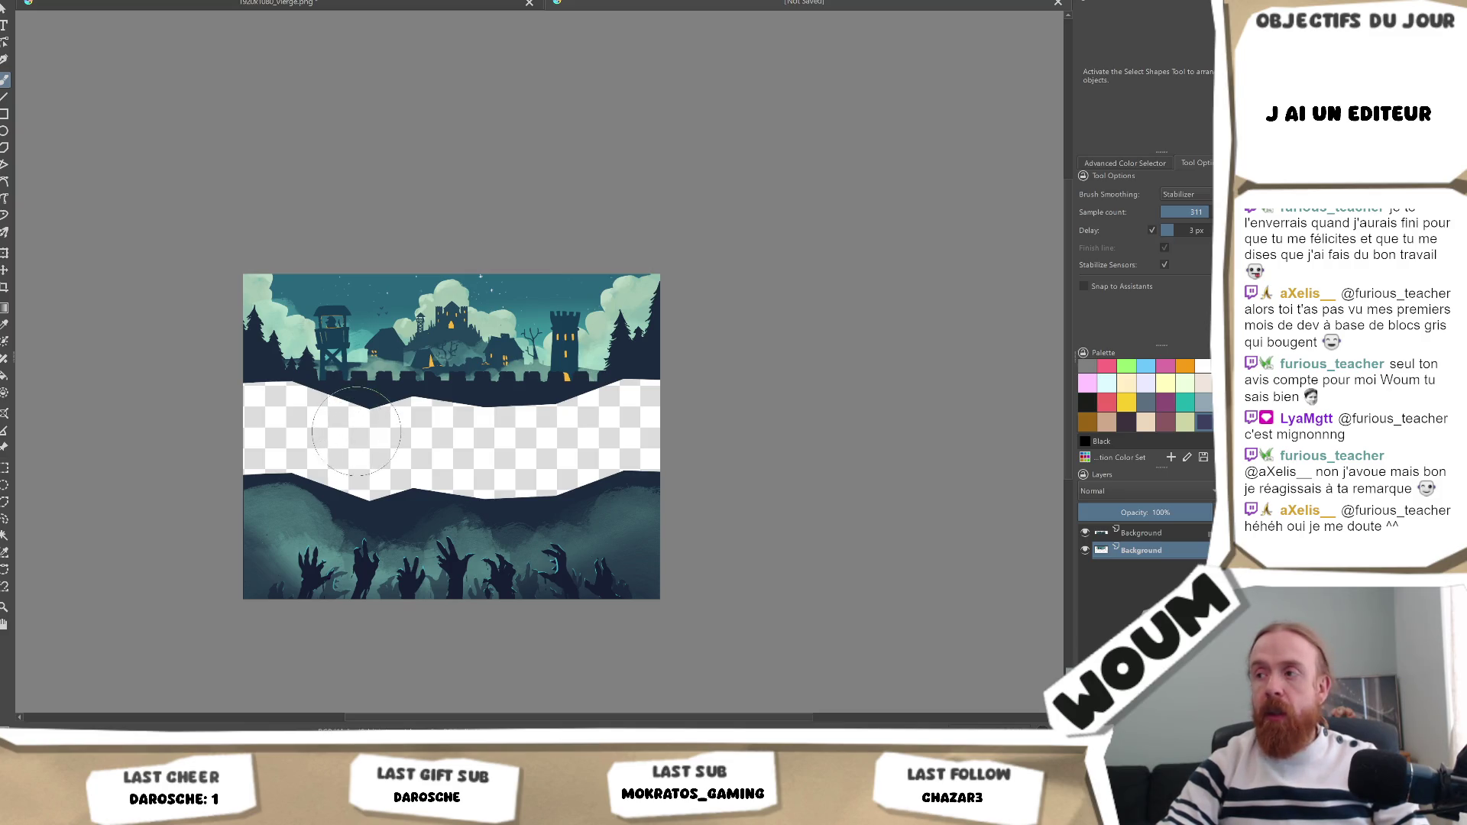
Paint dark navy over the transparent gap on a new bottom paint layer.
key(Insert)
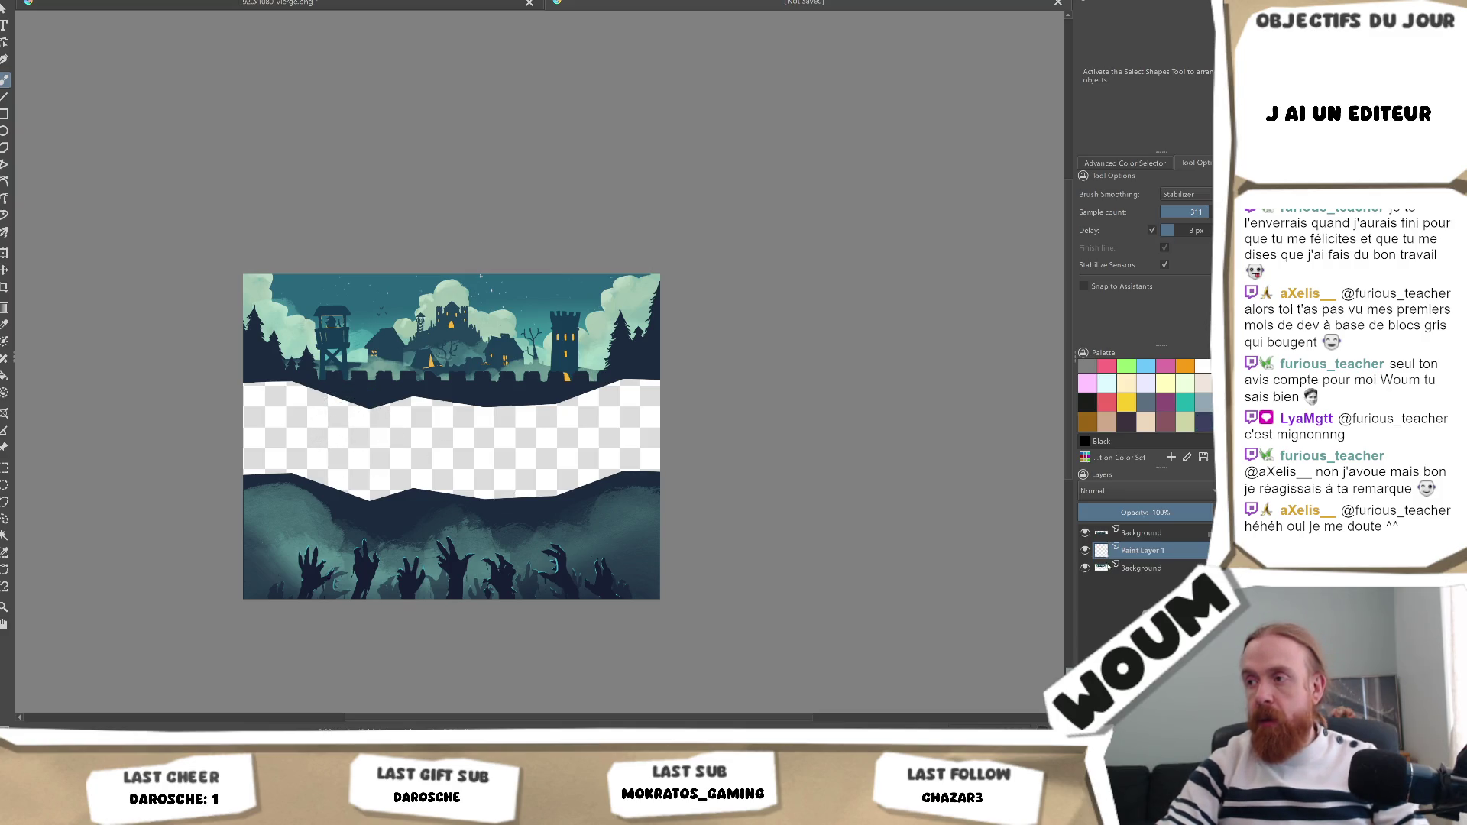
key(ctrl+Page_Down)
mouse_move(382, 497)
mouse_down()
mouse_move(283, 435)
mouse_move(291, 451)
mouse_move(614, 480)
mouse_up()
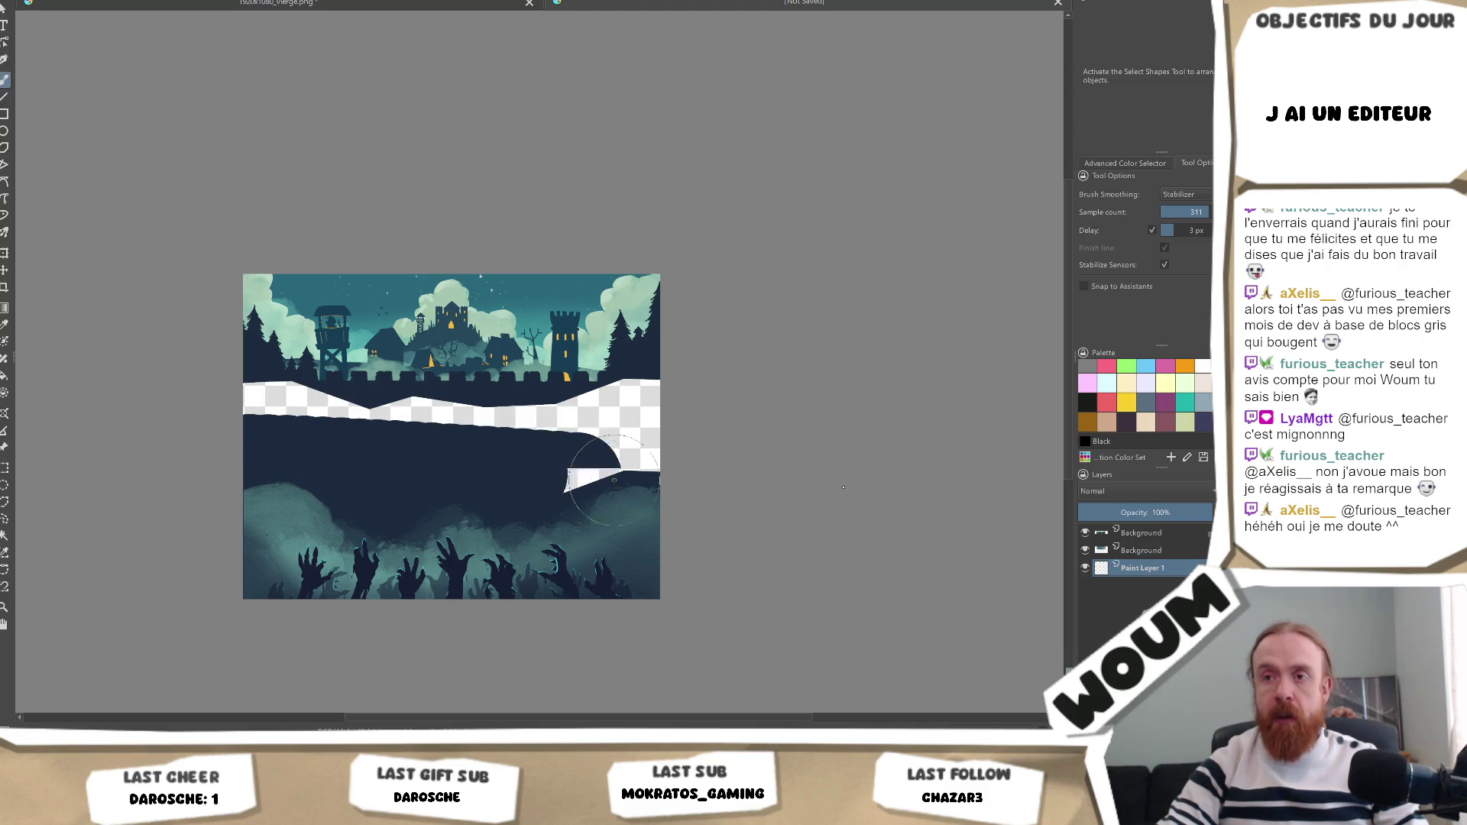
drag(642, 390, 260, 405)
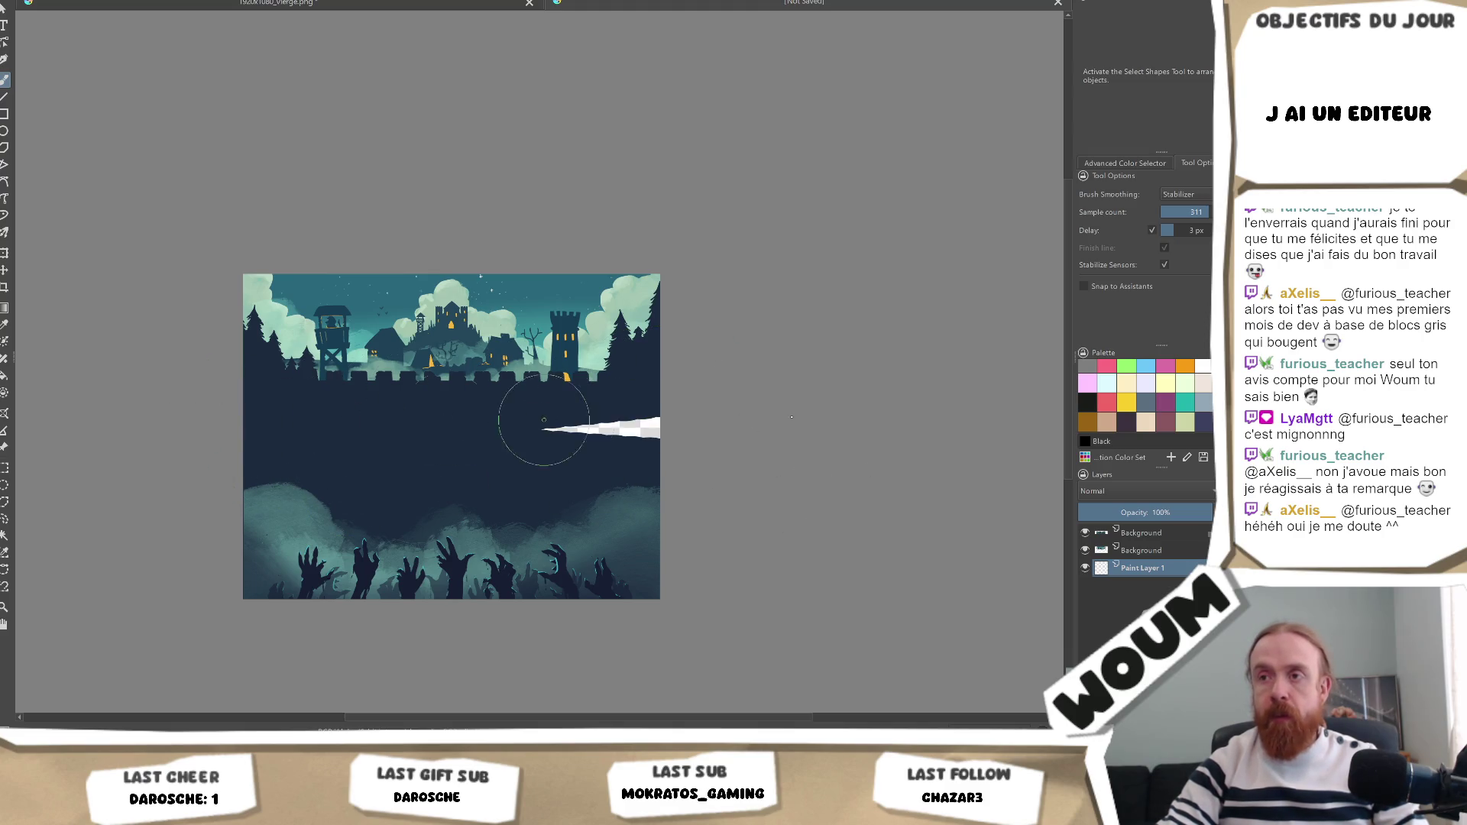
drag(544, 419, 664, 466)
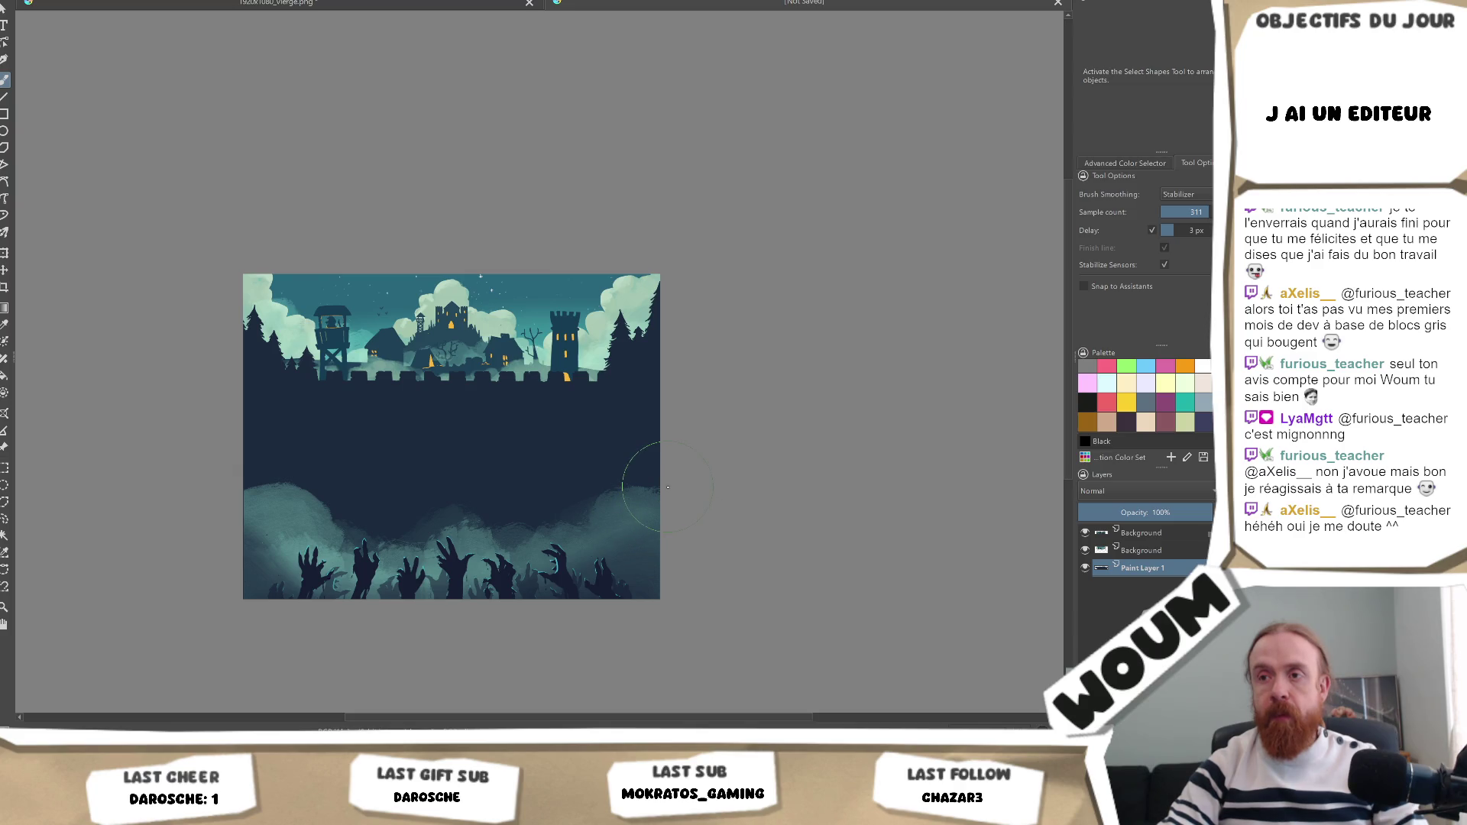
scroll(530, 475, up, 1)
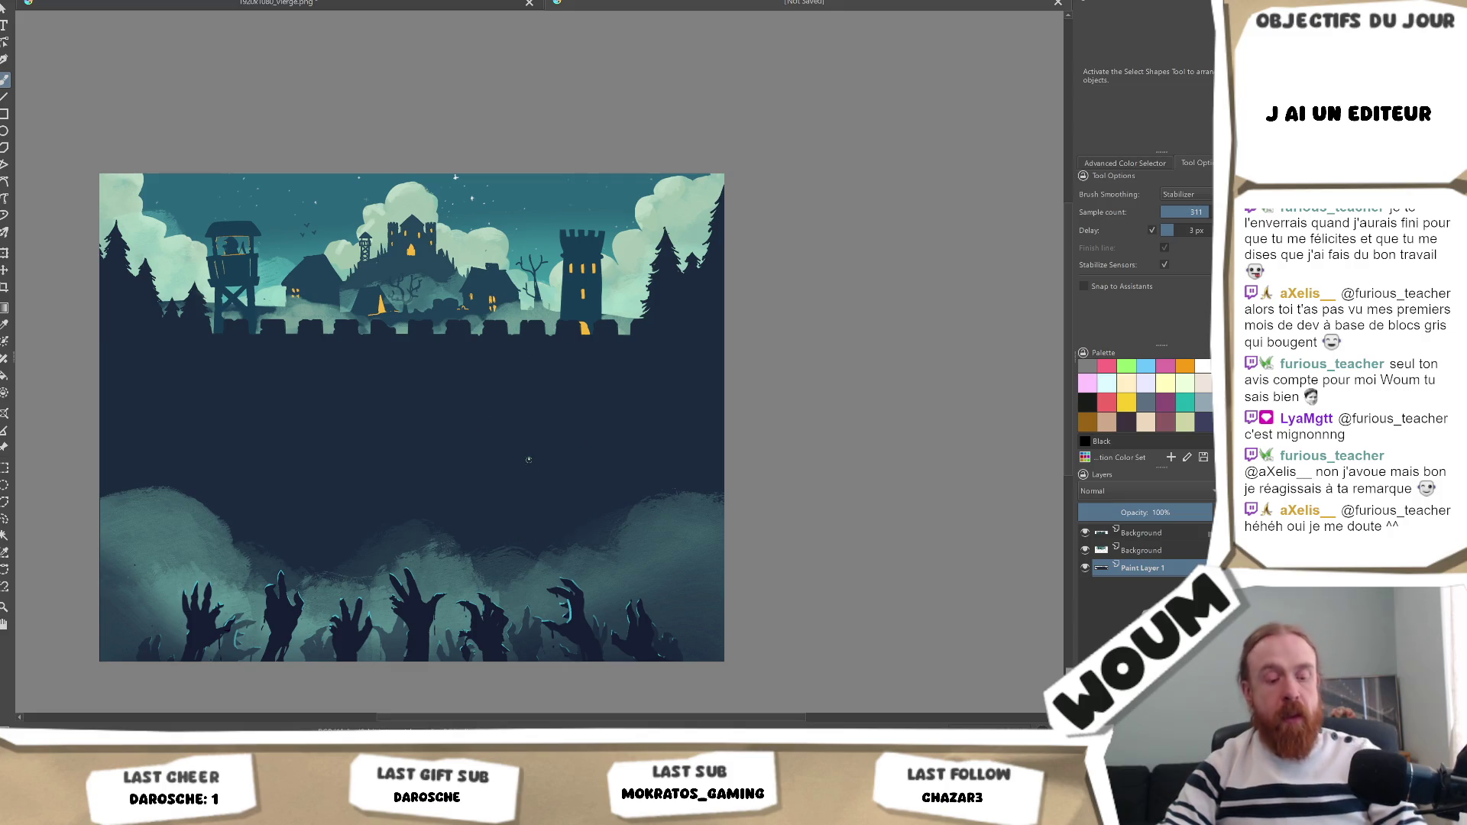
Start saving the artwork, cancel the Save dialog, and return to Unity.
key(ctrl+s)
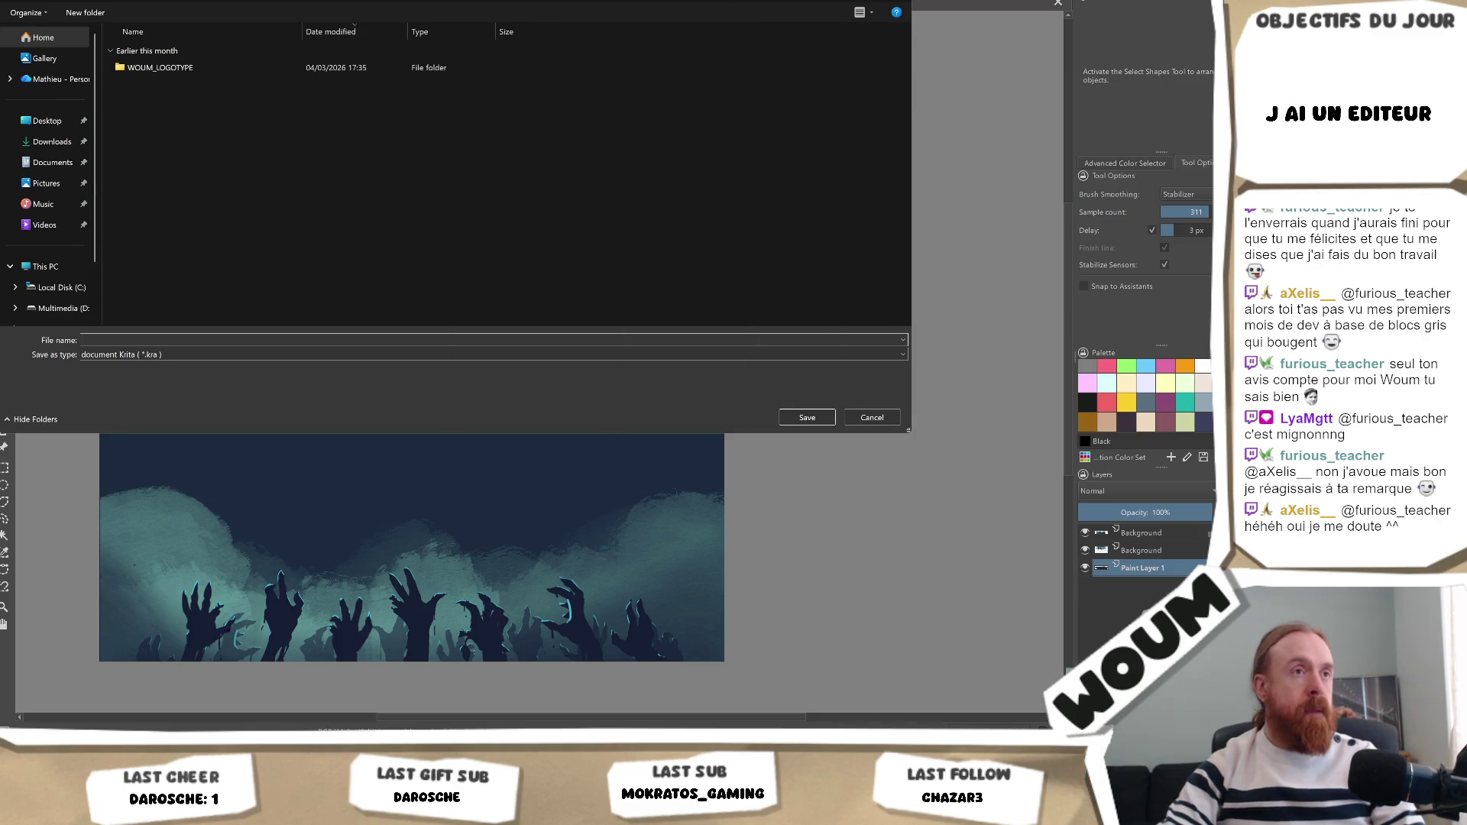
key(Escape)
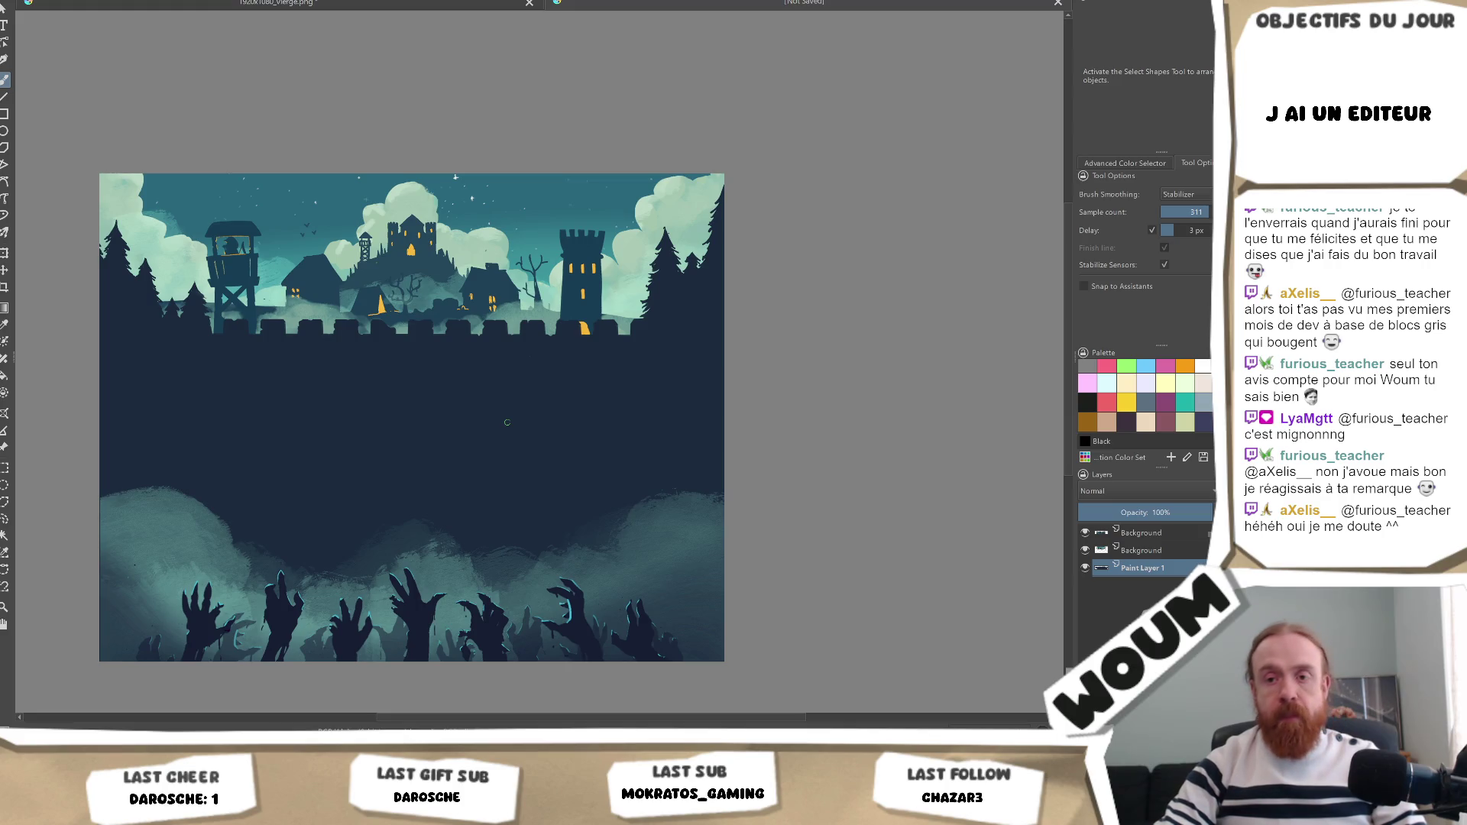
key(alt+Tab)
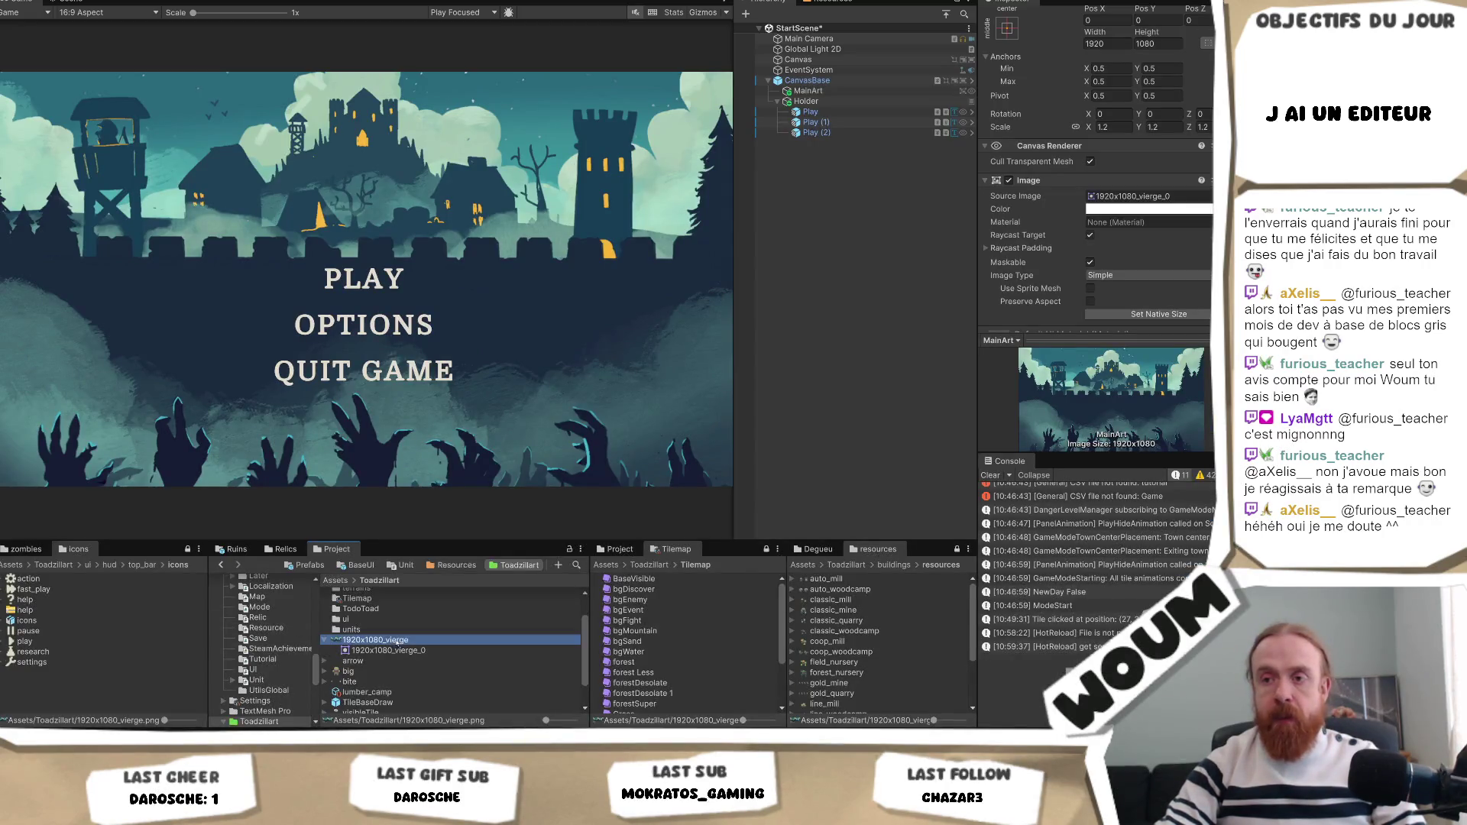
Reveal 1920x1080_vierge in Explorer and copy its folder location.
right_click(395, 639)
click(458, 296)
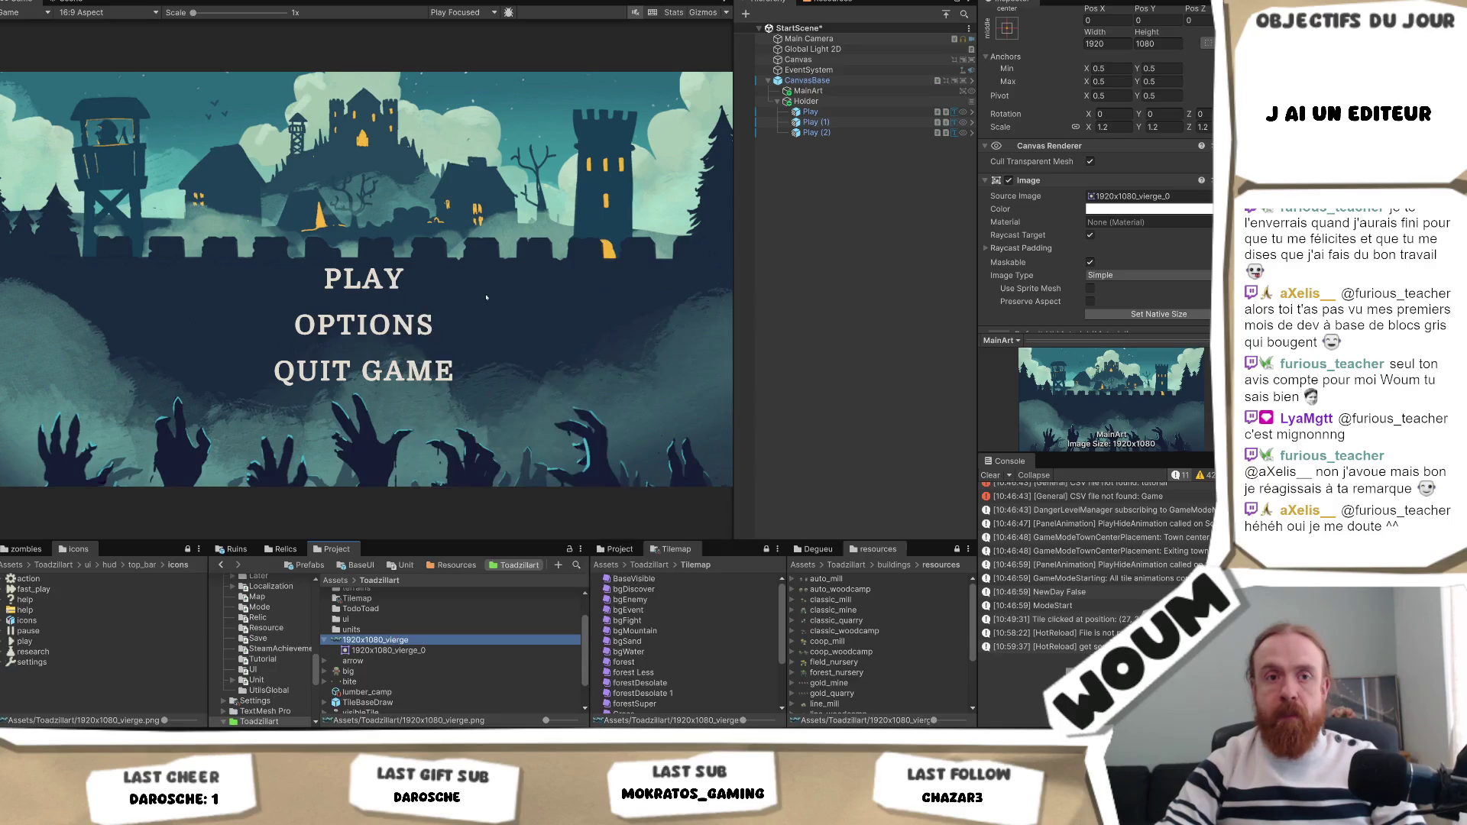
key(F4)
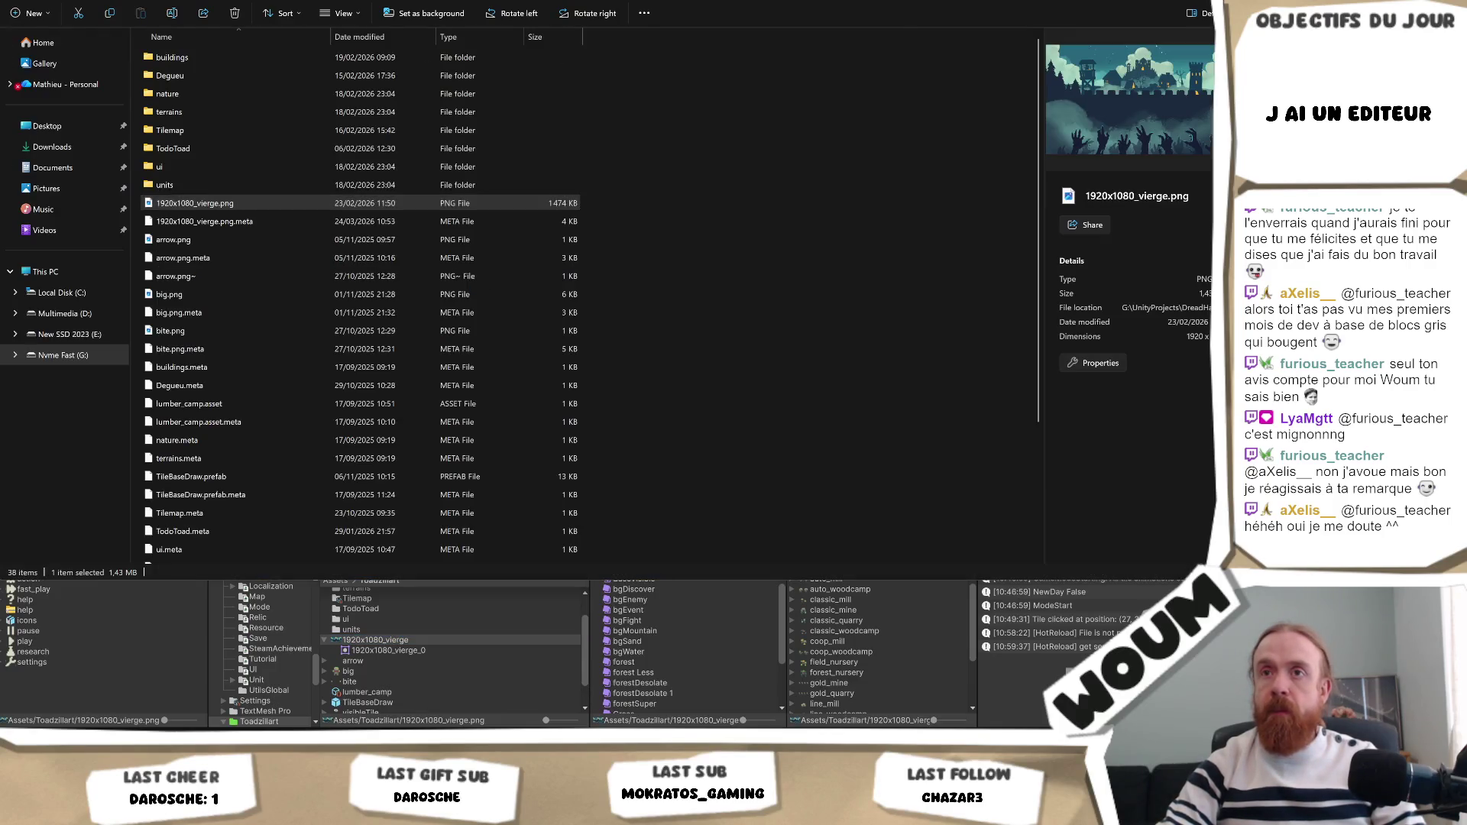
key(alt+F4)
key(alt+Tab)
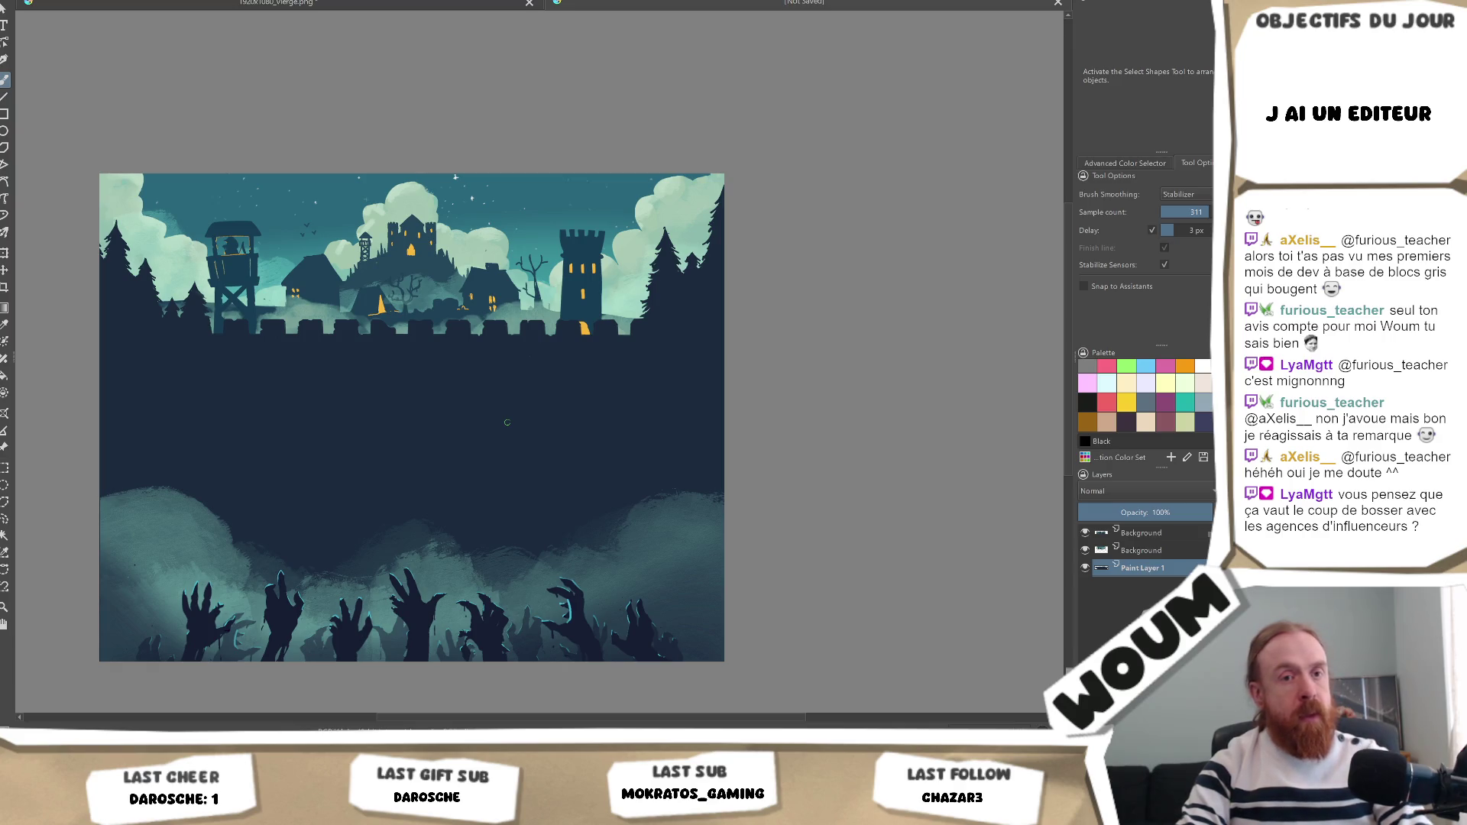
Export the Krita artwork as mainArt.png and return to Unity.
key(ctrl+s)
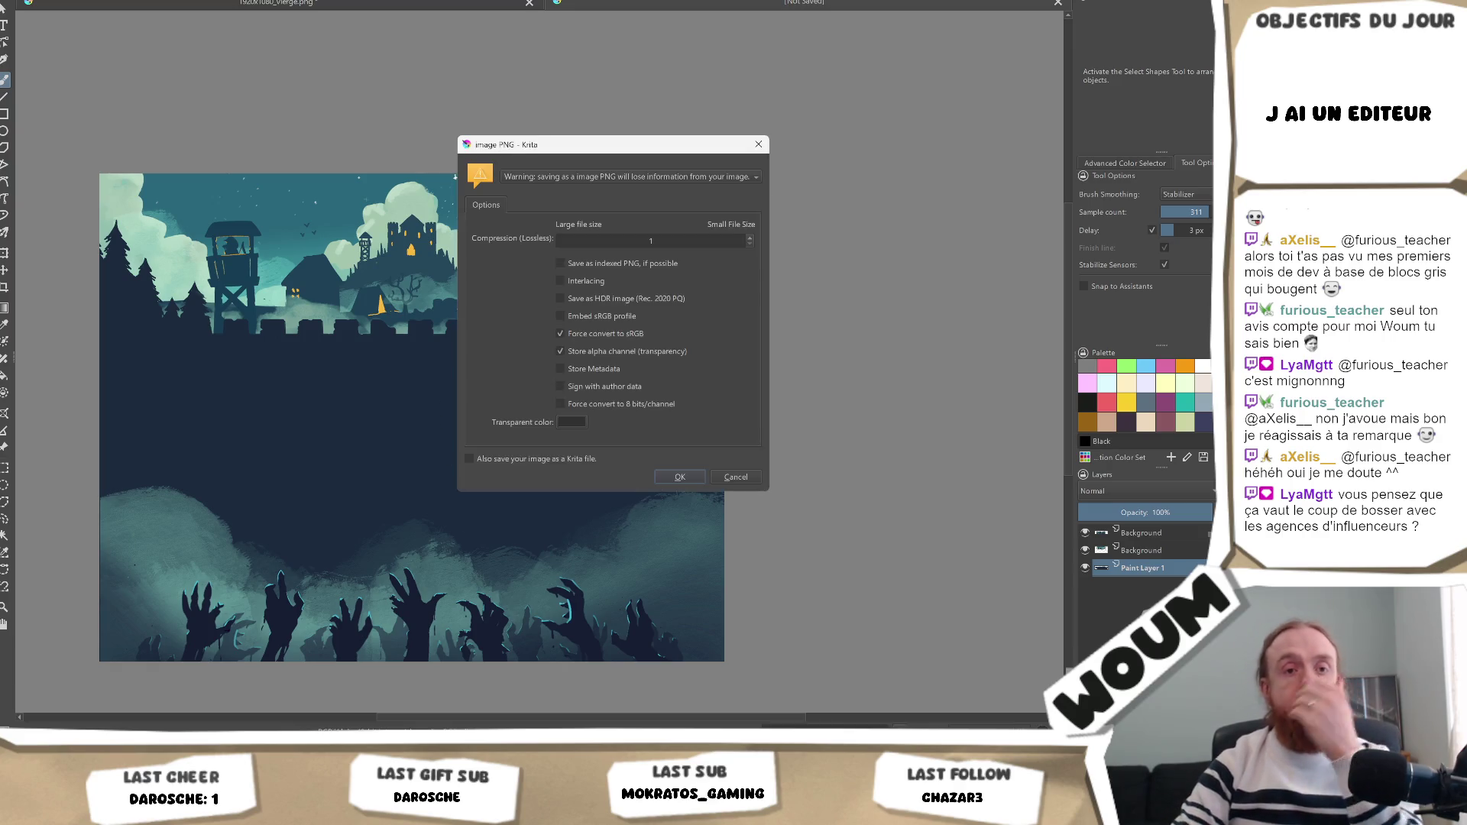
key(Return)
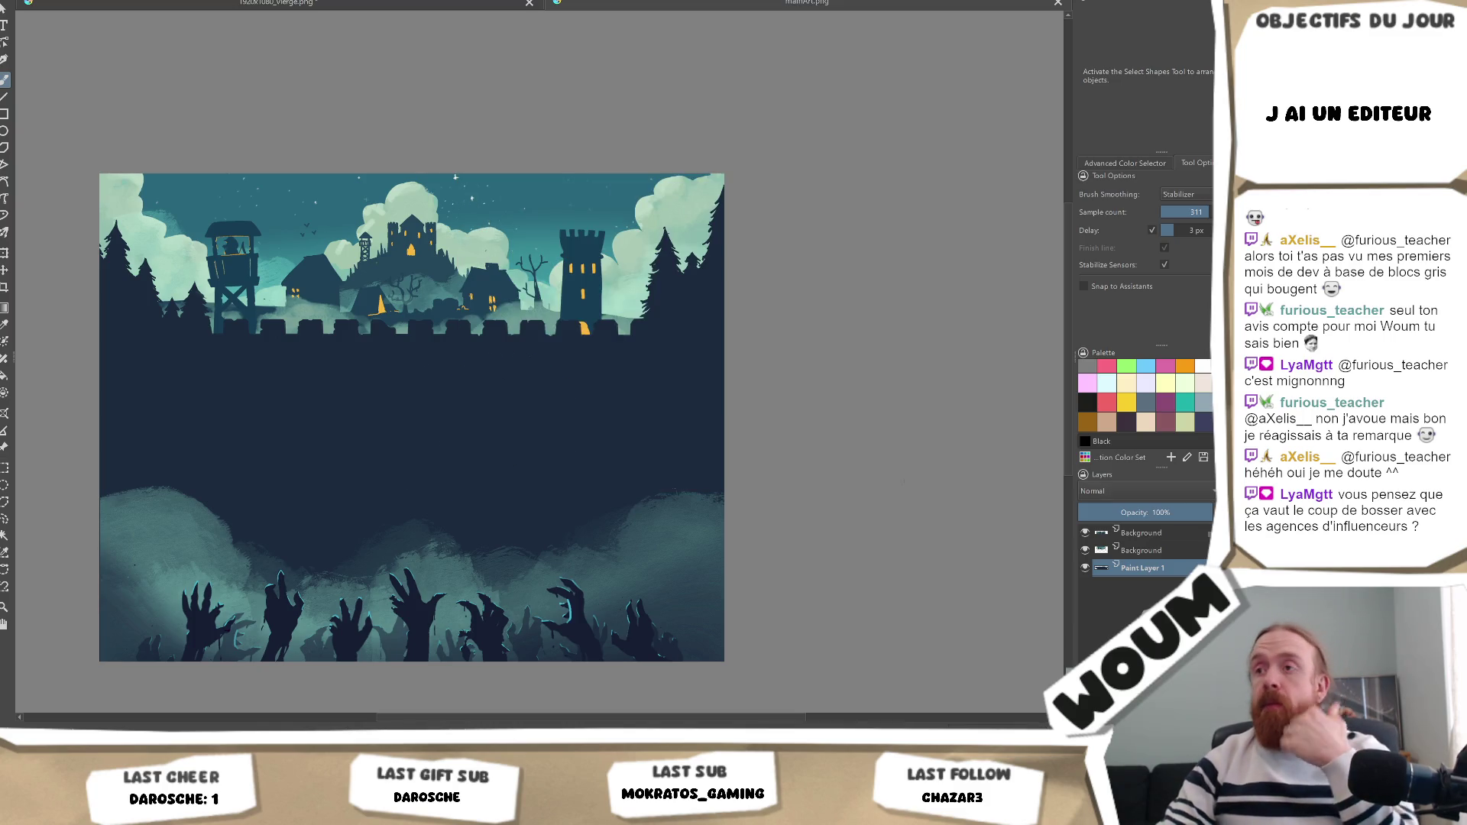
key(alt+Tab)
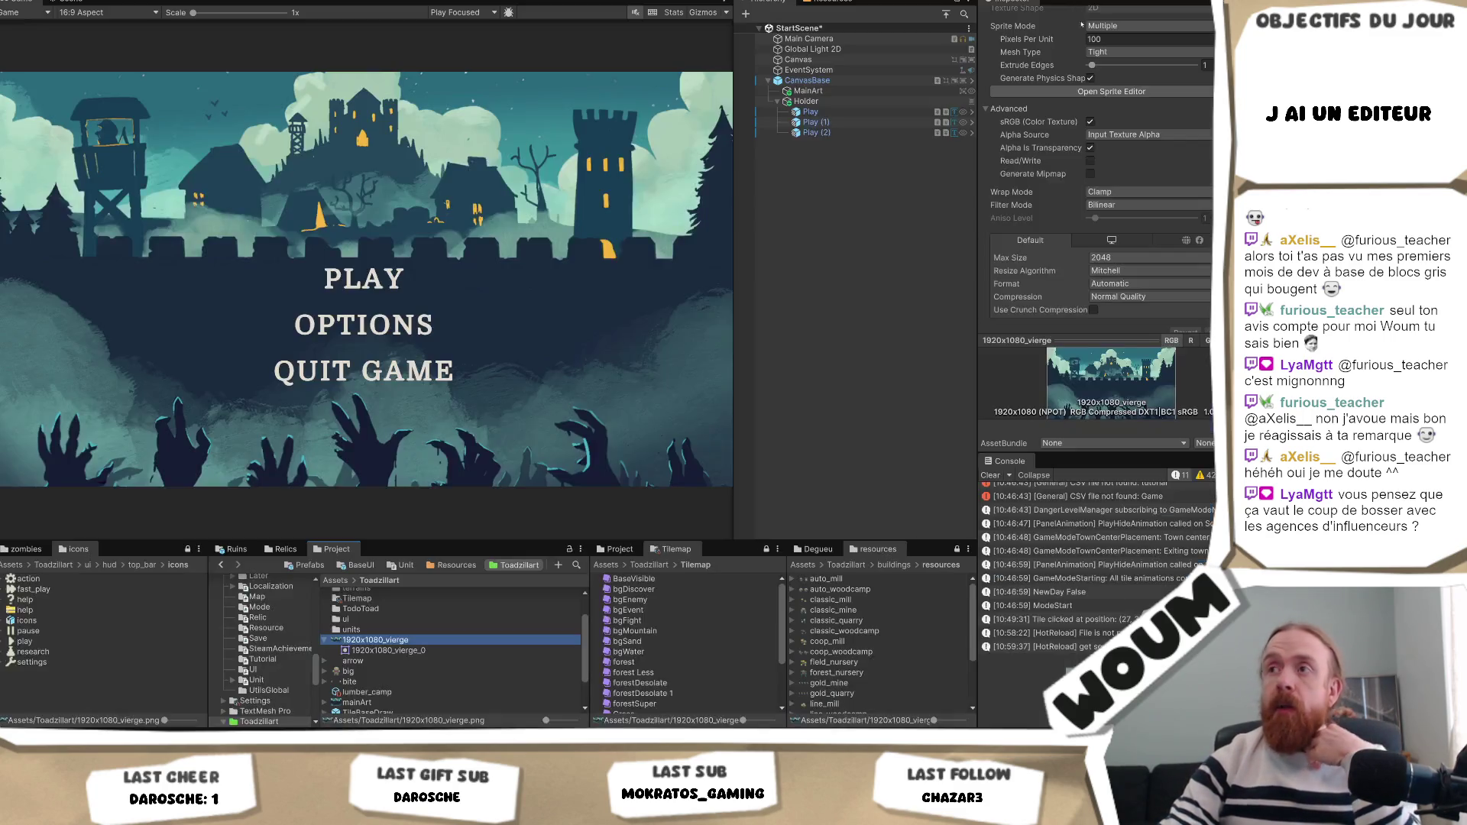
Assign the mainArt sprite as the MainArt object's Image Source Image.
click(804, 91)
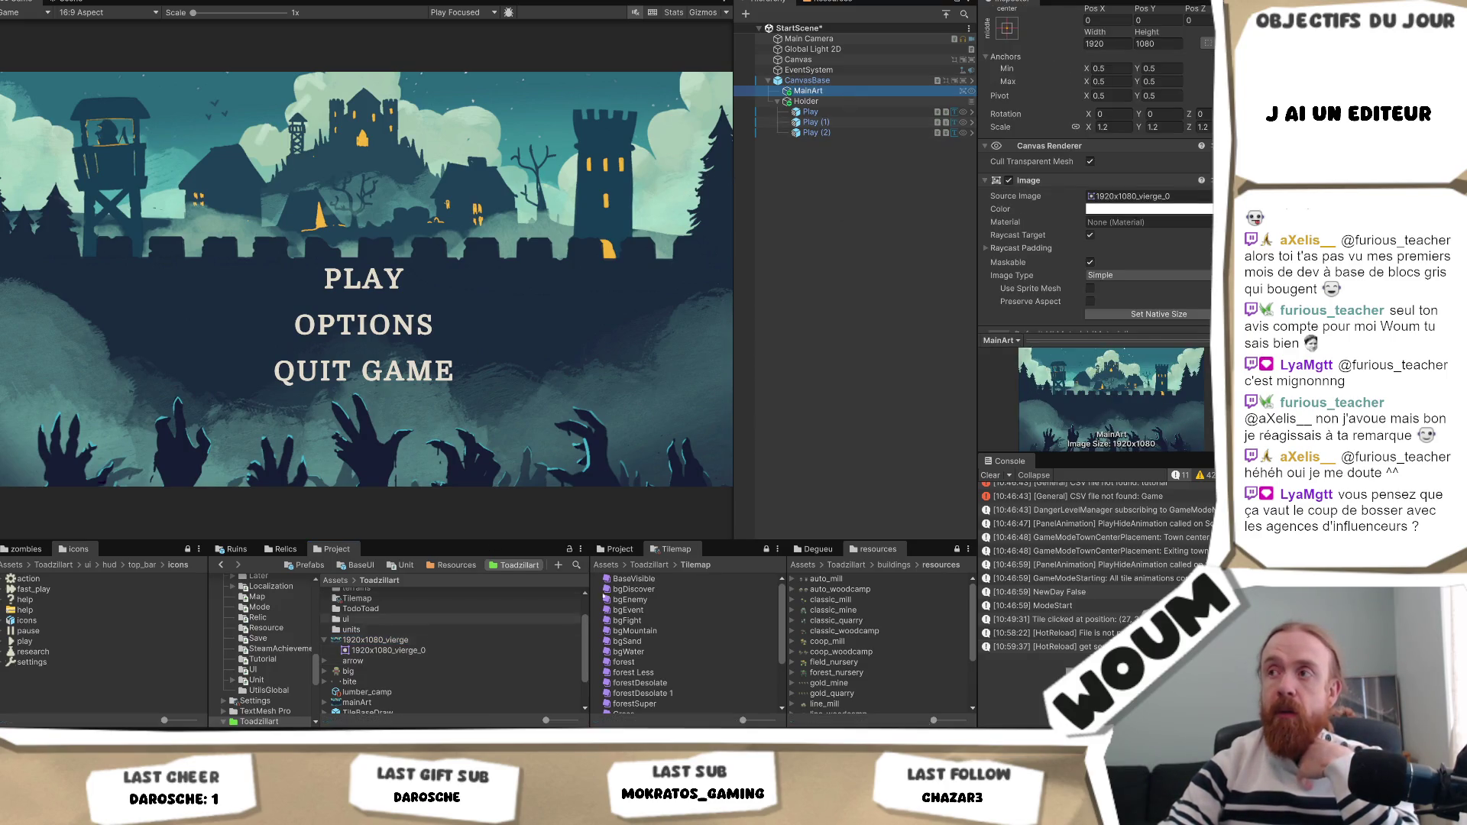
scroll(424, 684, down, 2)
mouse_move(397, 663)
mouse_down()
mouse_move(611, 612)
mouse_move(1126, 200)
mouse_up()
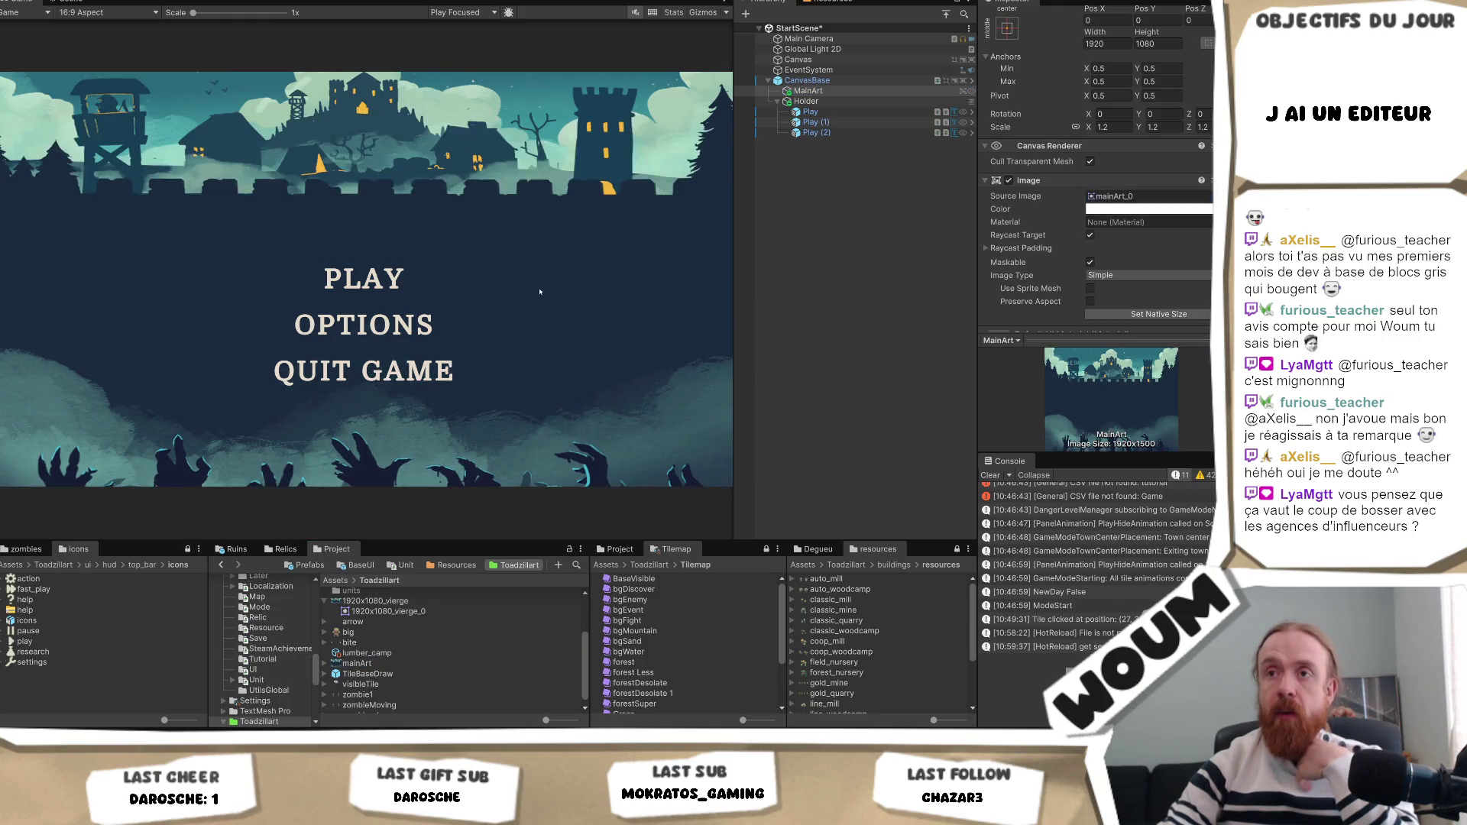
Set MainArt's Rect Transform height to 1500 and begin entering a scale of 1.
click(808, 90)
scroll(1108, 112, up, 2)
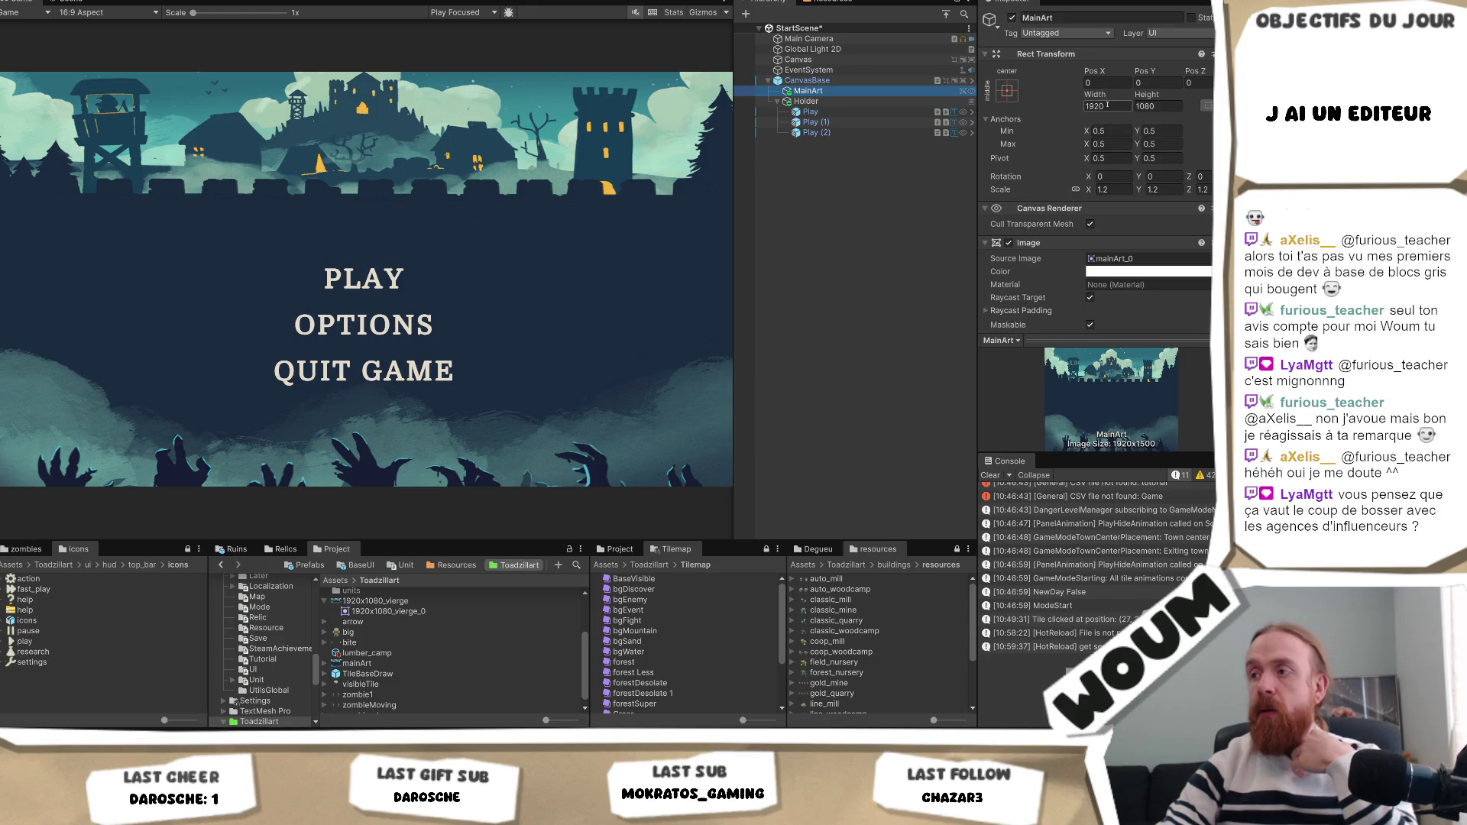
click(1167, 106)
text(1500)
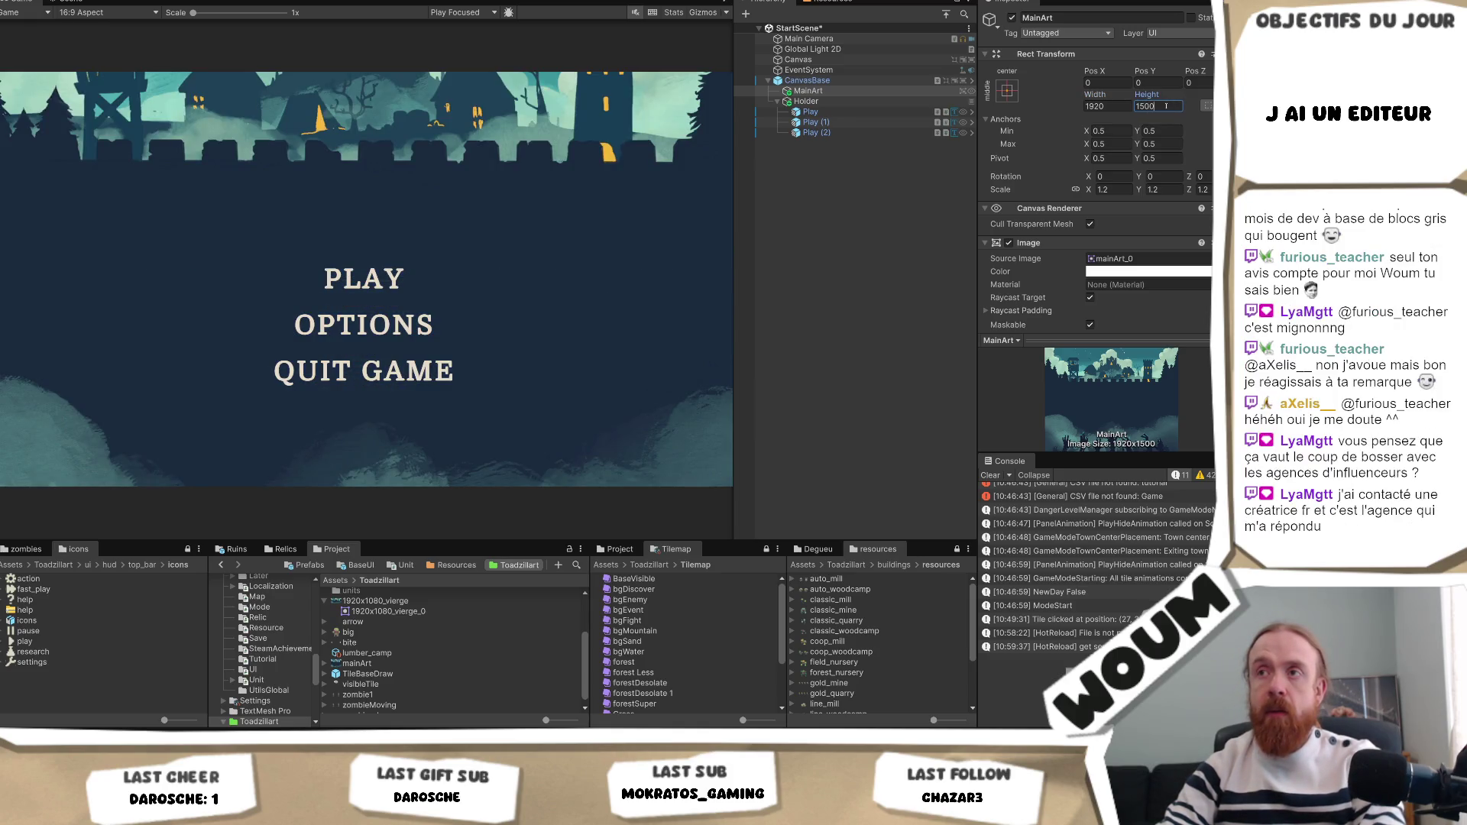
click(1125, 190)
text(1)
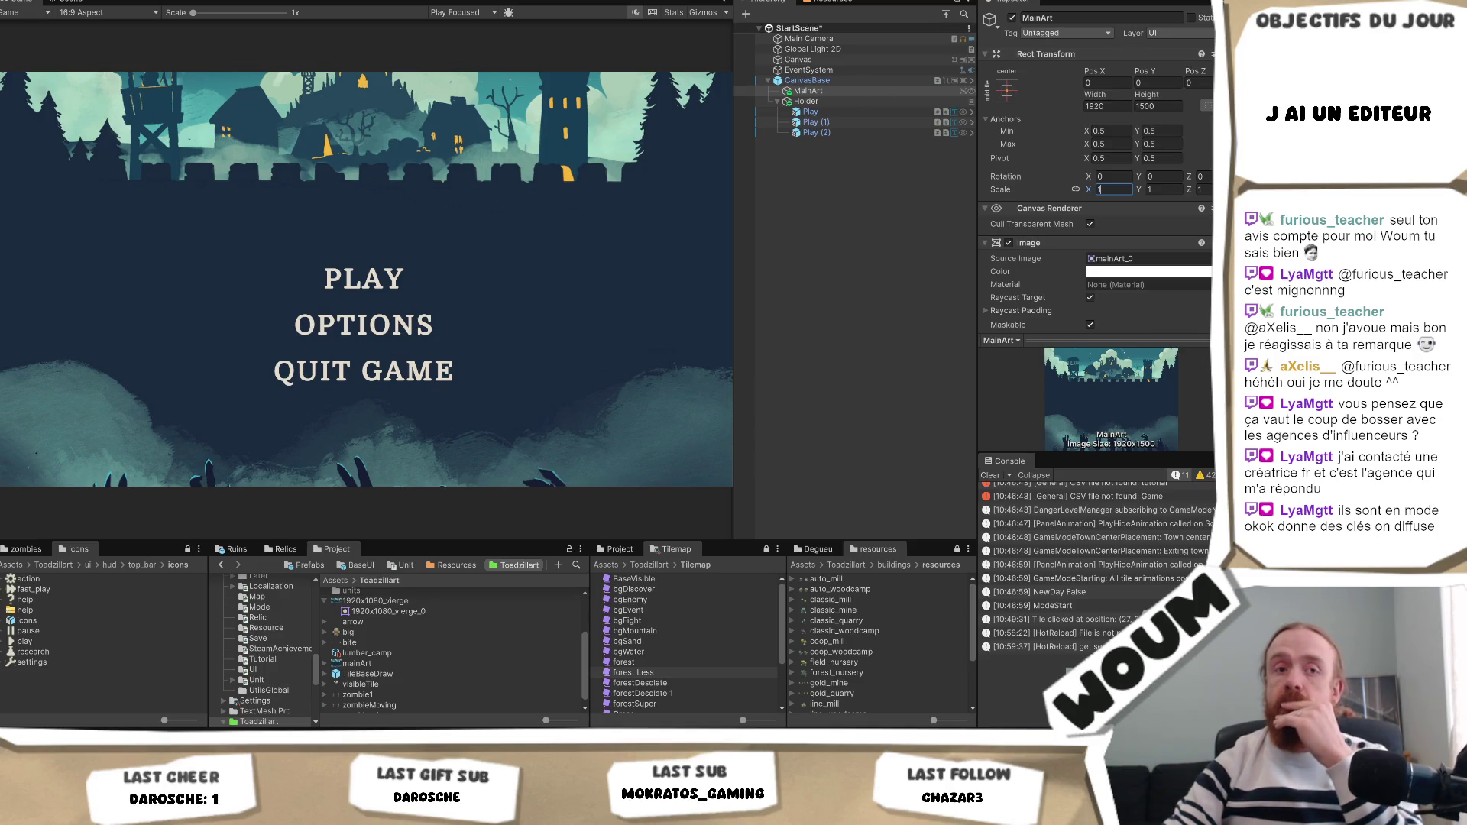
Check the CanvasBase Canvas Scaler, then go back to Krita.
click(809, 80)
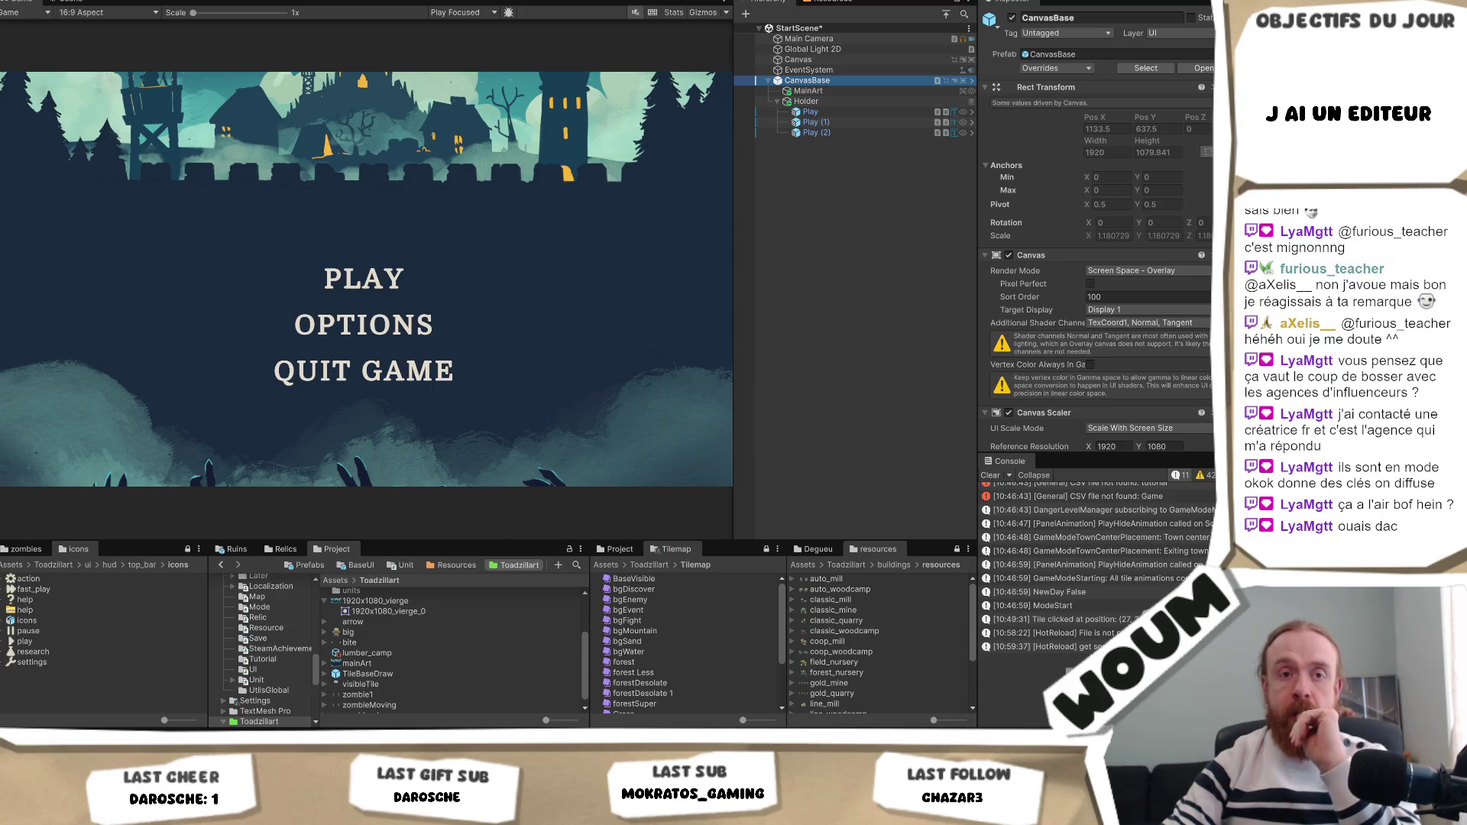
key(alt+Tab)
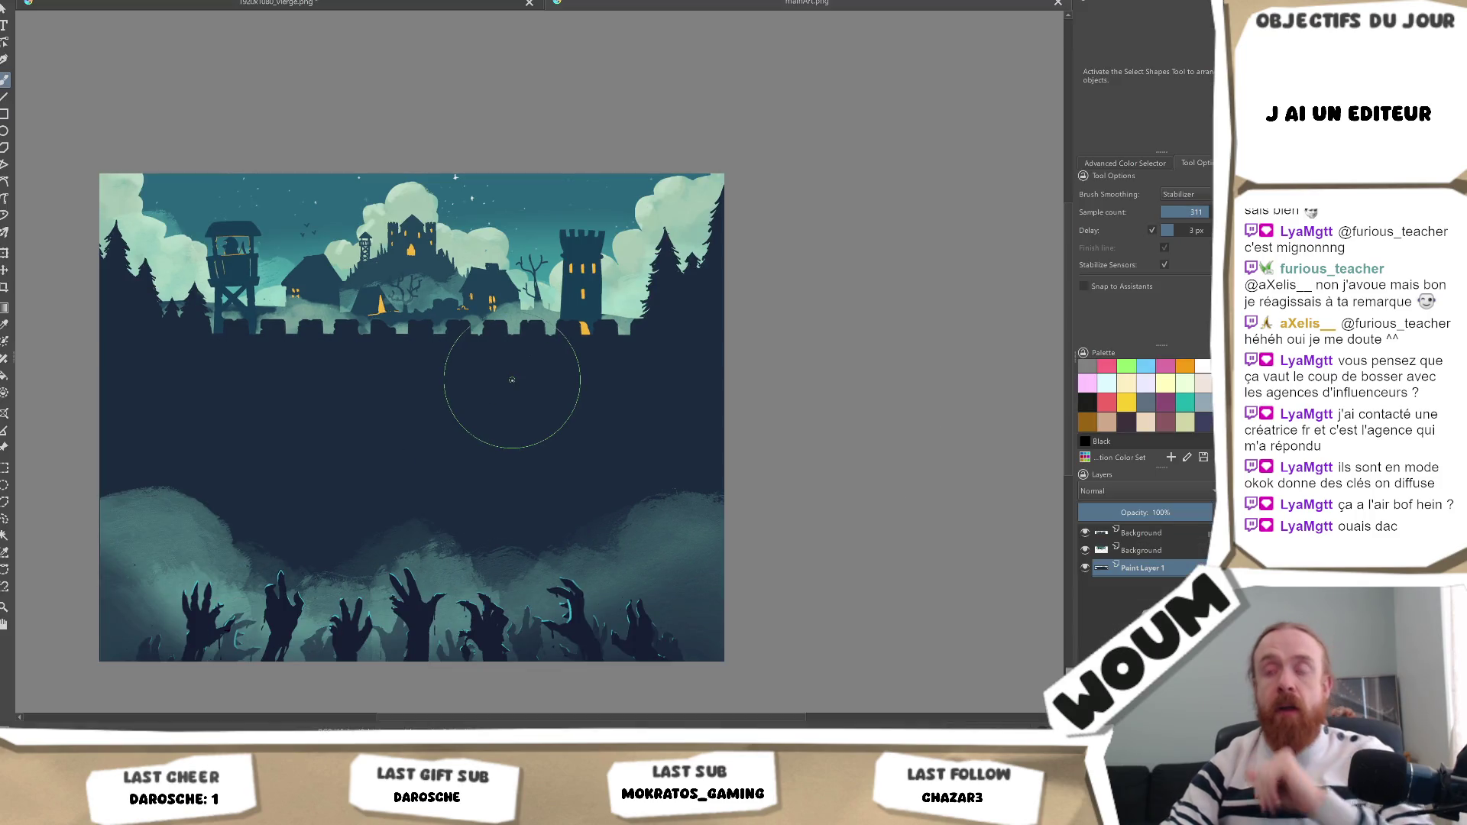
Select the middle Background layer and drag the castle layer upward with the Move tool.
click(1135, 551)
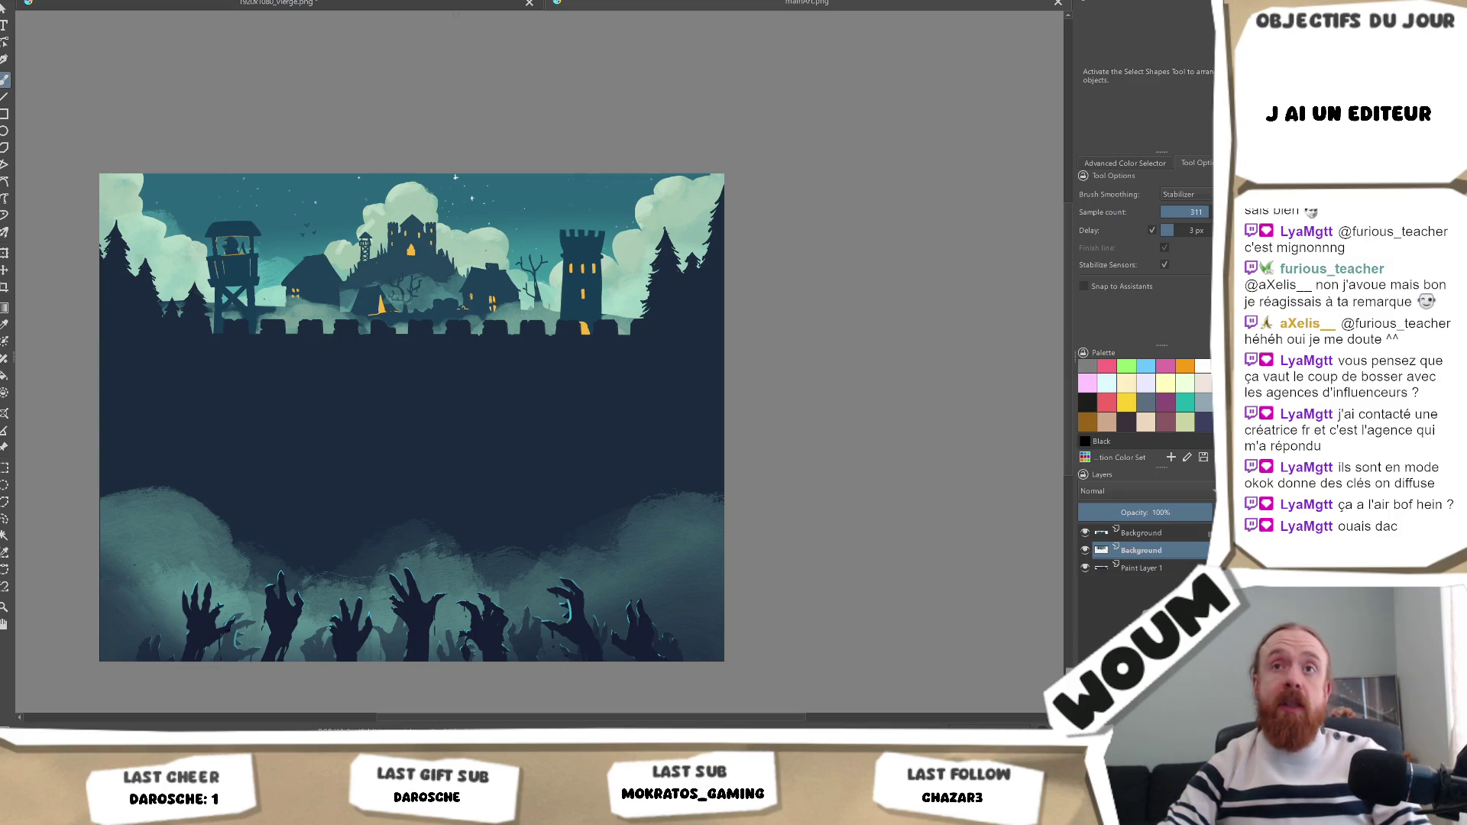
key(alt+f)
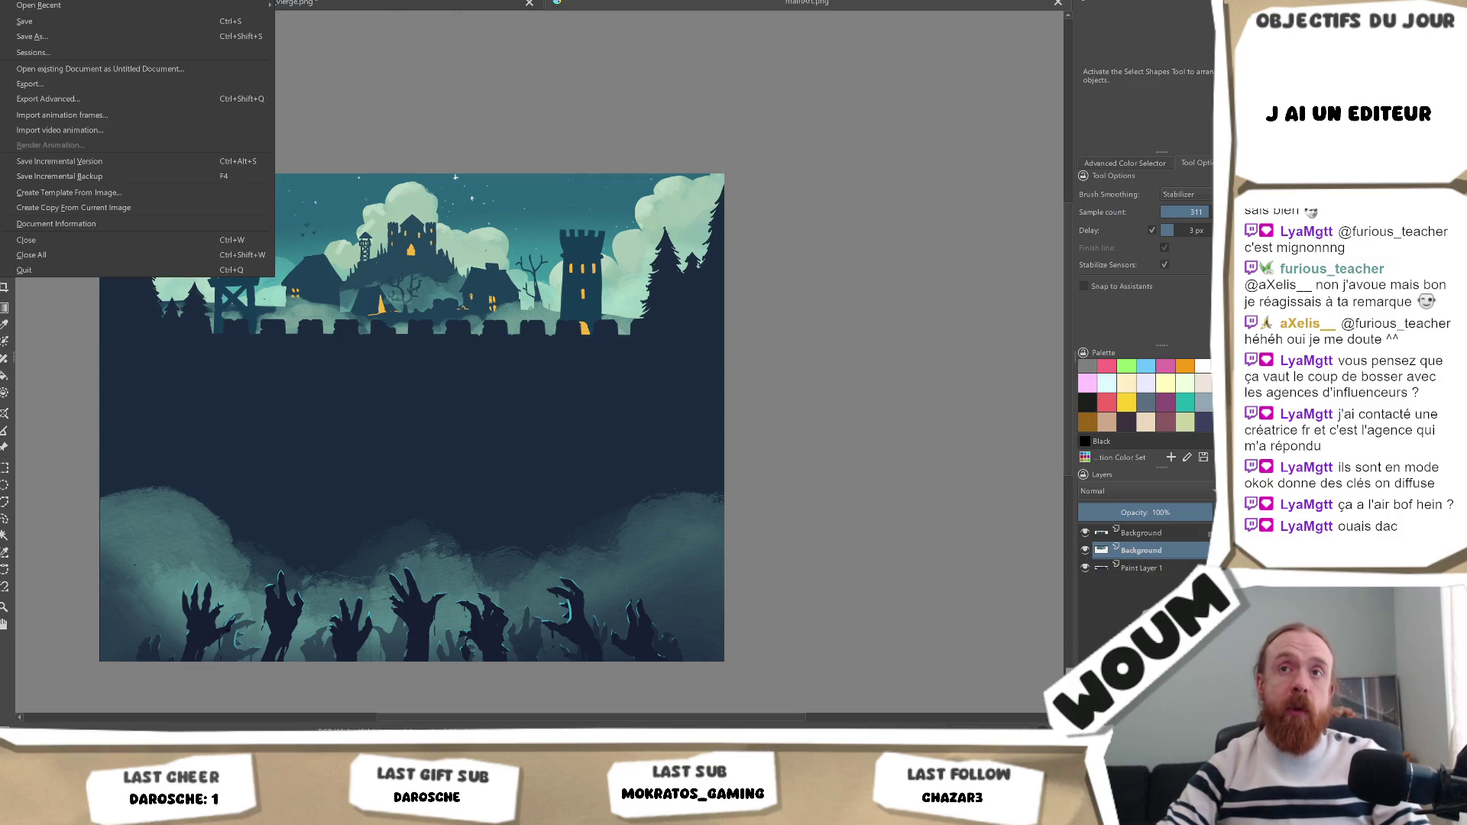
key(Escape)
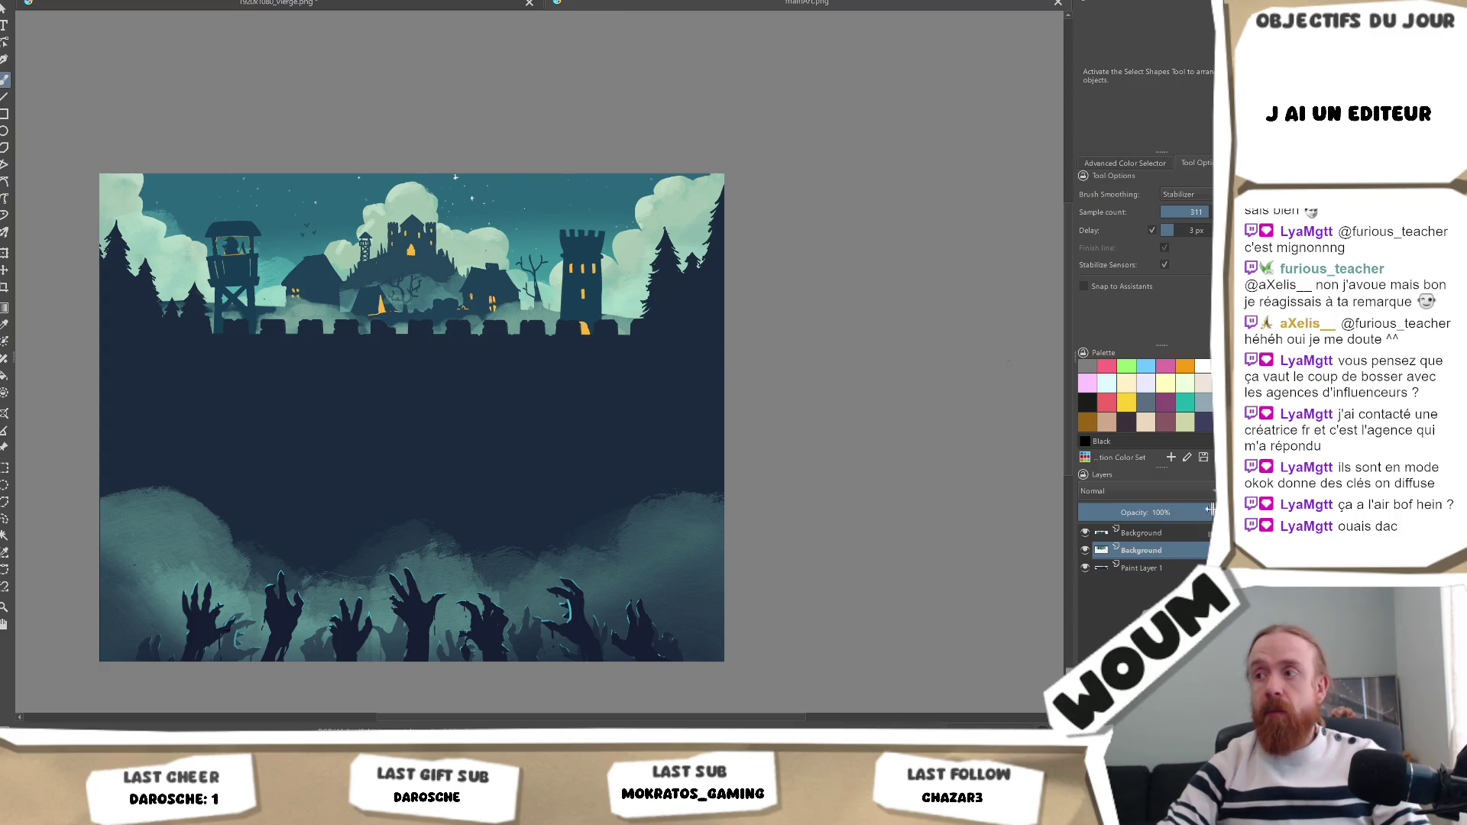
key(Page_Down)
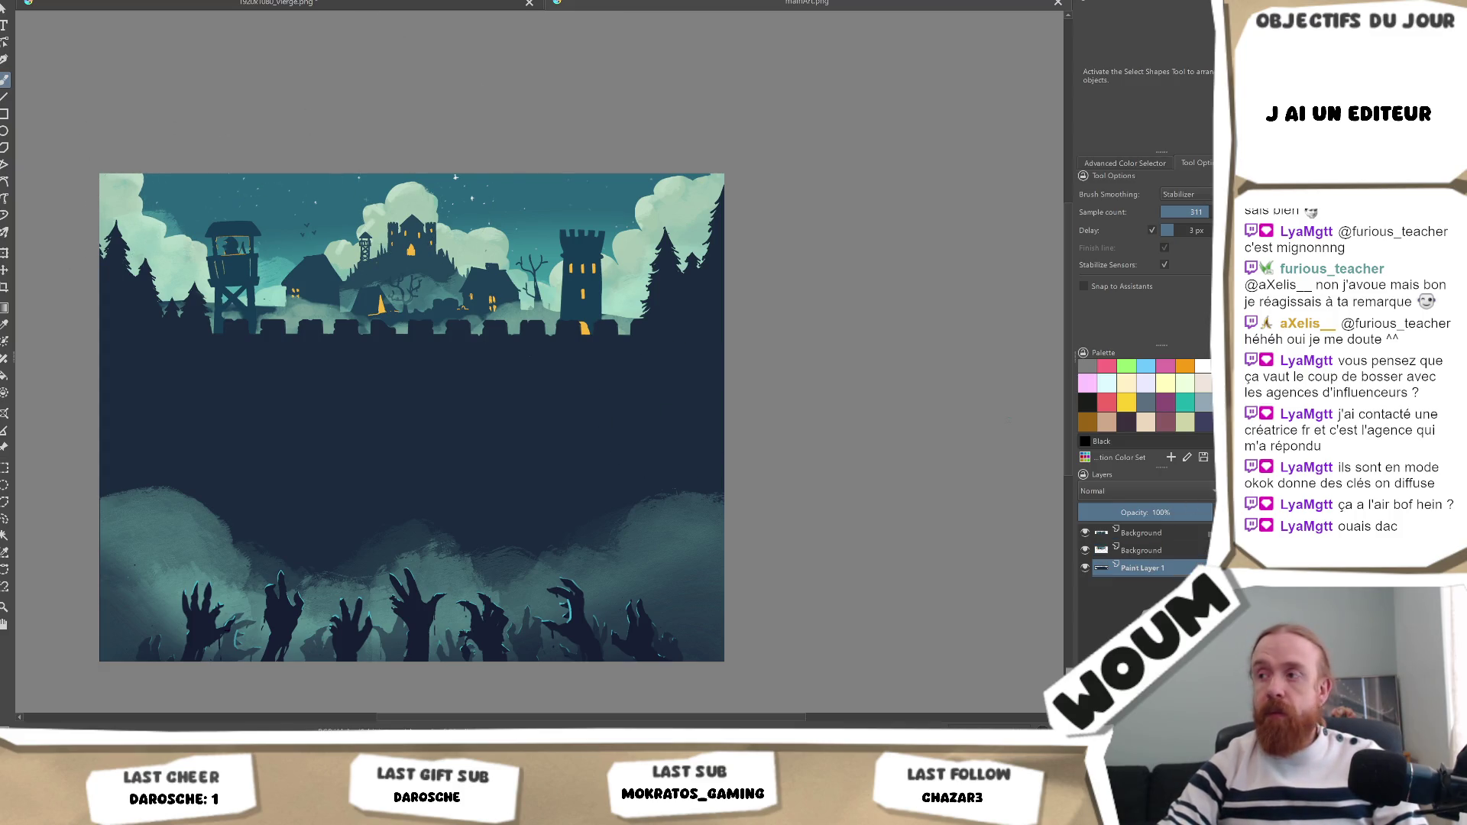
click(1147, 550)
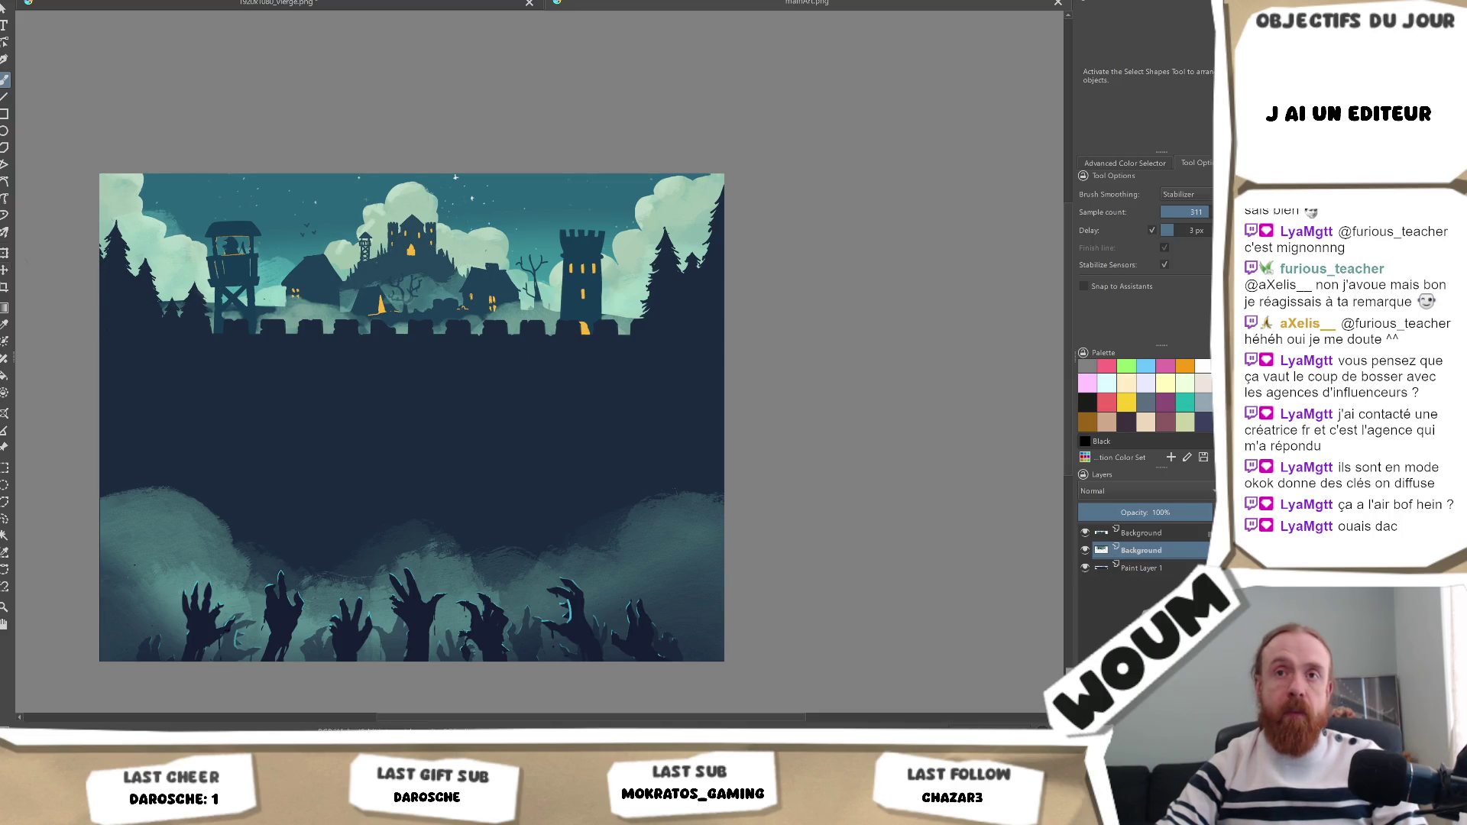
key(t)
drag(397, 558, 399, 463)
click(1150, 533)
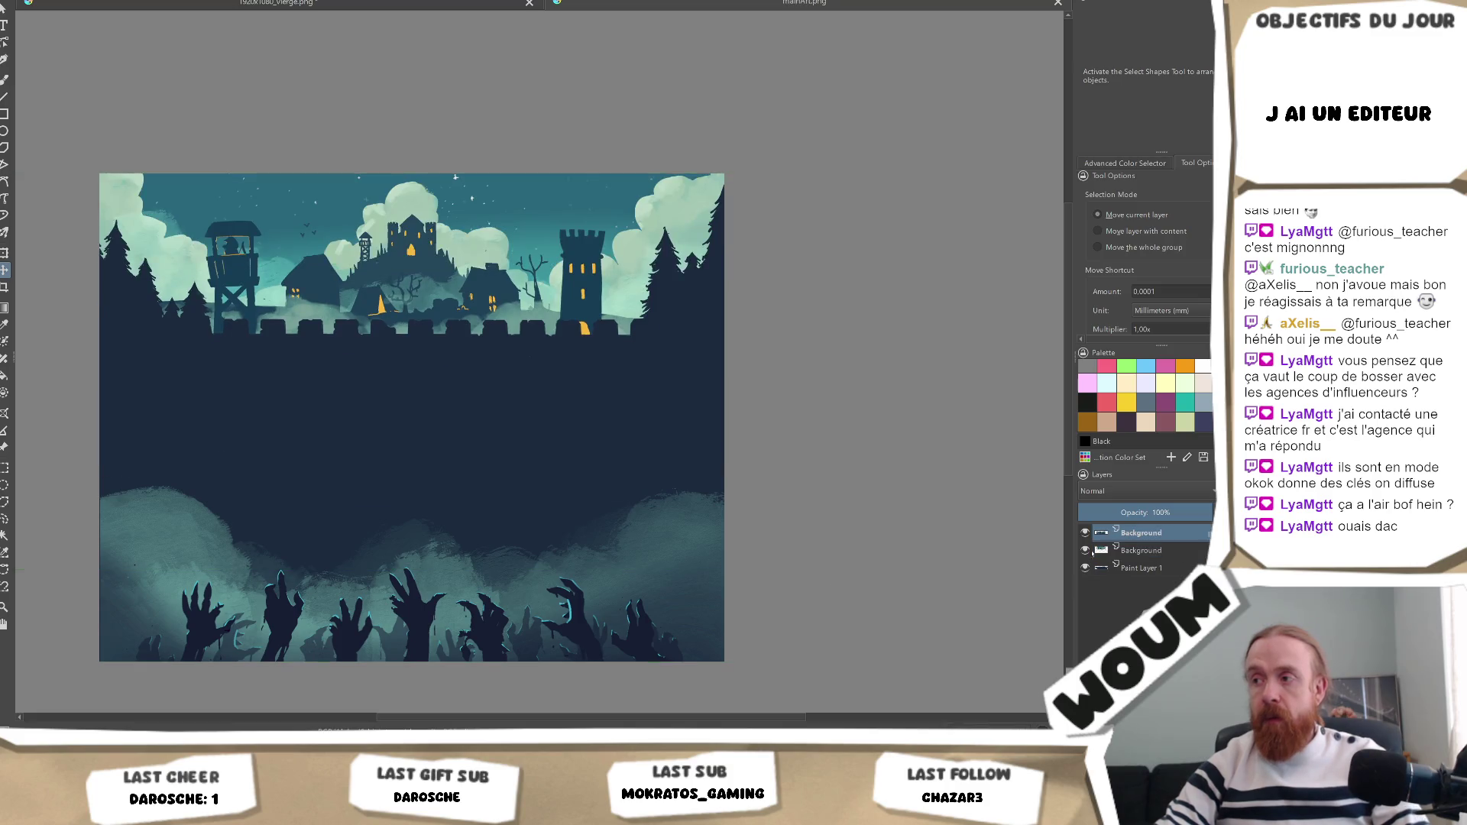
Drag the fog-and-zombie-hands layer upward, undoing and retrying until it sits higher.
drag(468, 601, 470, 511)
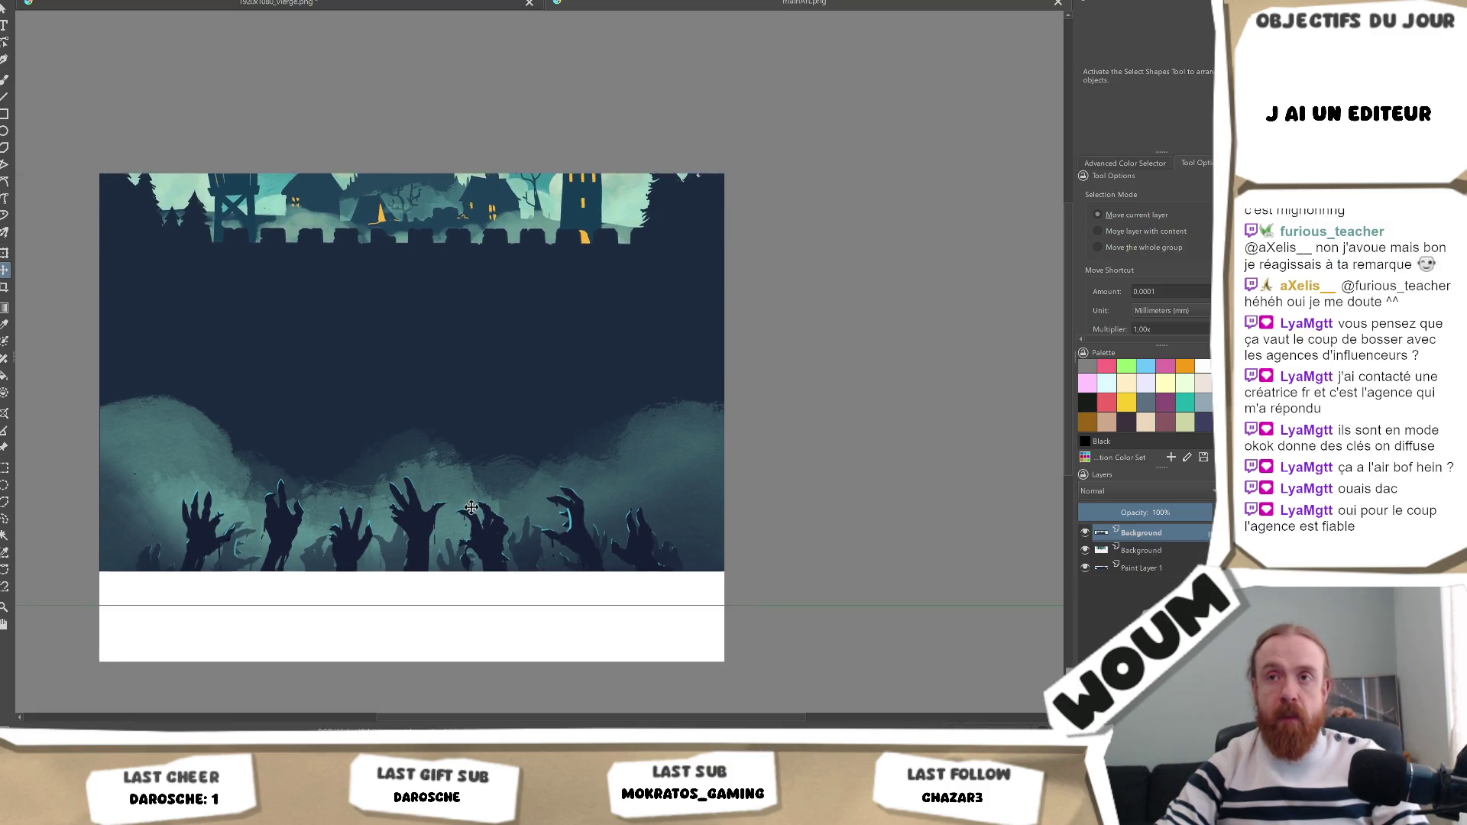
key(ctrl+z)
click(1161, 550)
click(1150, 533)
drag(452, 589, 451, 519)
key(ctrl+z)
mouse_move(432, 586)
mouse_down()
mouse_move(430, 515)
mouse_move(408, 532)
mouse_up()
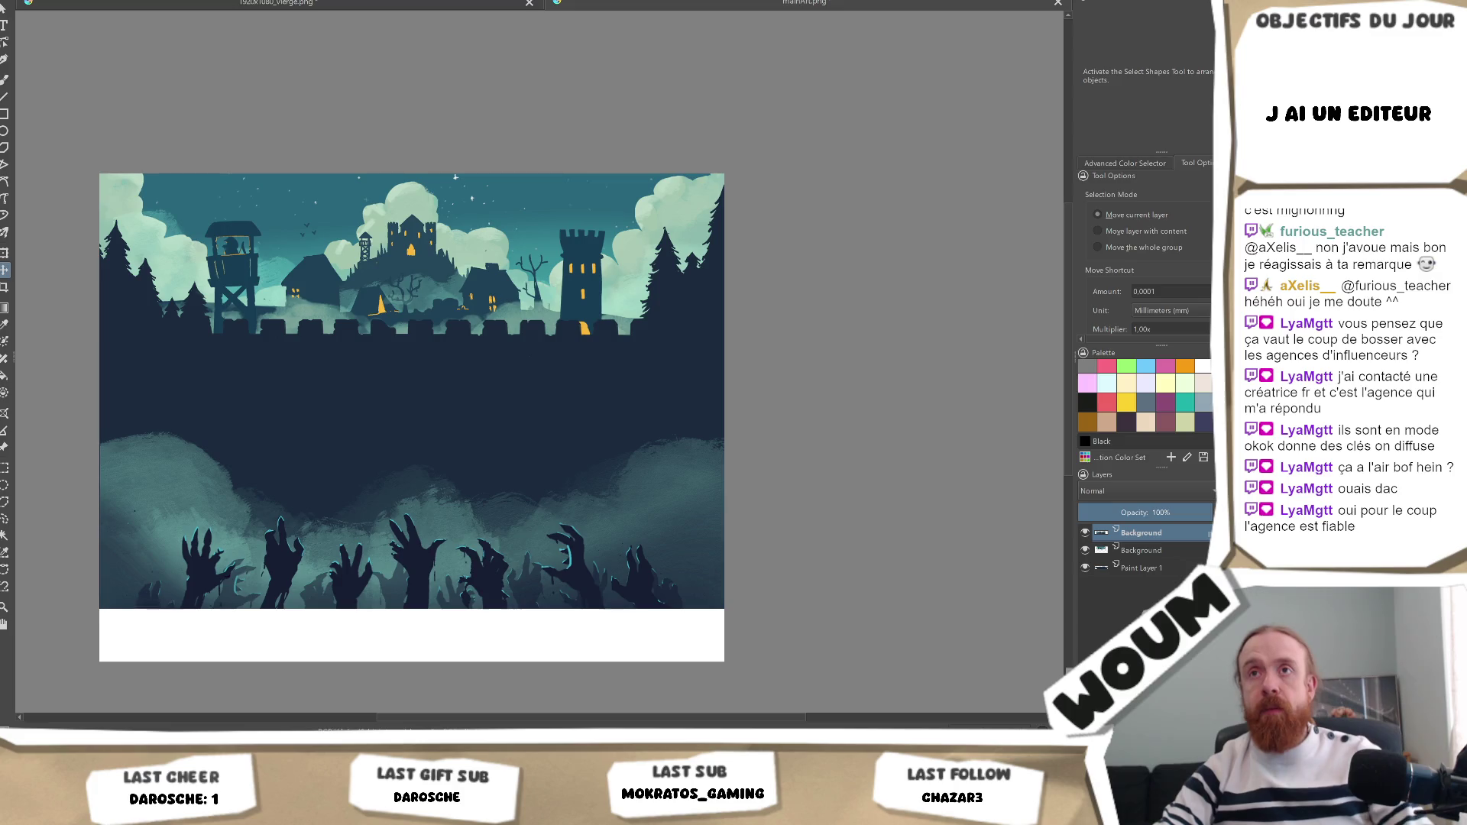
key(alt+s)
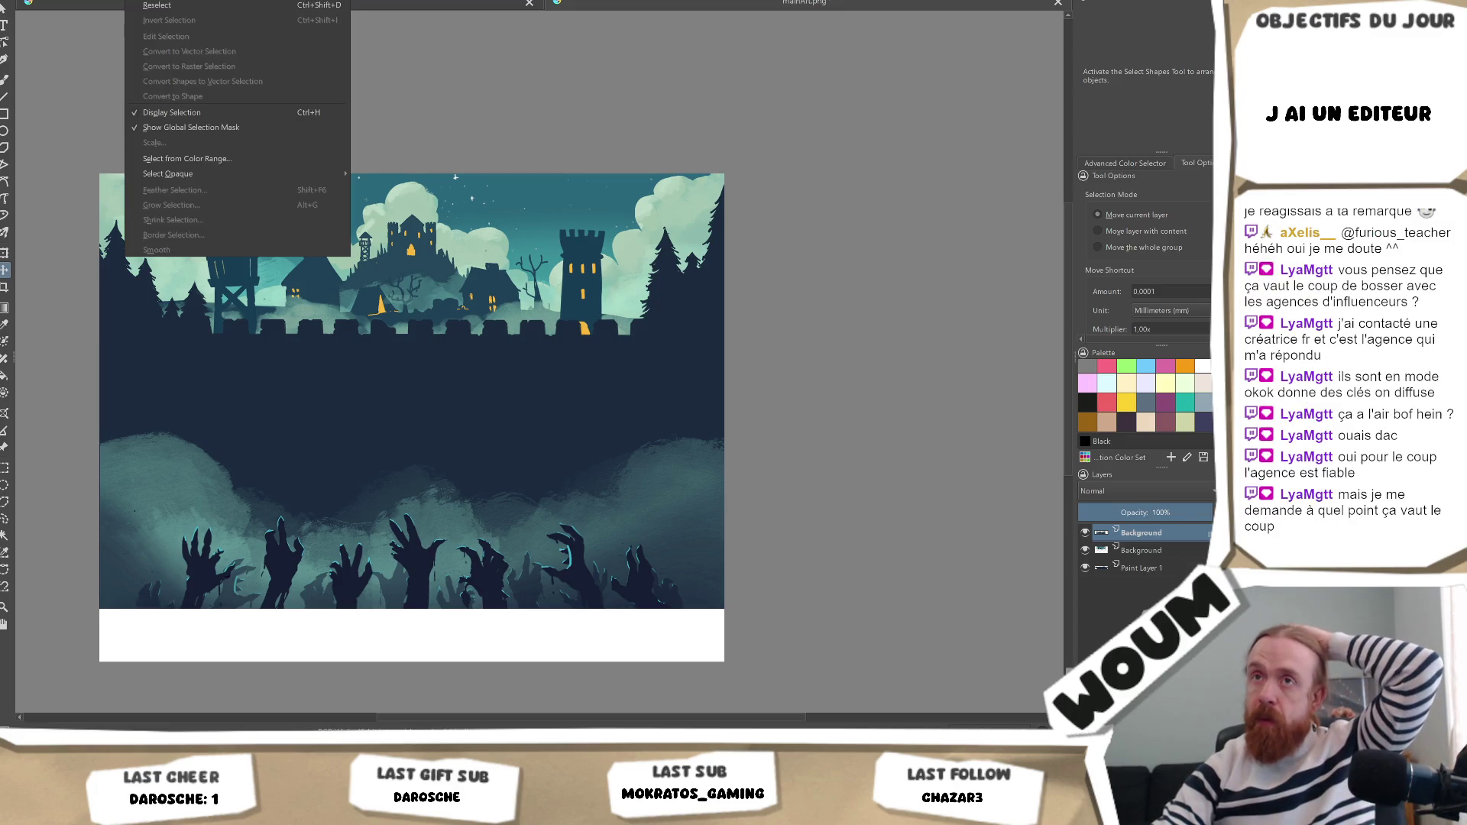
Resize the canvas to 1280 × 1300 px with Constrain proportions unchecked.
key(Left)
key(Left)
key(Right)
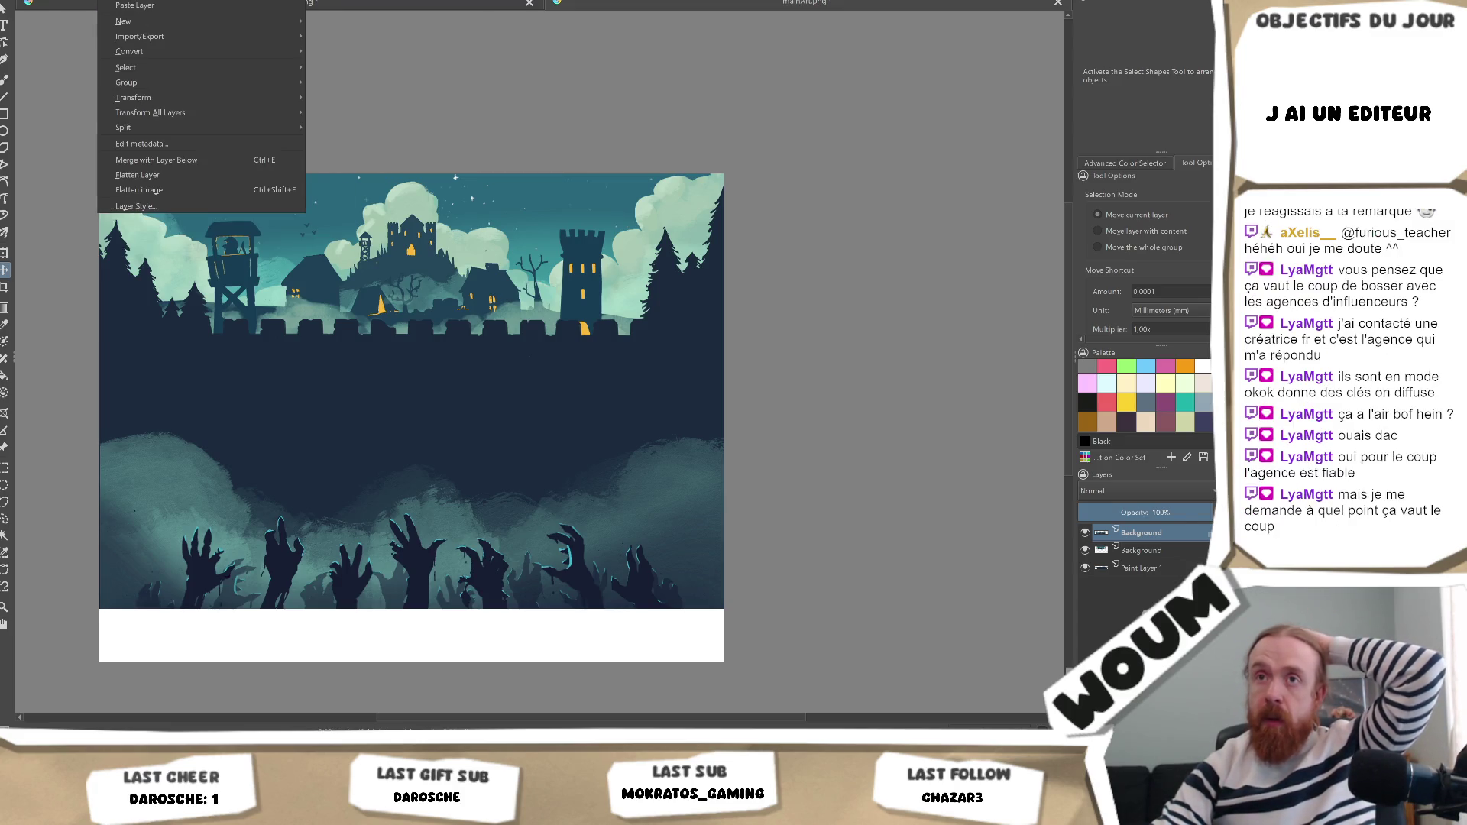
key(Left)
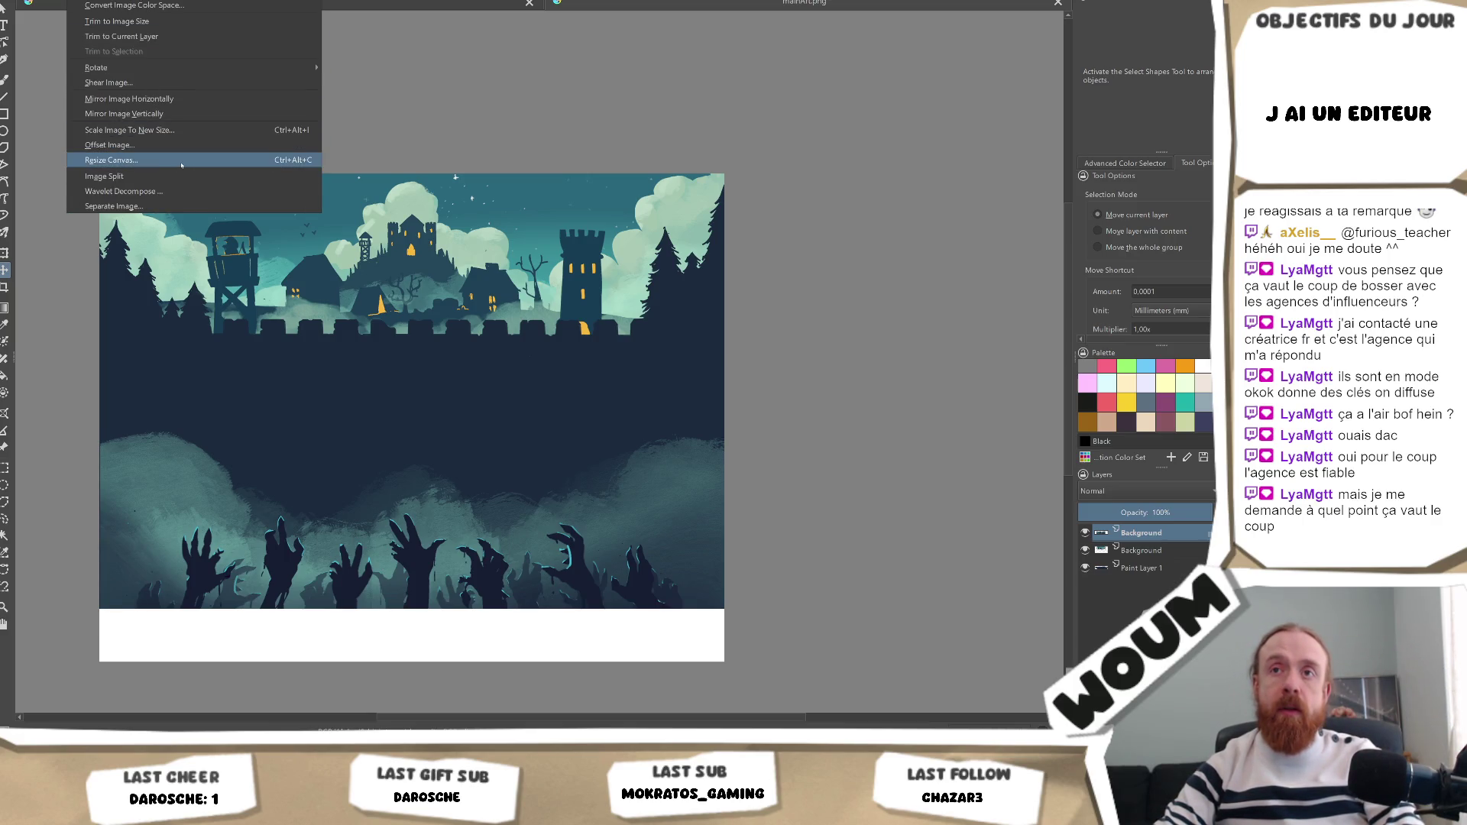
click(181, 166)
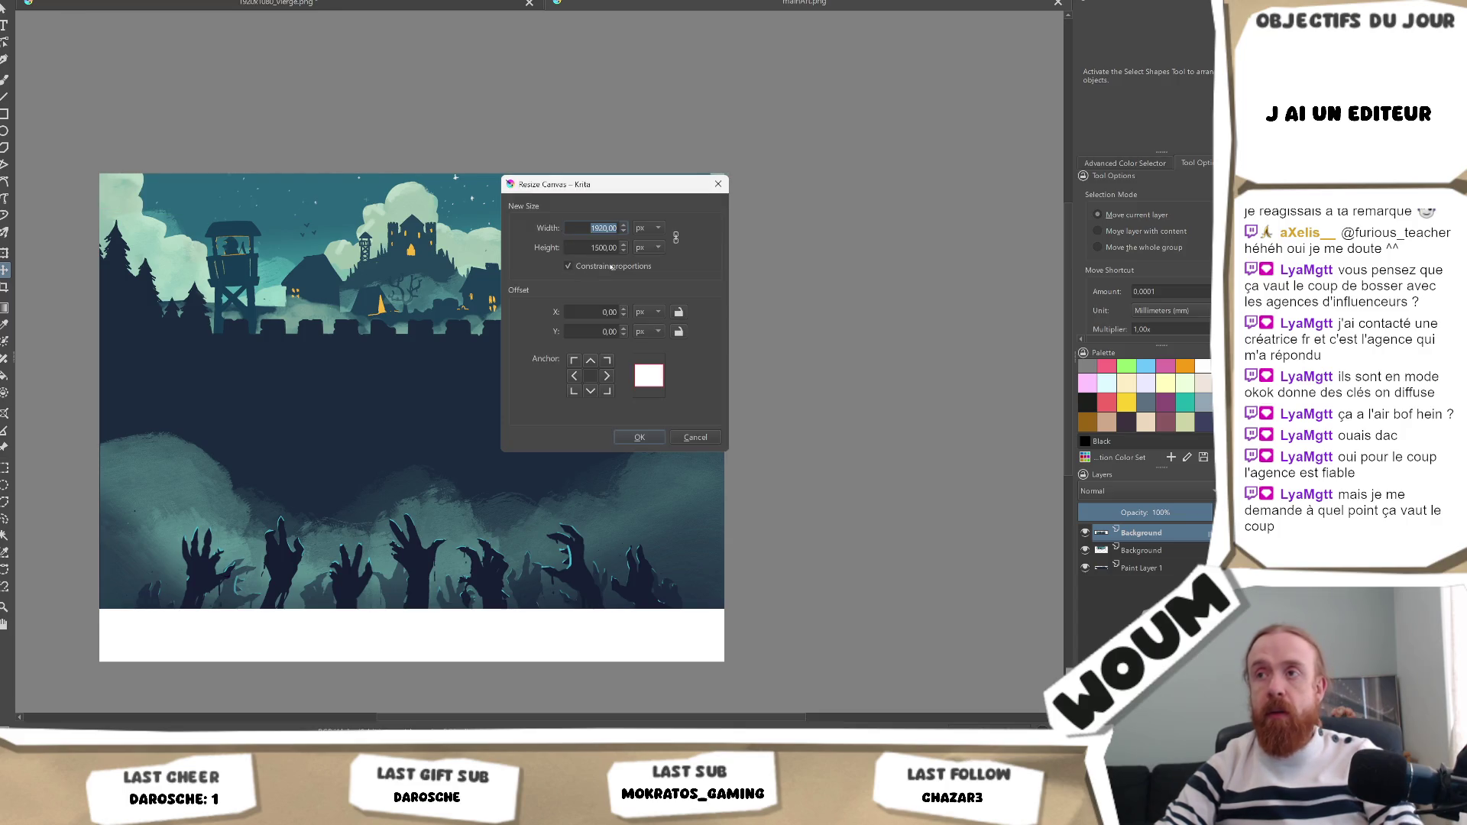
click(594, 247)
key(Delete)
text(3)
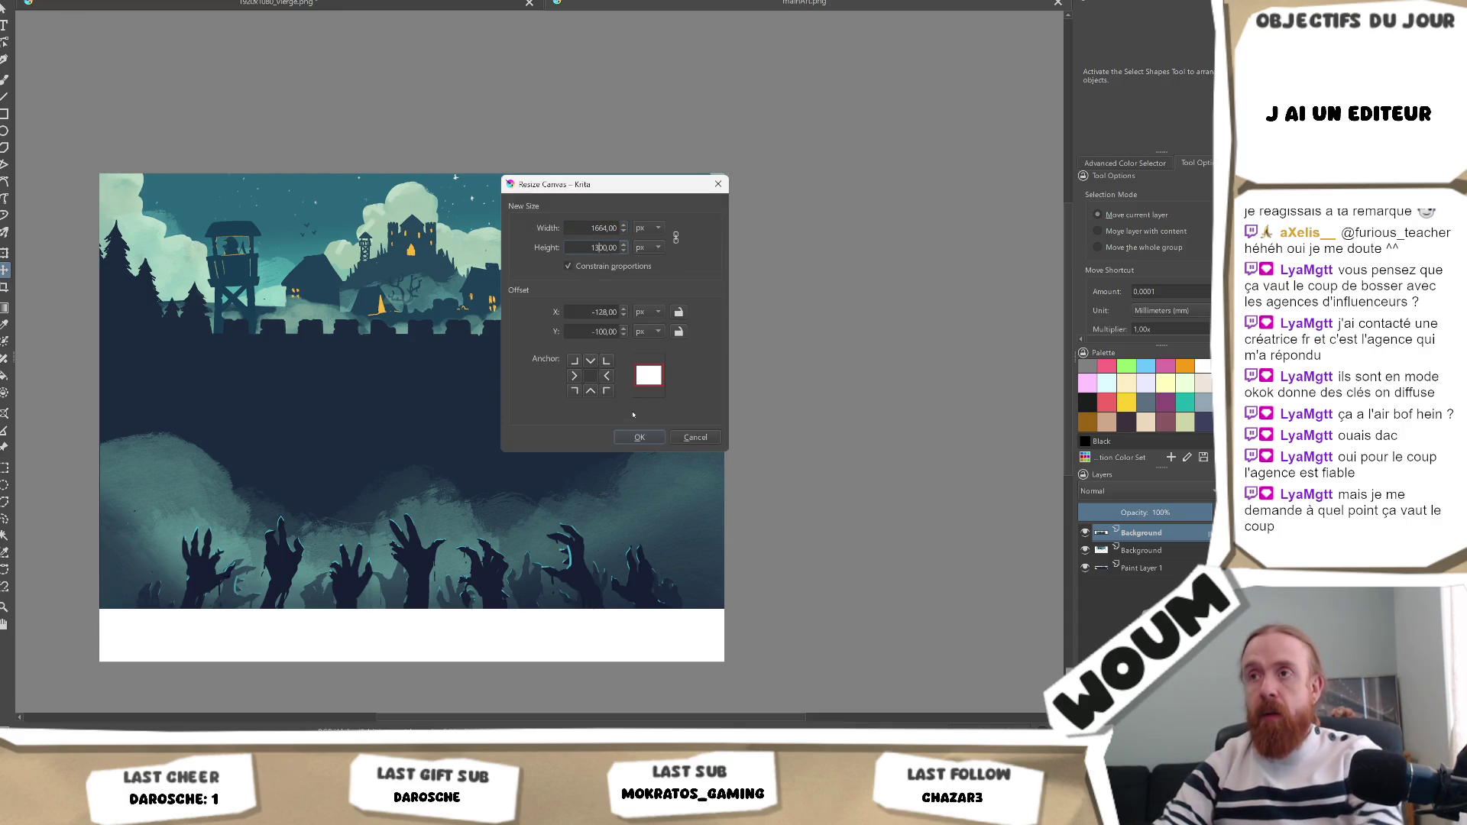
key(BackSpace)
click(676, 238)
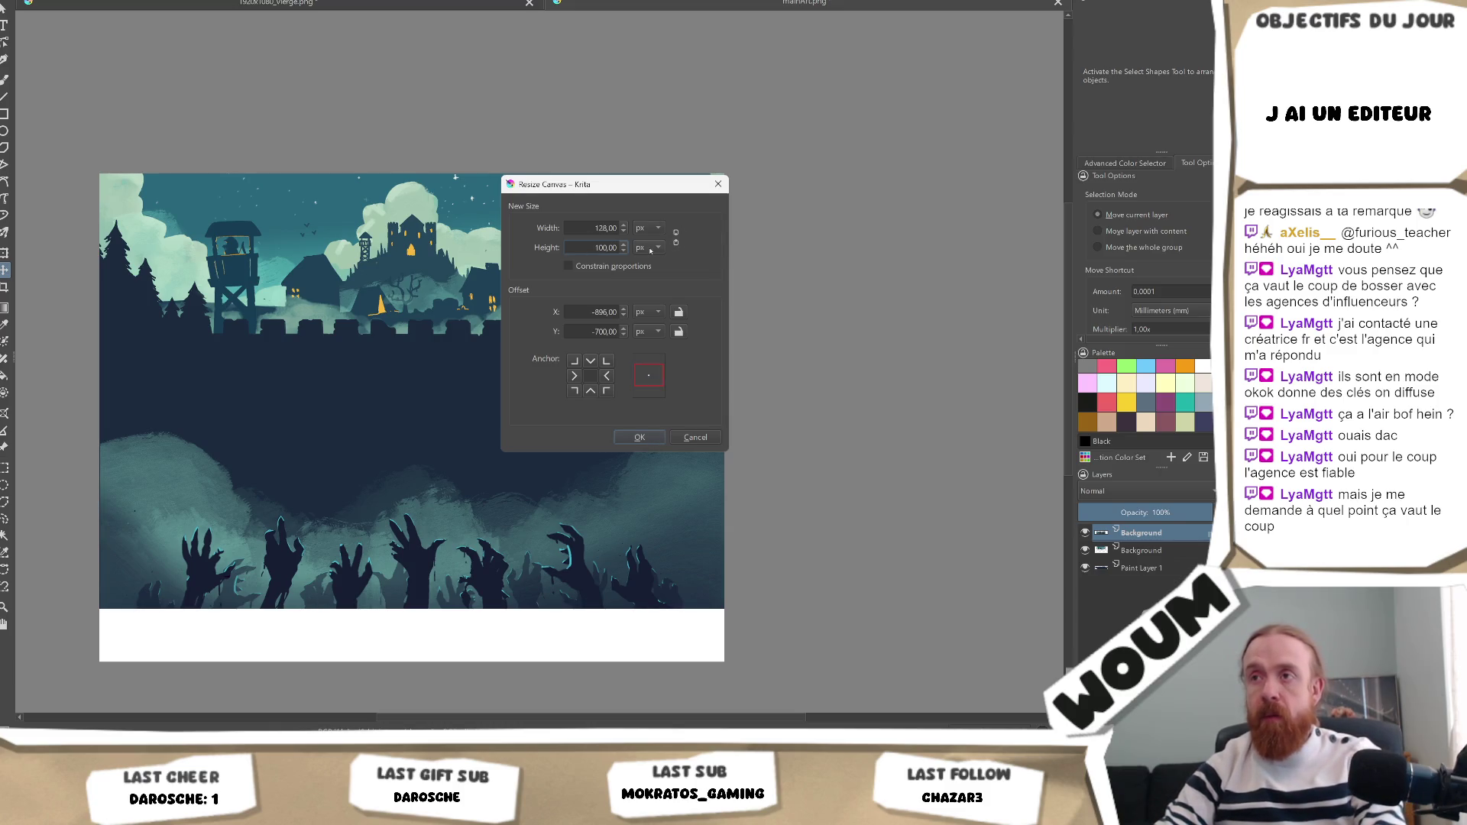
click(602, 227)
key(Tab)
text(3)
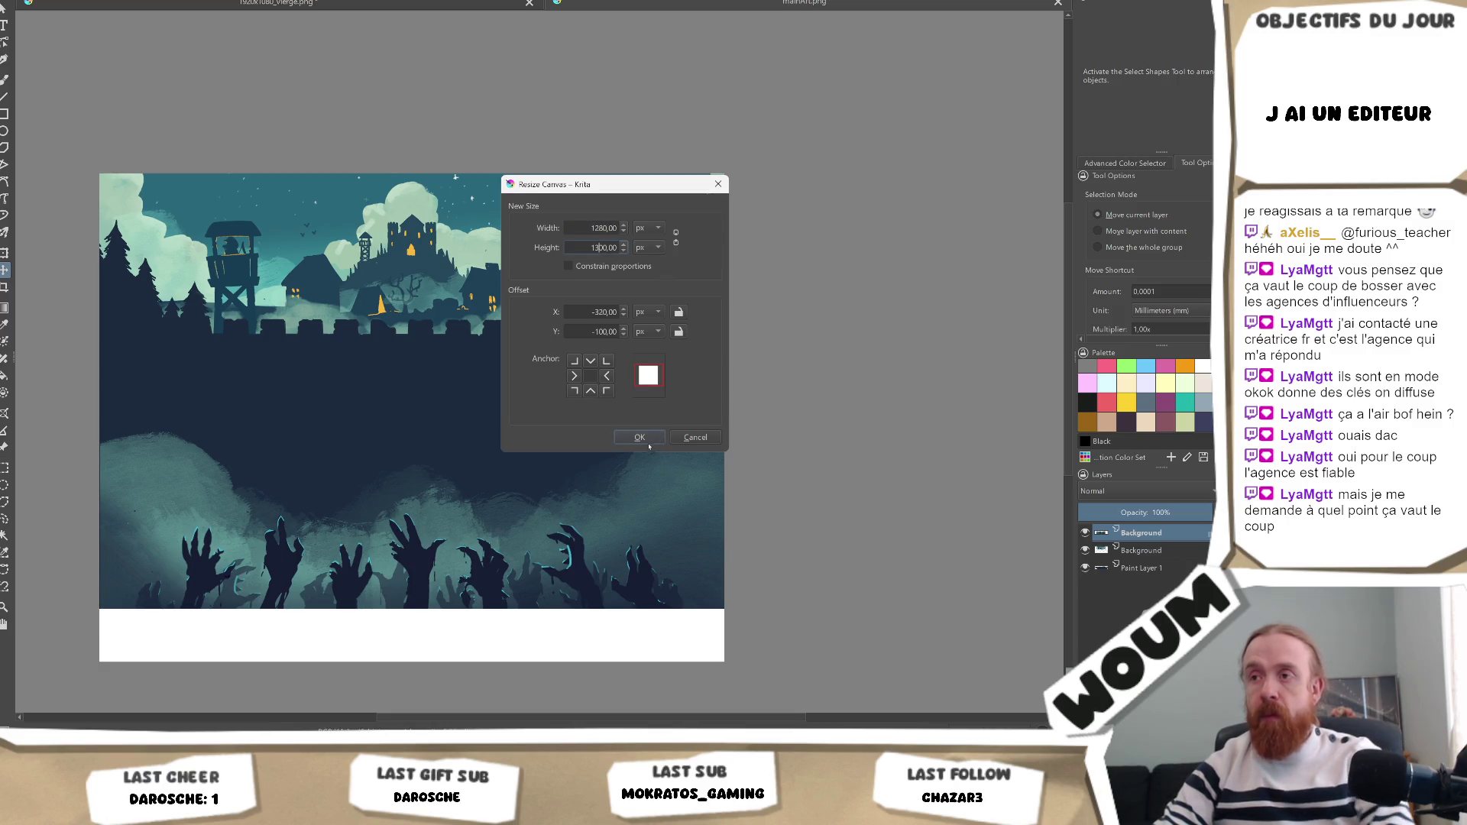
click(639, 438)
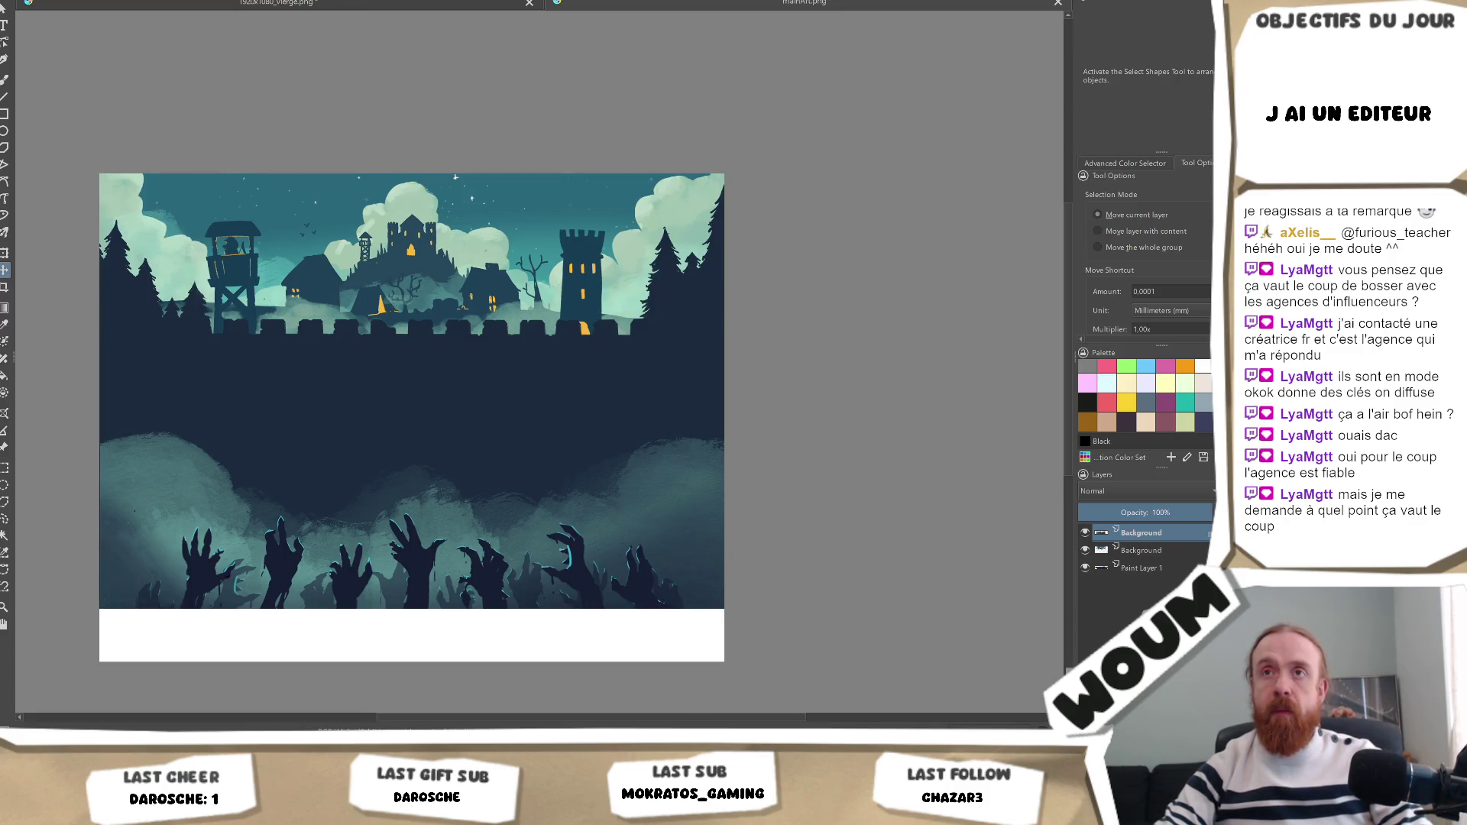
Reopen Resize Canvas and correct the canvas size to 1920 × 1300 px.
click(160, 0)
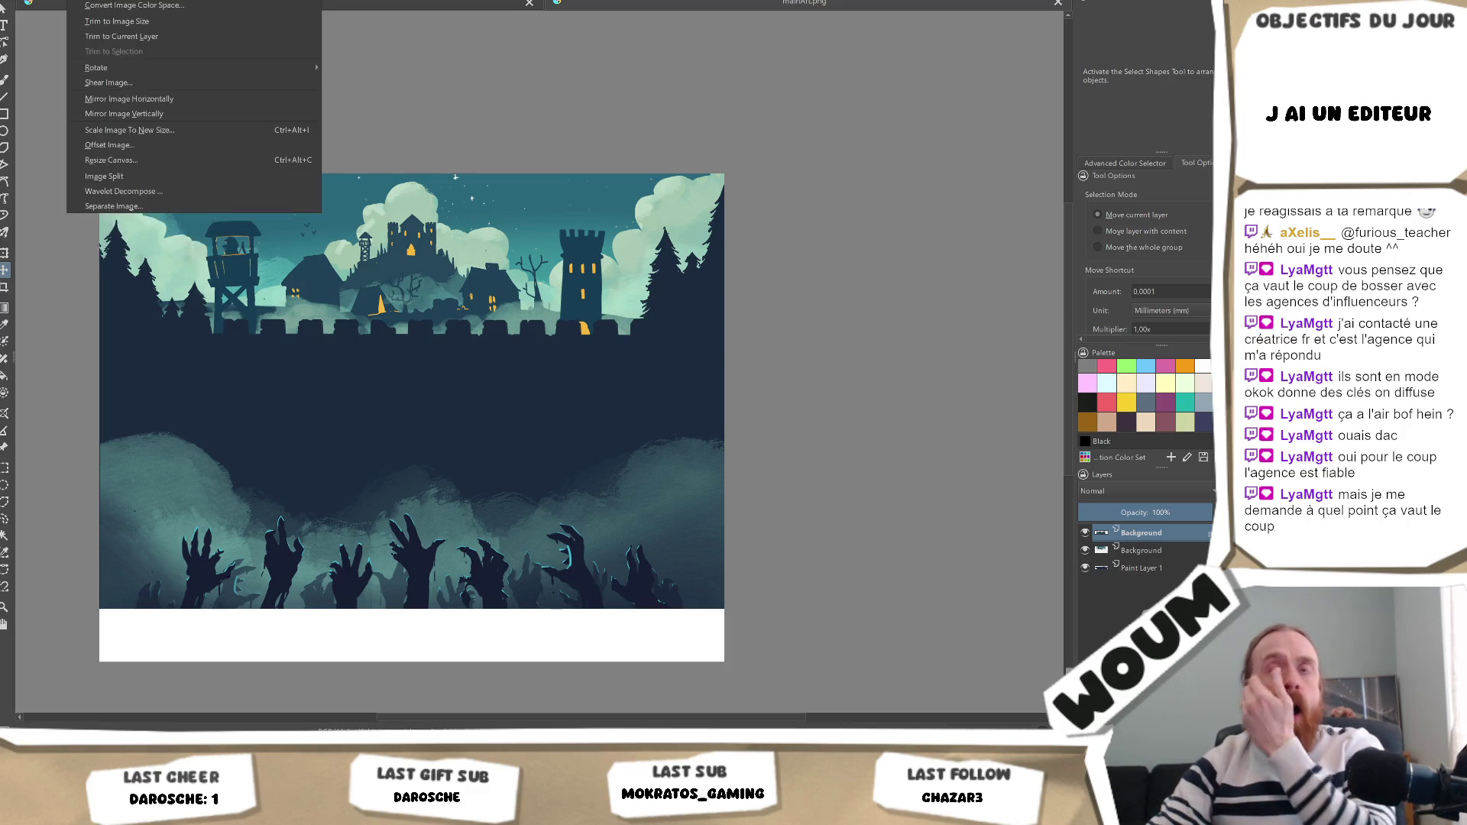
click(162, 161)
click(599, 248)
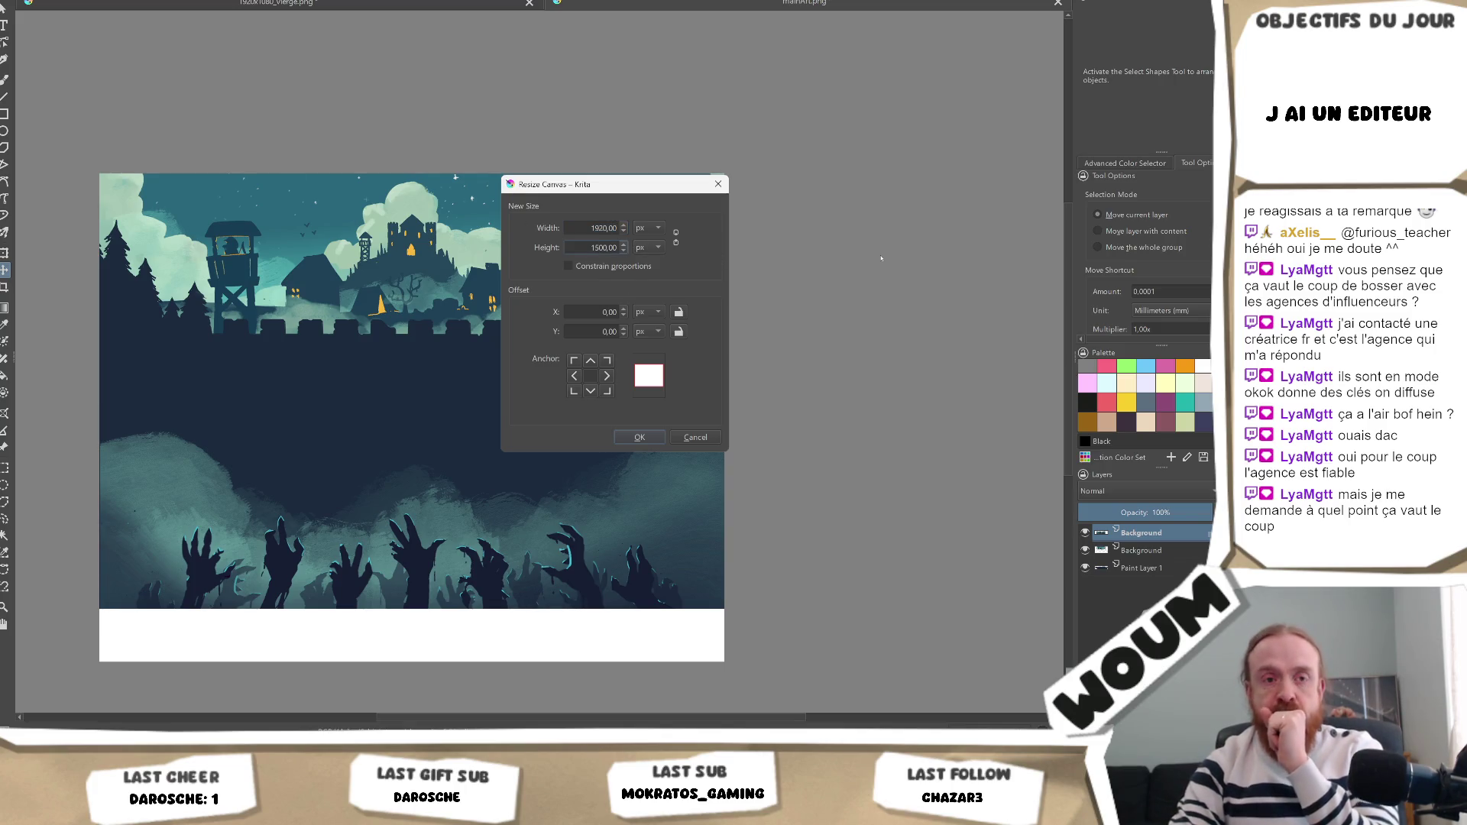
key(BackSpace)
key(BackSpace)
text(8)
text(3)
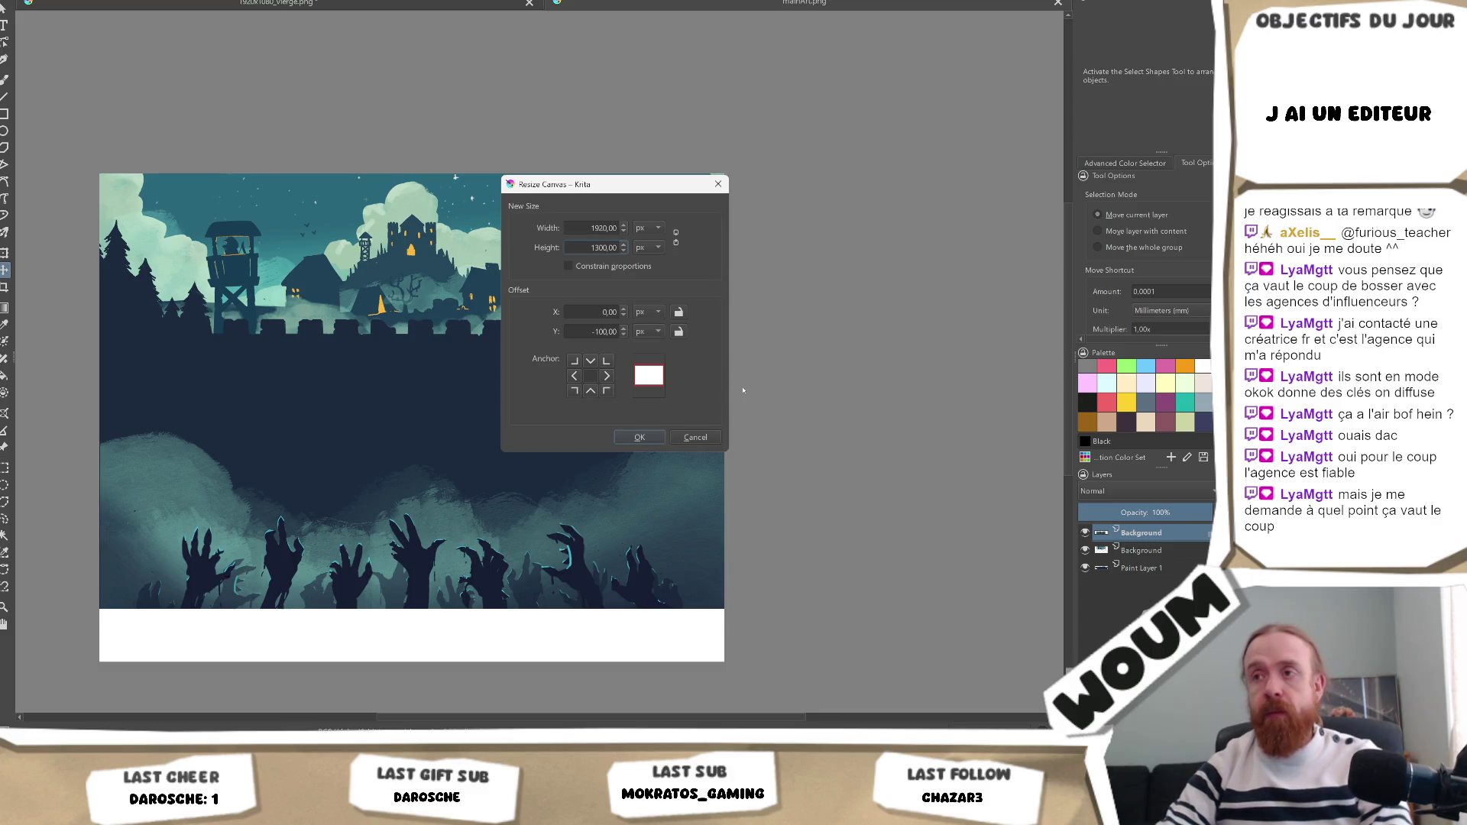
click(633, 439)
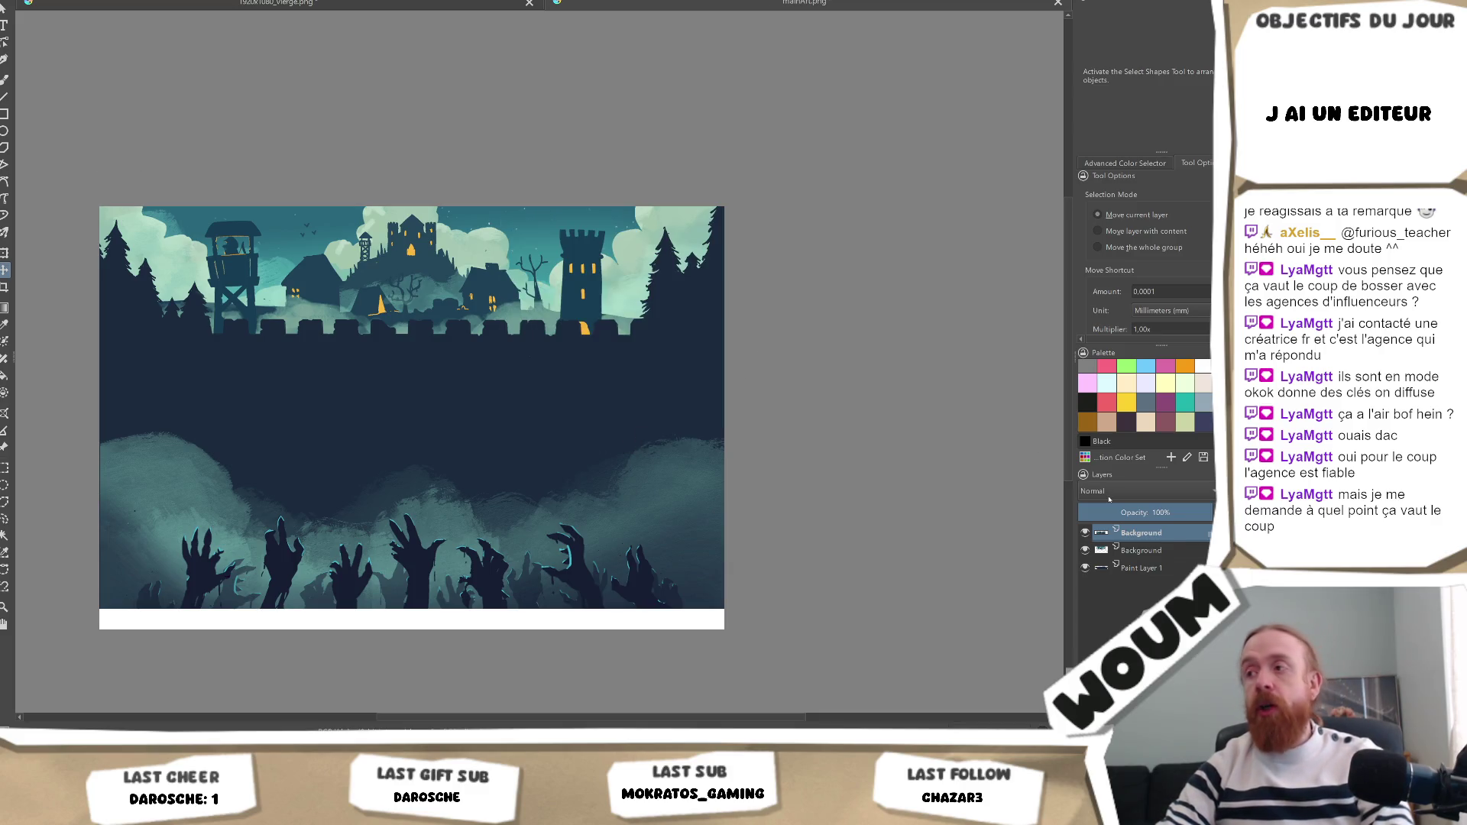
Move both Background layers down about 28 px to fill the canvas and save as PNG.
drag(318, 289, 327, 313)
key(Page_Down)
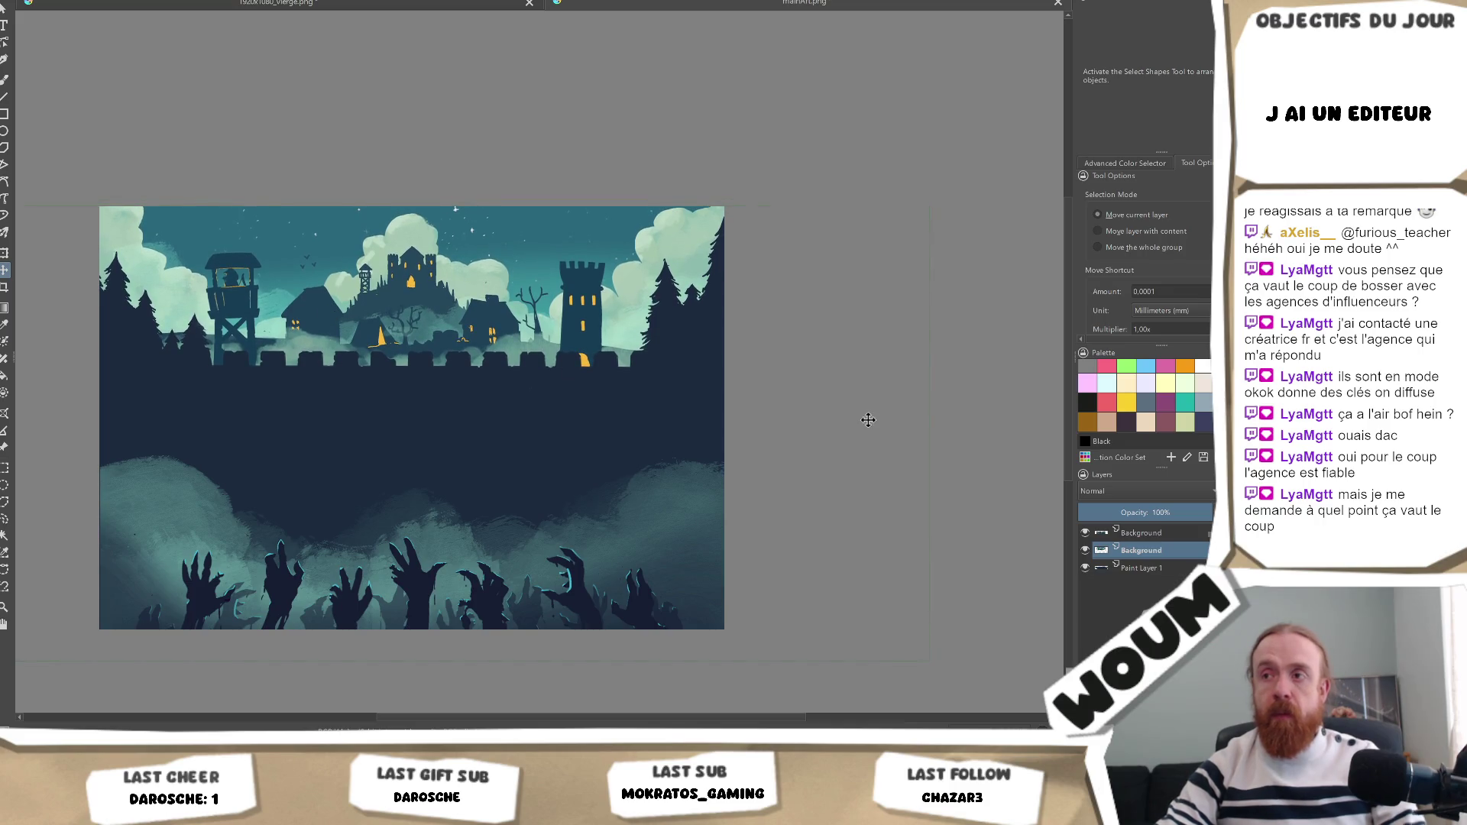
key(ctrl+s)
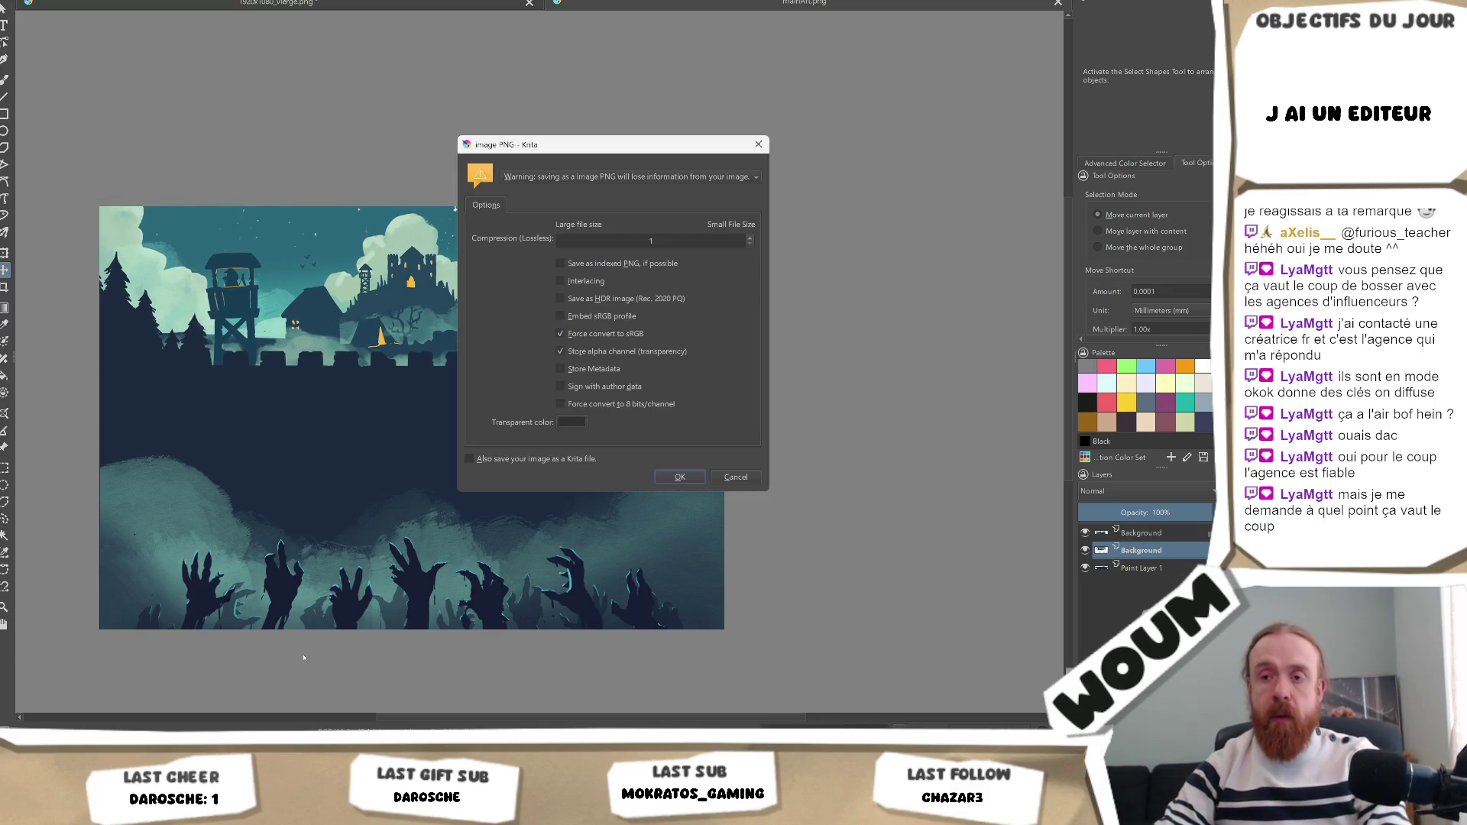
key(Return)
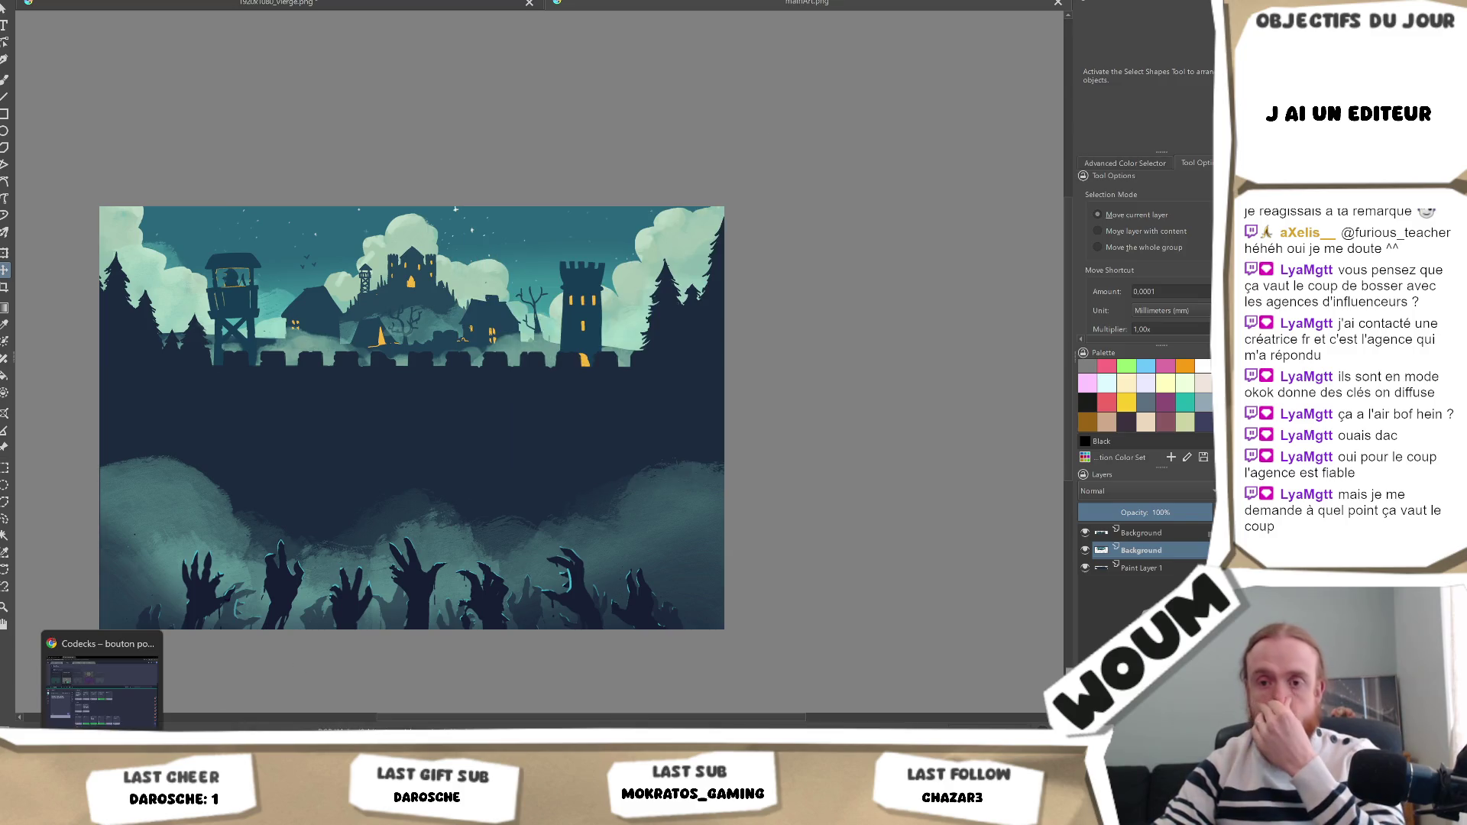
key(alt+Tab)
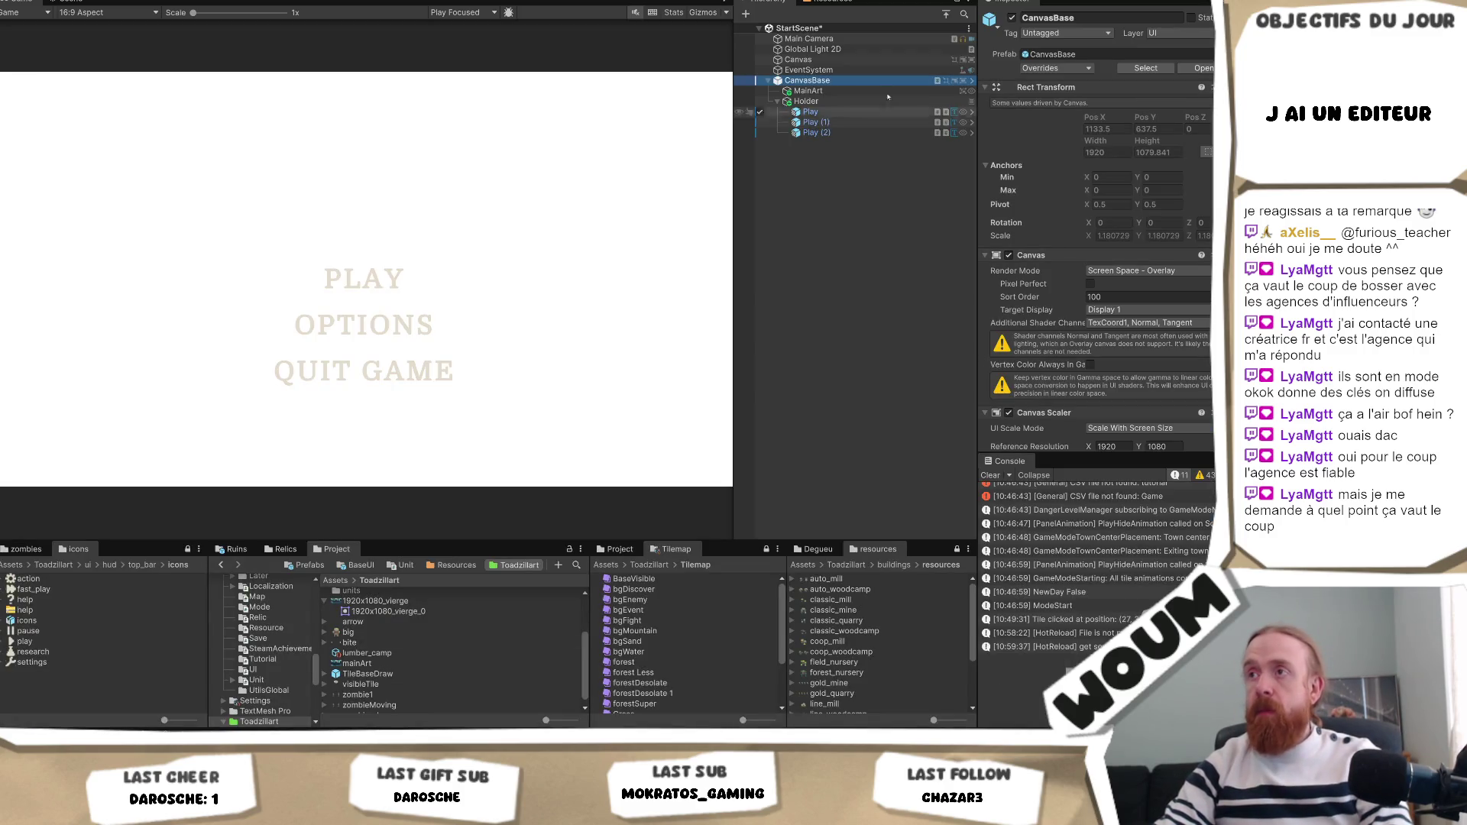
Set the MainArt object's height to 1300.
click(808, 90)
click(1158, 106)
text(1300)
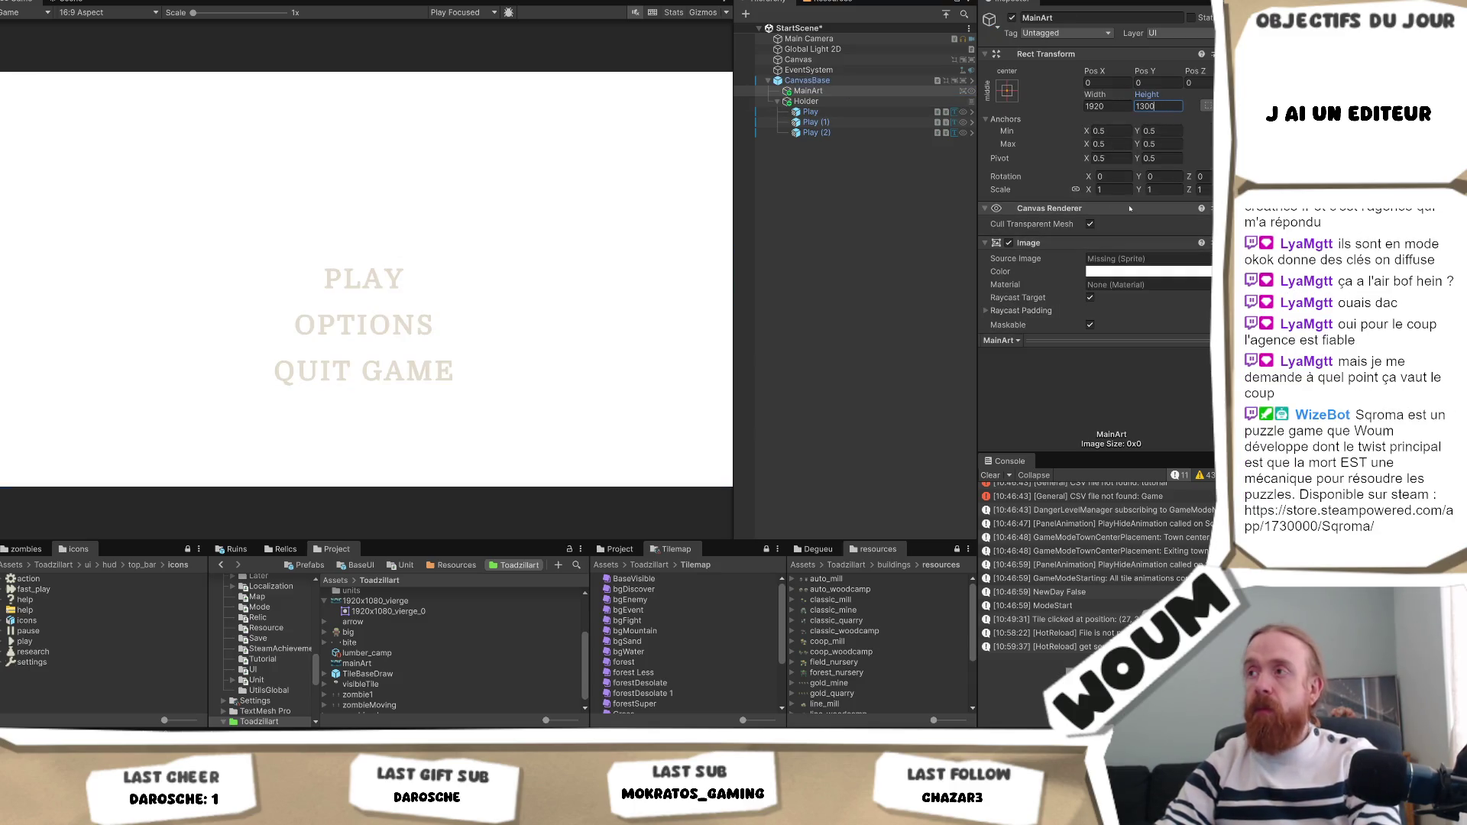
key(Return)
scroll(1161, 225, down, 1)
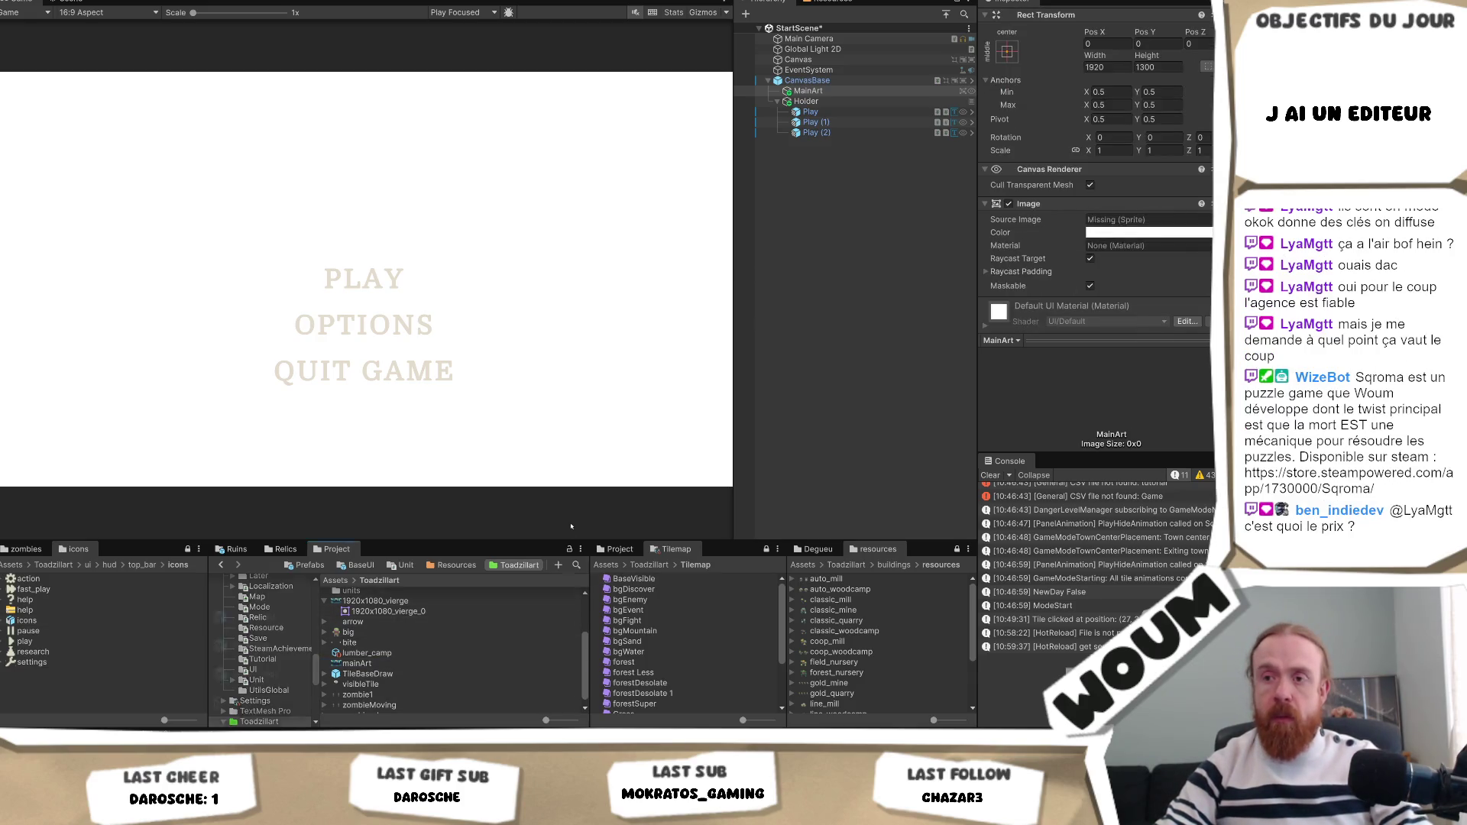
key(alt+Tab)
key(alt+Tab)
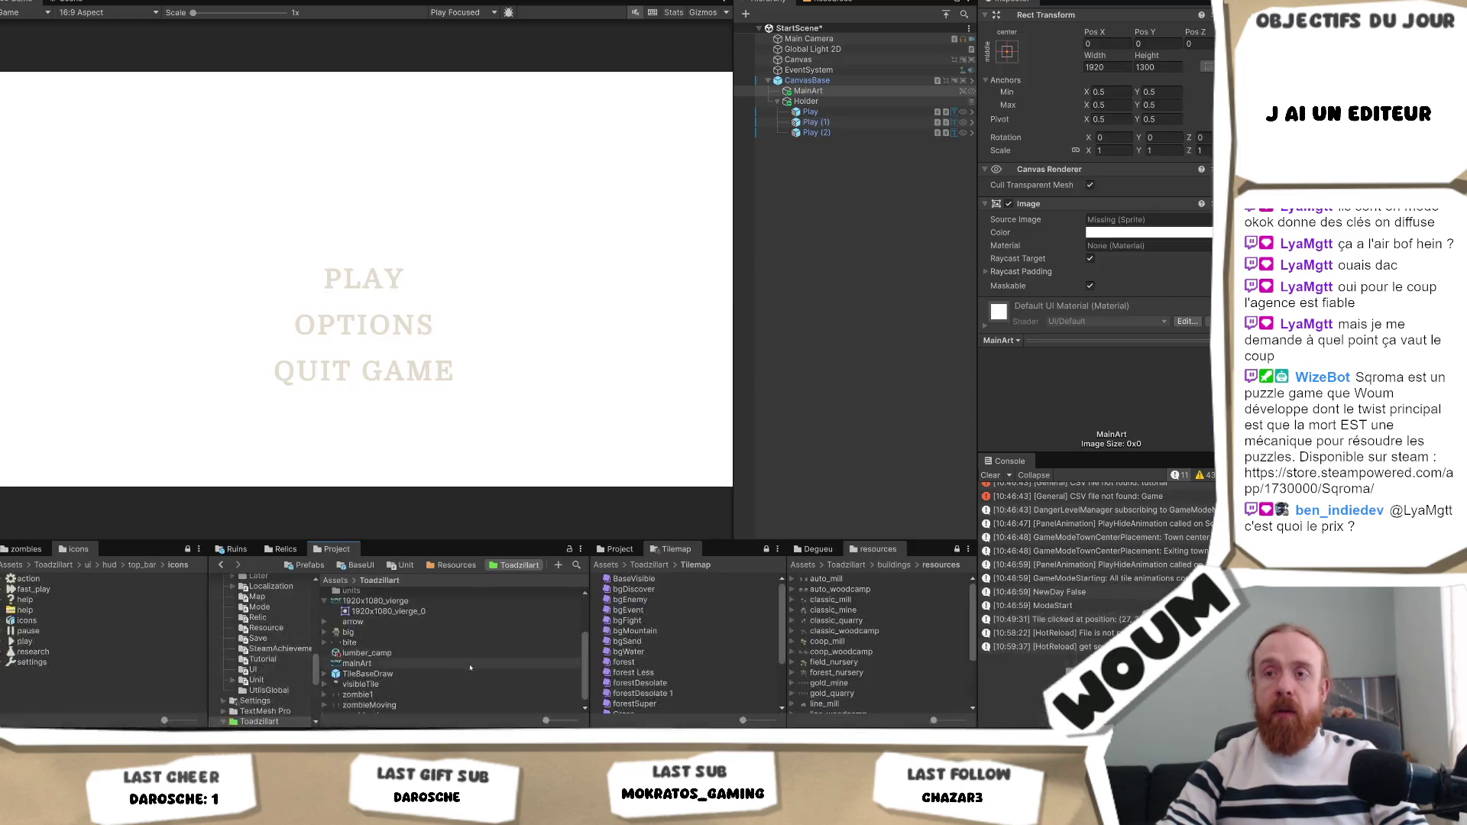
Reimport the mainArt texture asset.
click(357, 663)
right_click(386, 663)
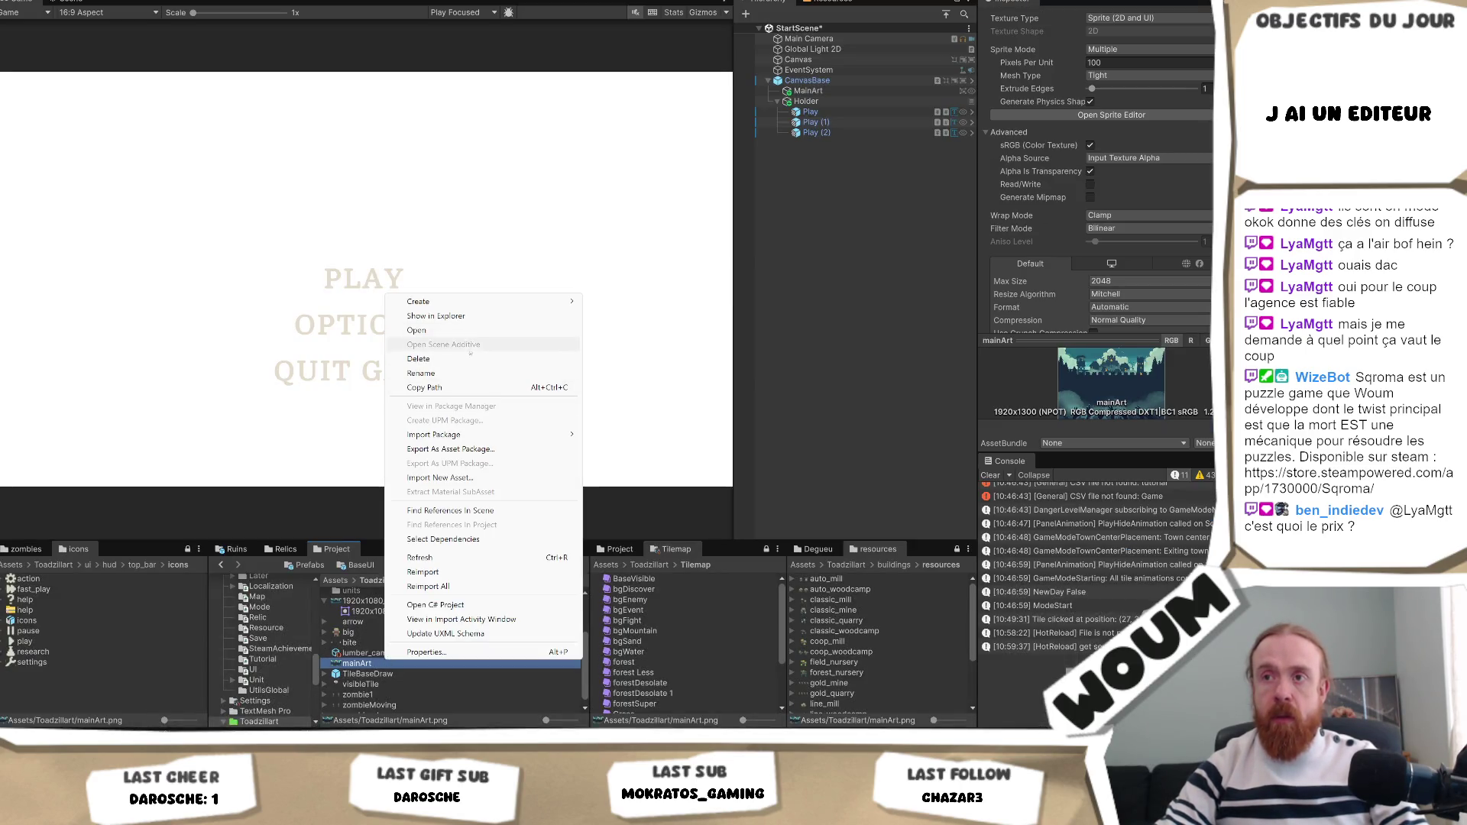
click(441, 574)
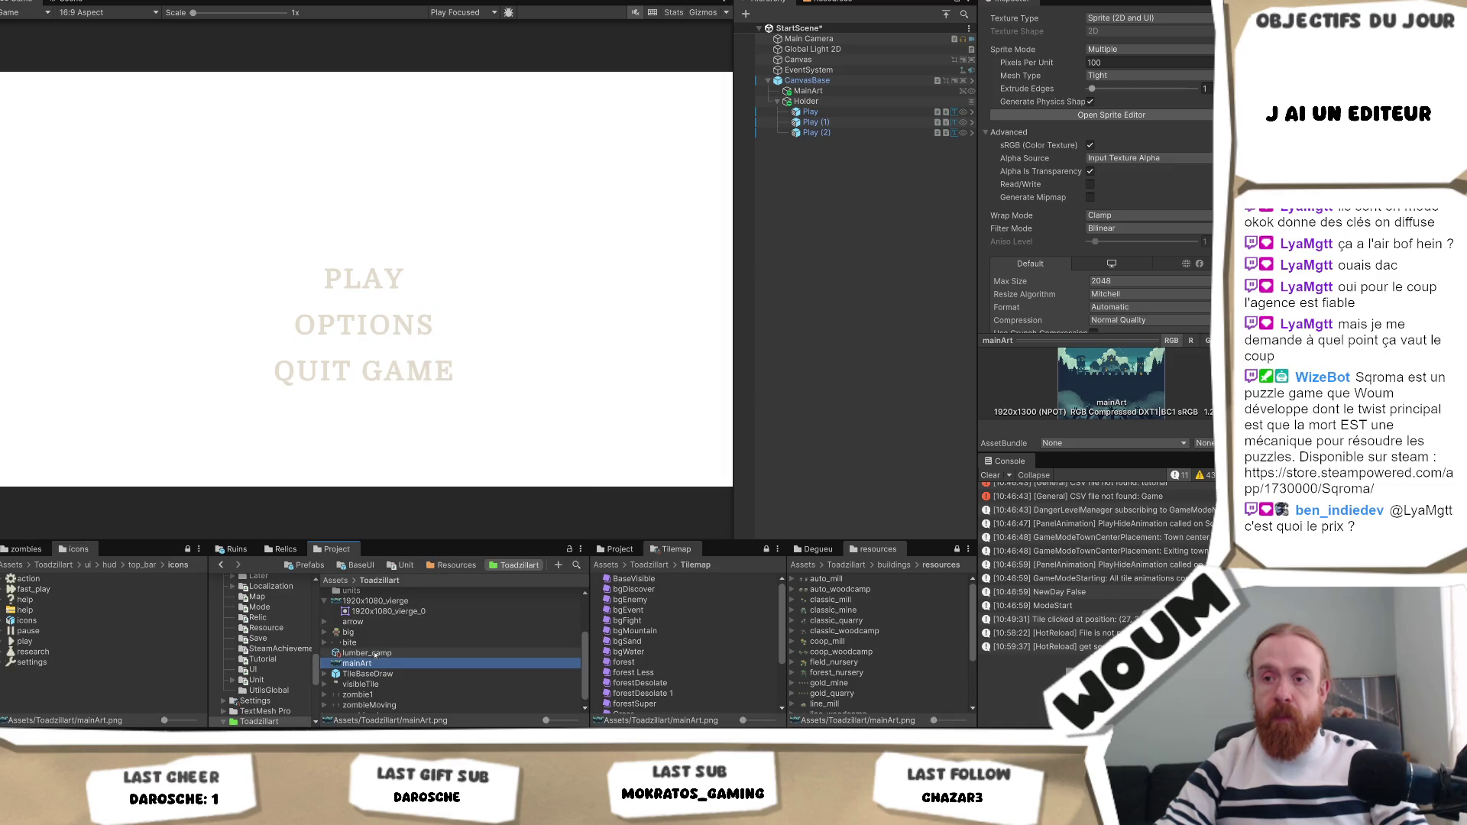
right_click(370, 666)
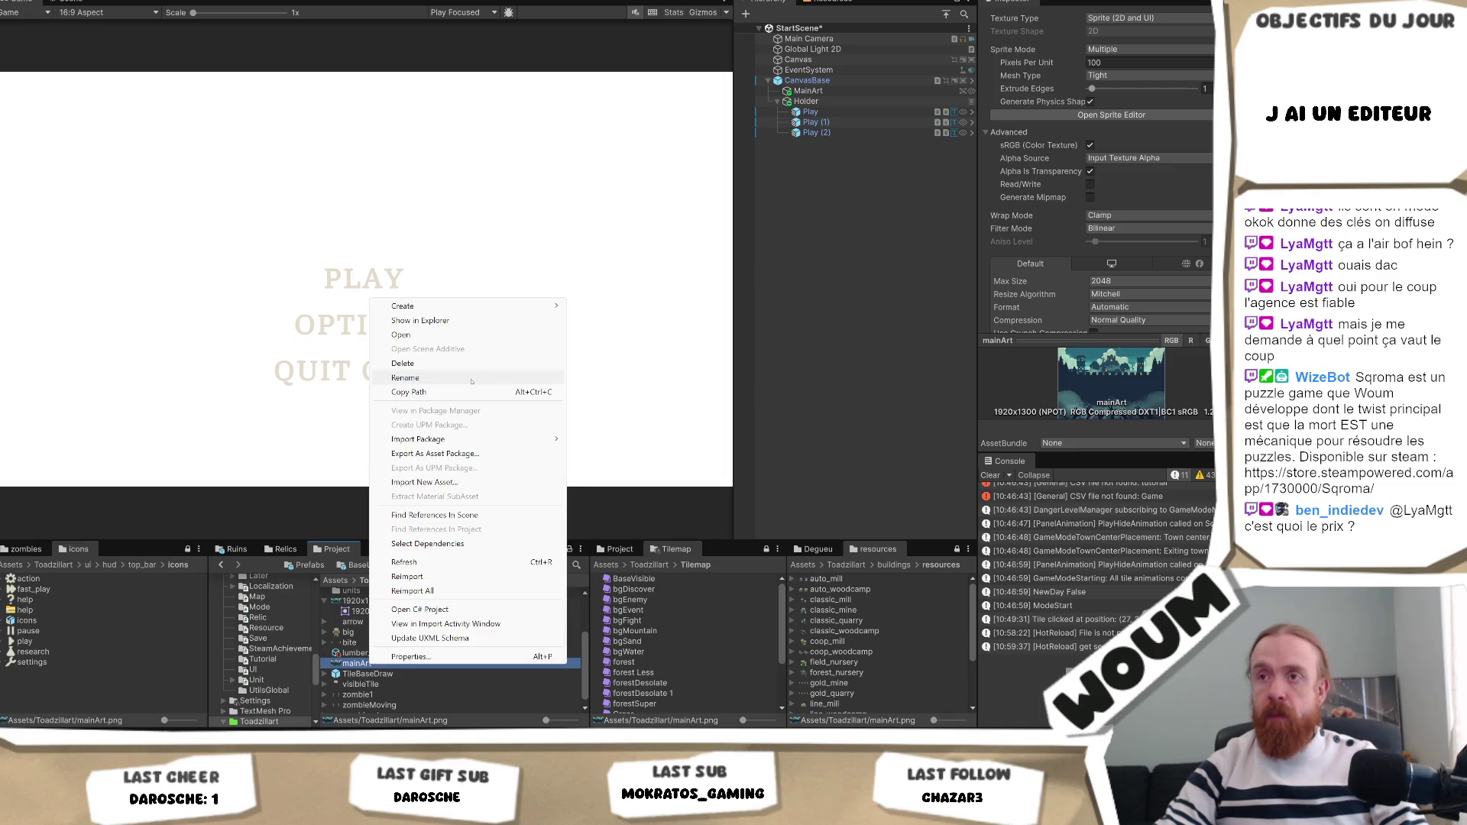
click(428, 543)
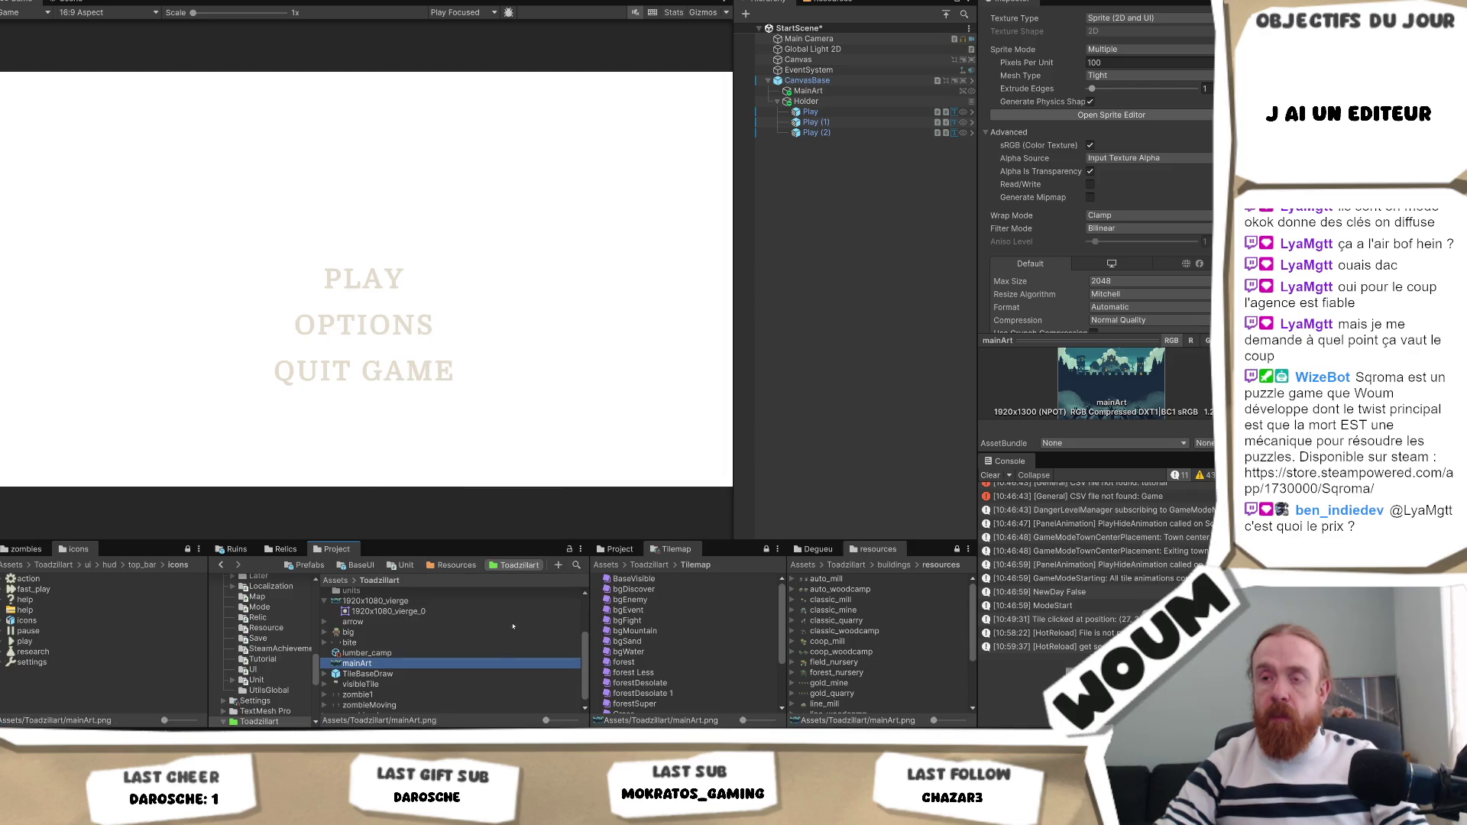
Assign 1920x1080_vierge as MainArt's Image Source Image.
click(814, 90)
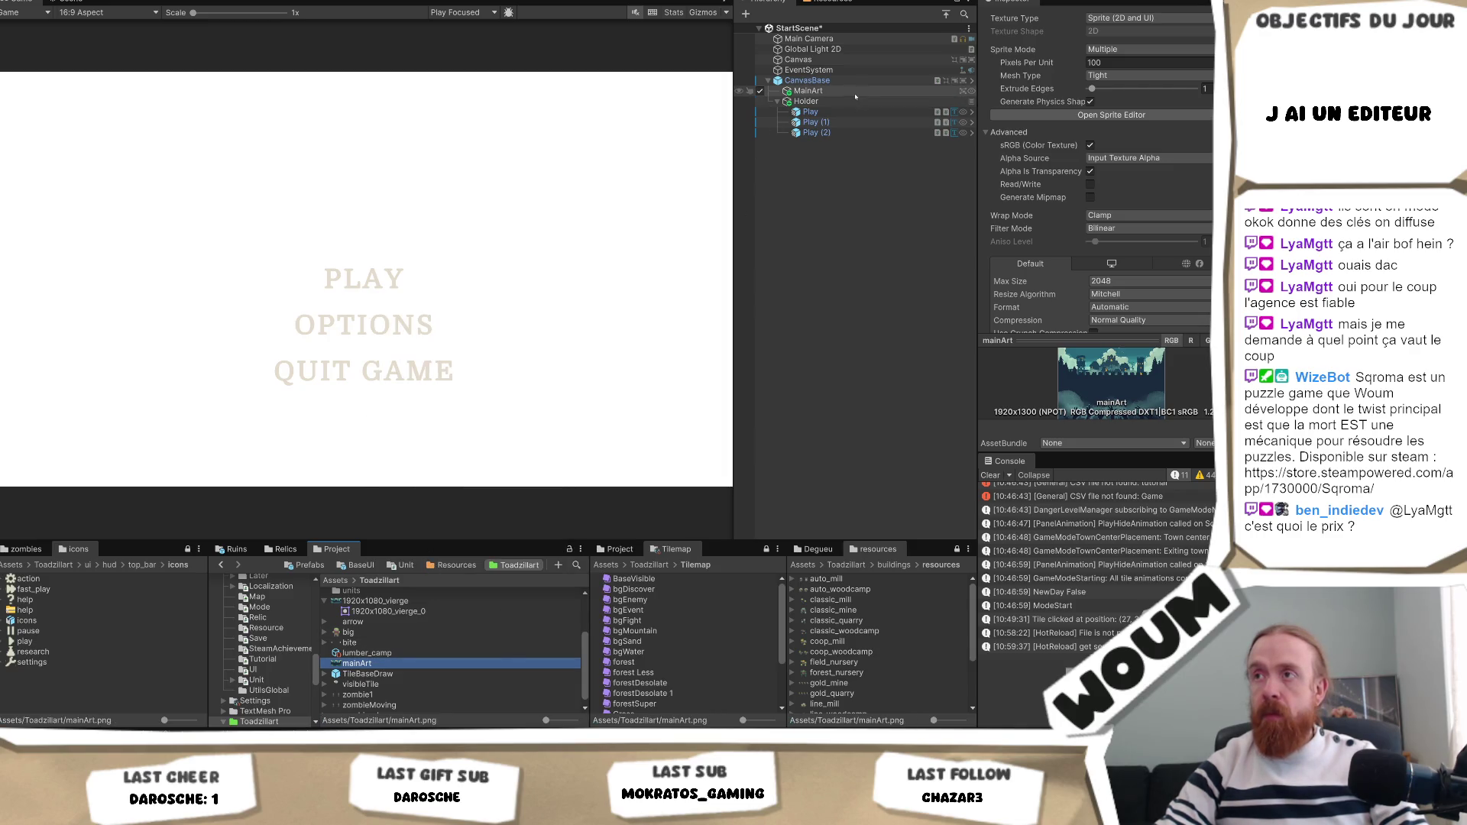
click(1208, 193)
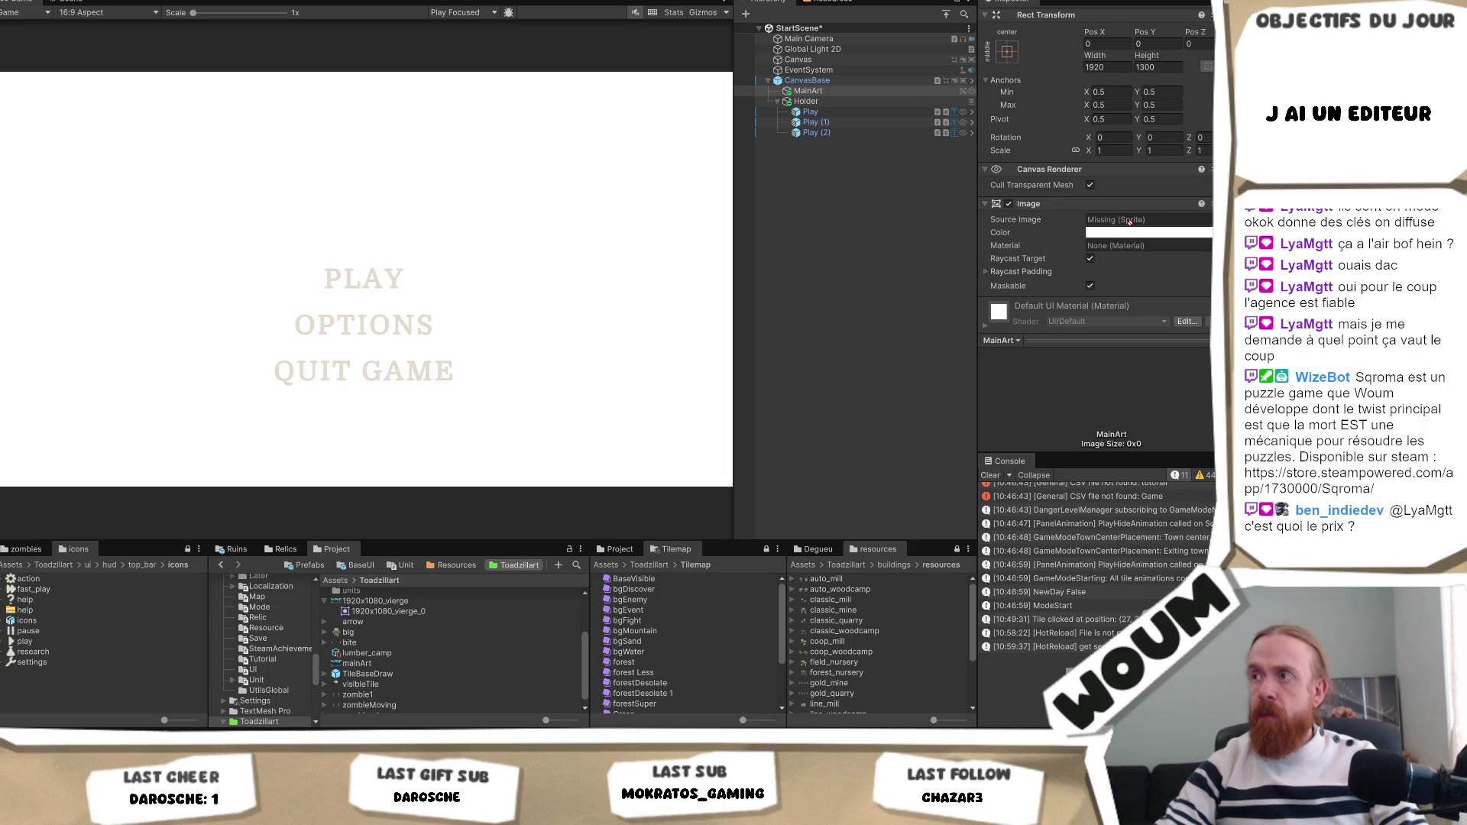
mouse_move(375, 601)
mouse_down()
mouse_move(618, 498)
mouse_move(1146, 221)
mouse_up()
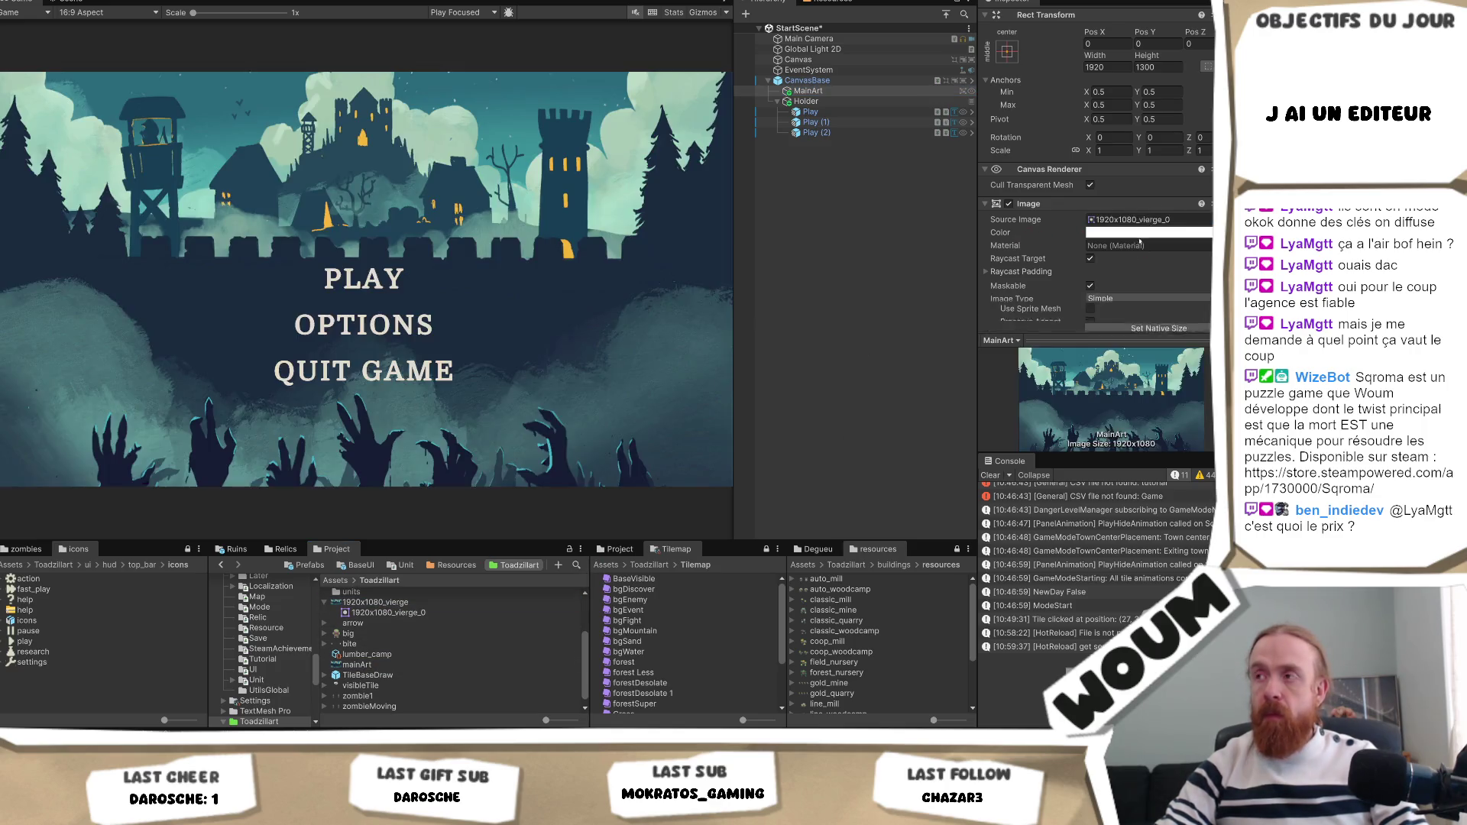
Set the mainArt texture's Sprite Mode to Single and apply the import settings.
click(391, 664)
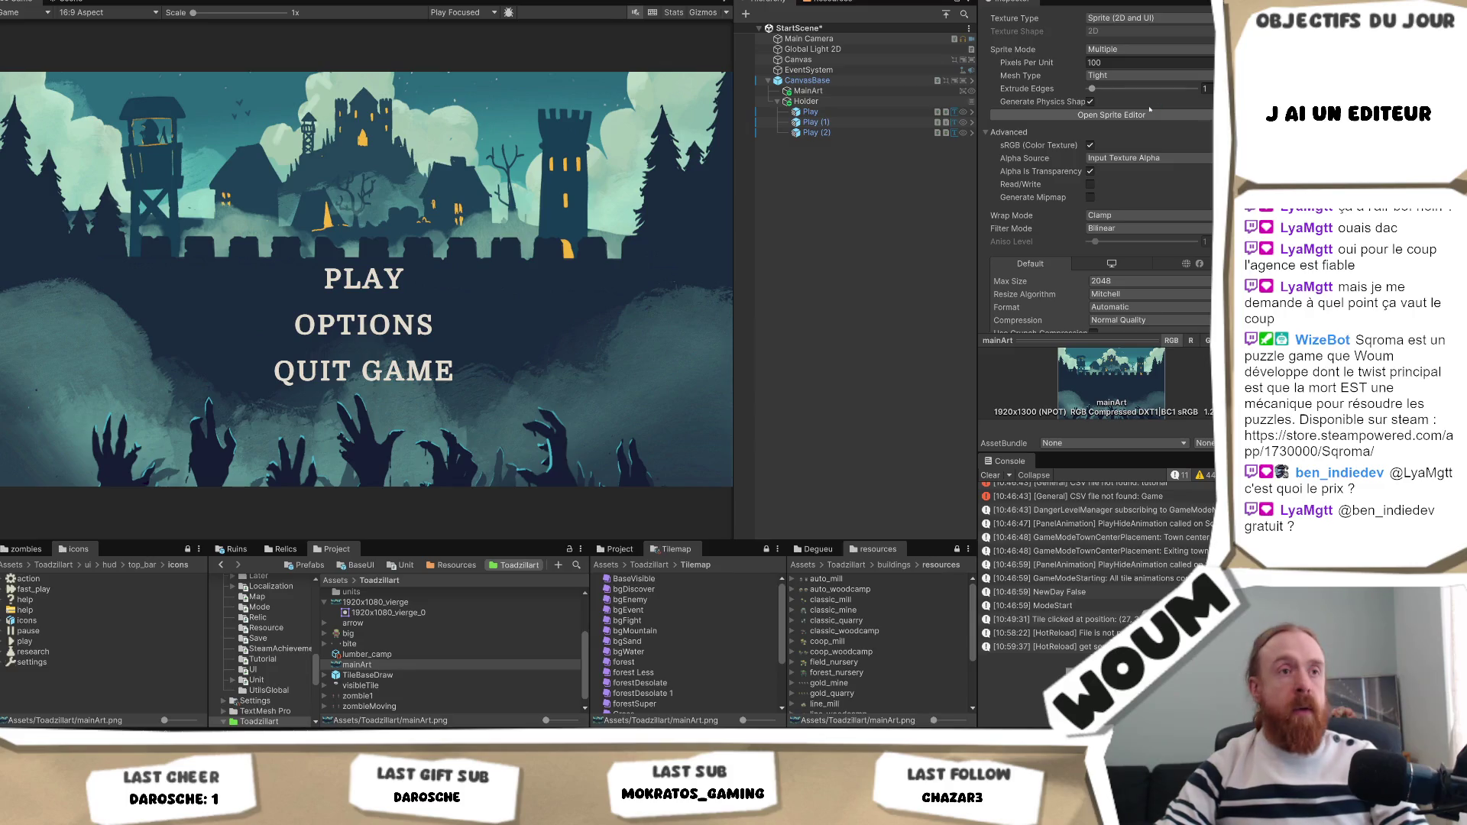
click(1139, 49)
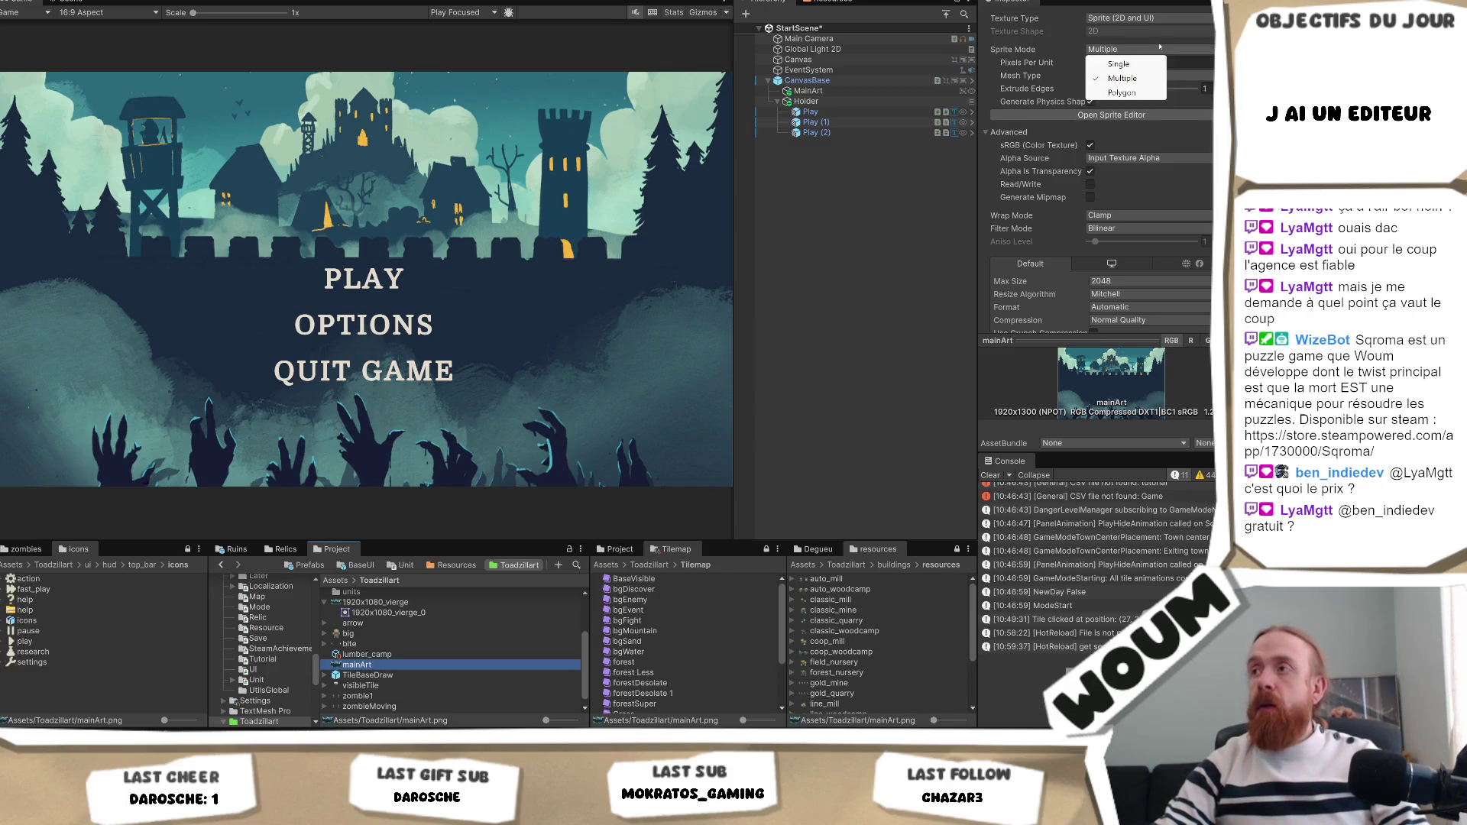
click(1141, 60)
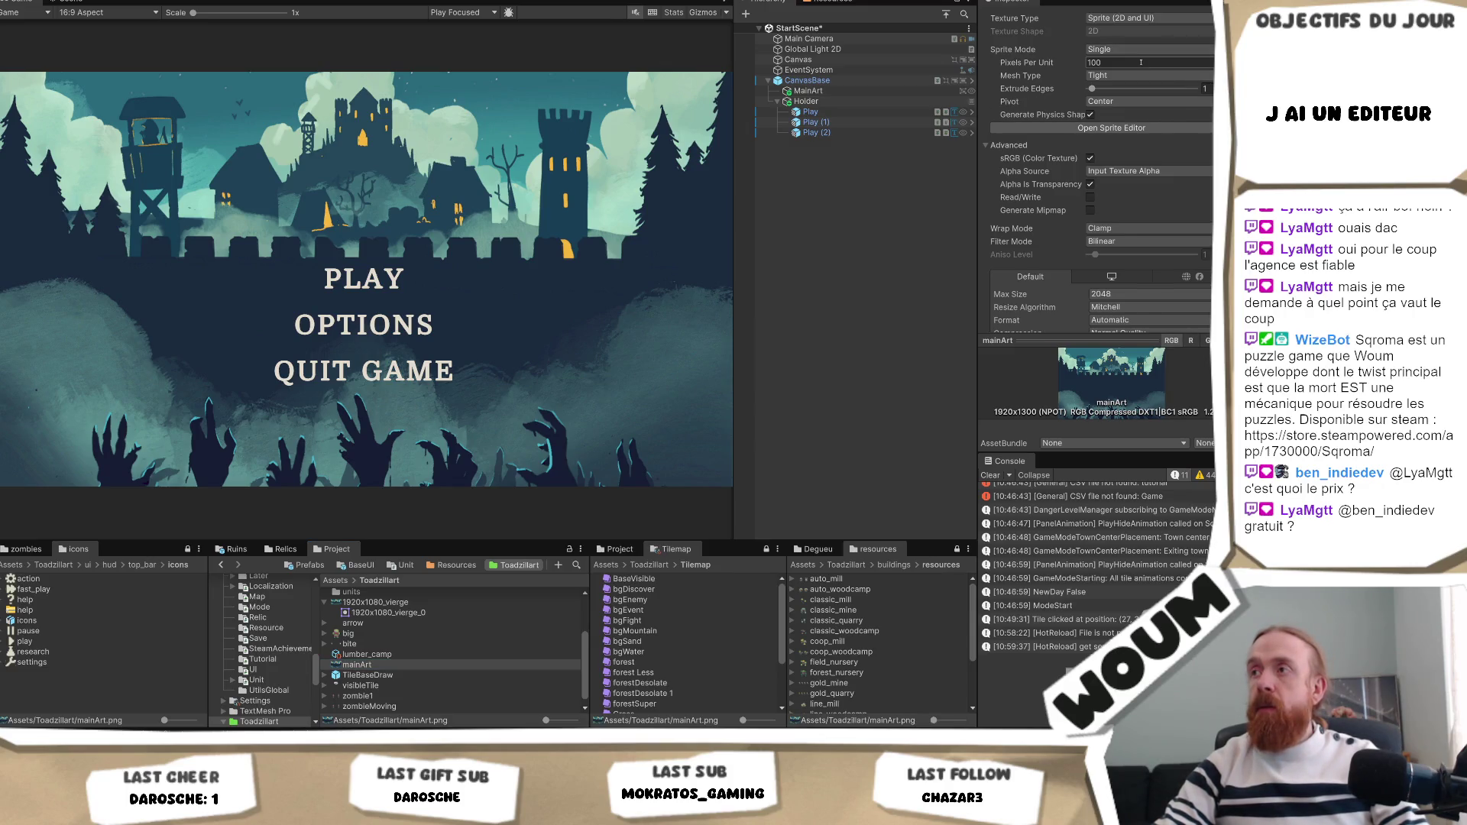
click(1126, 102)
click(827, 193)
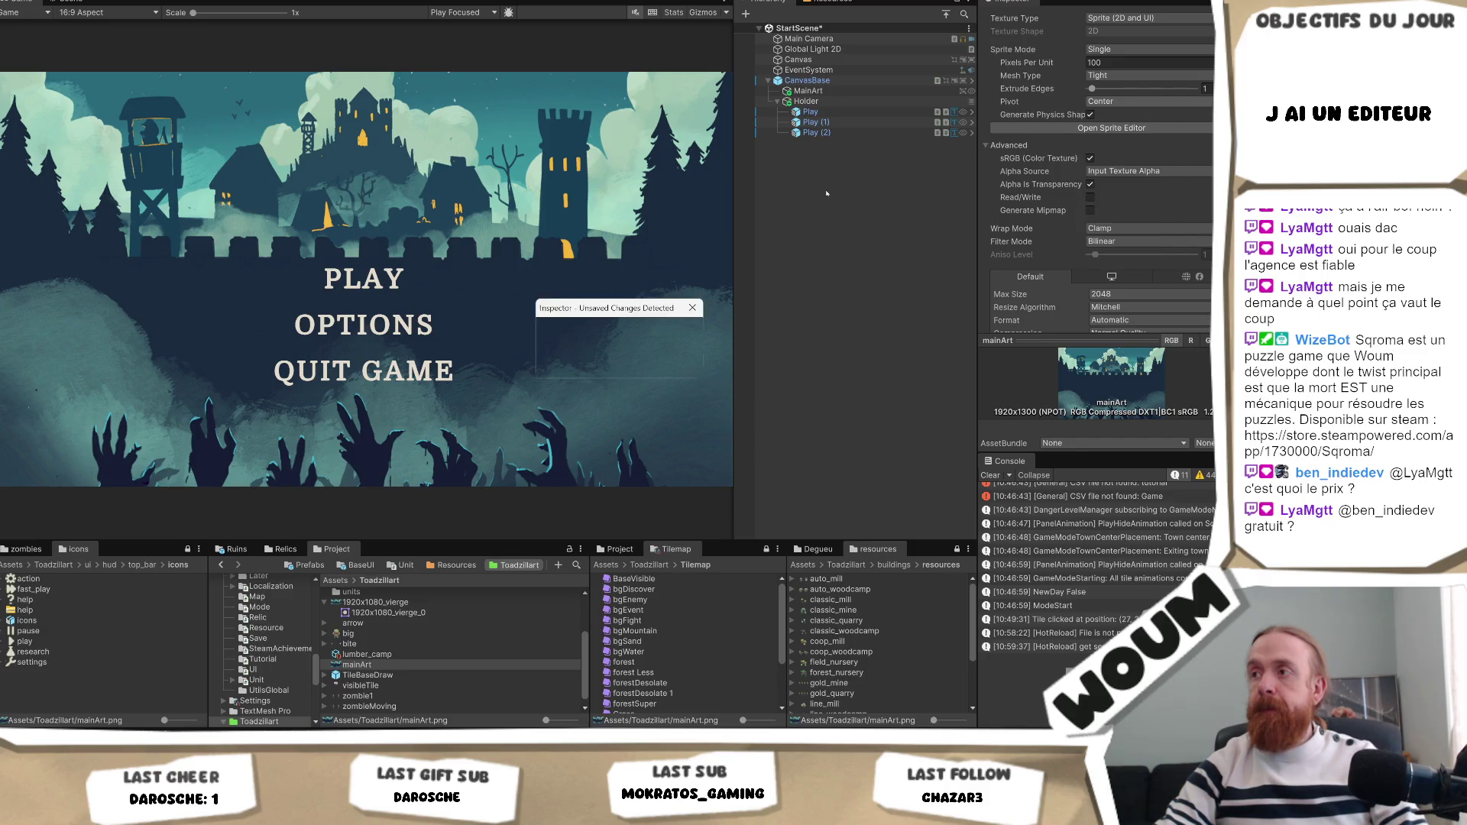
click(593, 365)
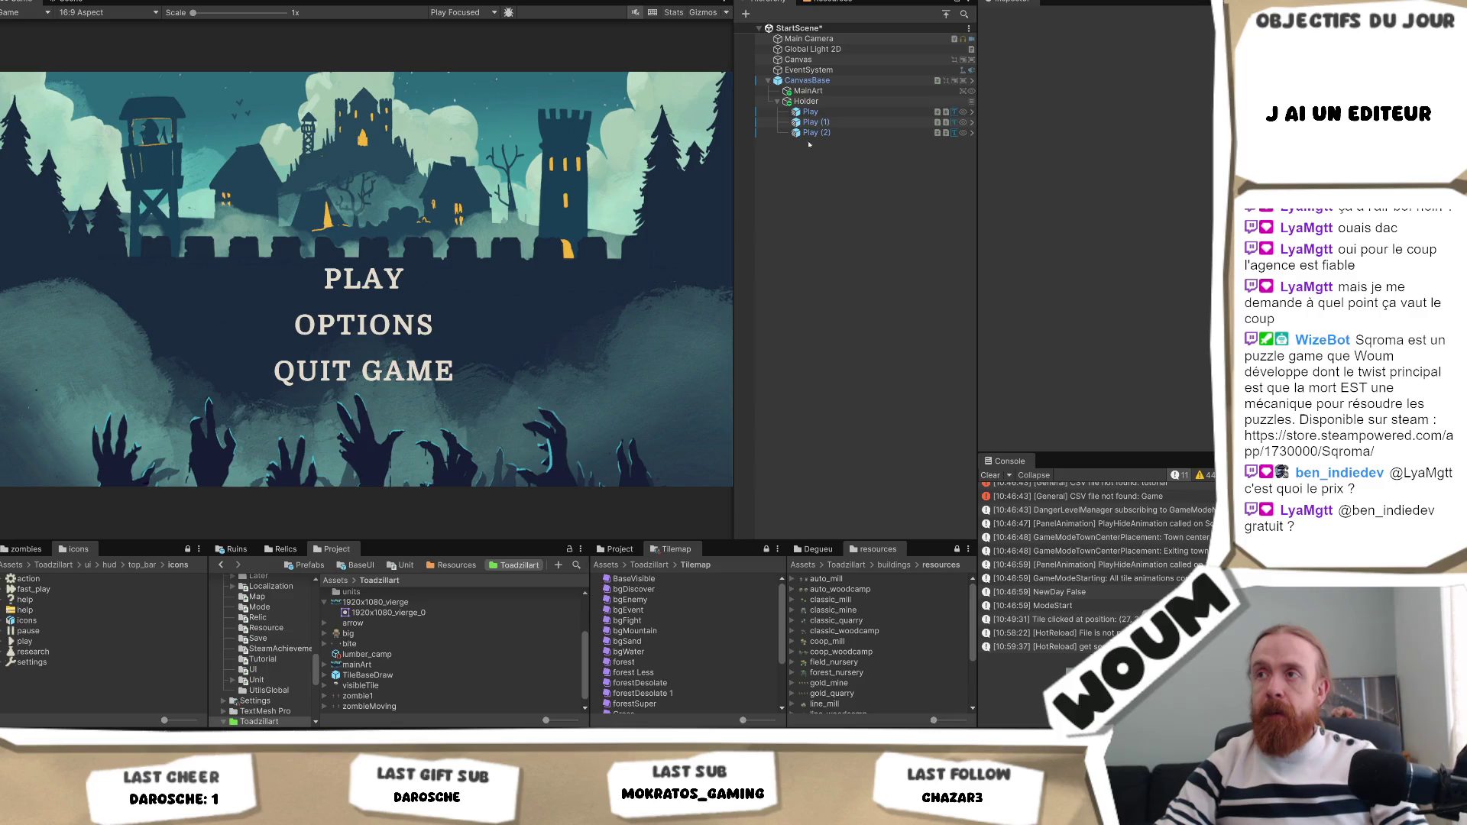
click(759, 90)
Set mainArt as MainArt's Source Image and move the Holder up to Pos Y 96.
mouse_move(356, 665)
mouse_down()
mouse_move(764, 497)
mouse_move(1139, 260)
mouse_up()
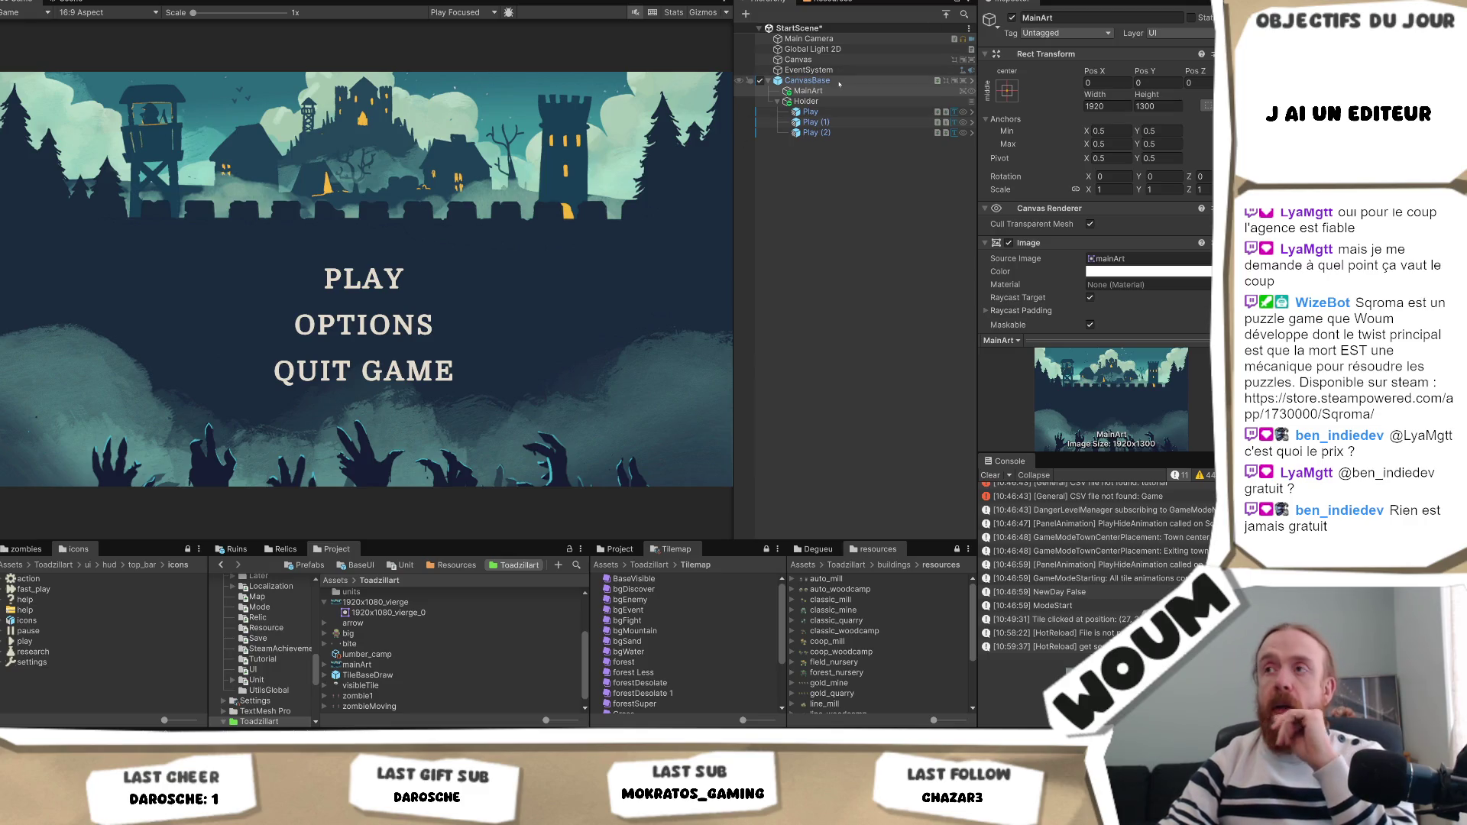
click(806, 101)
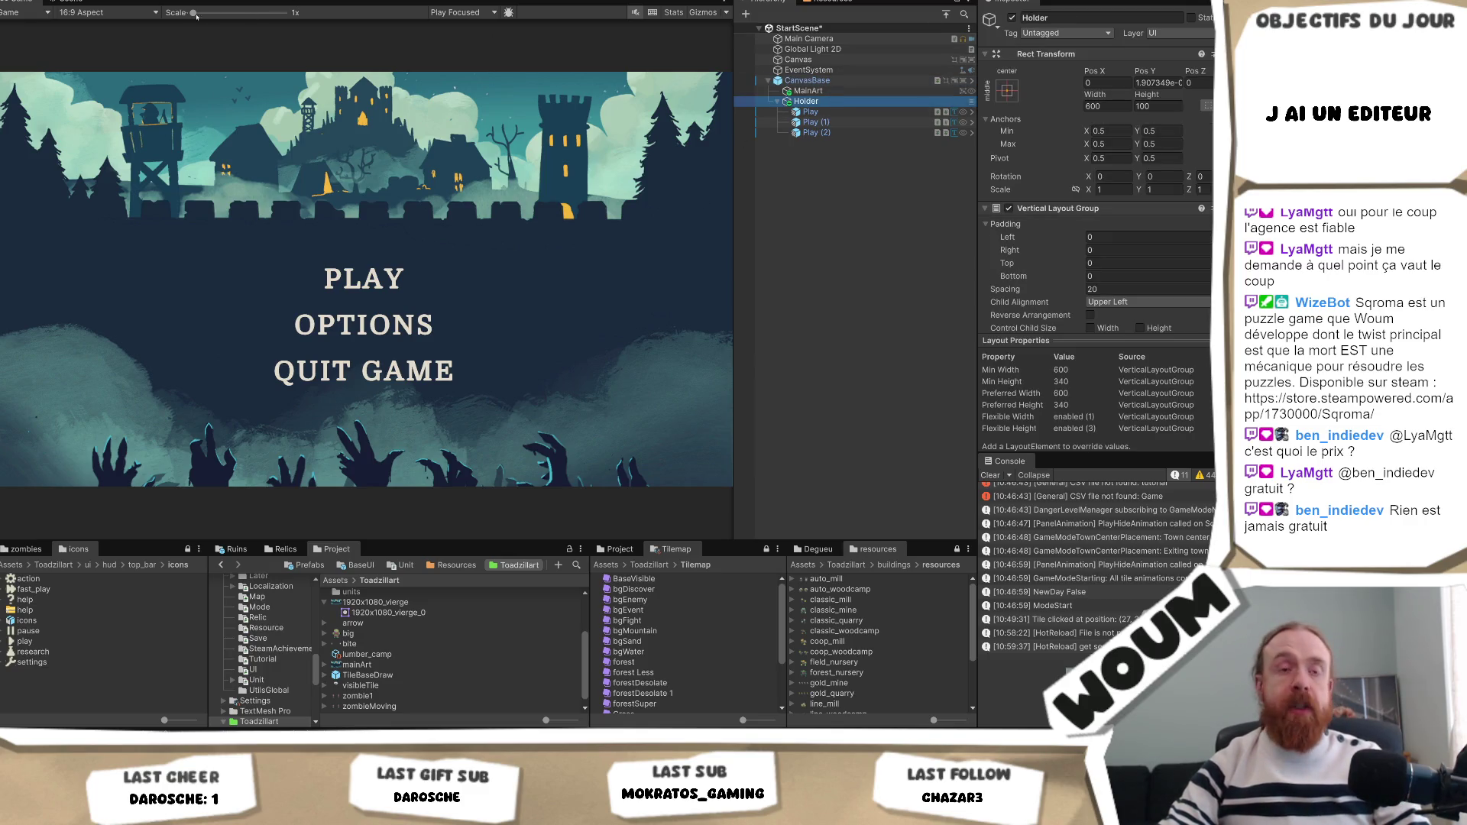
click(69, 2)
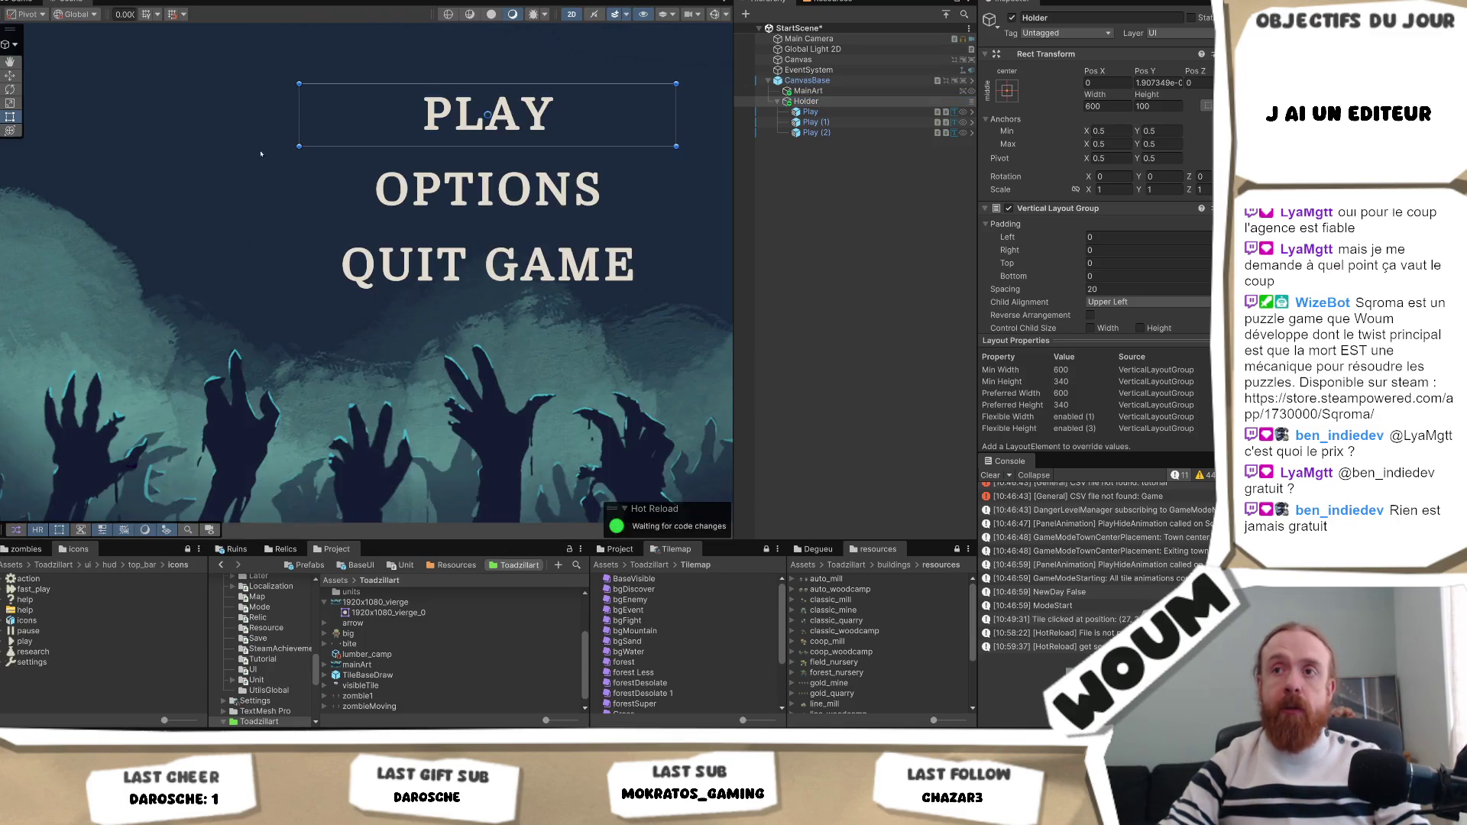
scroll(502, 182, down, 1)
key(w)
mouse_move(485, 96)
mouse_down()
mouse_move(458, 200)
mouse_move(459, 149)
mouse_up()
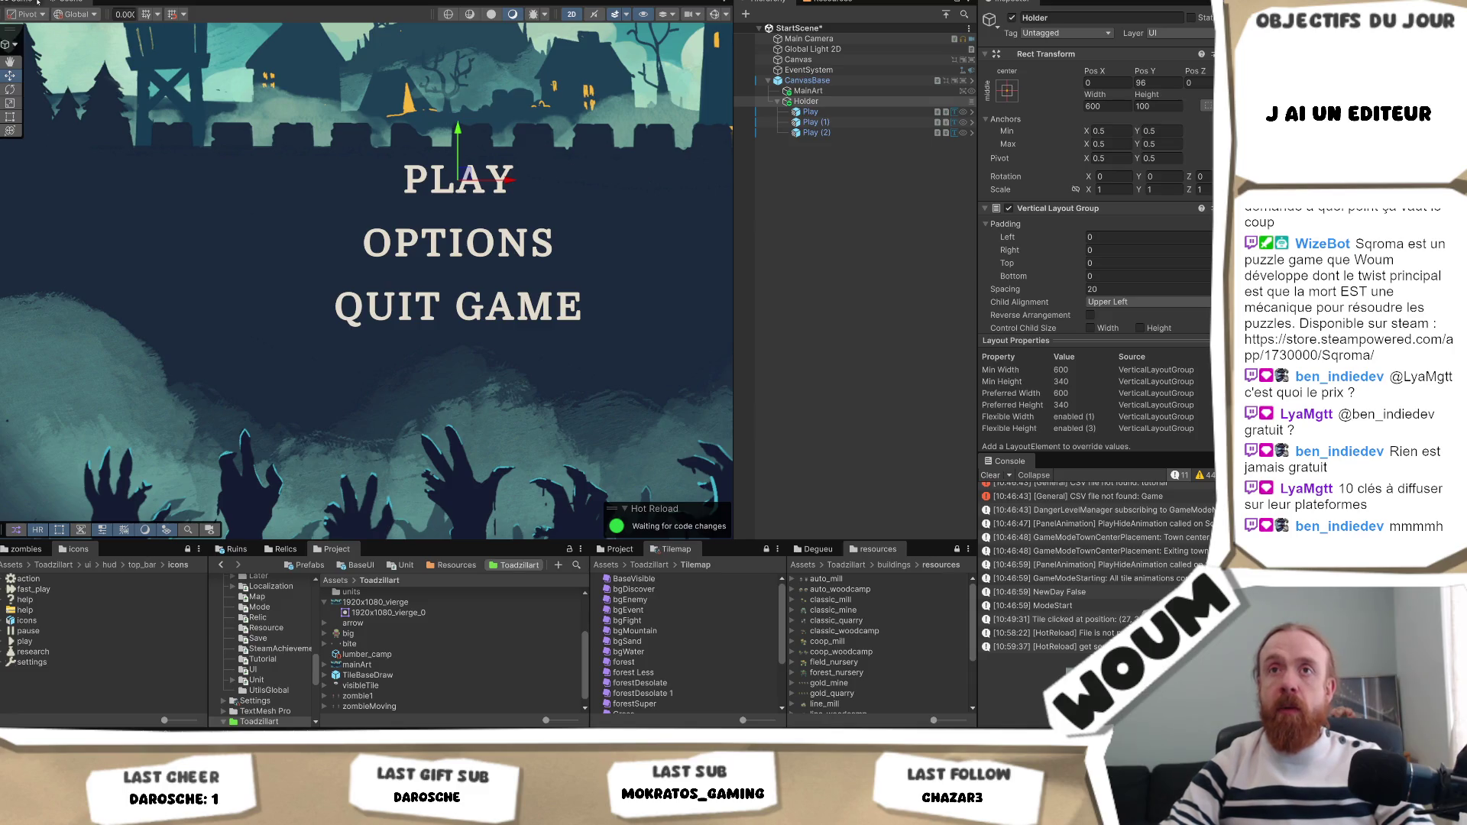
click(67, 3)
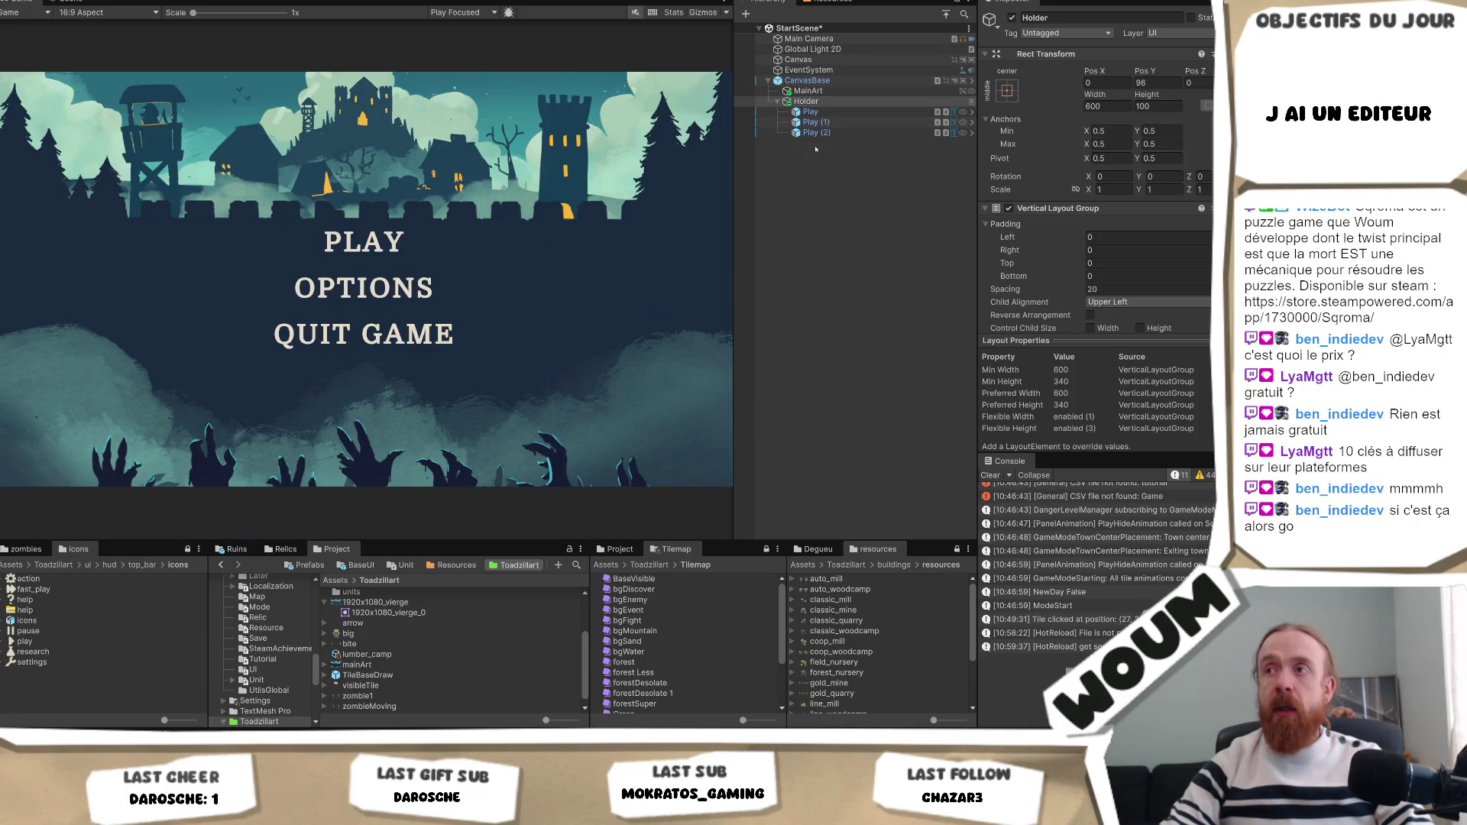
Rename Play (1) to Options and Play (2) to Quit Game.
click(829, 122)
key(F2)
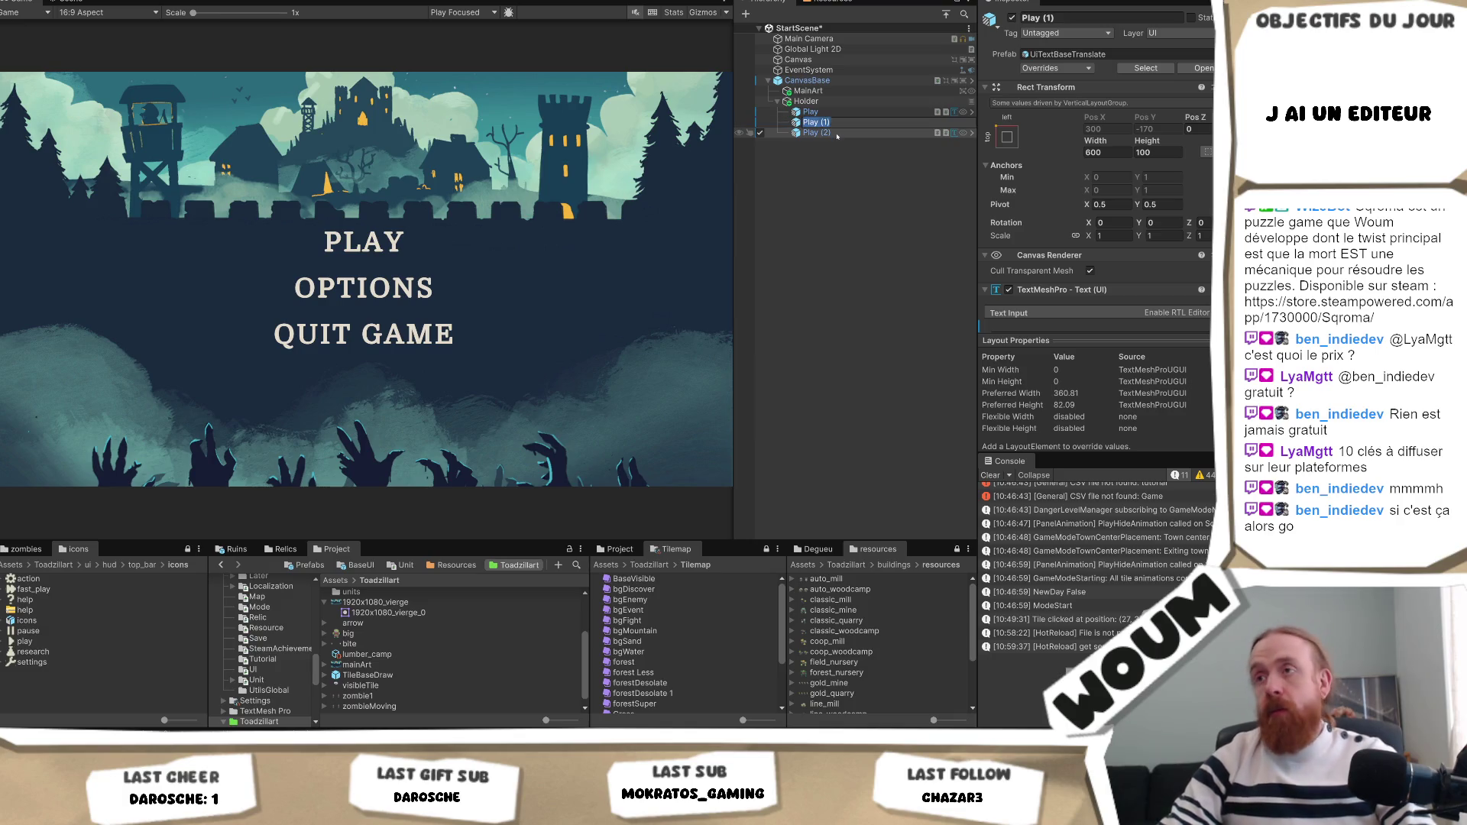
text(Options)
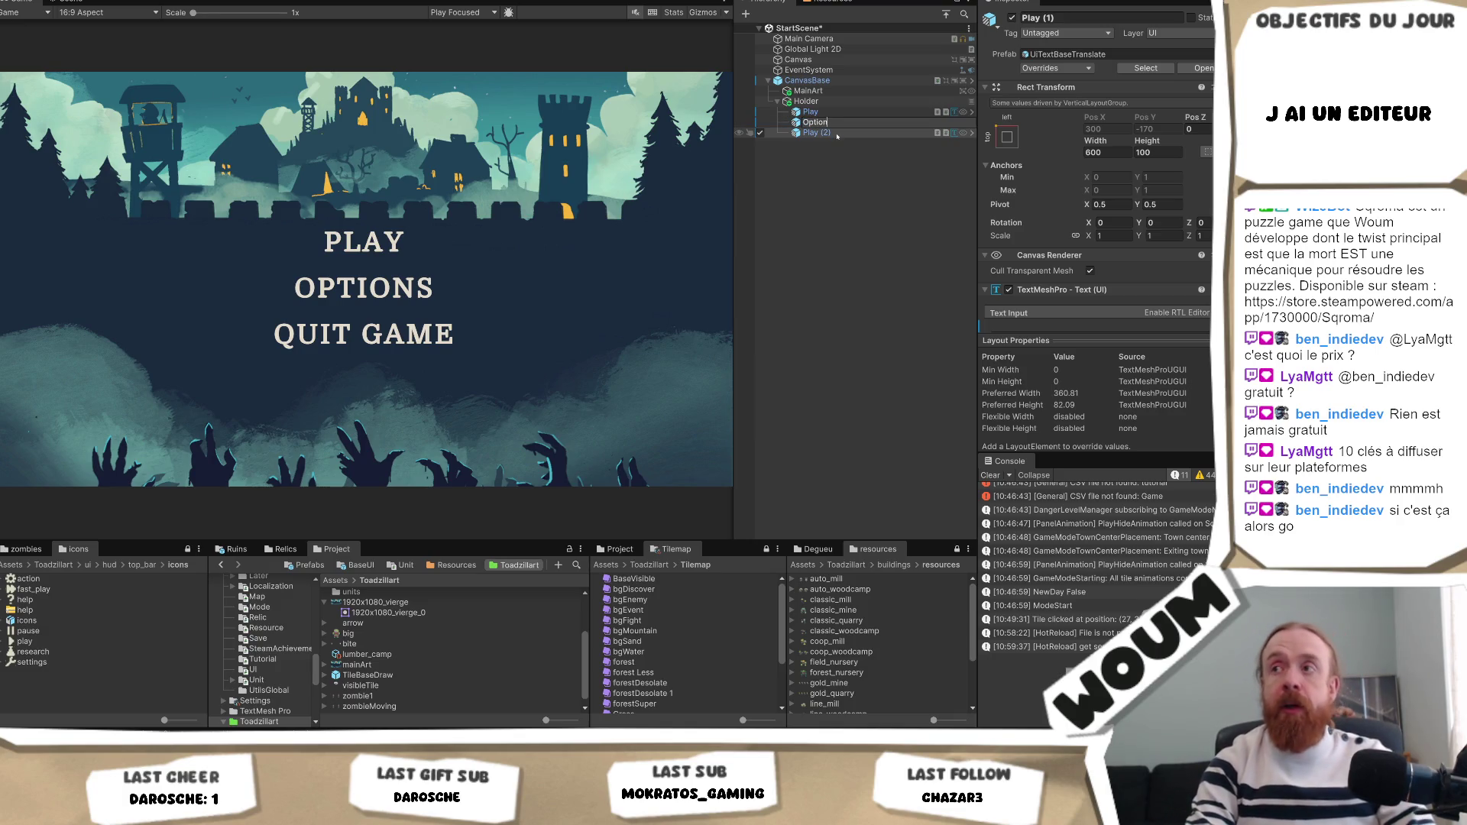
key(Return)
click(818, 133)
key(F2)
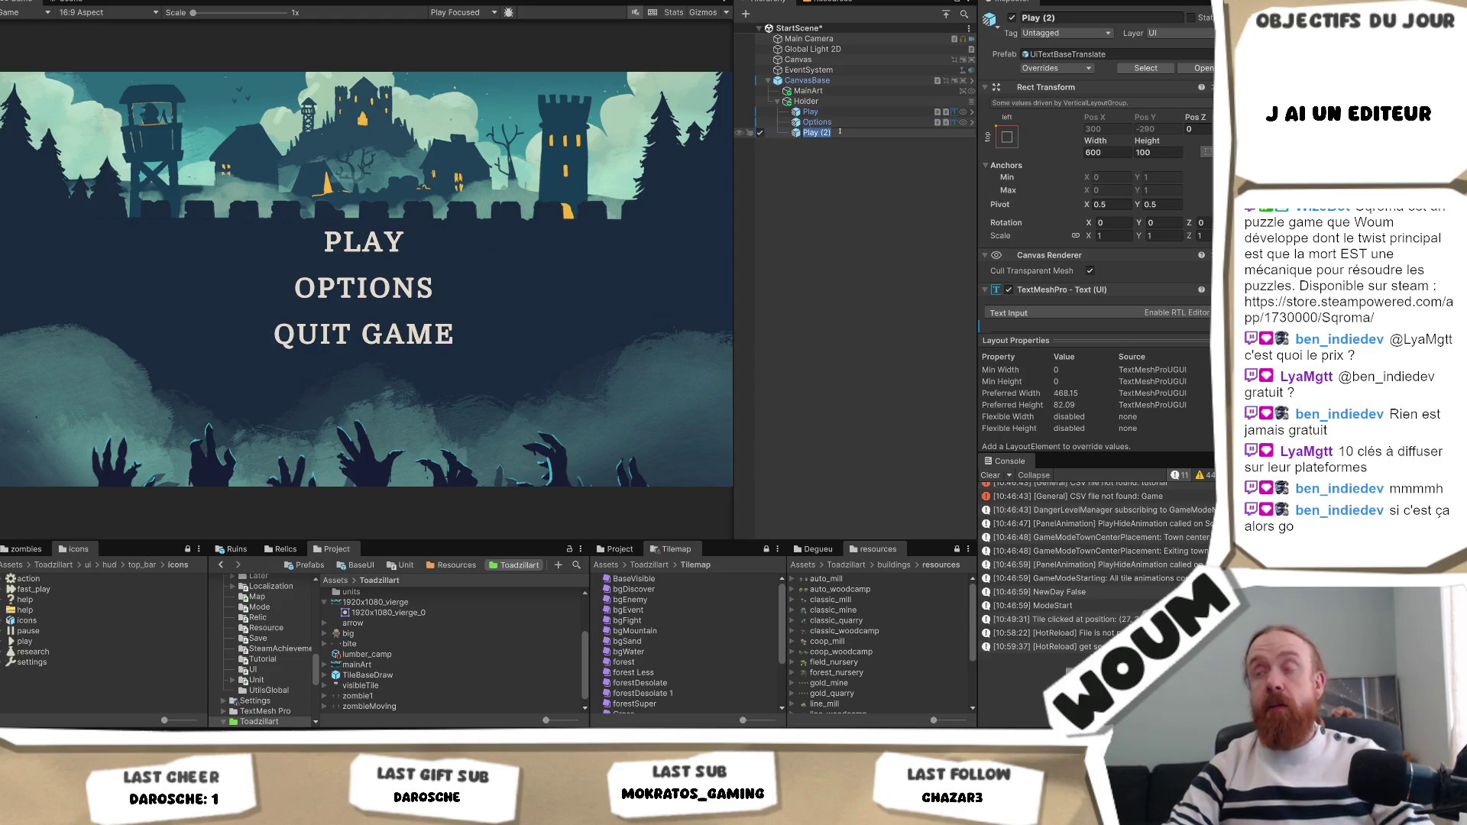
text(Quit)
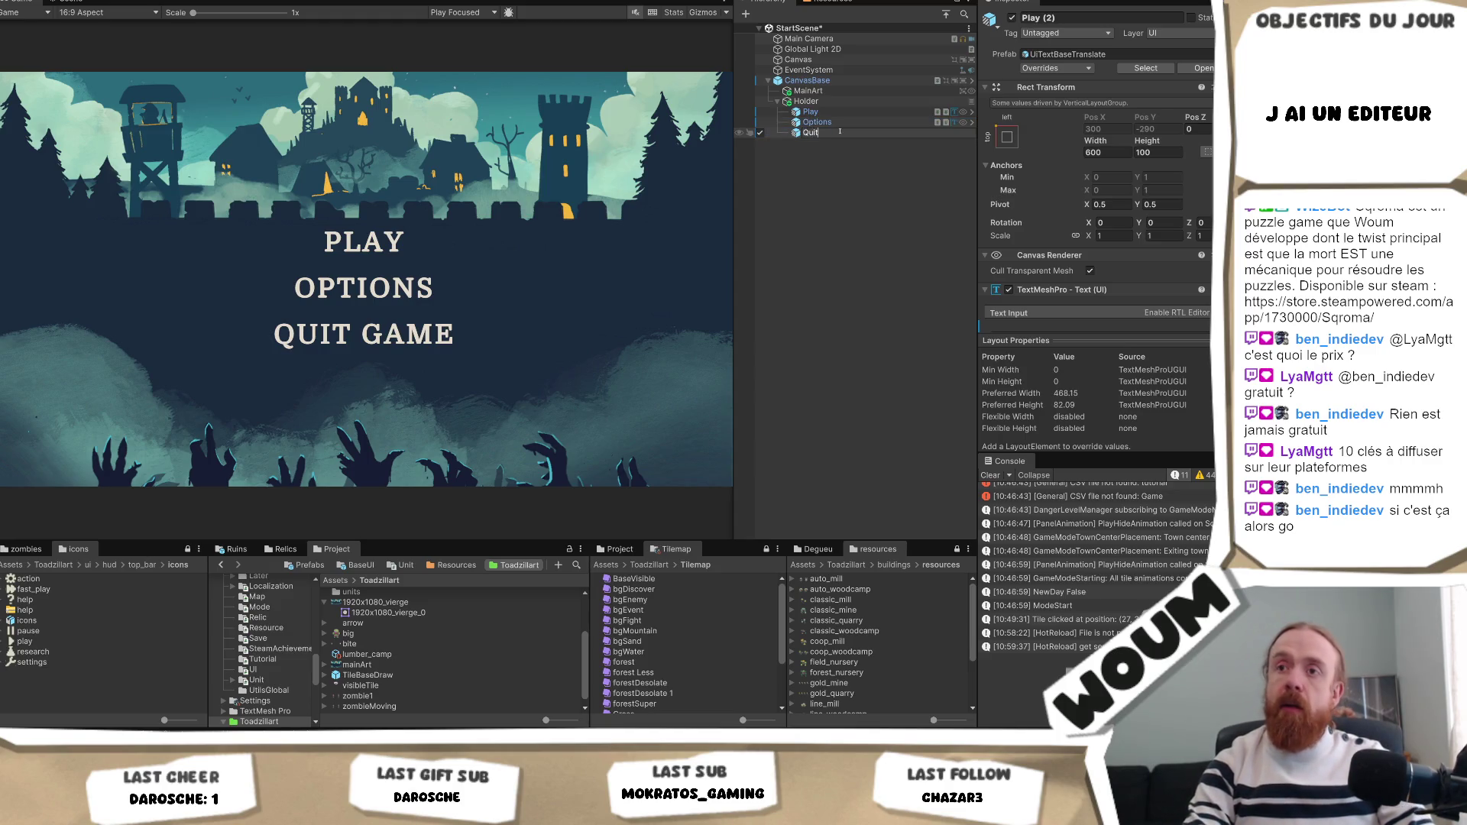
text( Game)
key(Return)
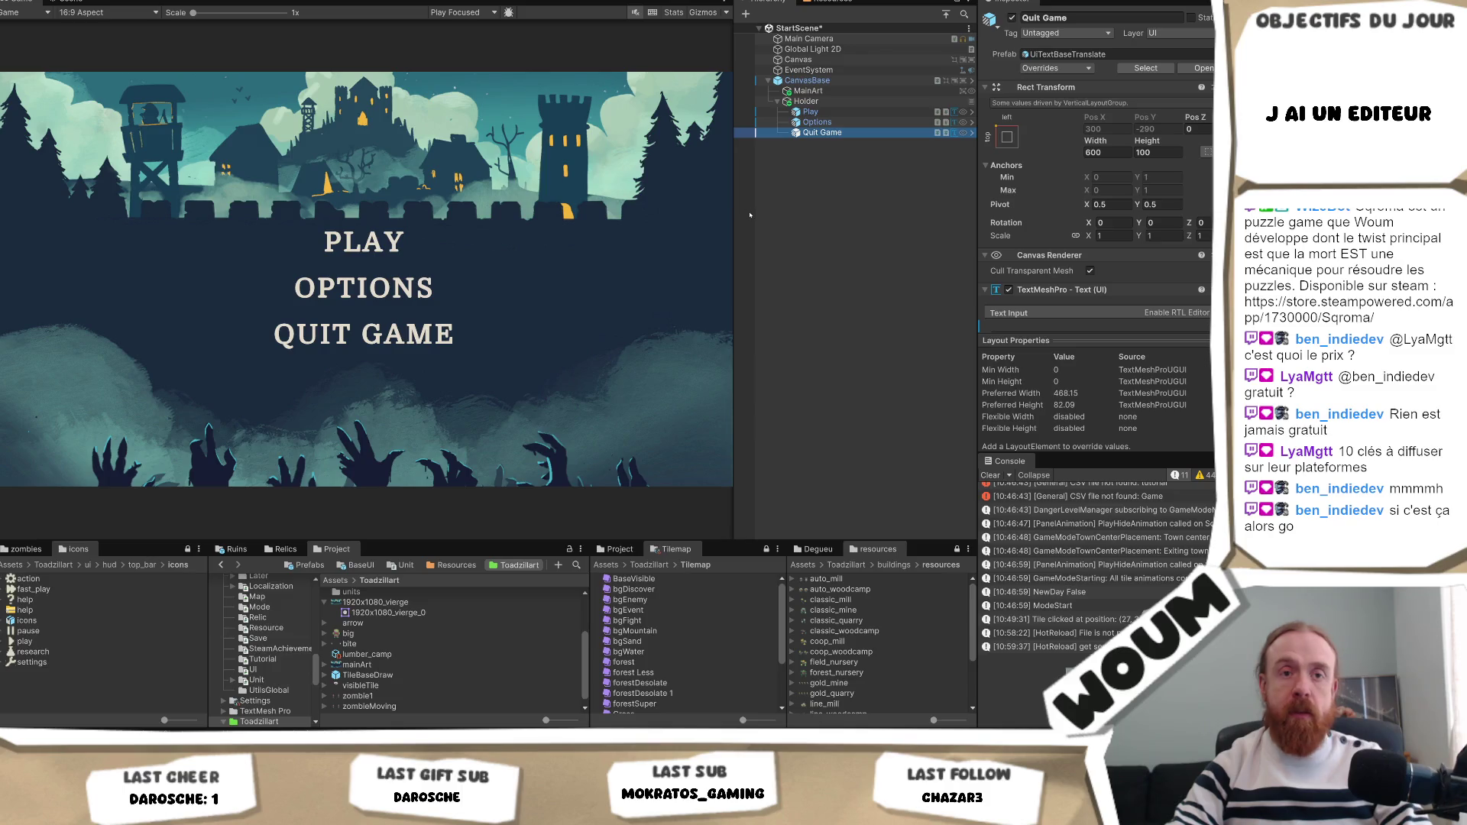
Widen the Game view by dragging the panel splitter.
mouse_move(735, 219)
mouse_down()
mouse_move(839, 226)
mouse_move(790, 231)
mouse_up()
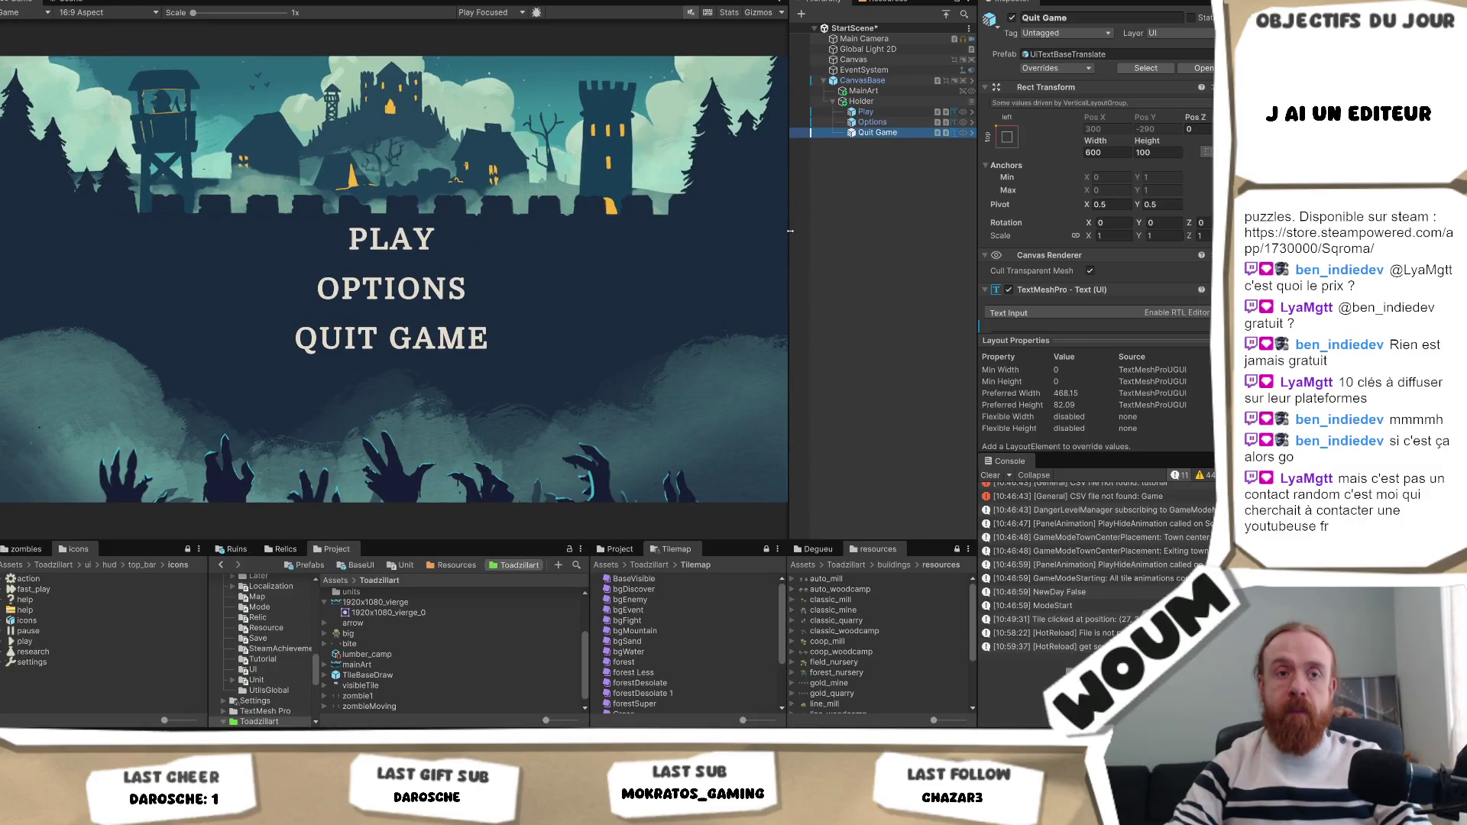
mouse_move(790, 231)
mouse_down()
mouse_move(773, 236)
mouse_move(798, 241)
mouse_move(780, 248)
mouse_up()
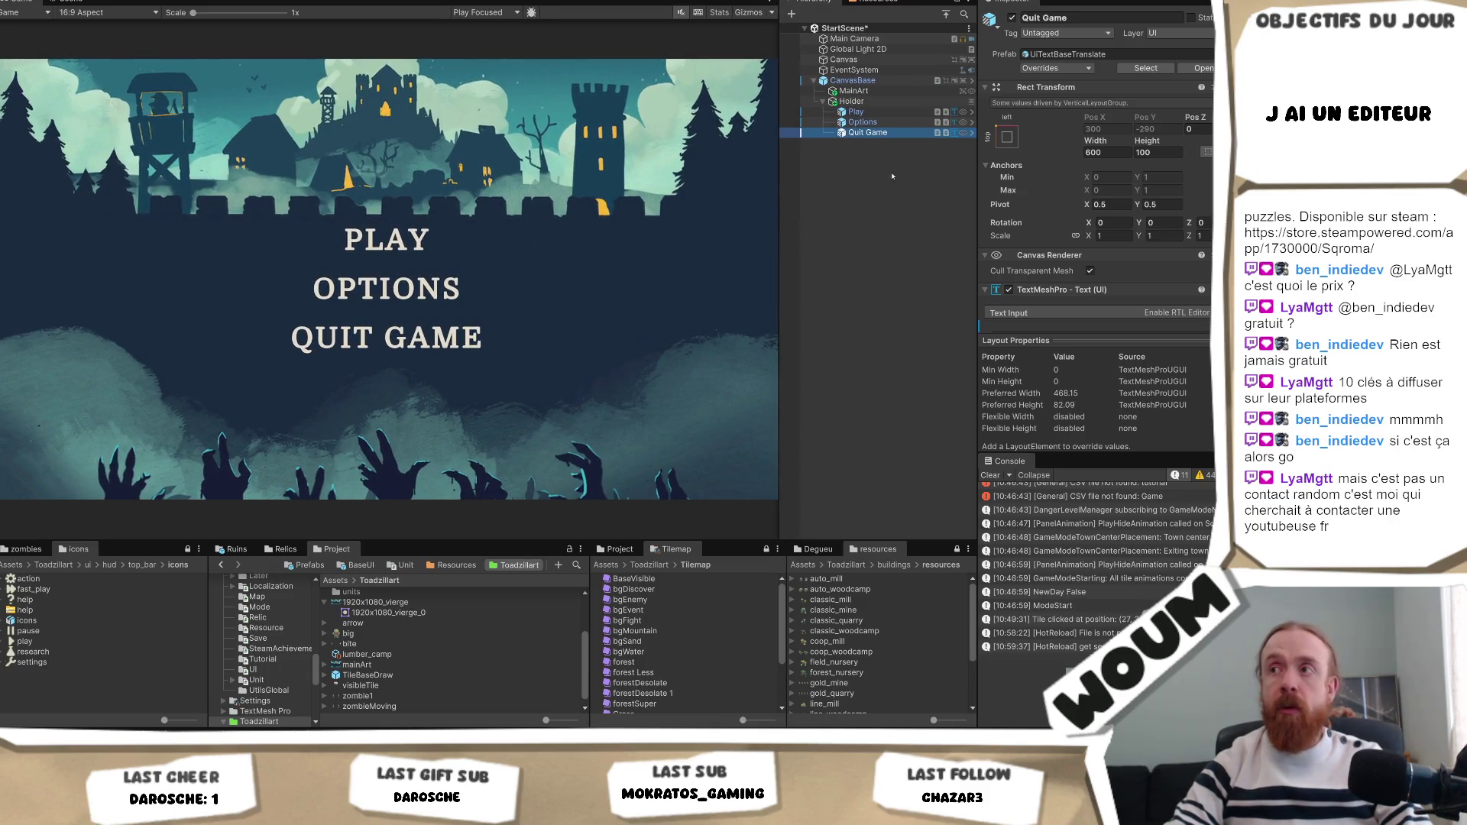
click(871, 101)
Duplicate the Quit Game entry to create Quit Game (1).
click(880, 122)
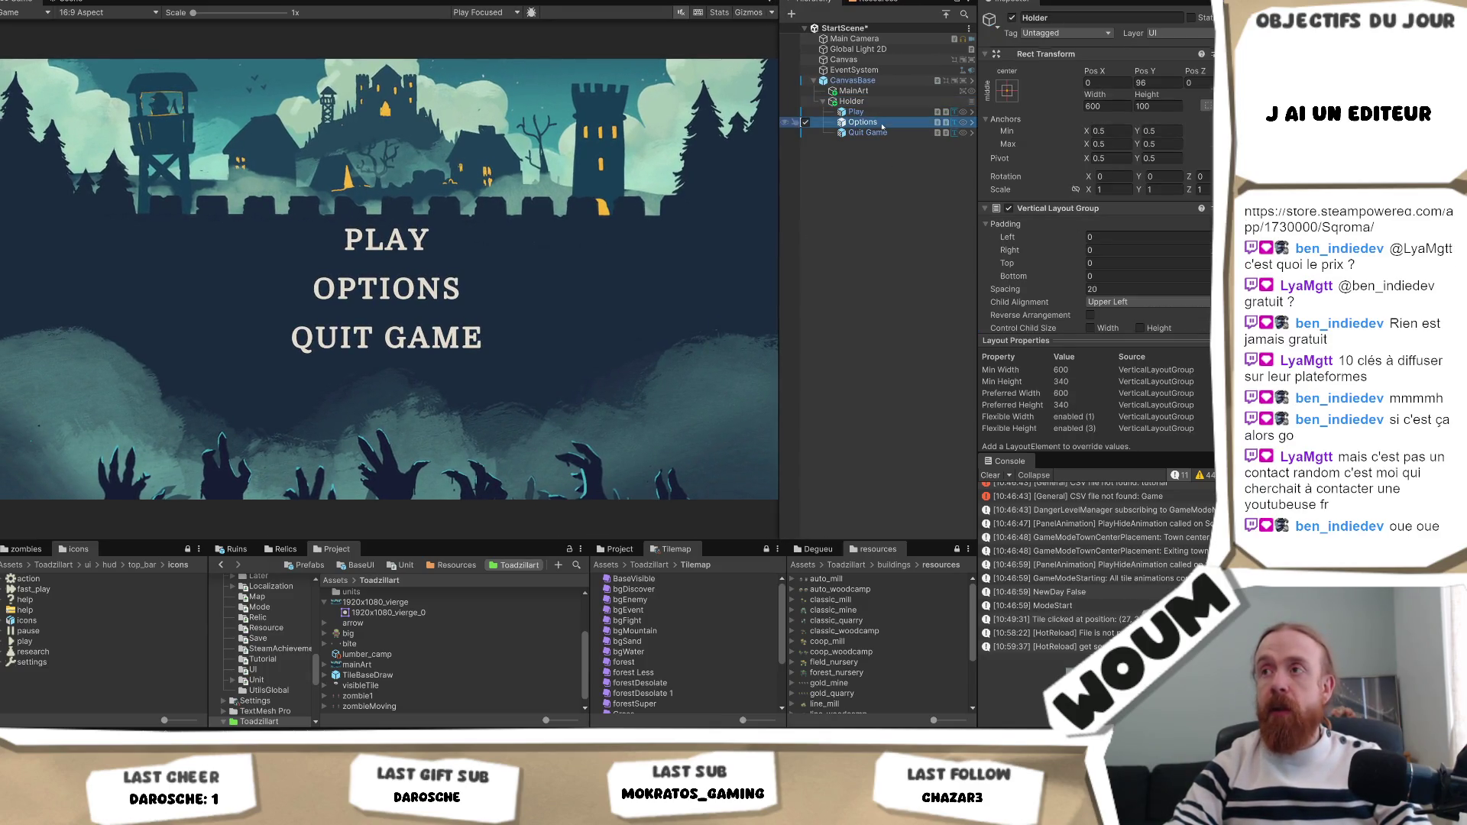
click(887, 129)
key(ctrl+d)
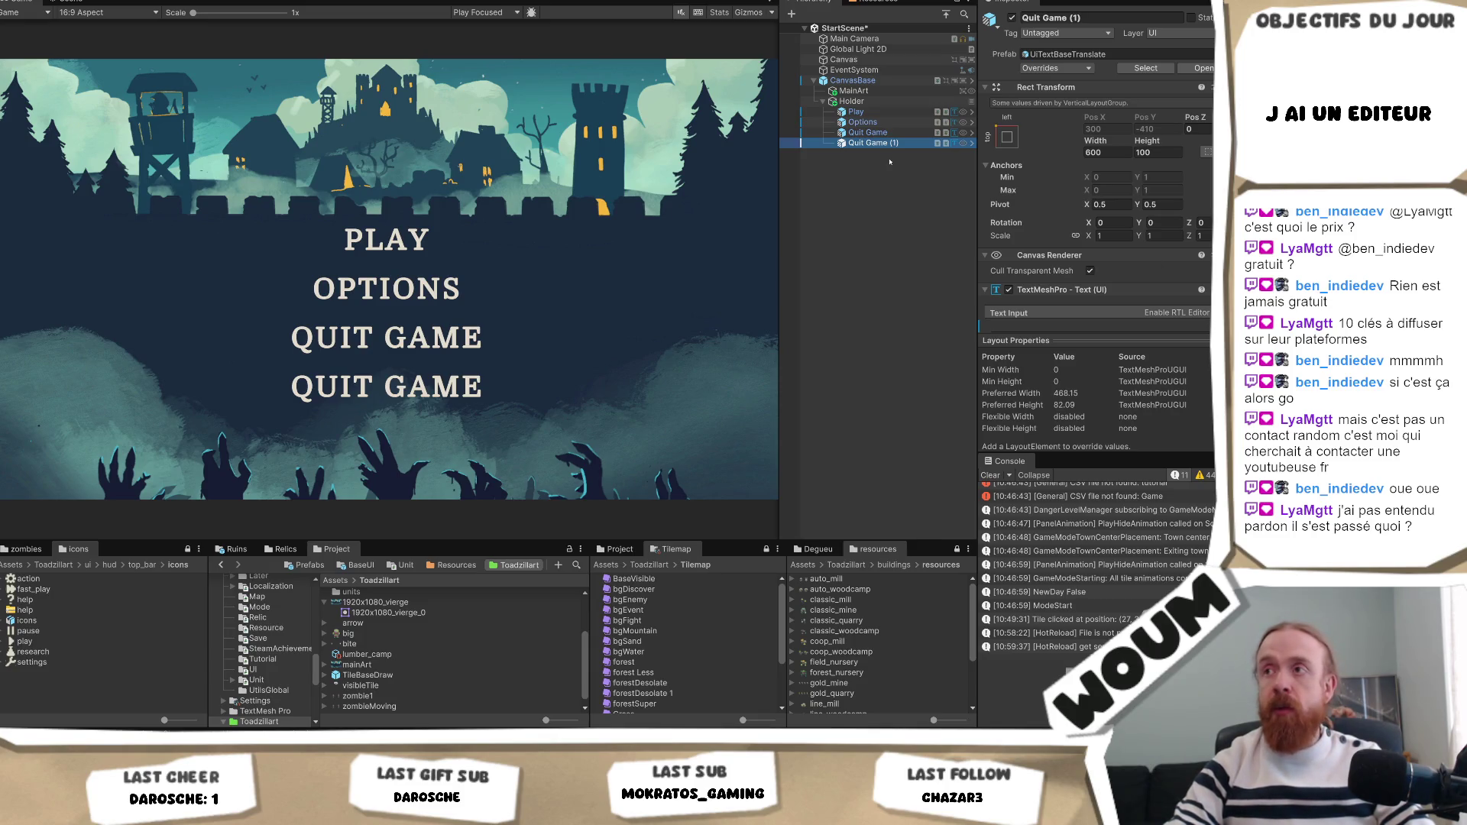
key(Up)
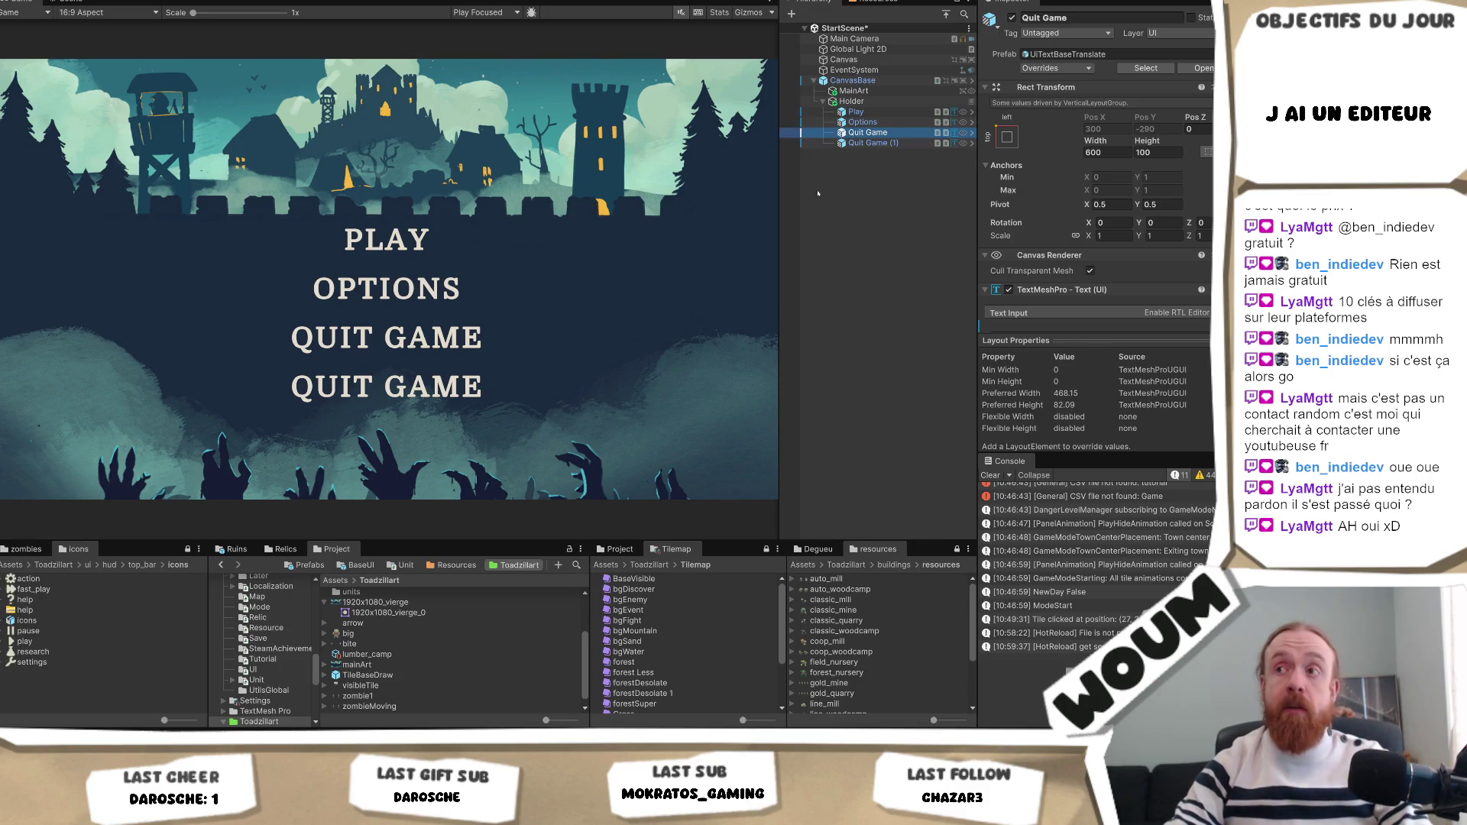
click(868, 143)
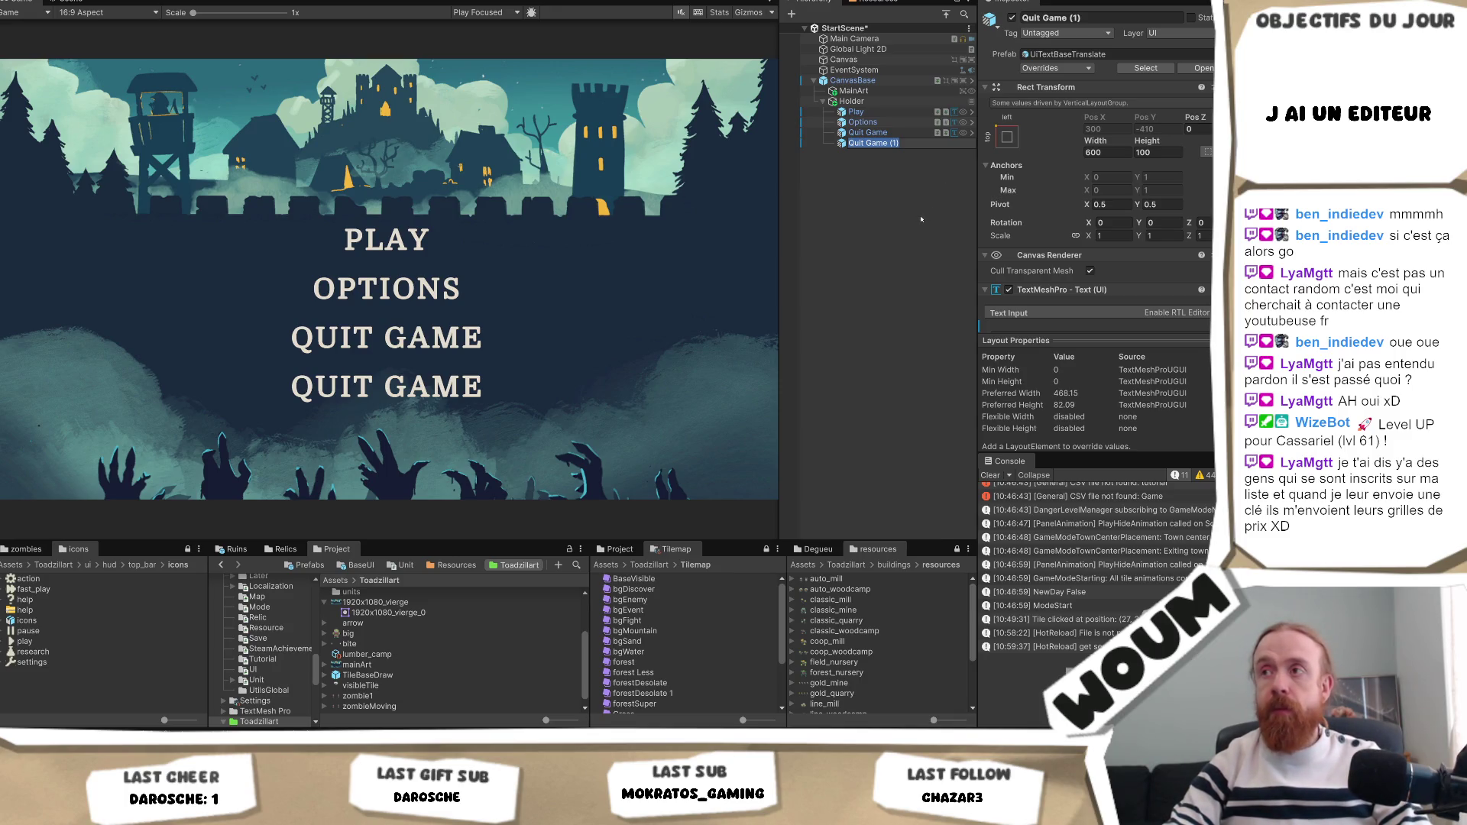
click(871, 133)
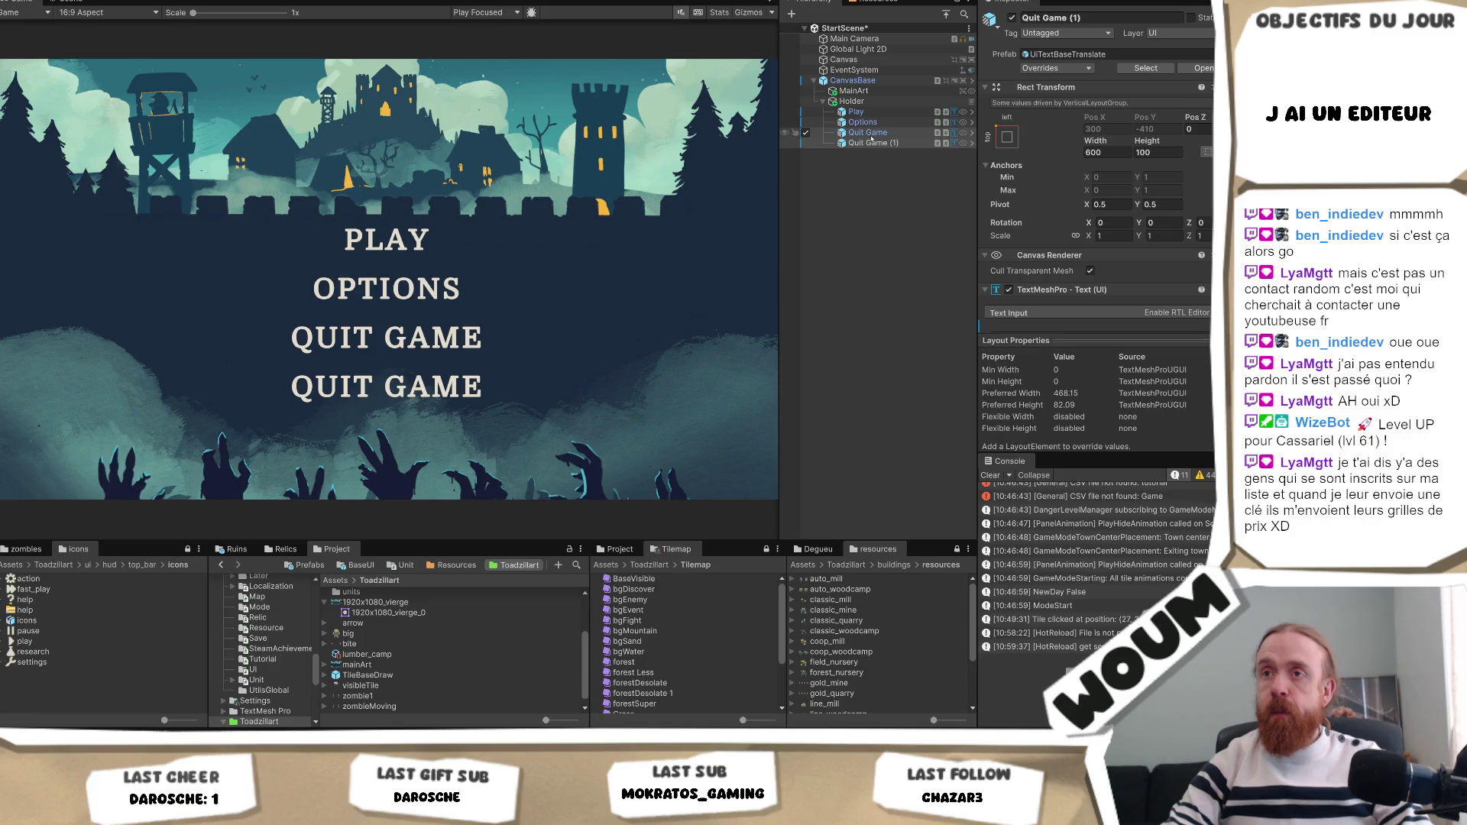
click(871, 136)
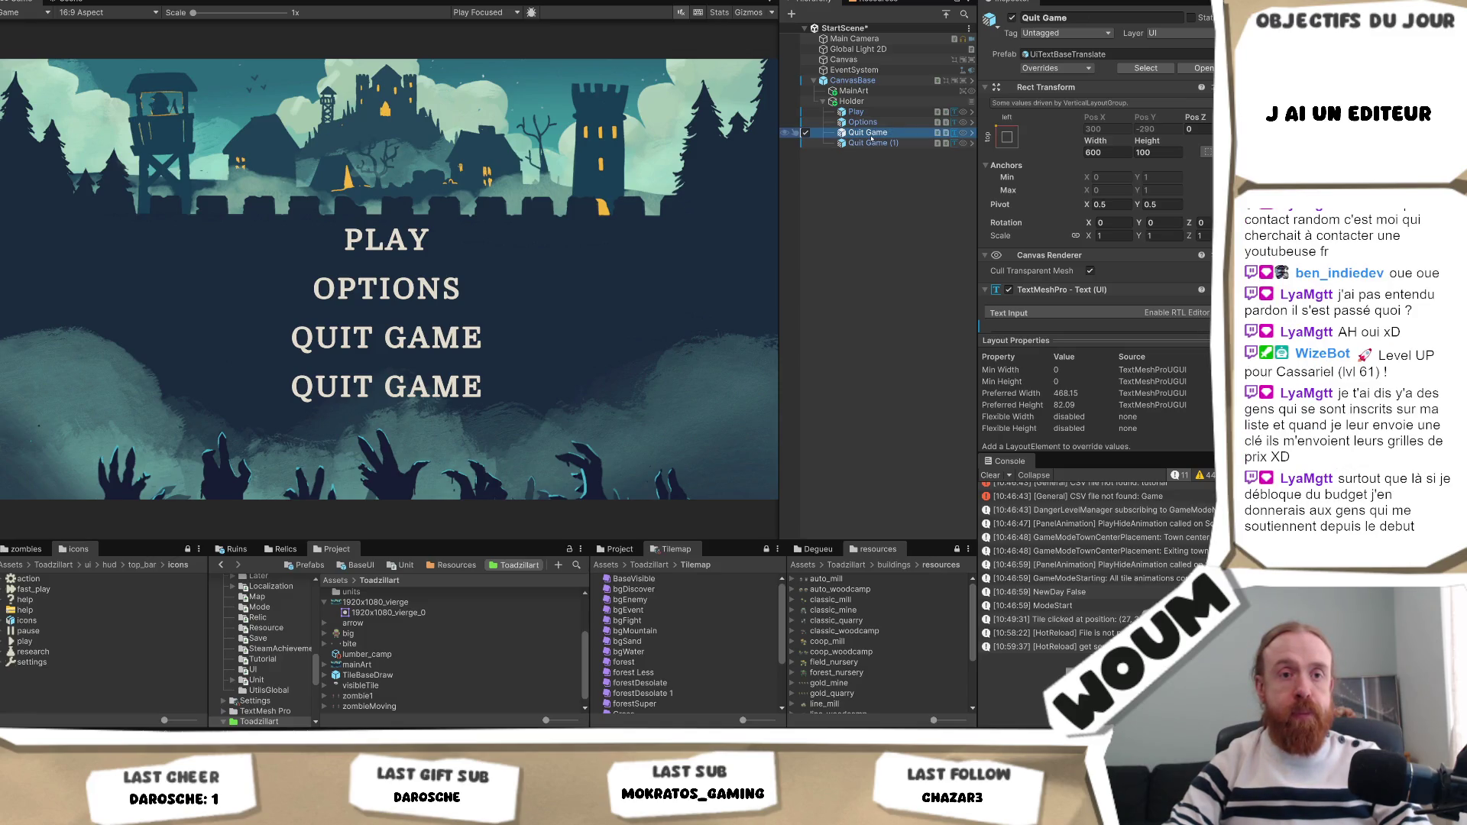
Enlarge the Inspector to reveal the Text Input and select the duplicate Quit Game (1) label.
right_click(871, 135)
click(864, 134)
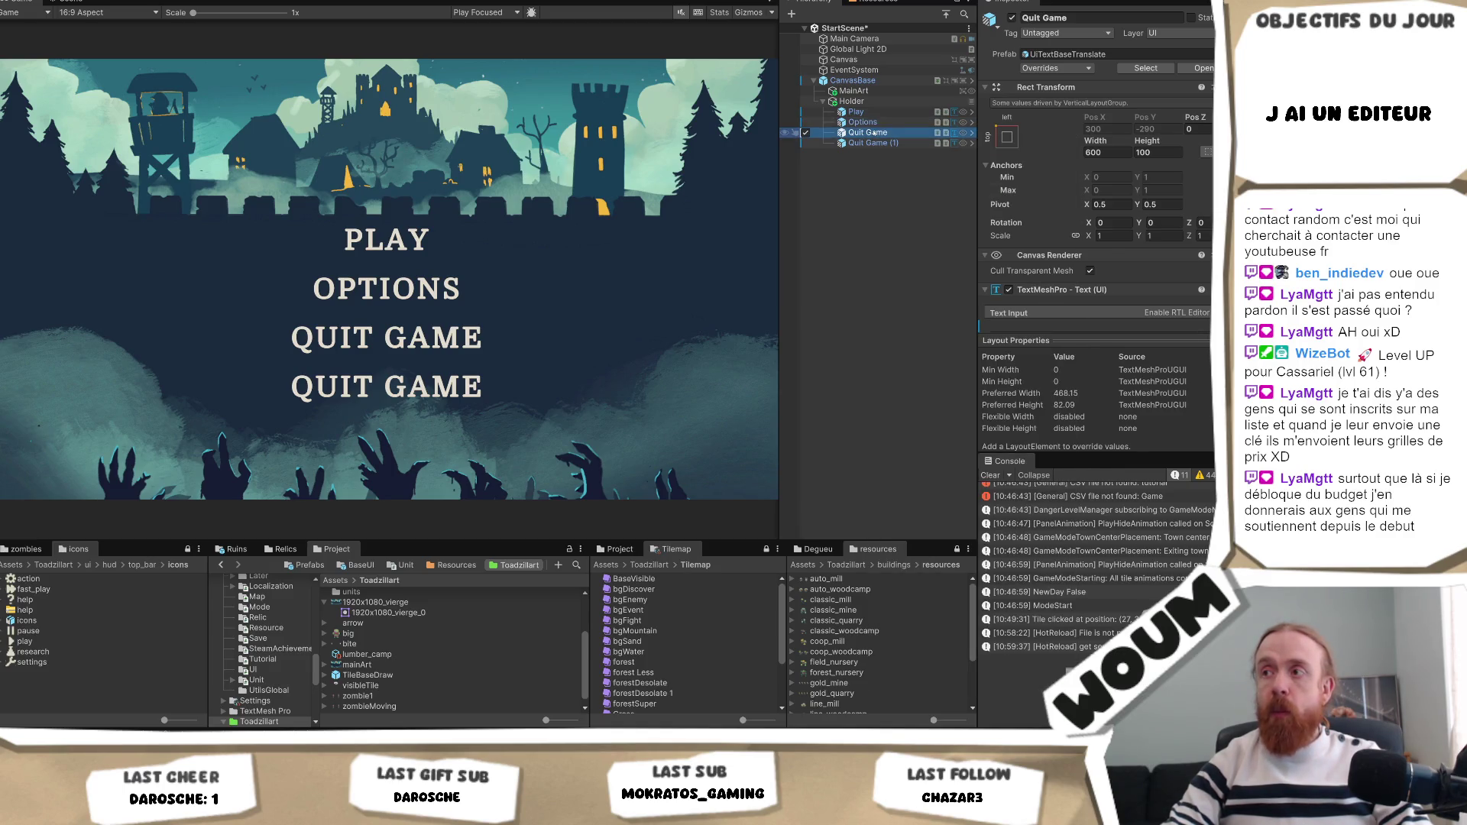
mouse_move(1088, 454)
mouse_down()
mouse_move(1087, 563)
mouse_move(1081, 542)
mouse_move(1074, 570)
mouse_move(1071, 489)
mouse_move(1071, 574)
mouse_move(1078, 540)
mouse_up()
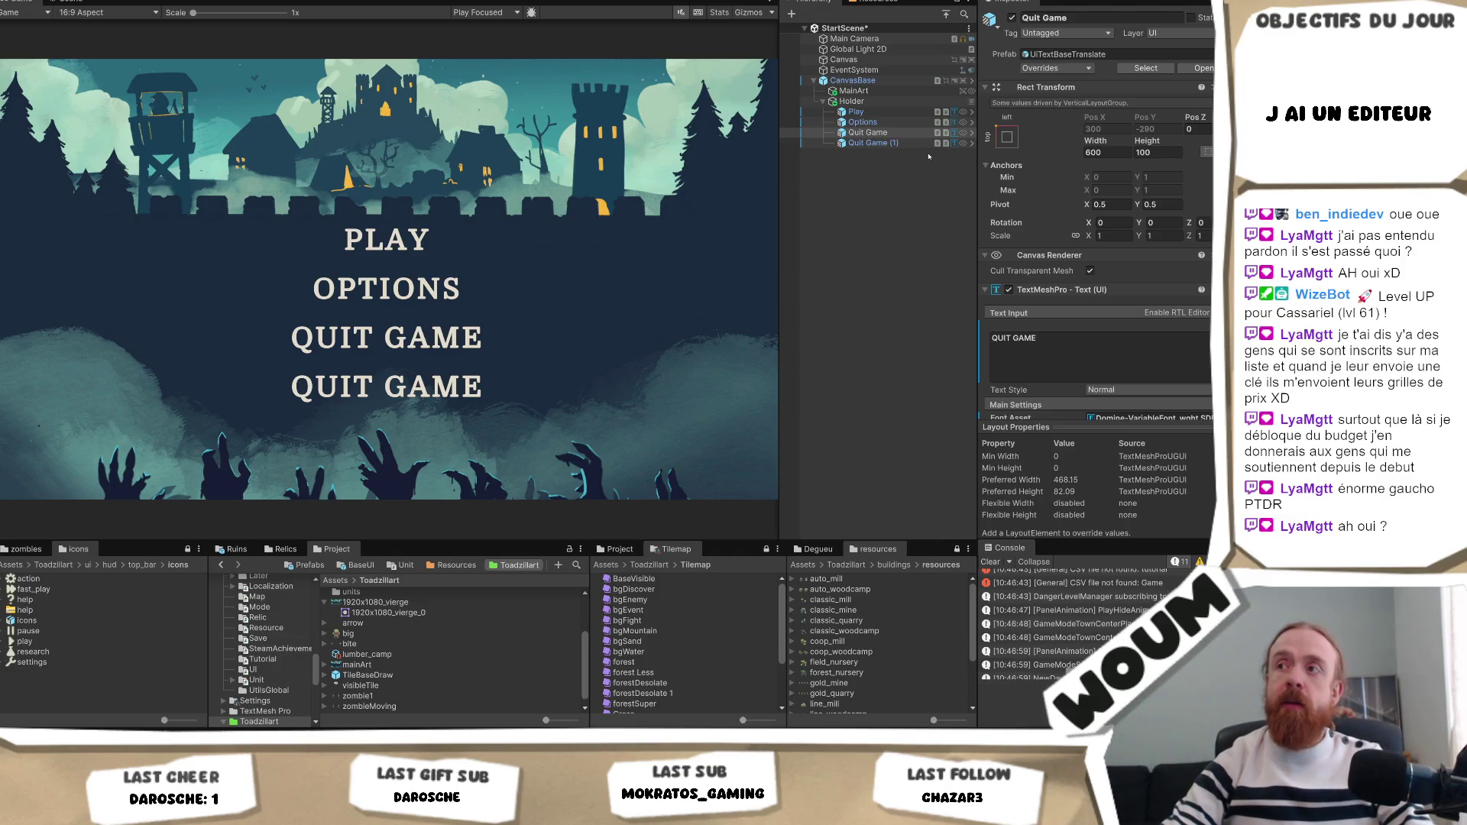
click(898, 144)
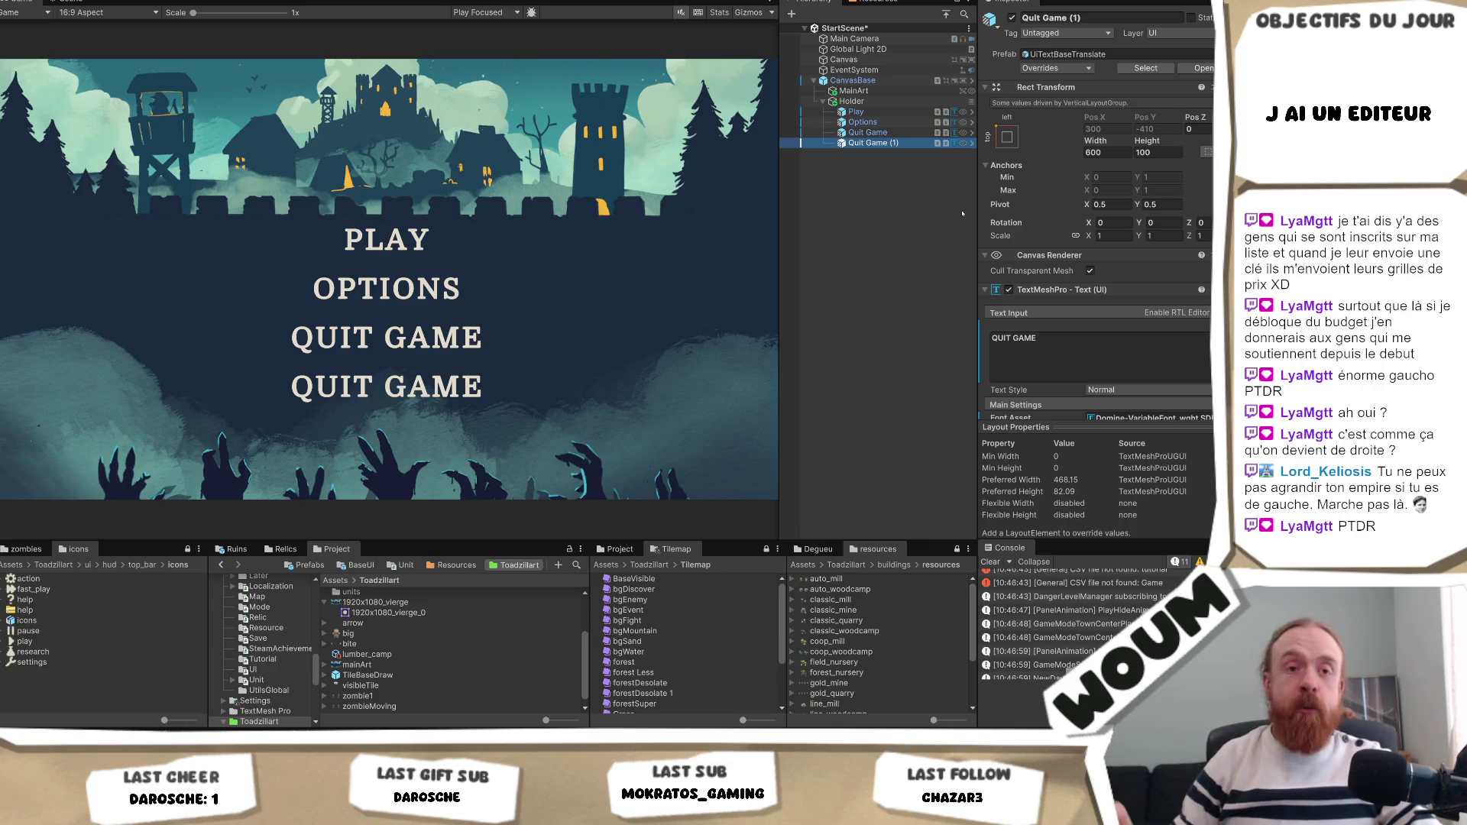
Compare the Quit Game and Quit Game (1) properties, then narrow the Game view beside the Hierarchy.
scroll(1204, 208, down, 8)
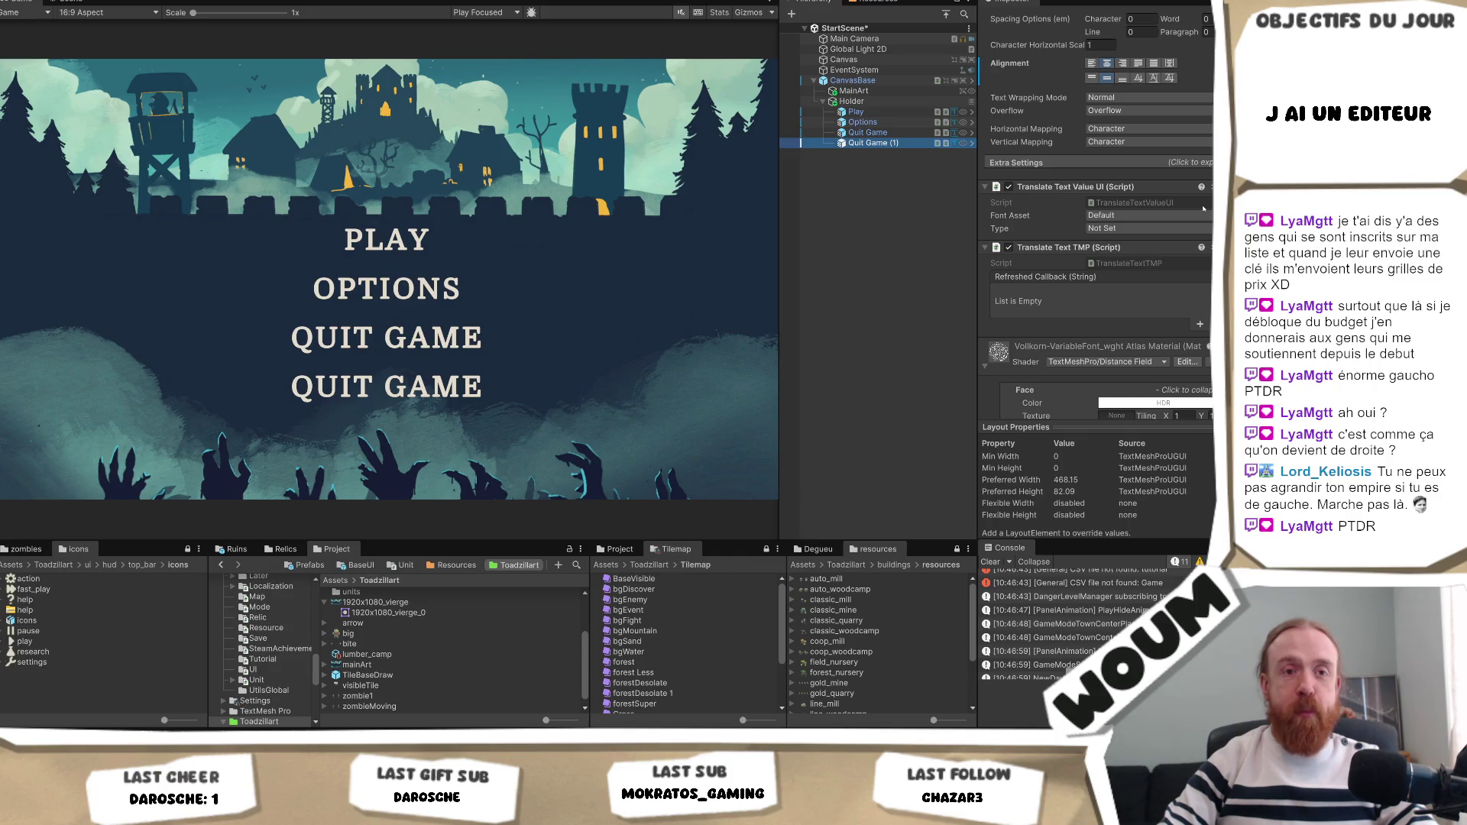
scroll(1203, 208, down, 2)
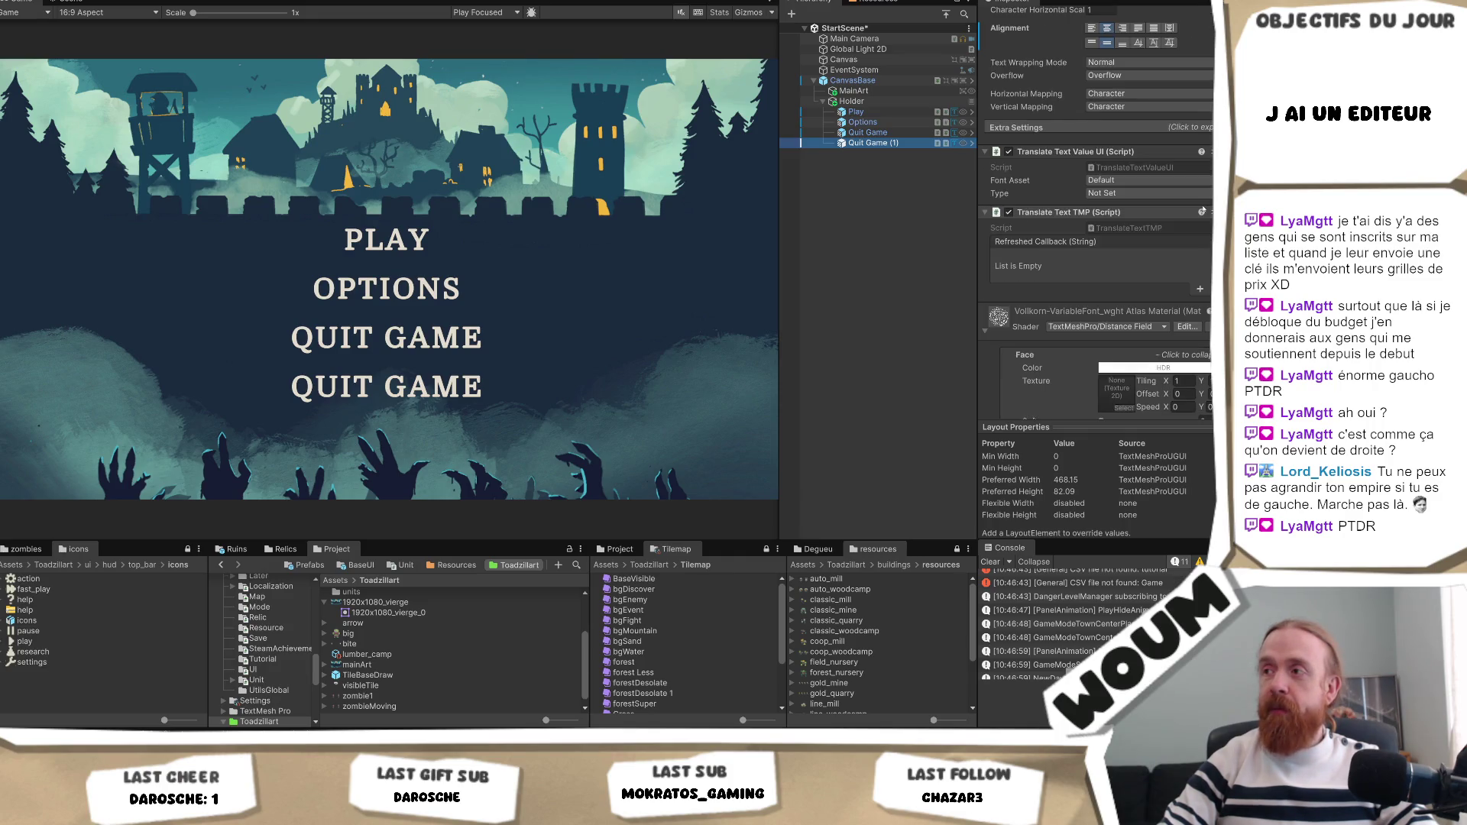
scroll(1203, 208, up, 6)
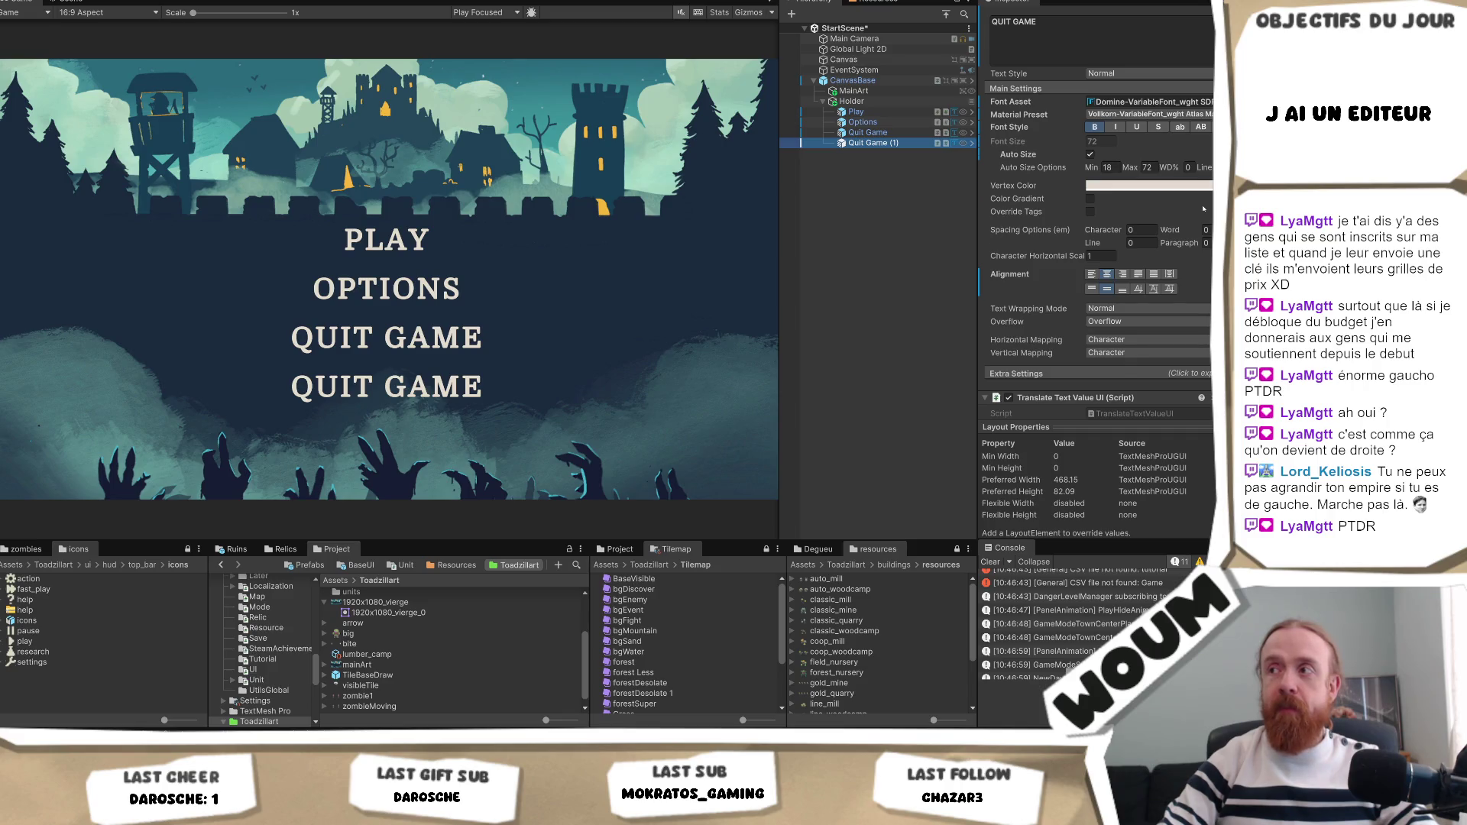
scroll(1204, 208, up, 3)
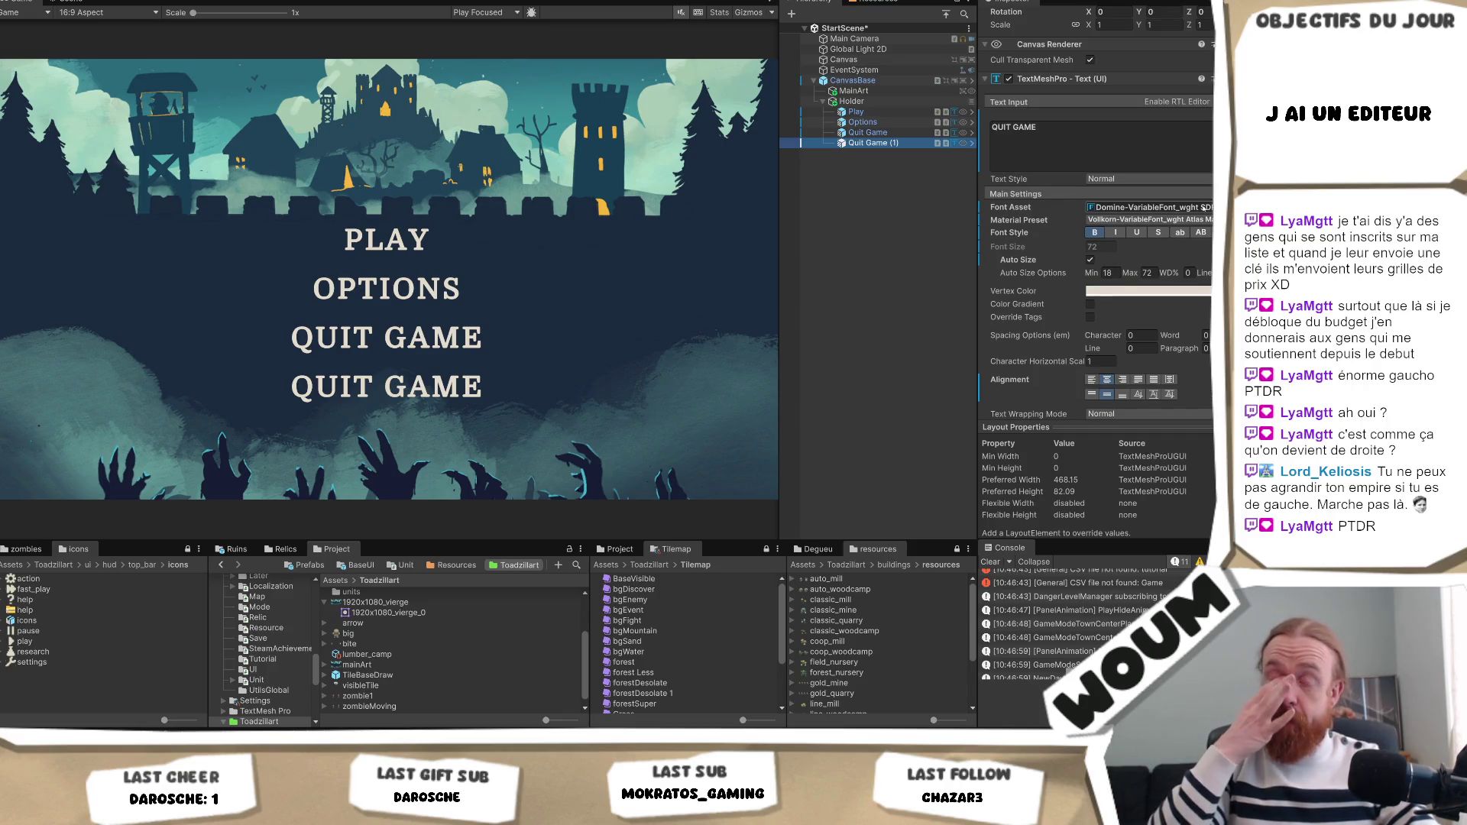
click(901, 134)
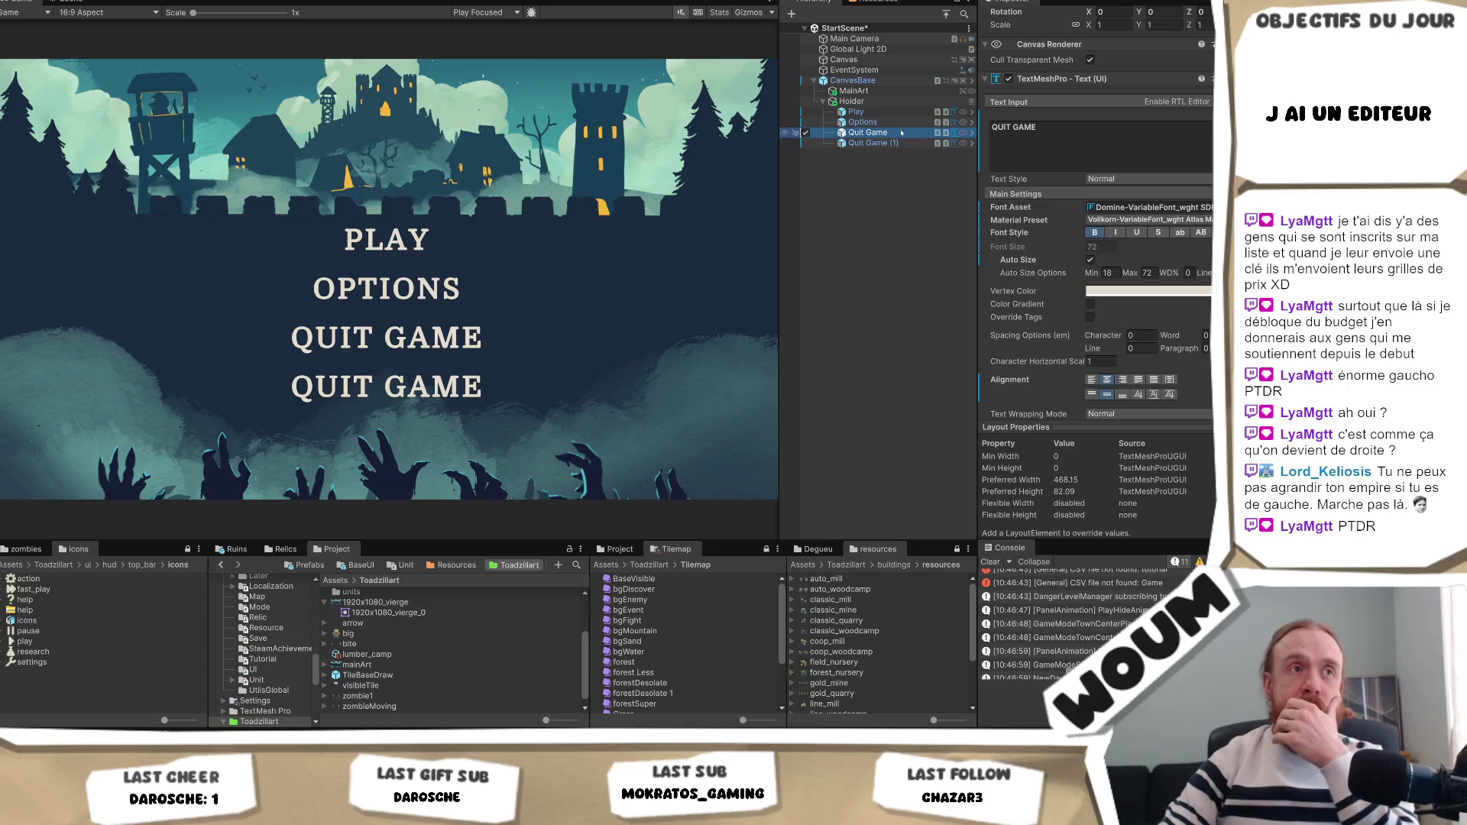
click(904, 143)
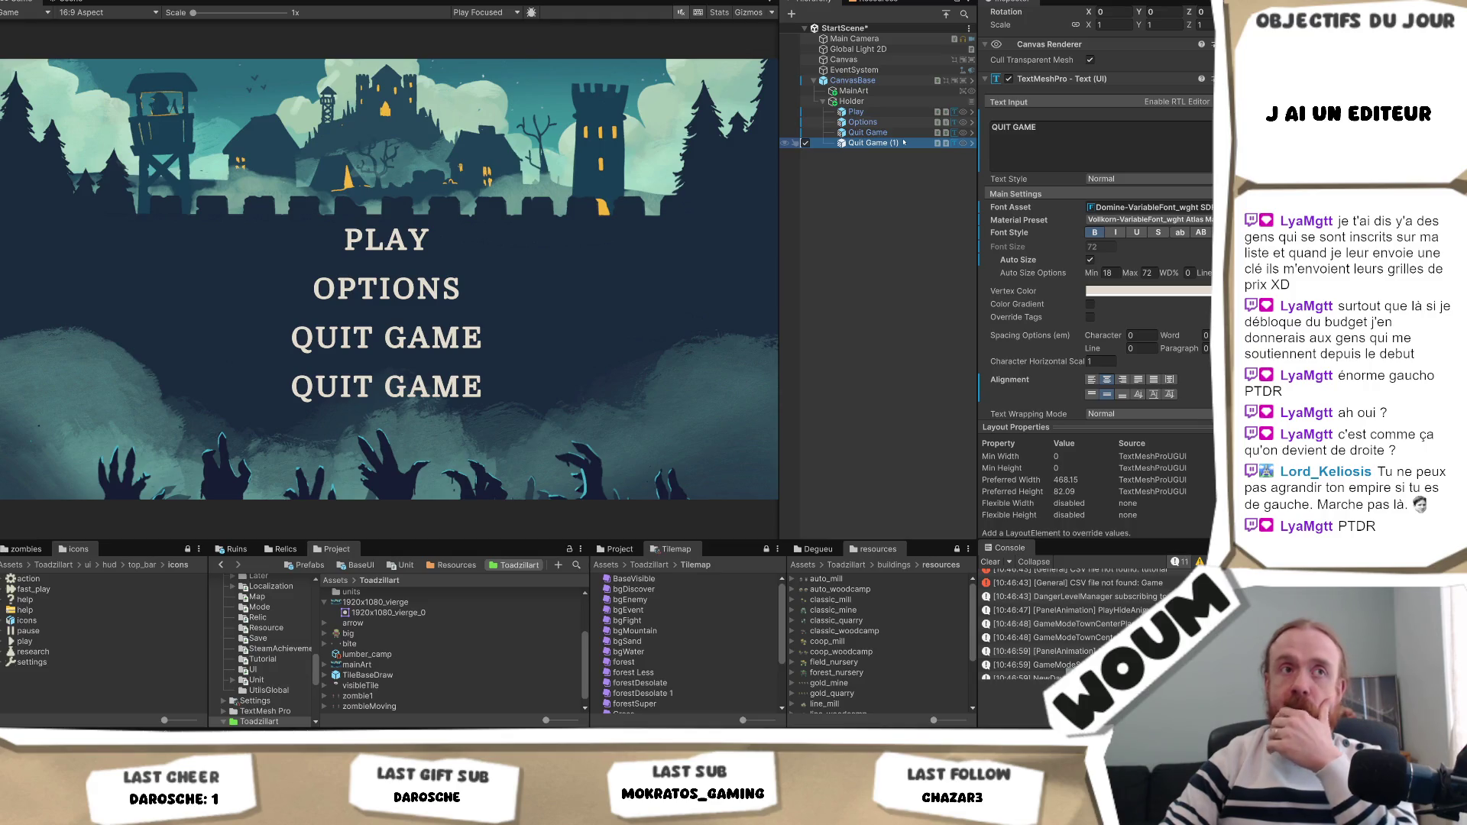
key(alt+Tab)
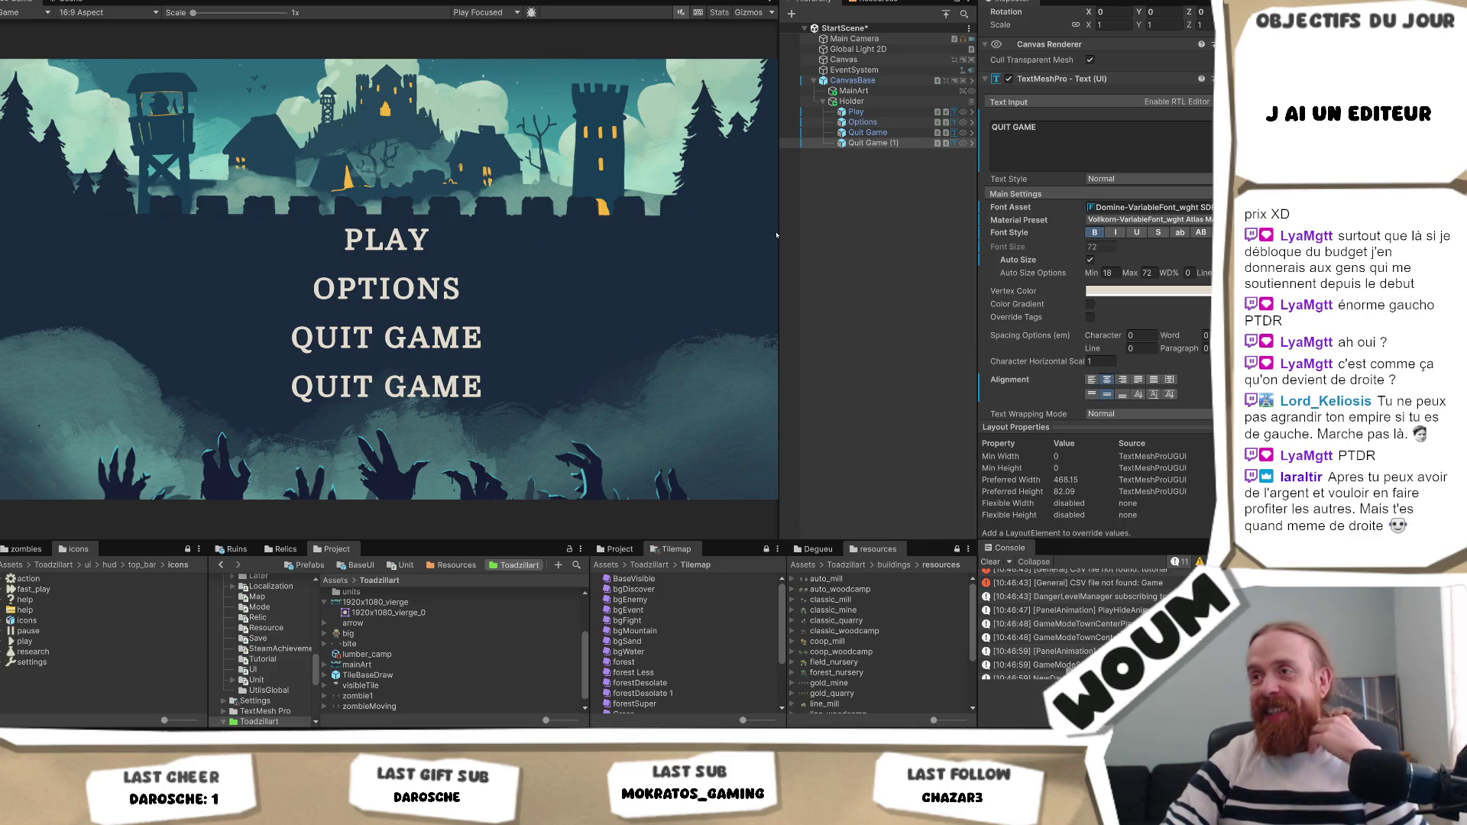
mouse_move(779, 235)
mouse_down()
mouse_move(735, 256)
mouse_move(702, 247)
mouse_up()
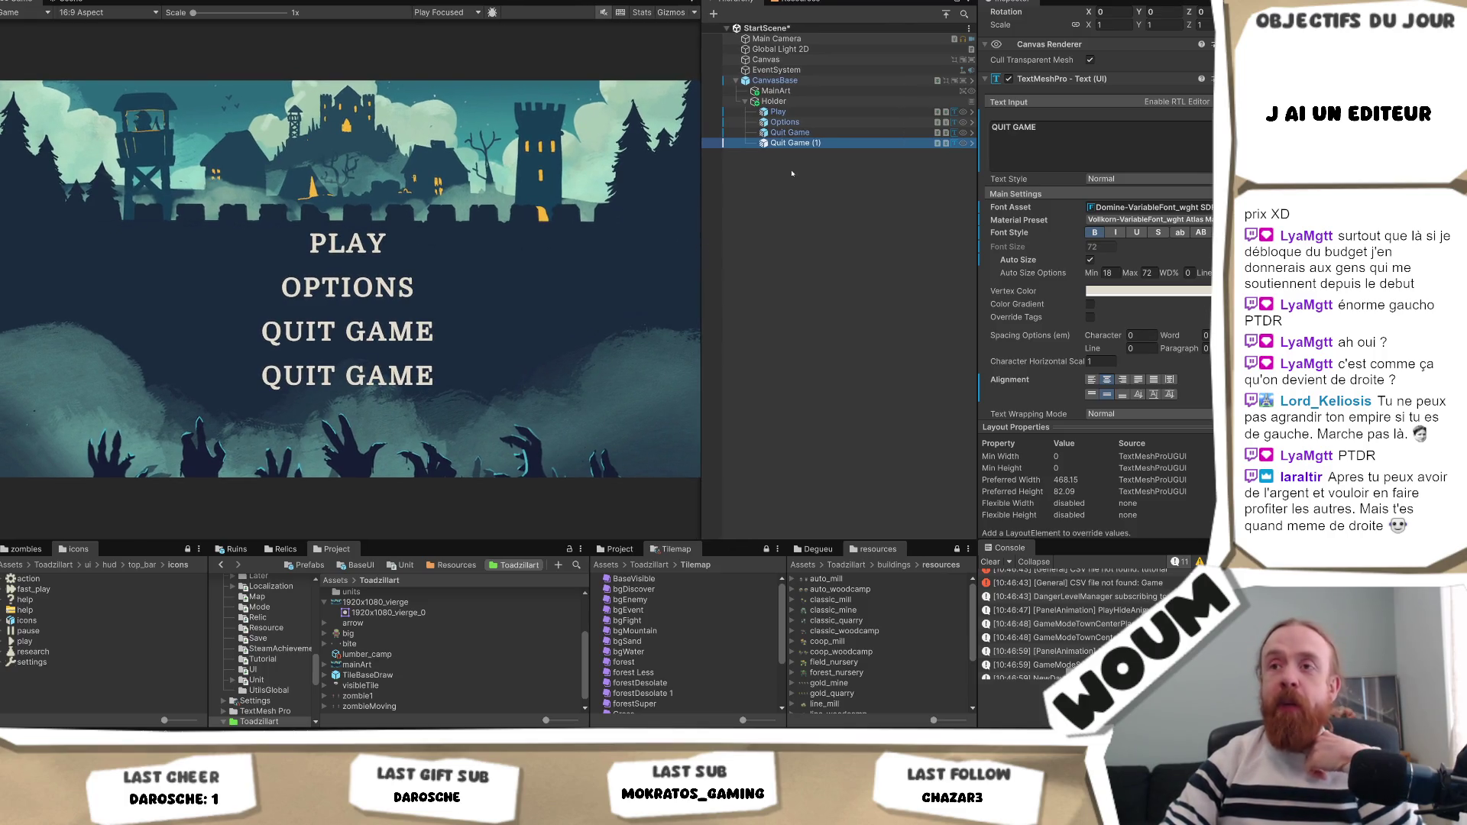
Check the background image in Krita, then delete the duplicate Quit Game (1) label.
mouse_move(130, 814)
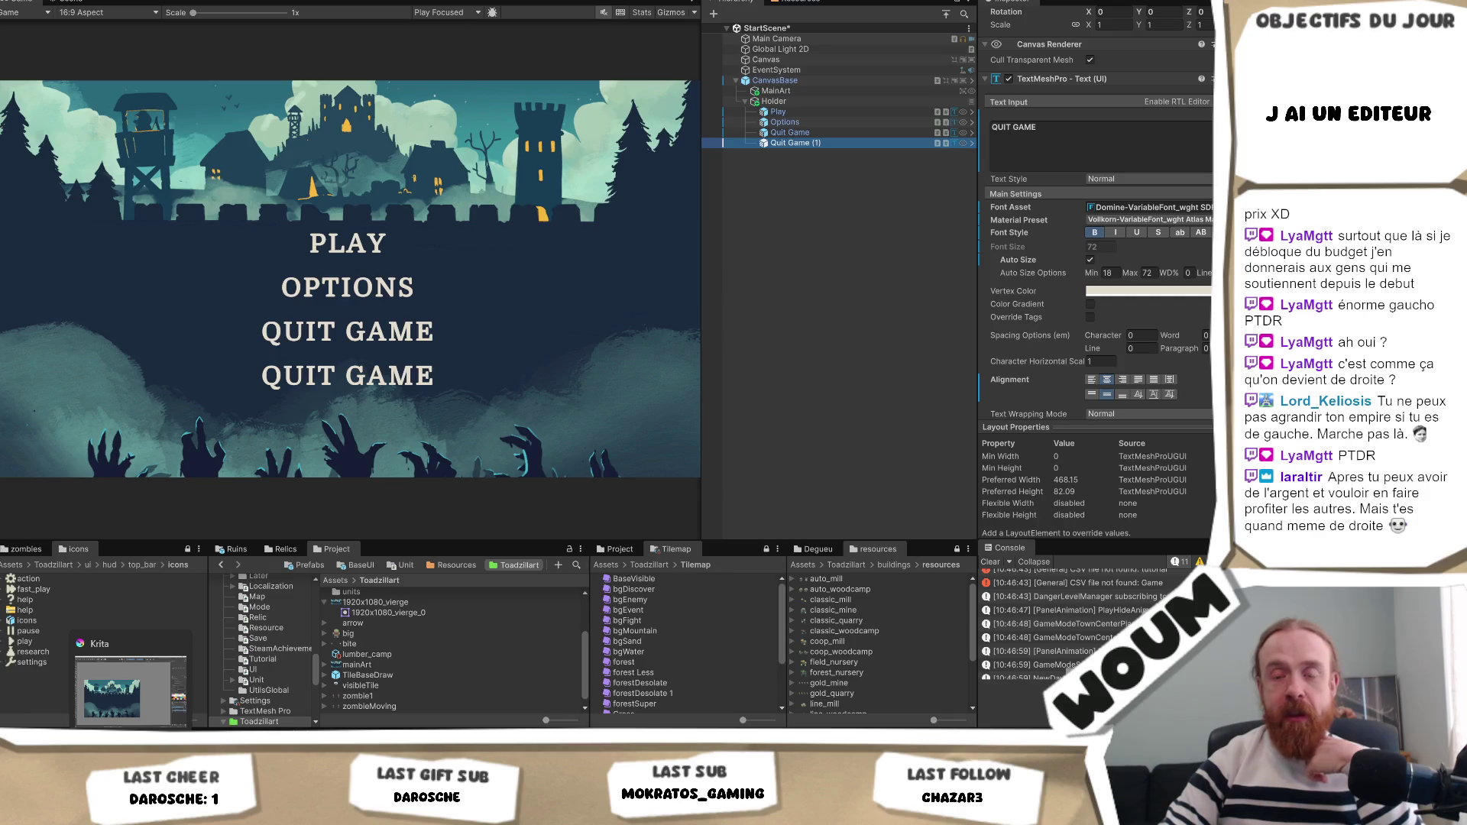
click(130, 692)
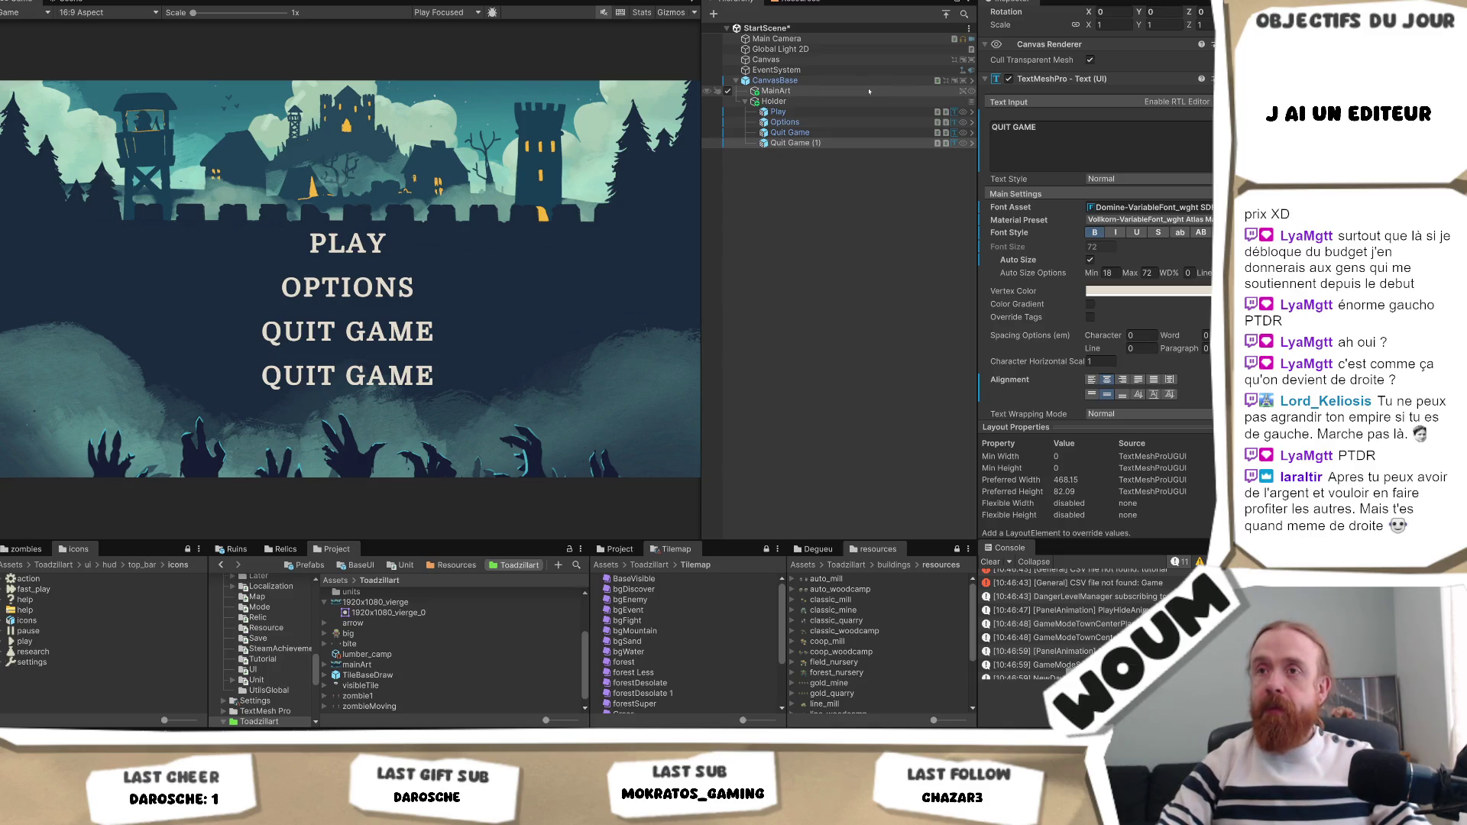
key(Delete)
click(831, 113)
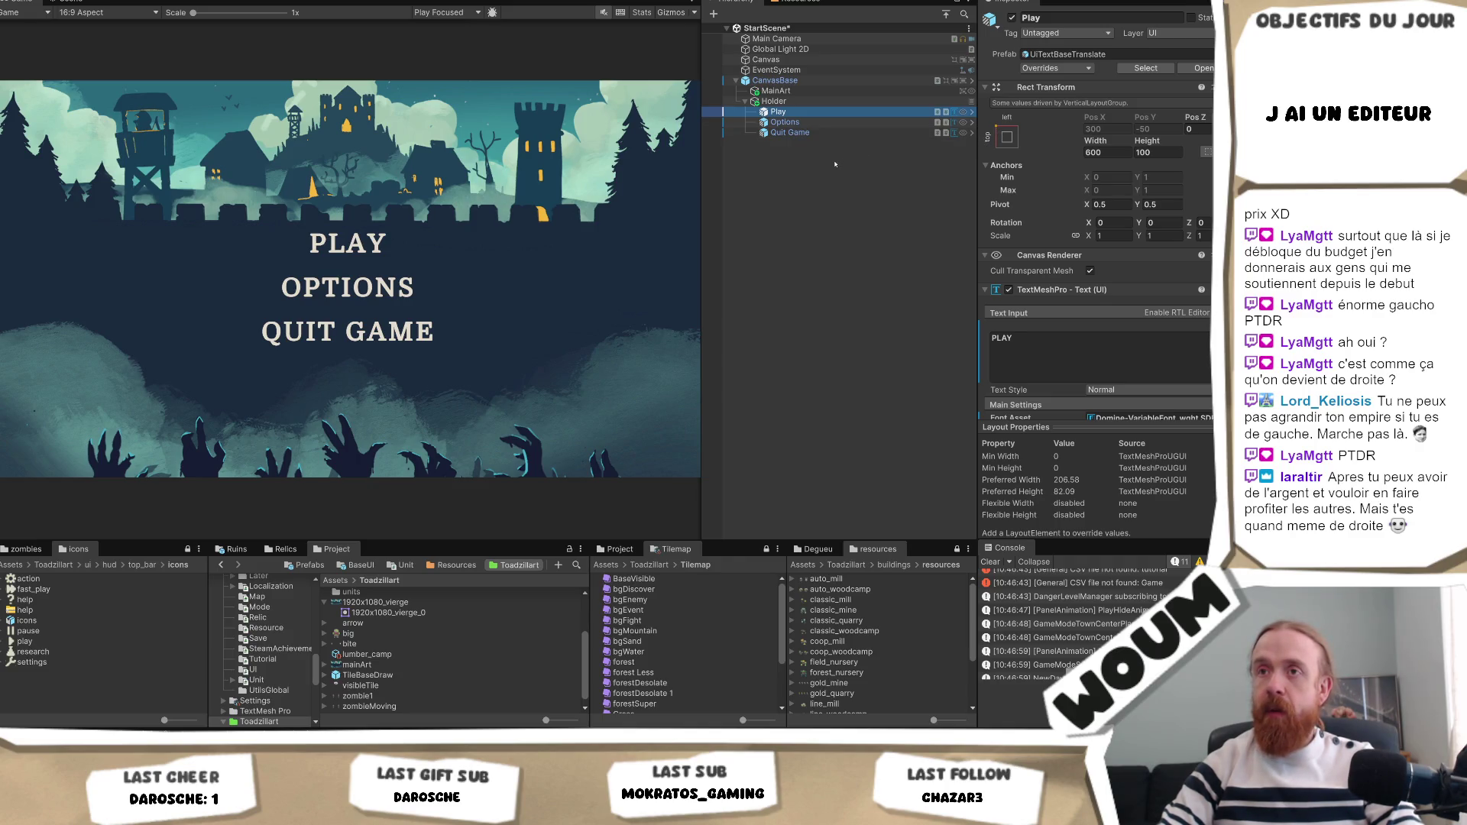
scroll(1129, 337, down, 5)
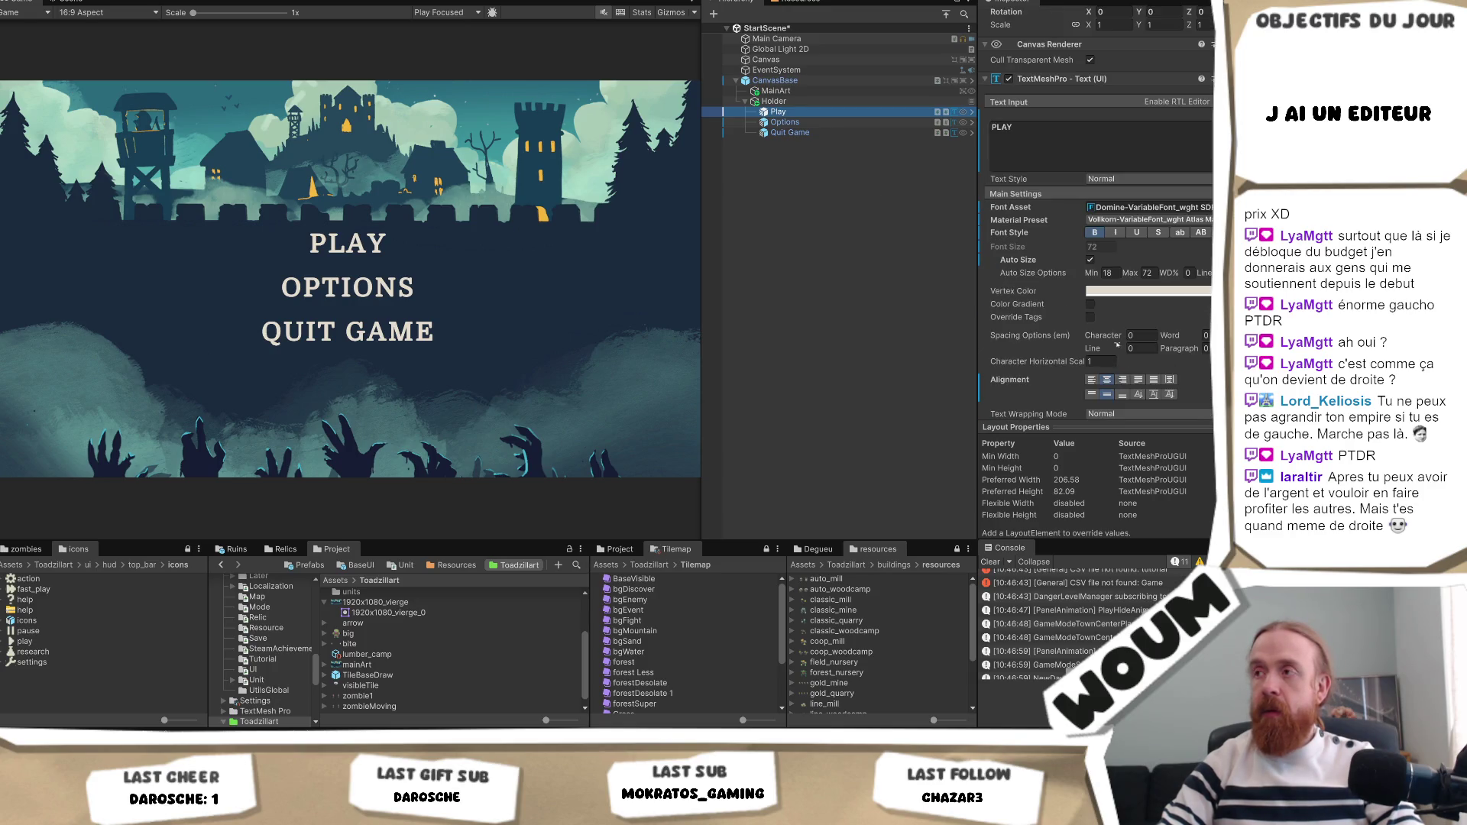
Set the Holder's Vertical Layout Group spacing to 30.
click(824, 101)
click(1113, 288)
text(30)
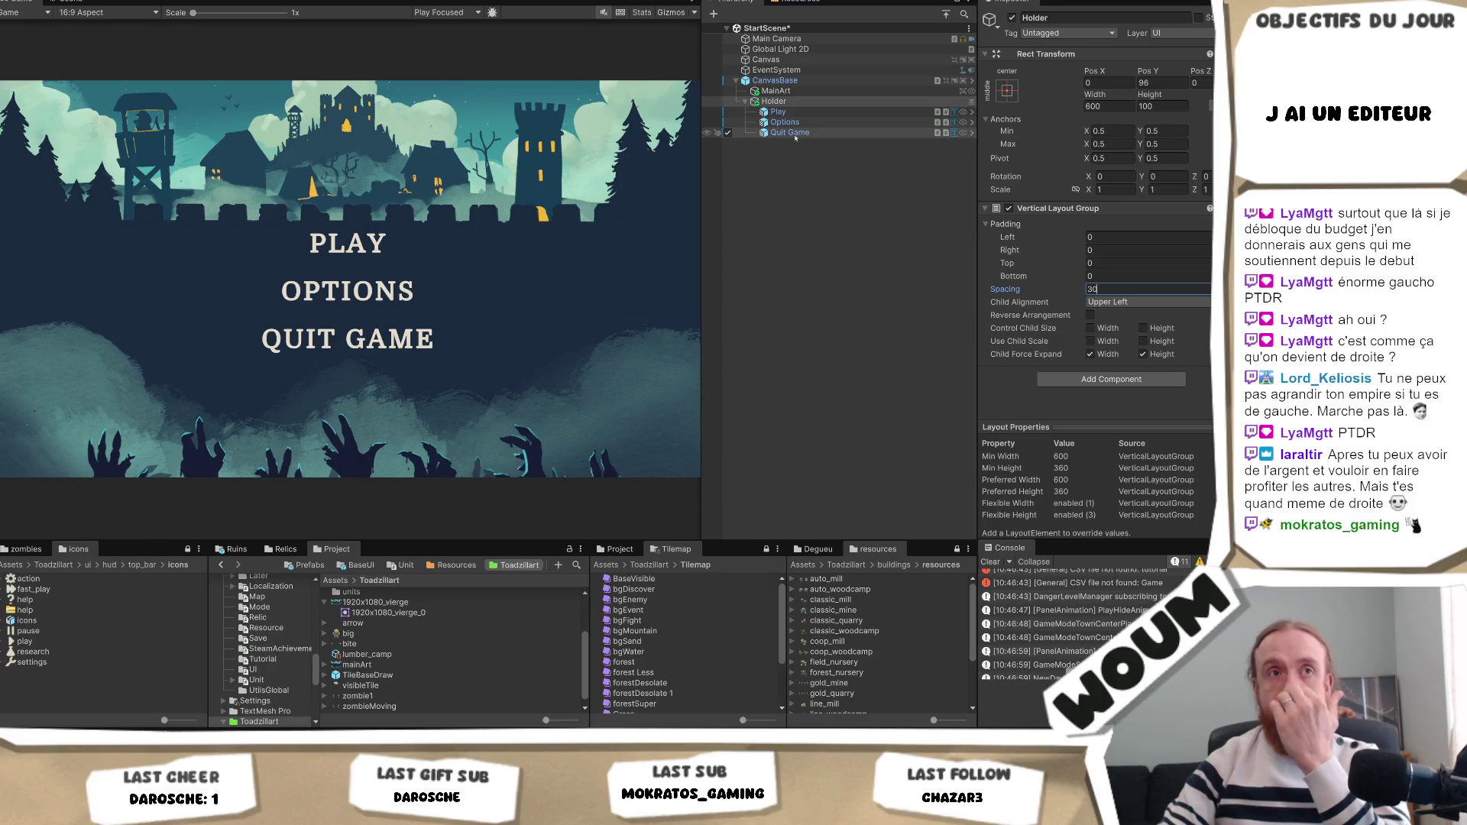
key(Return)
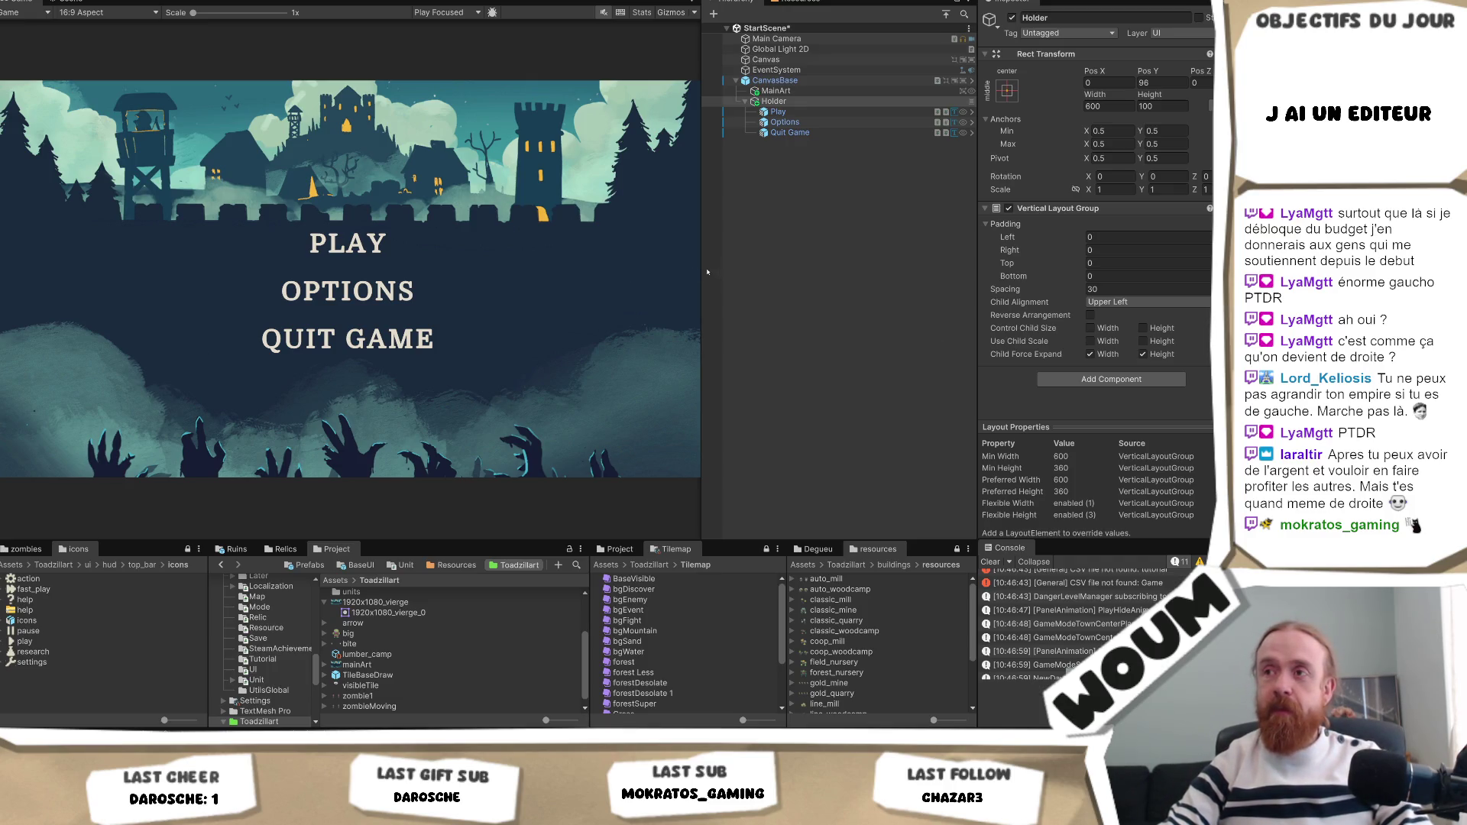
mouse_move(703, 268)
mouse_down()
mouse_move(748, 284)
mouse_move(735, 284)
mouse_up()
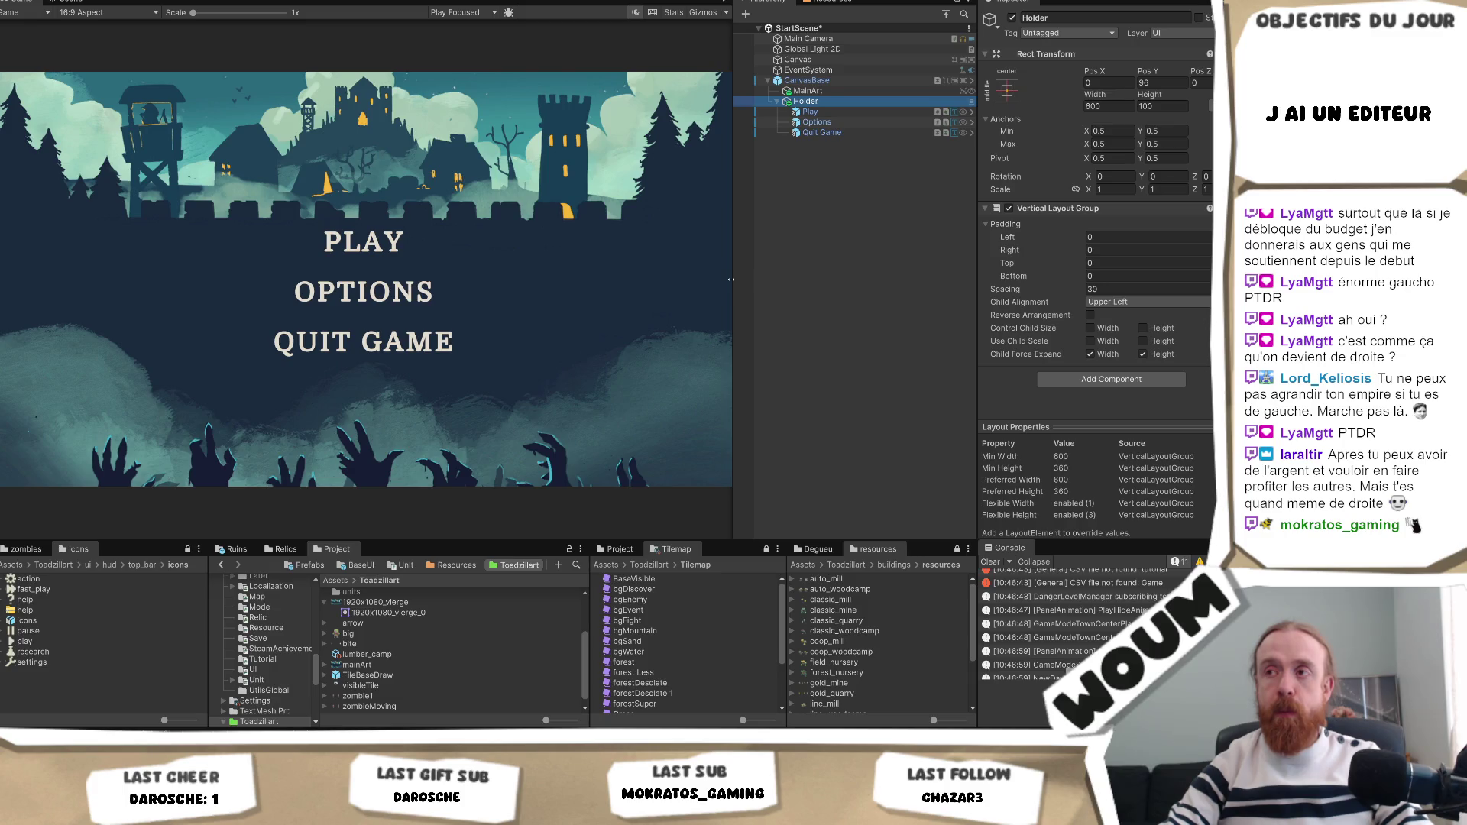
Adjust the Game view width beside the Hierarchy and select the OPTIONS label.
drag(731, 280, 730, 283)
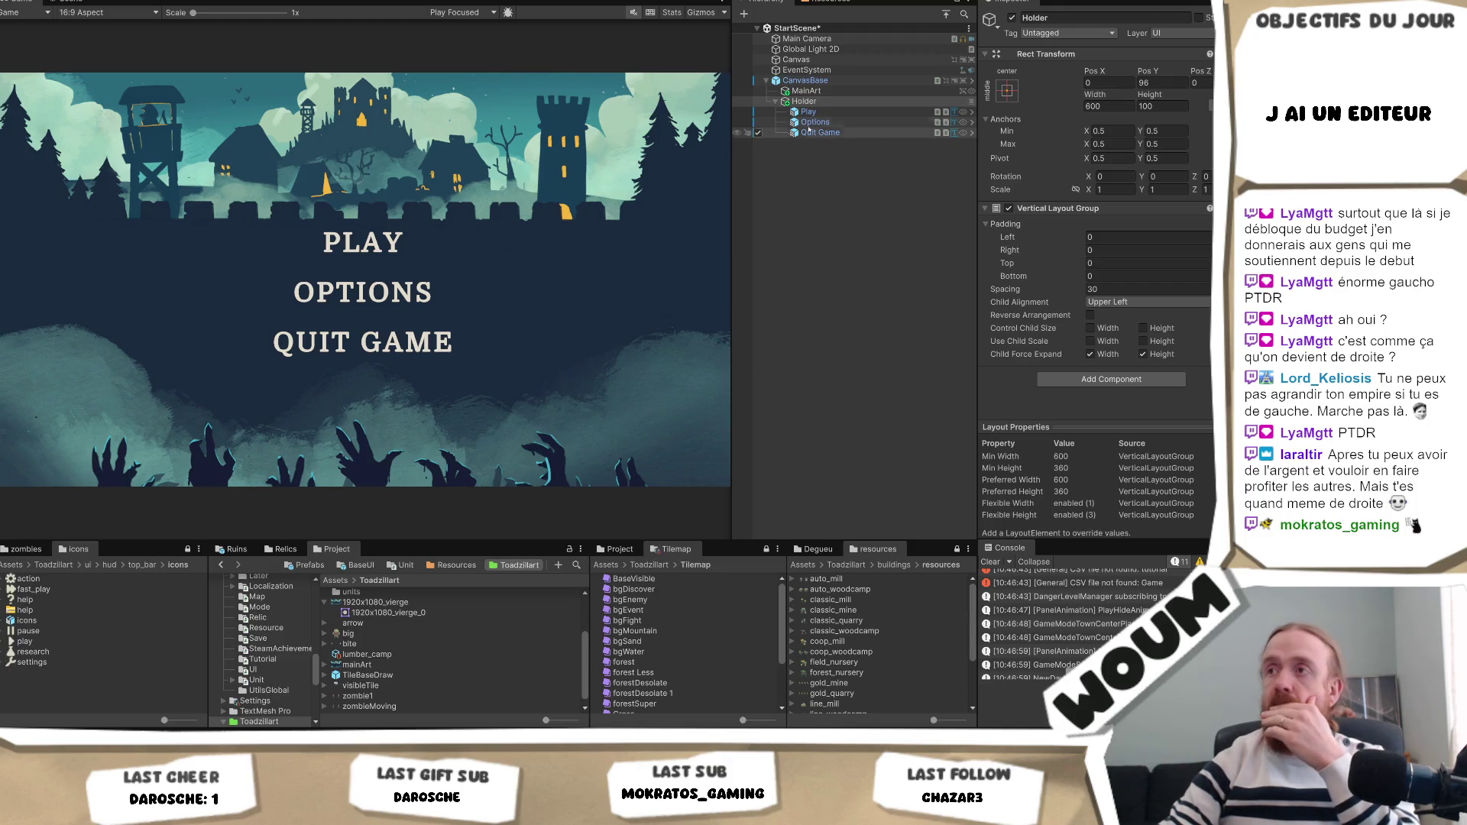
click(840, 122)
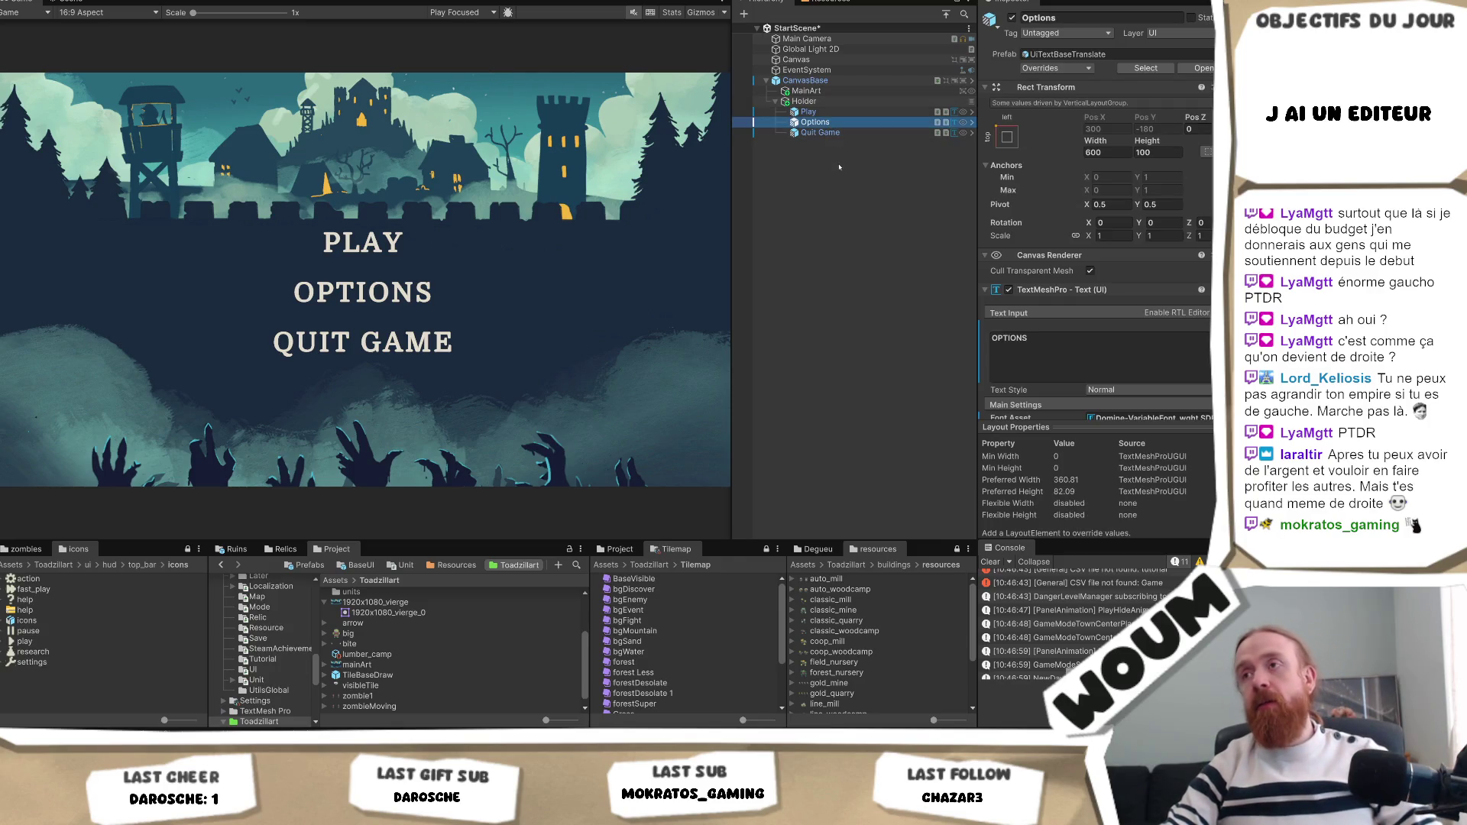
Duplicate OPTIONS and change the copy's Text Input to FEEDBACKS.
key(ctrl+d)
click(1057, 331)
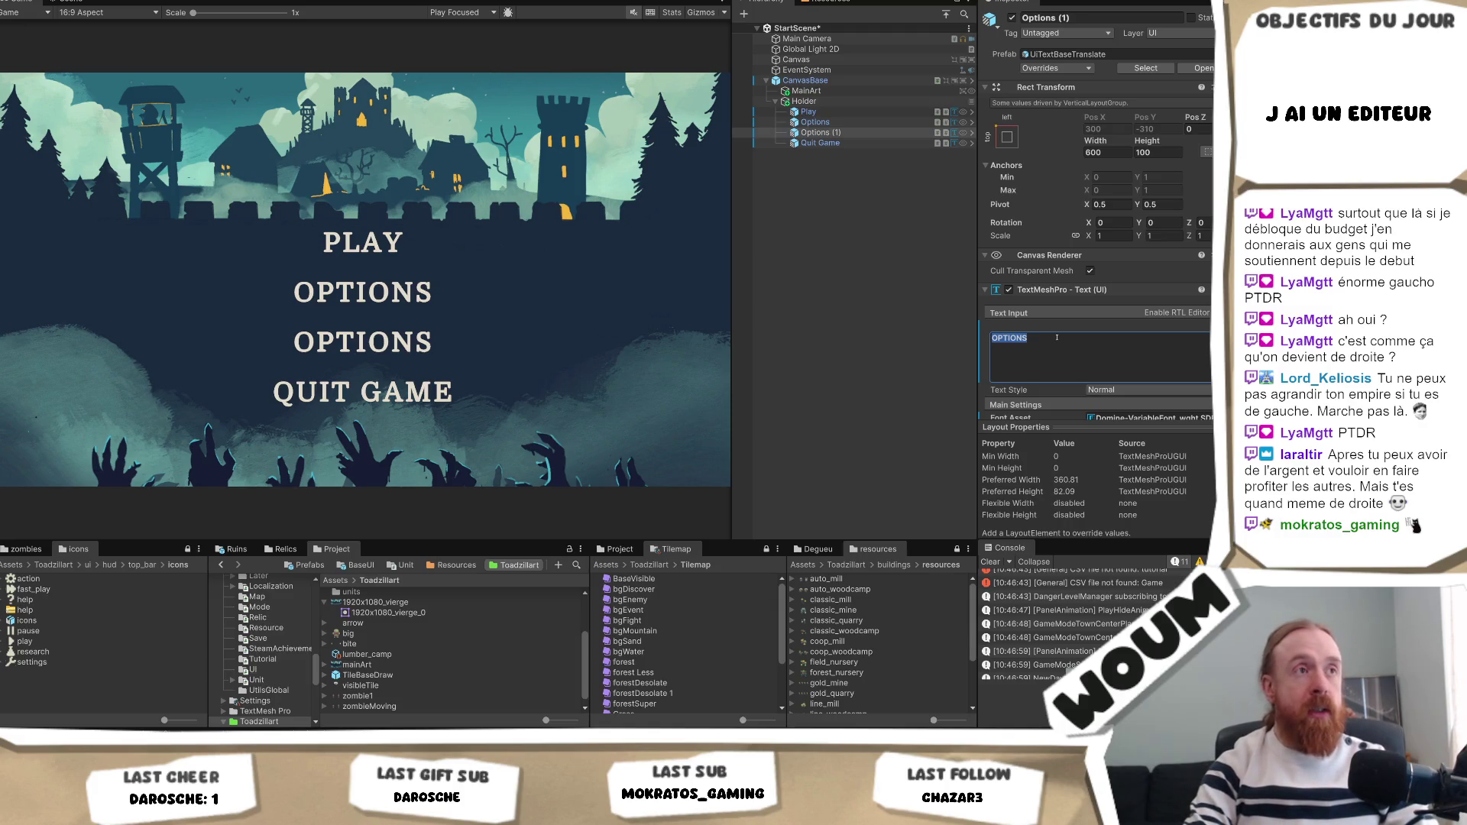
text(F)
key(BackSpace)
text(Fed)
key(BackSpace)
key(BackSpace)
text(ED)
key(BackSpace)
text(EDBACKS)
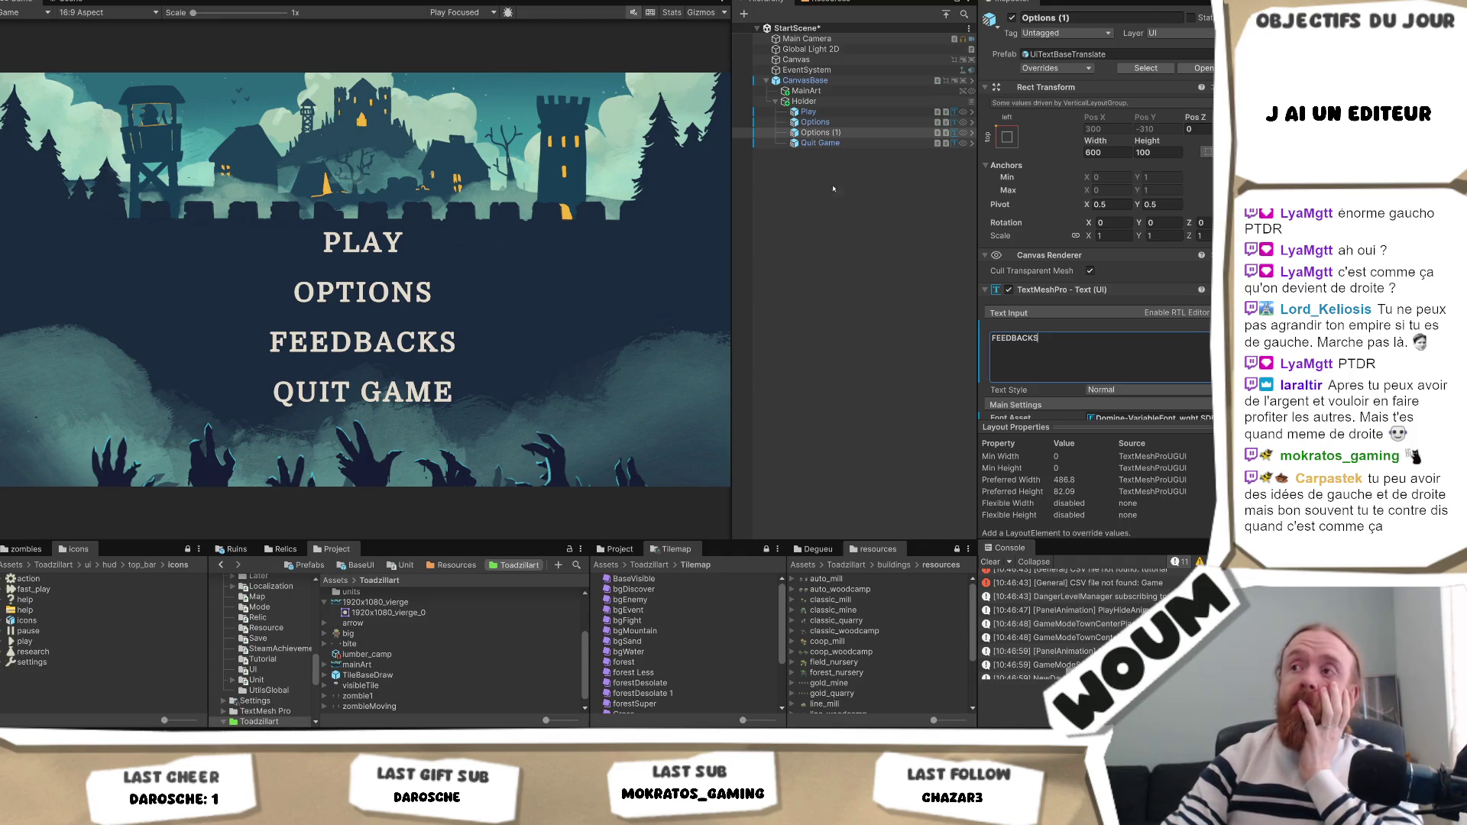
Check the Holder layout with the new entry, then select the PLAY label.
click(839, 103)
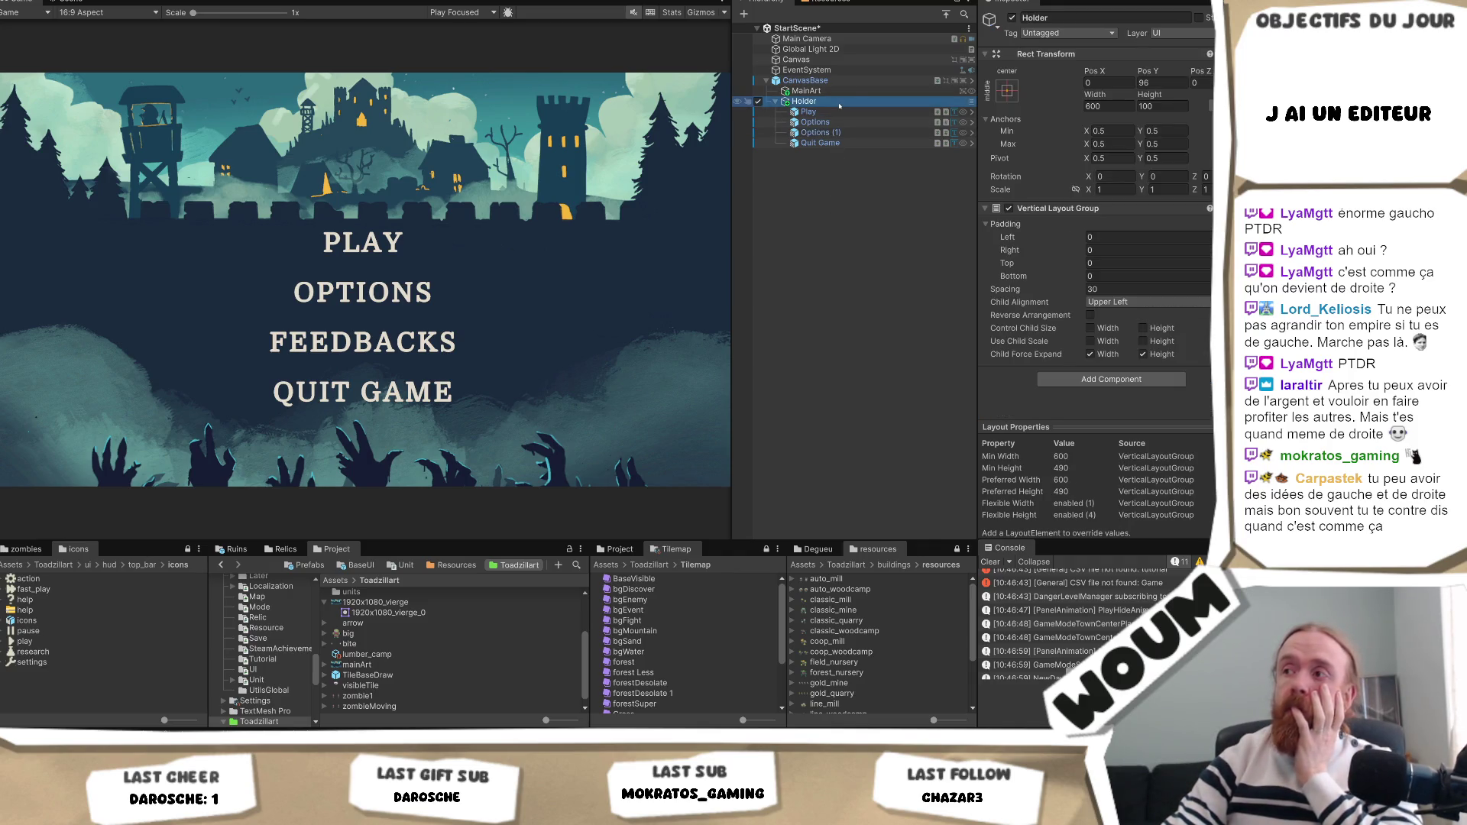
click(840, 81)
click(839, 100)
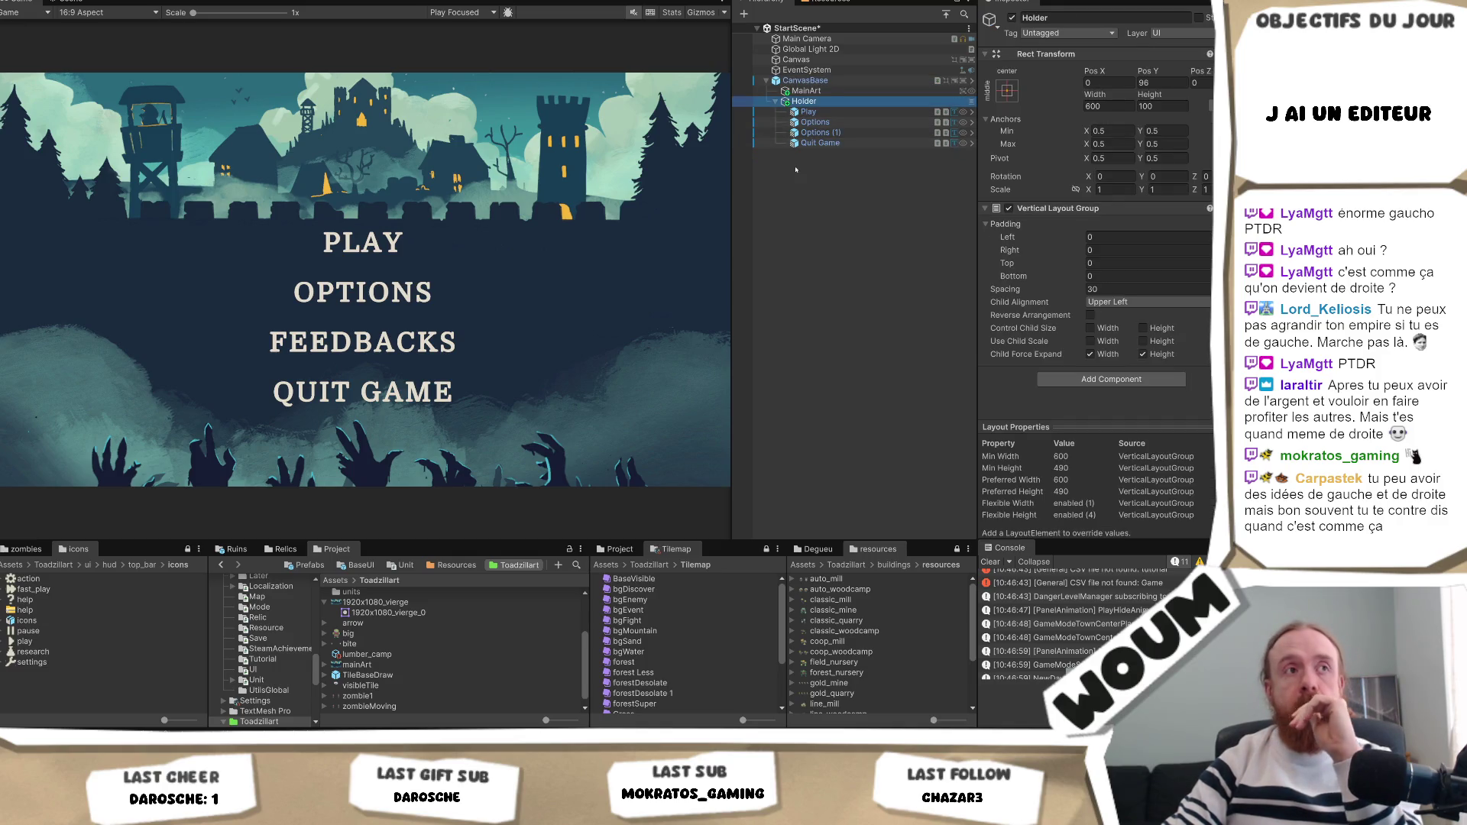
click(862, 111)
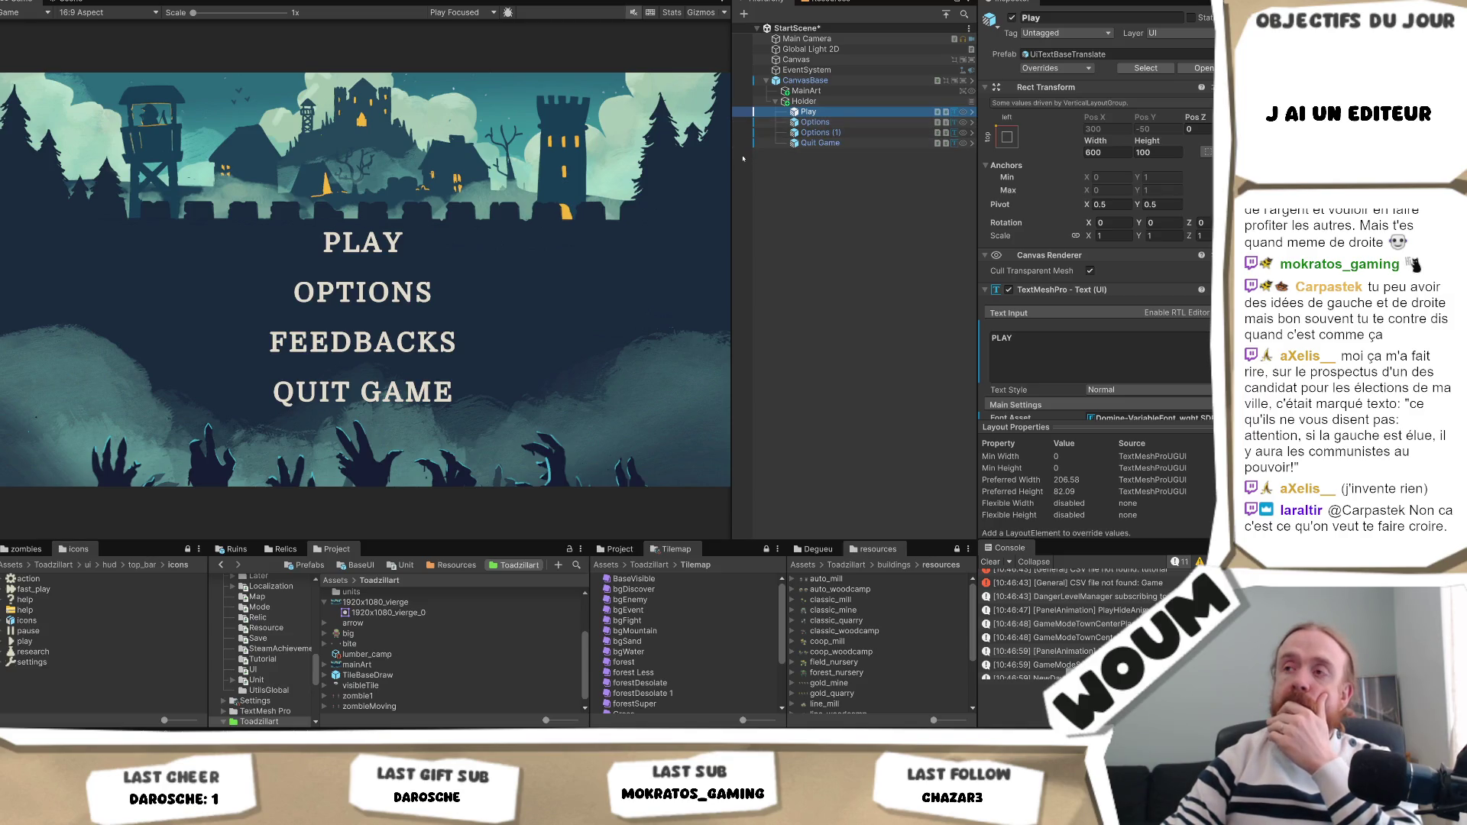
Nudge the Game view/Hierarchy splitter left to narrow the game preview slightly.
drag(730, 156, 711, 155)
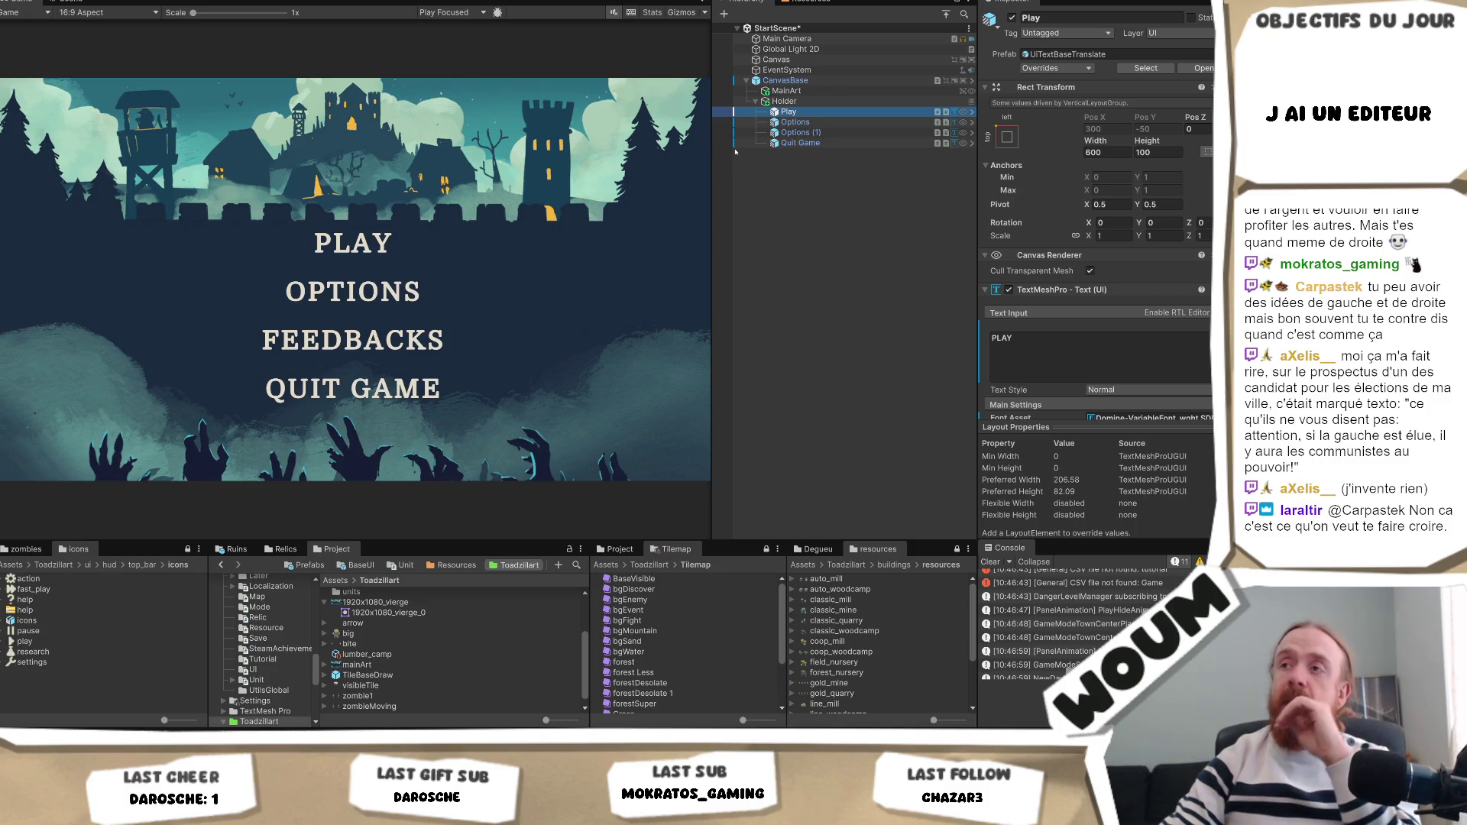
drag(713, 159, 700, 168)
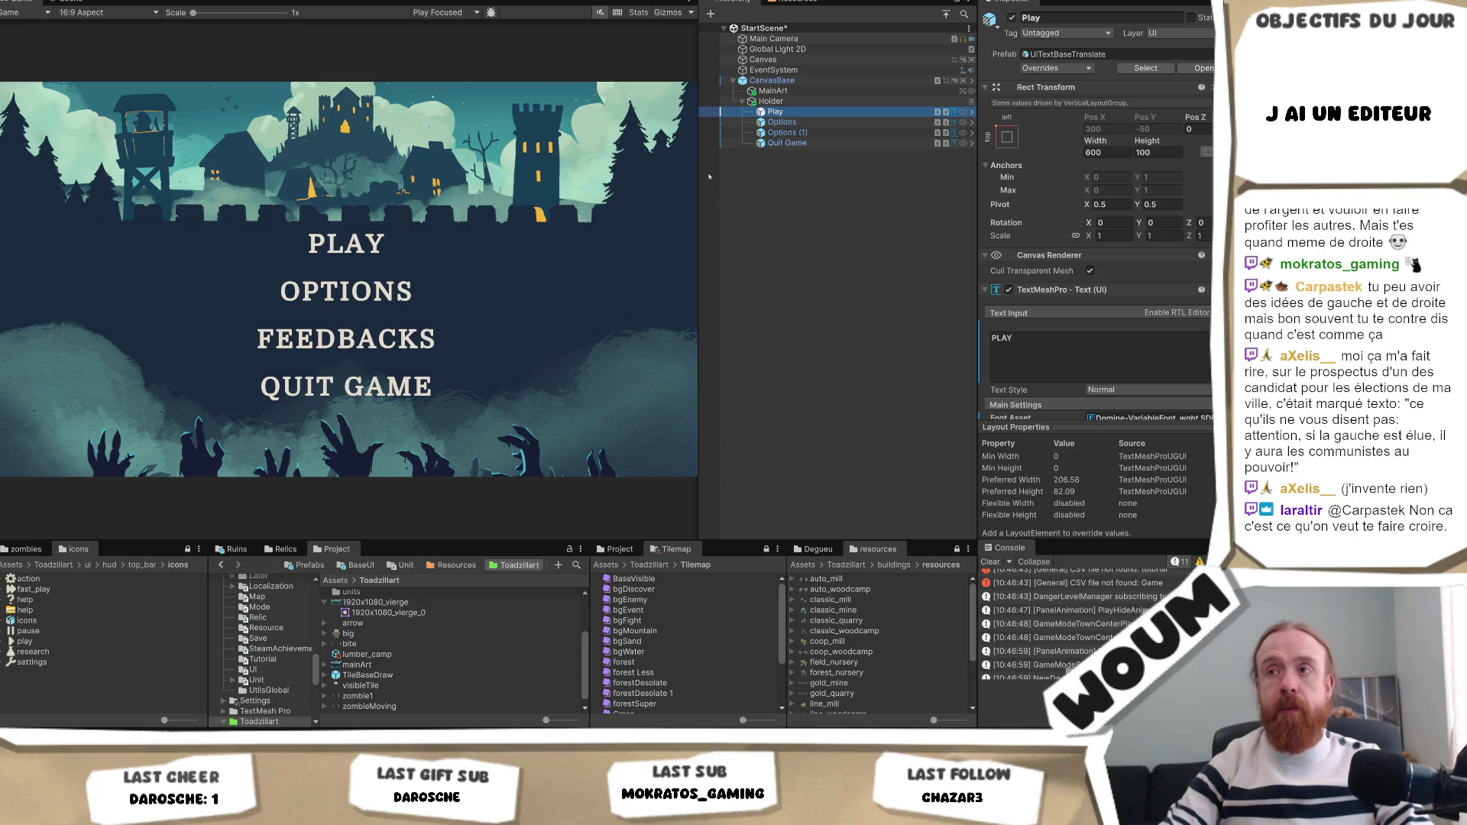
drag(697, 181, 713, 203)
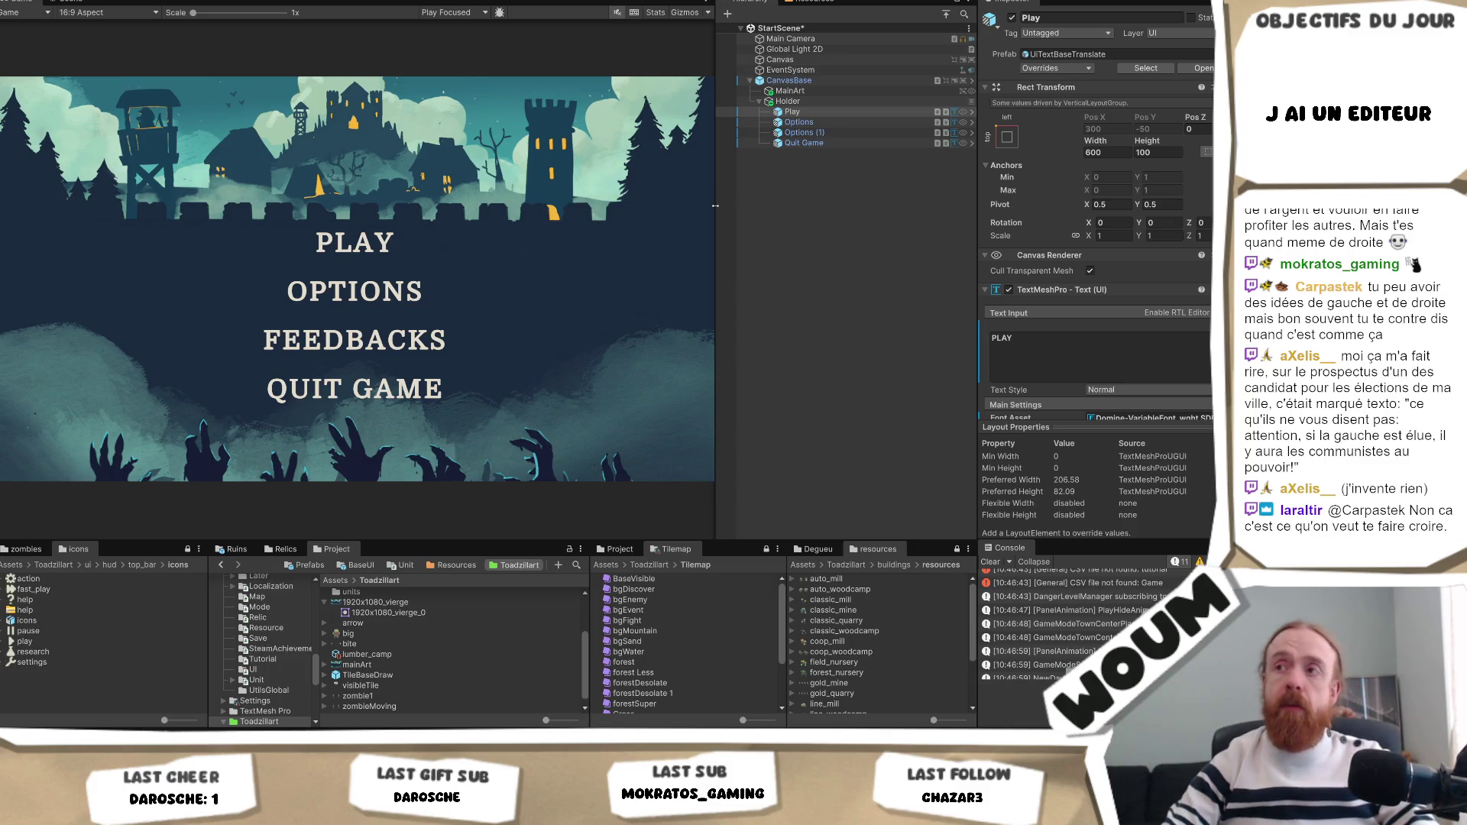
mouse_move(715, 206)
mouse_down()
mouse_move(909, 255)
mouse_move(759, 237)
mouse_up()
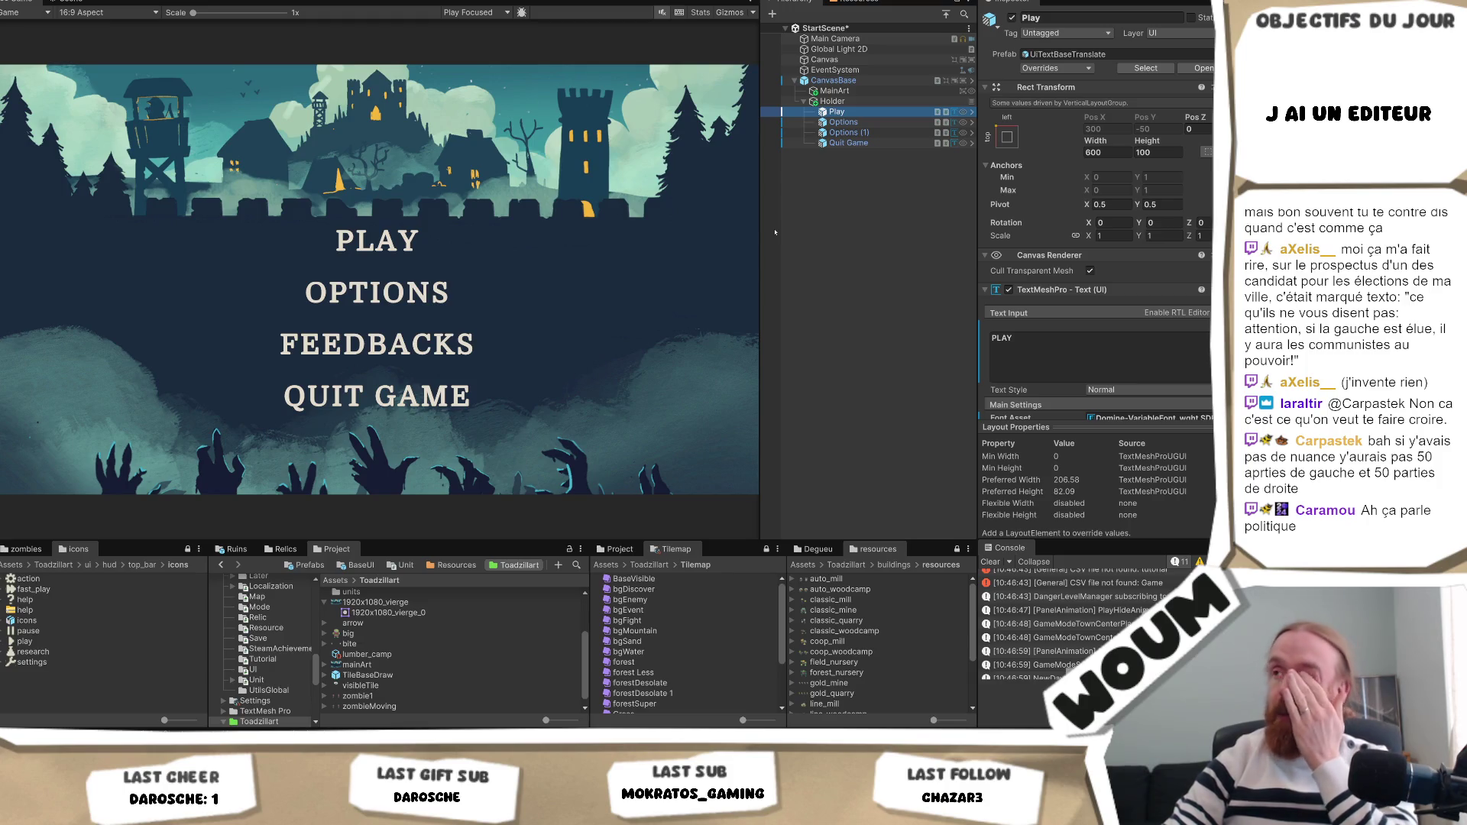
drag(760, 236, 776, 228)
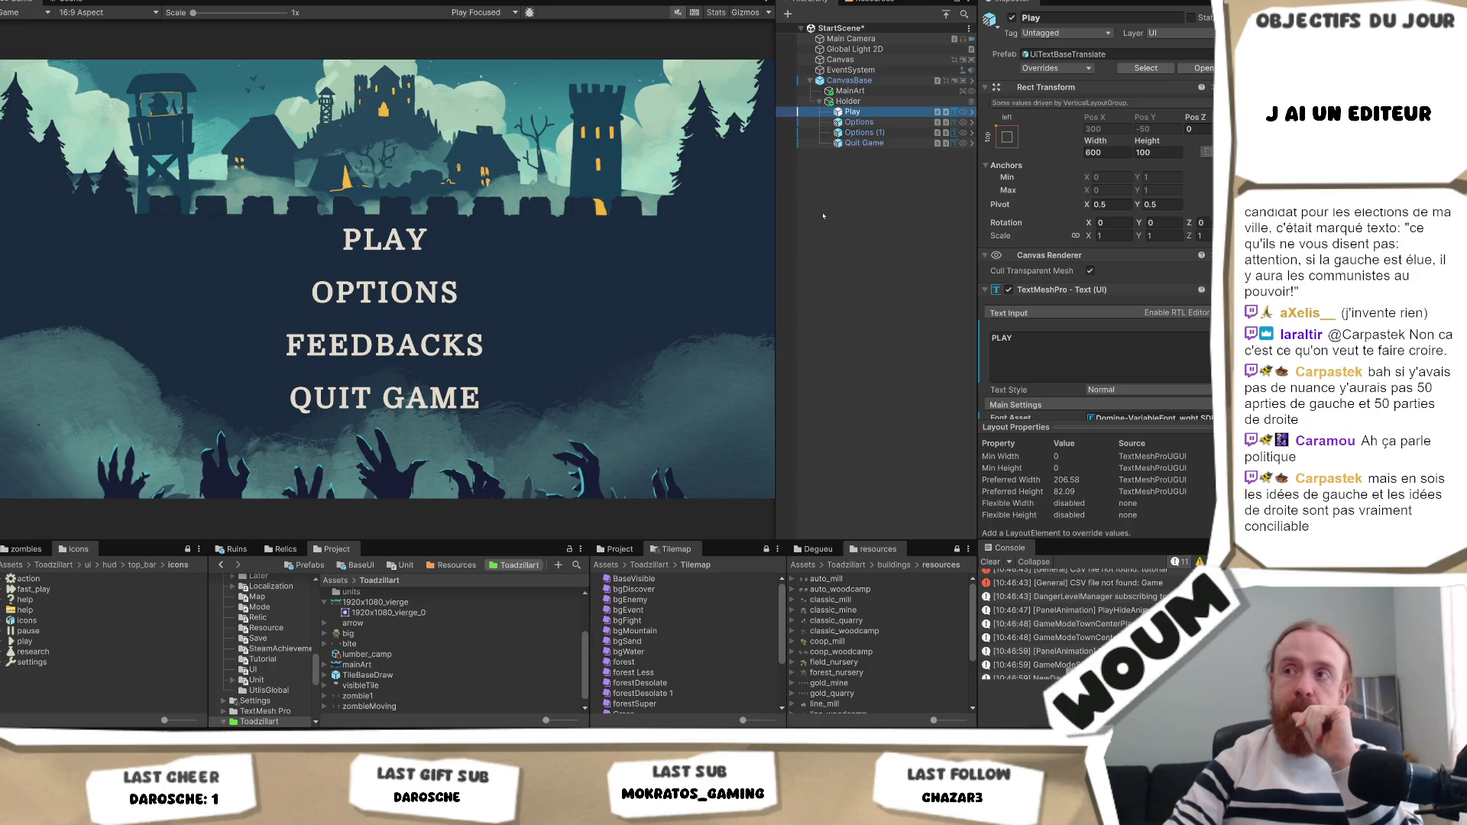
drag(777, 229, 762, 237)
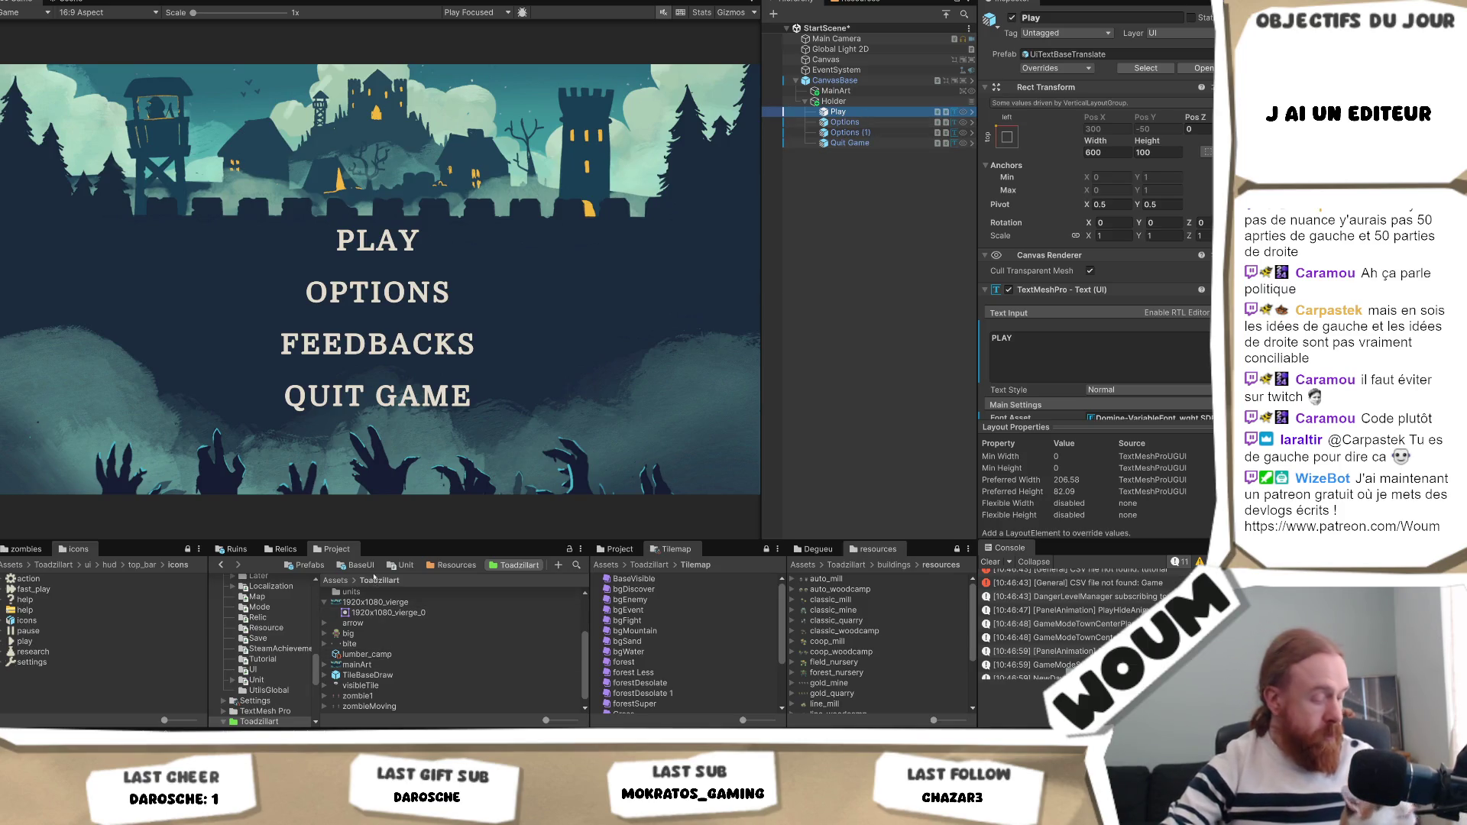
Open the Assets/Prefabs/UI folder in the Project panel, then bring up the Codecks task board.
scroll(287, 619, up, 10)
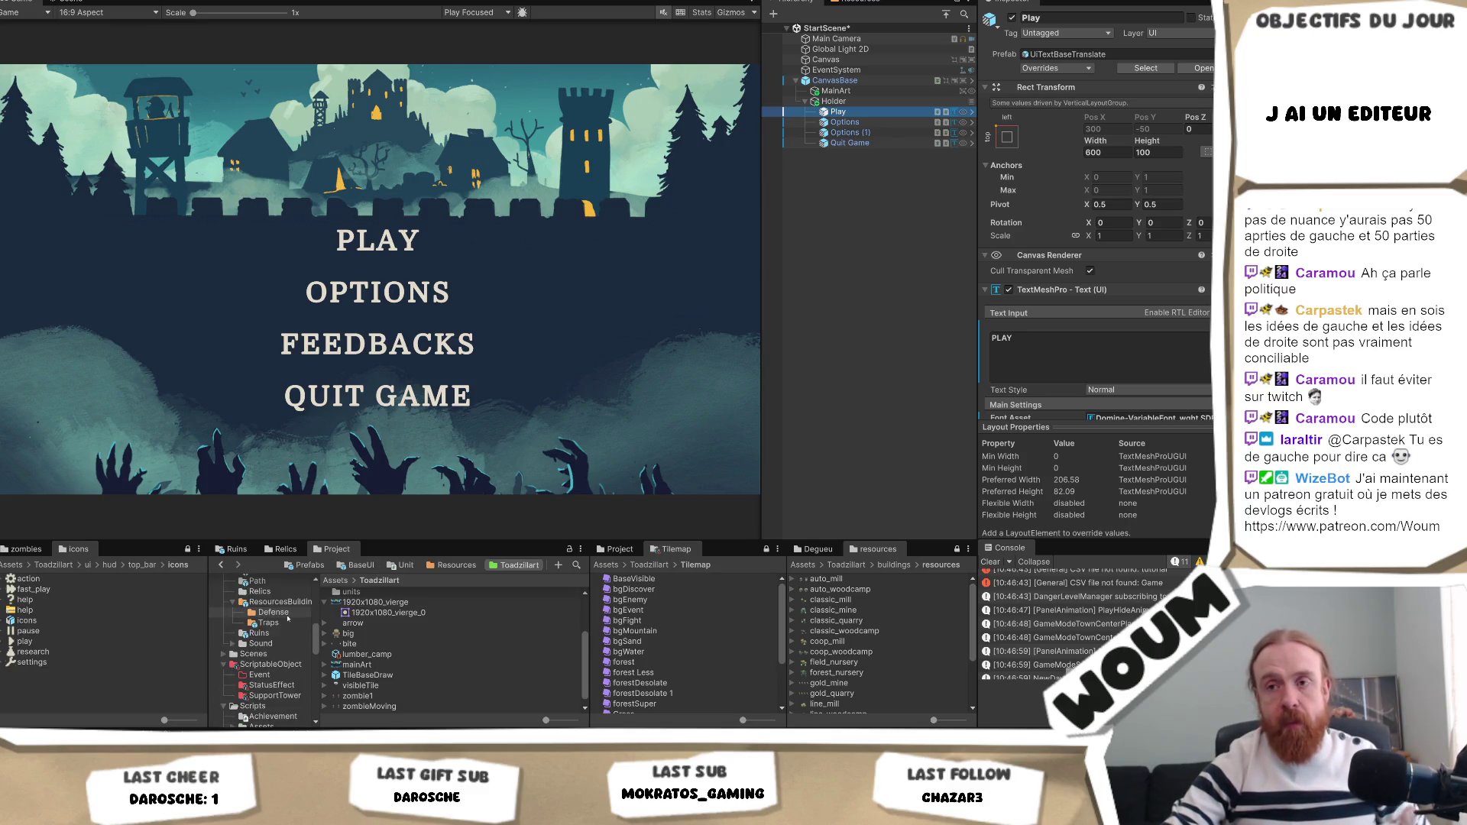
scroll(287, 619, up, 5)
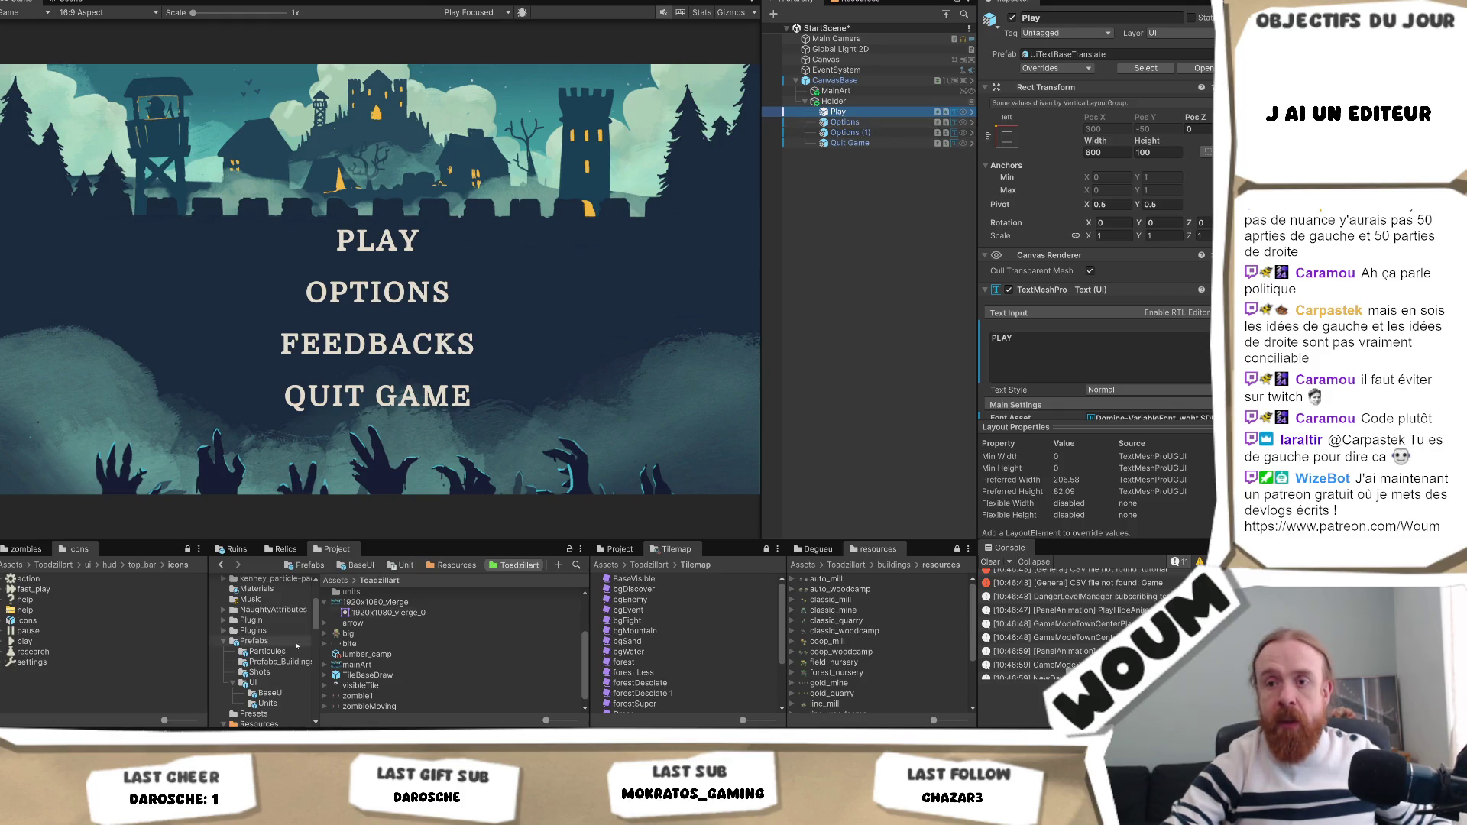
click(256, 683)
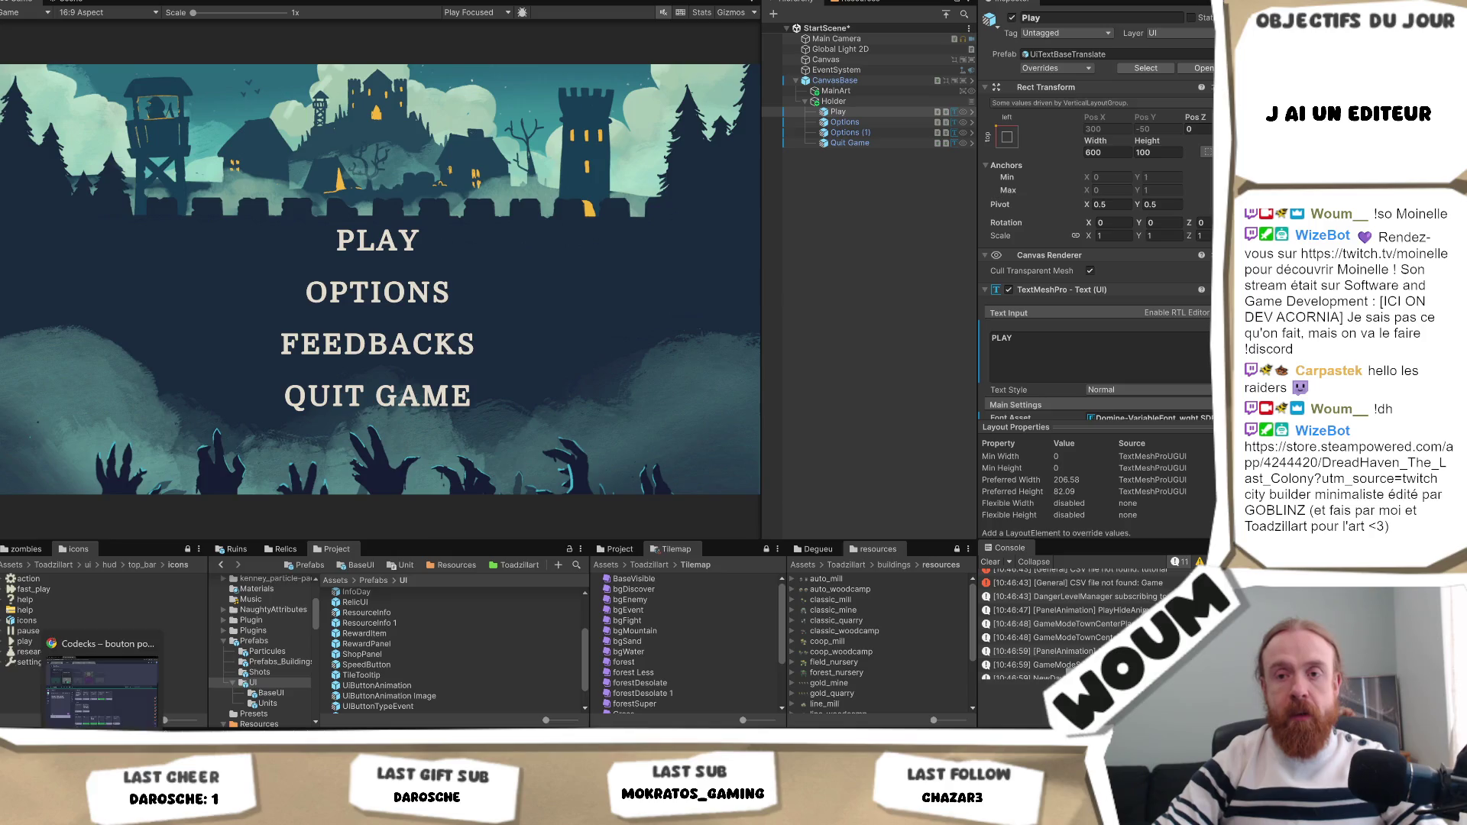
key(alt+Tab)
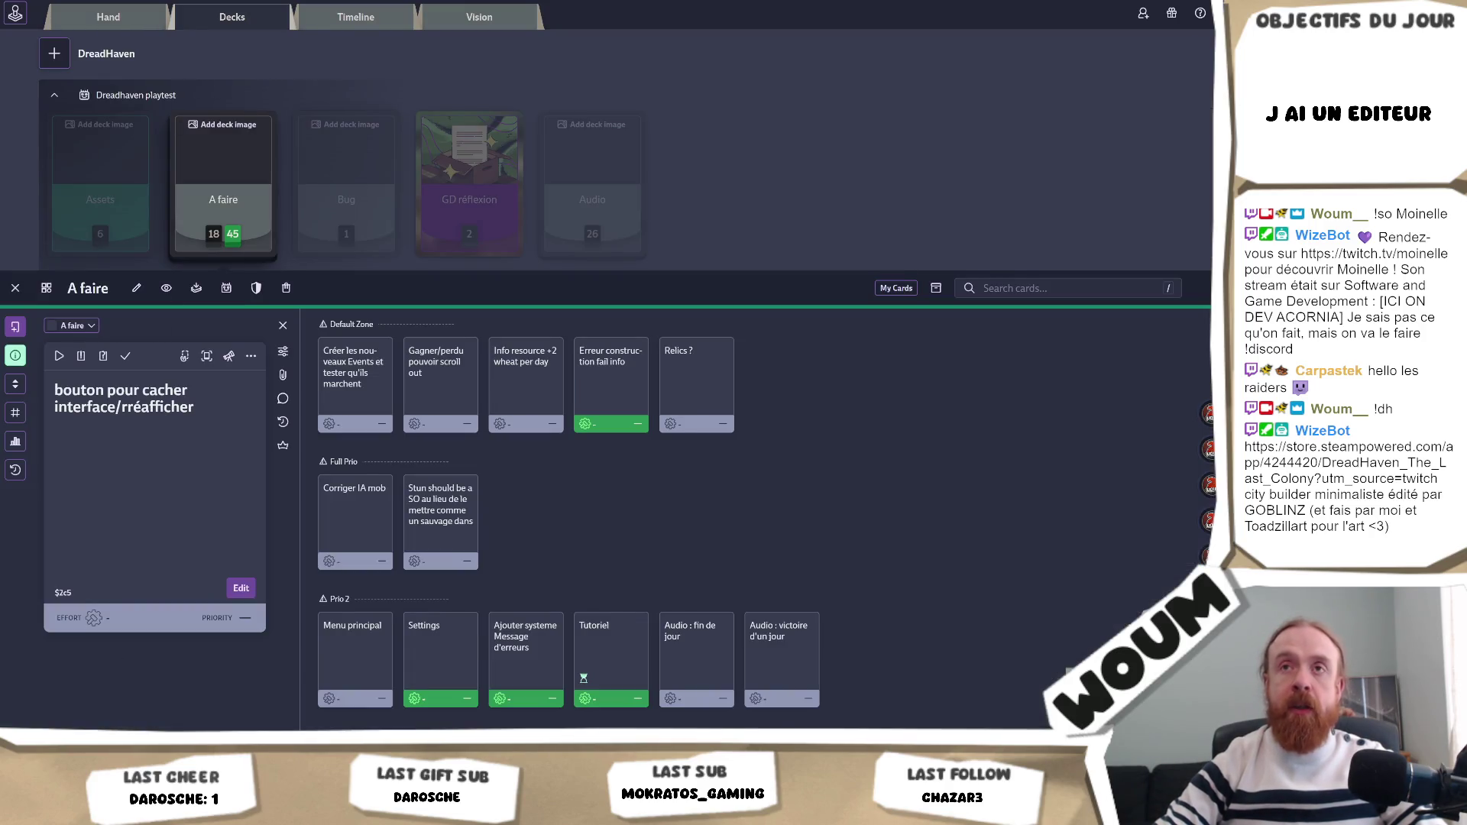
Search Steam for 'dreadhaven', browse the DreadHaven: The Last Colony page, and return to Unity.
key(alt+Tab)
click(821, 75)
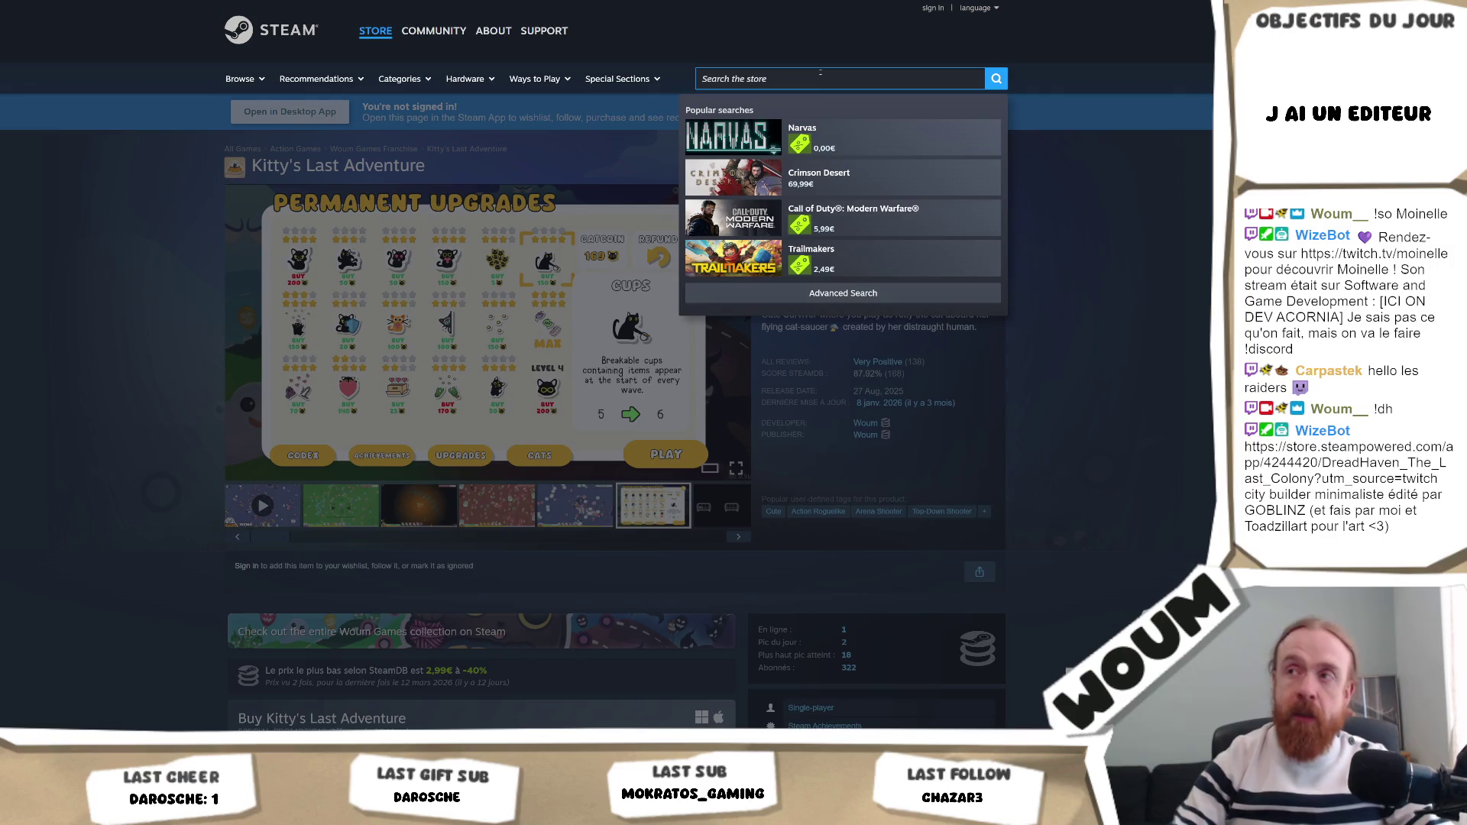
text(dreadhaven)
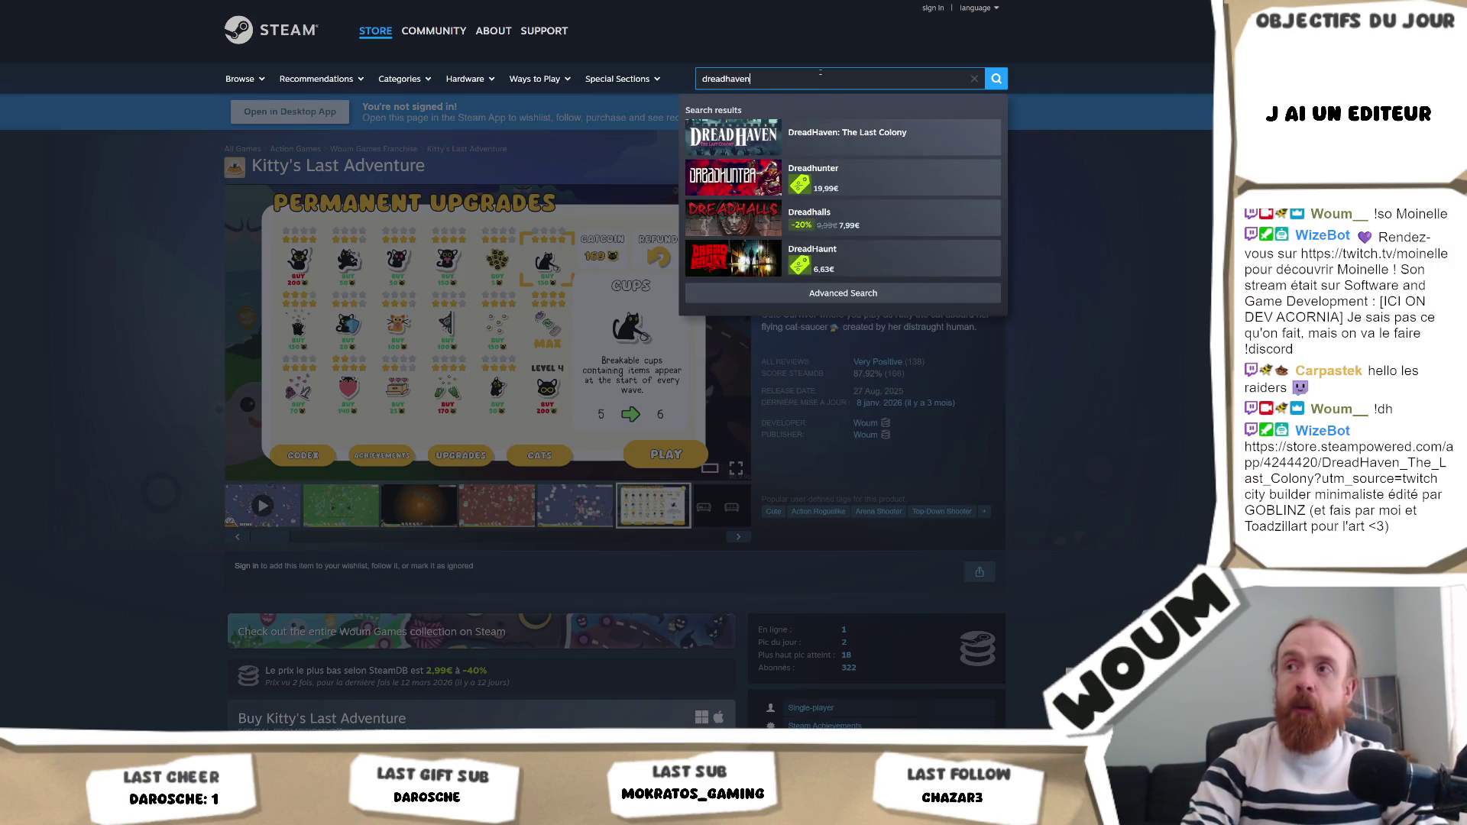
click(849, 134)
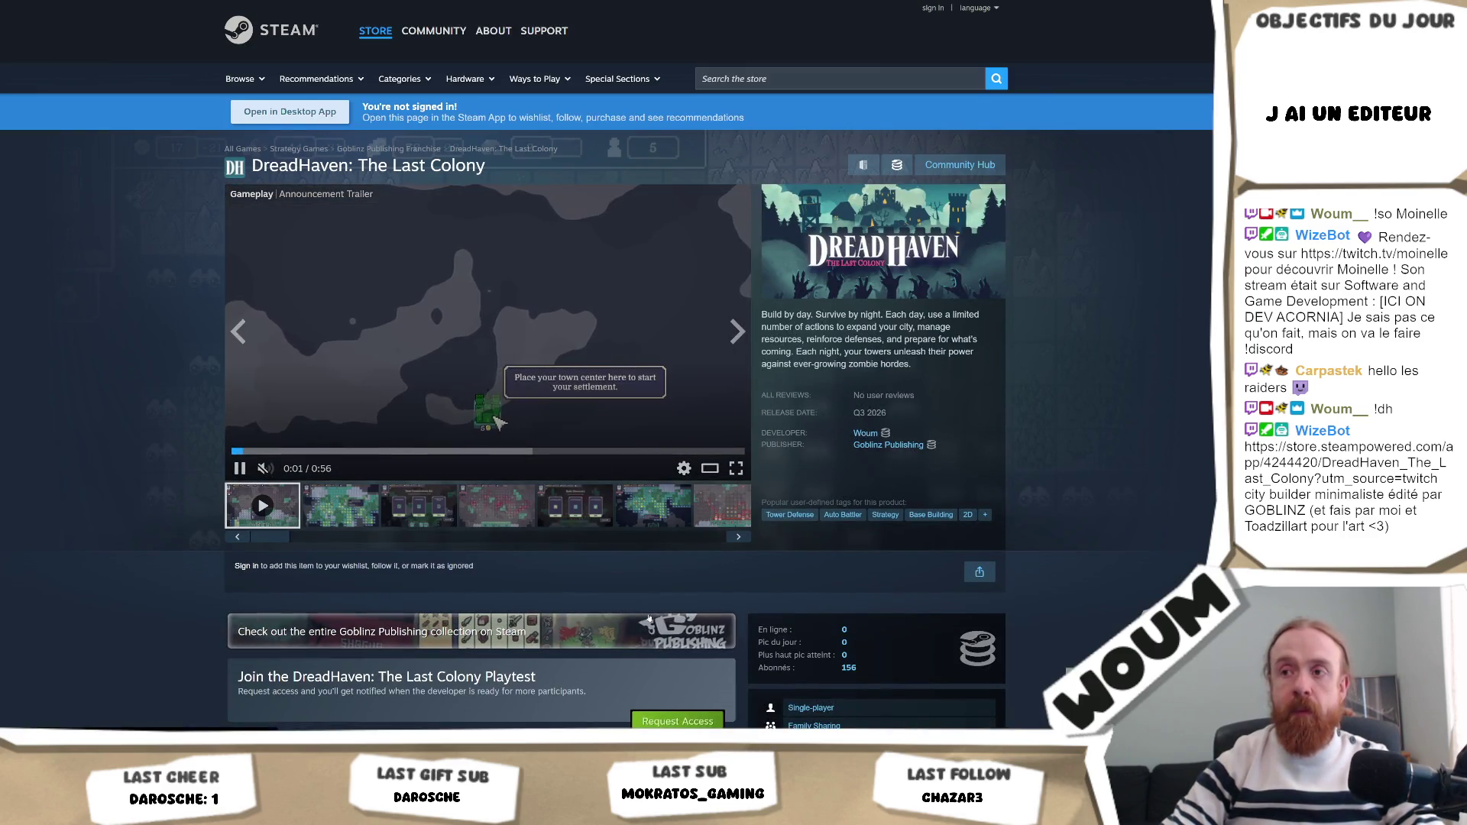
scroll(543, 251, down, 3)
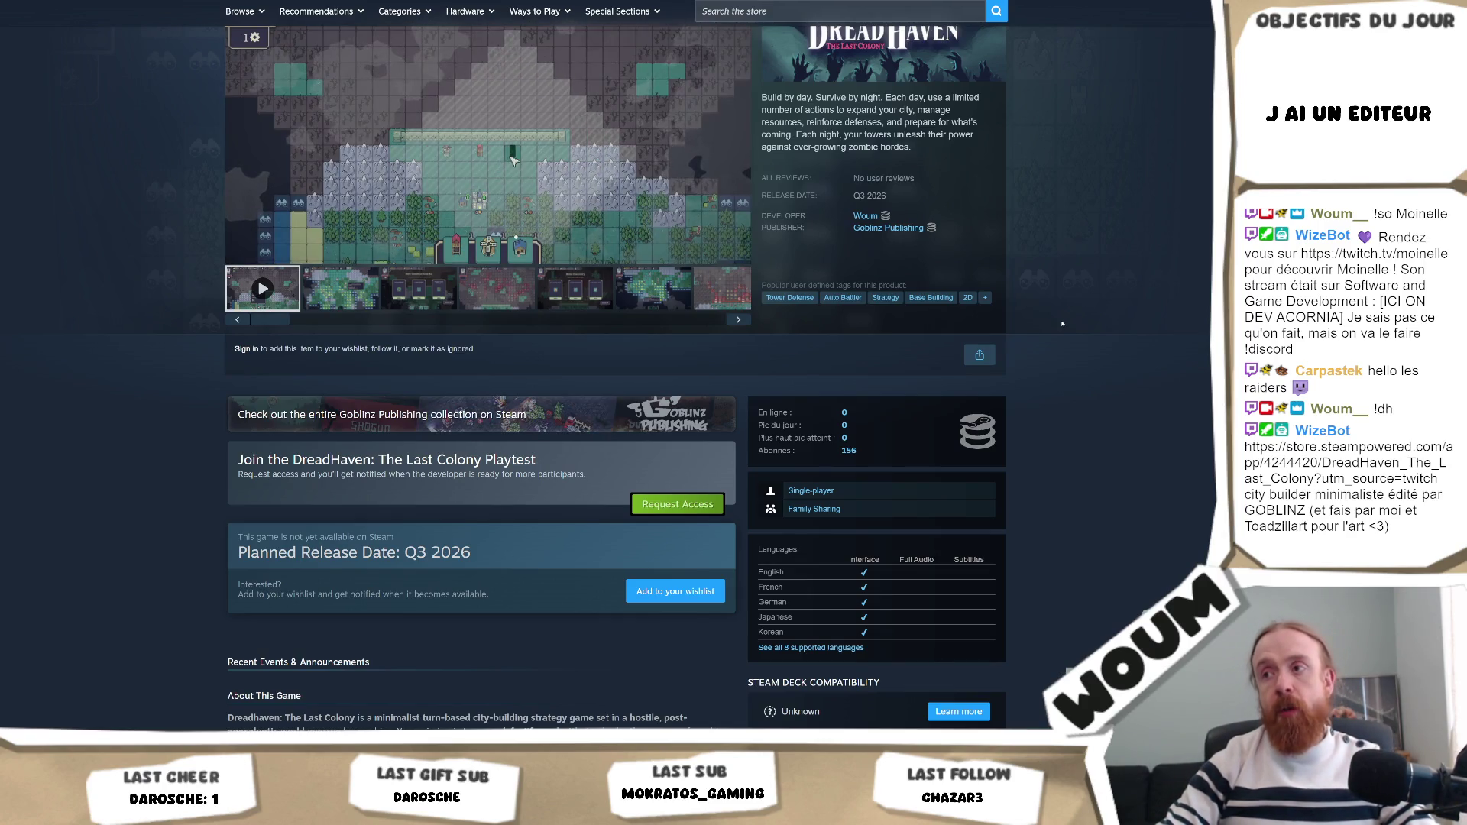
key(alt+Tab)
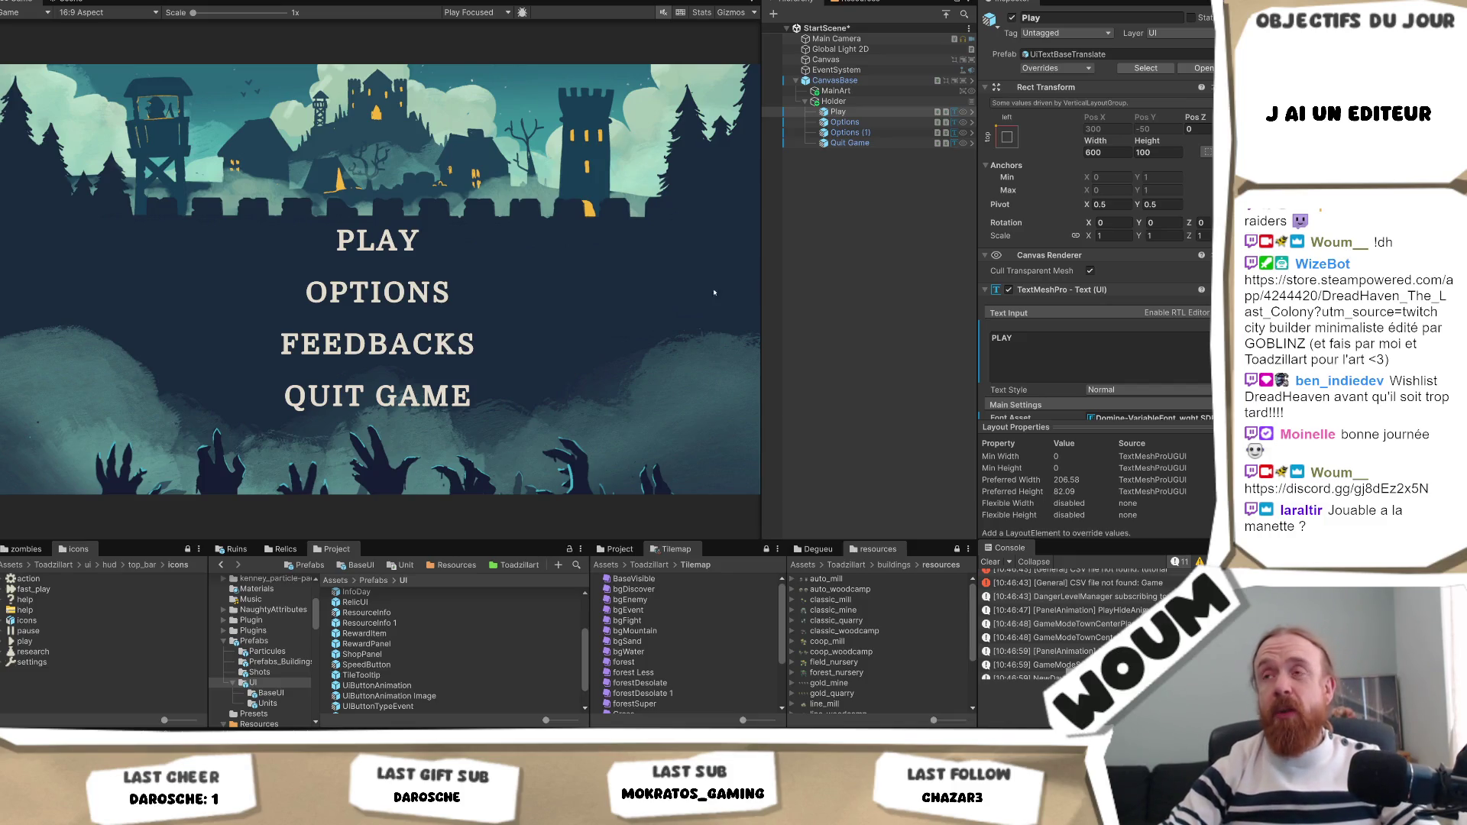
Save the Play button as a Play Variant prefab in the Prefabs/UI folder.
mouse_move(760, 281)
mouse_down()
mouse_move(852, 302)
mouse_move(788, 314)
mouse_up()
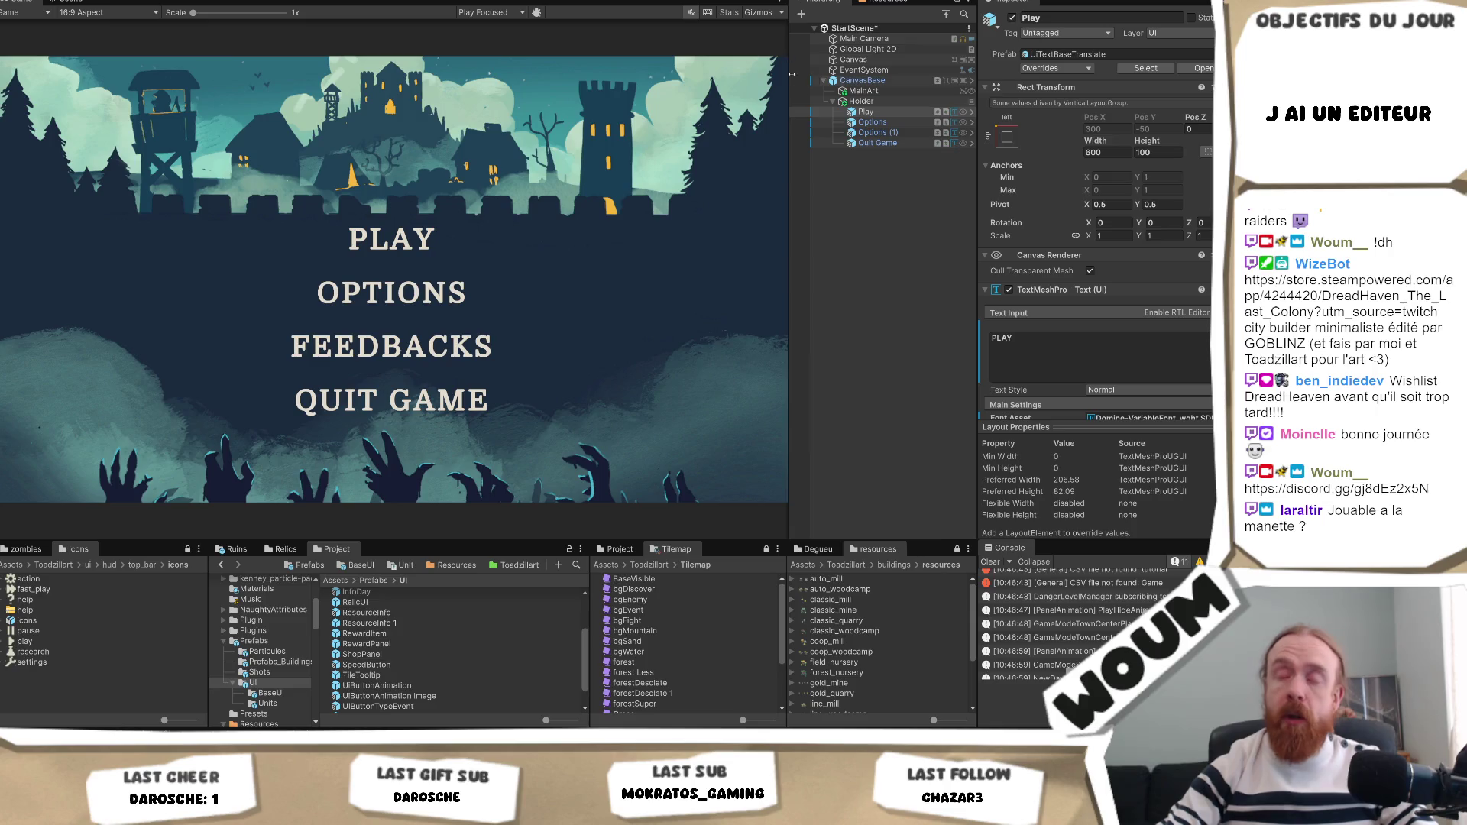
click(879, 112)
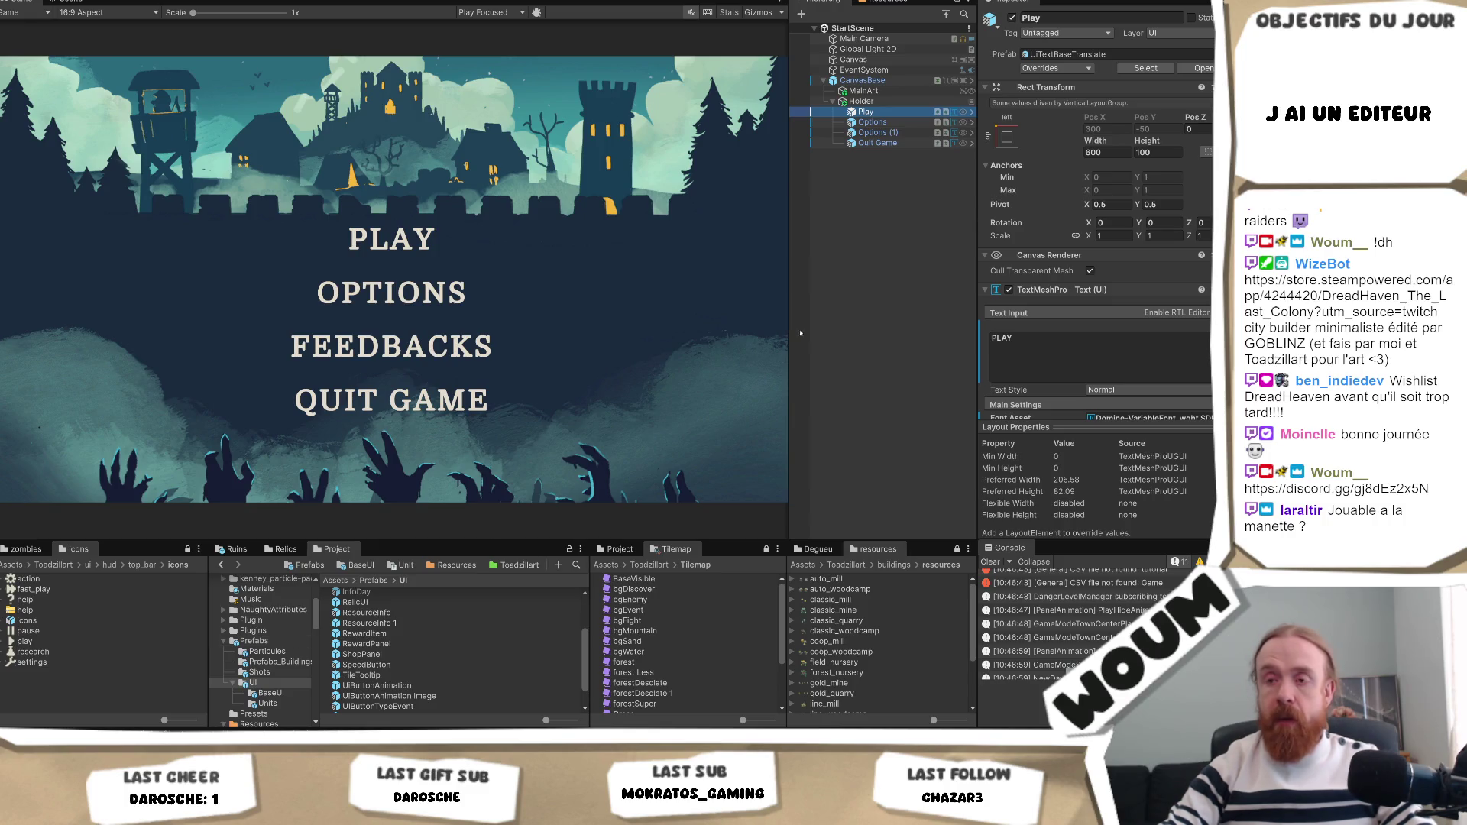
click(252, 683)
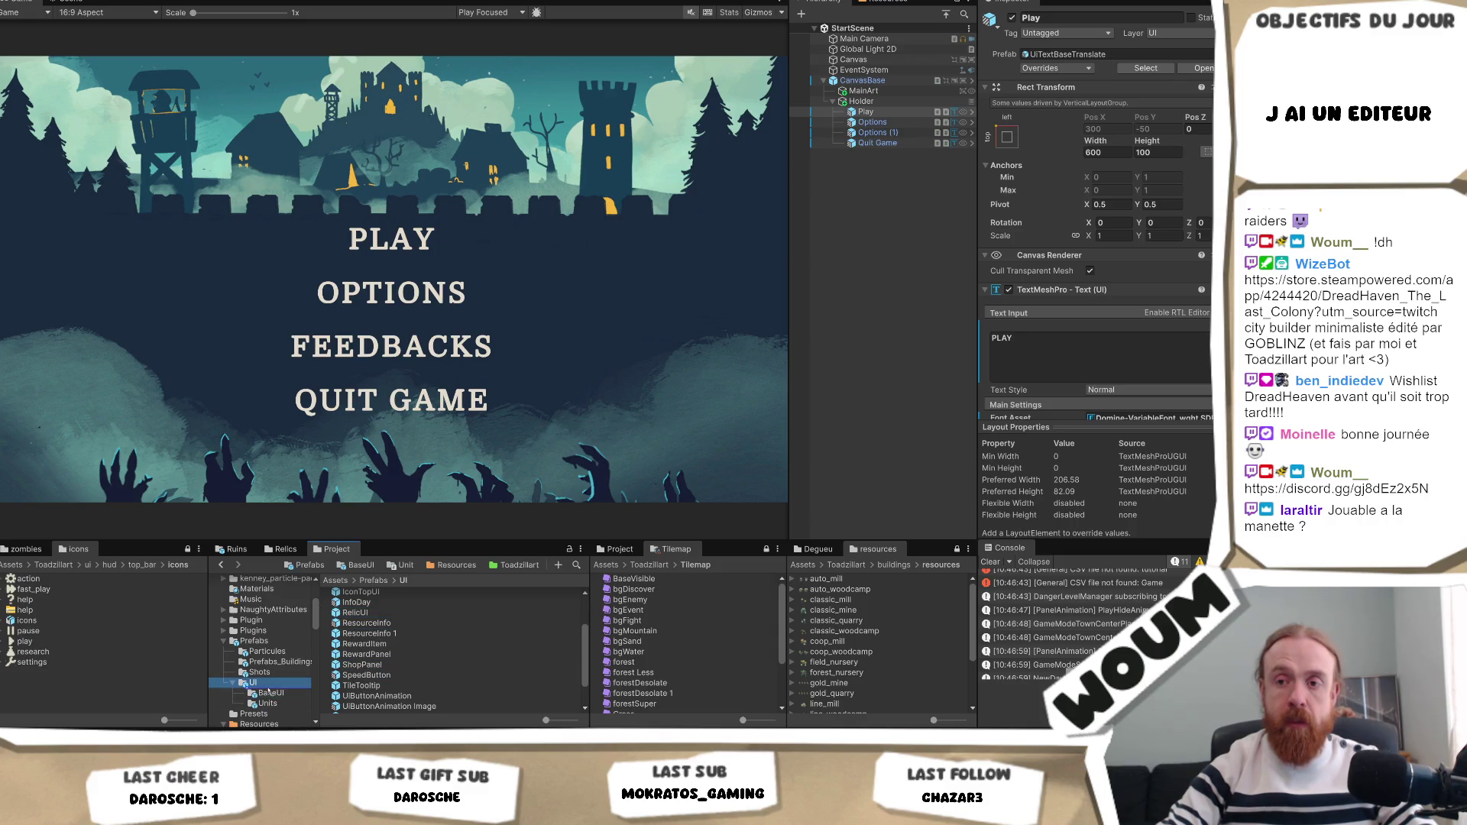
drag(270, 689, 364, 664)
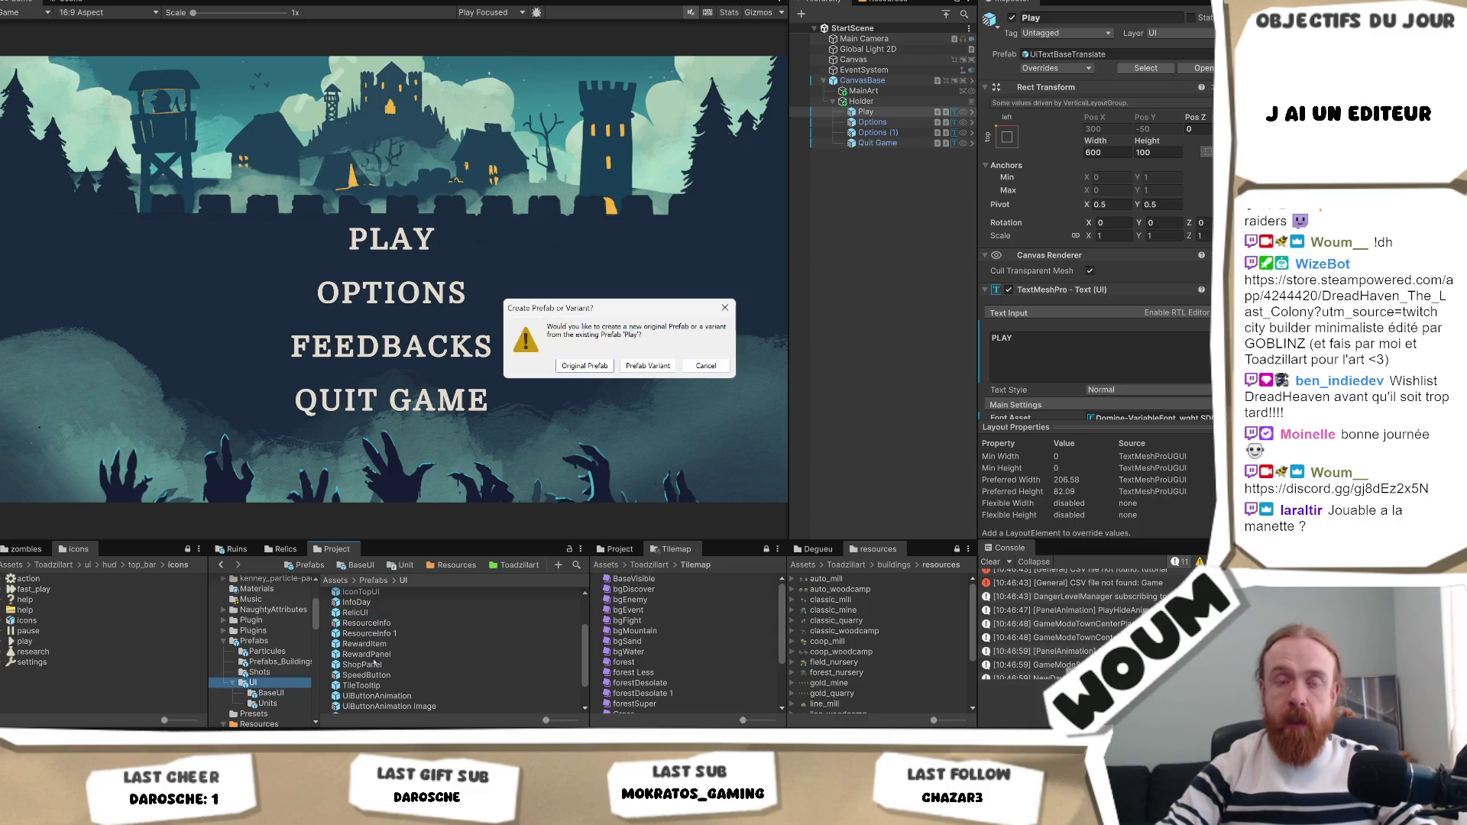
click(650, 365)
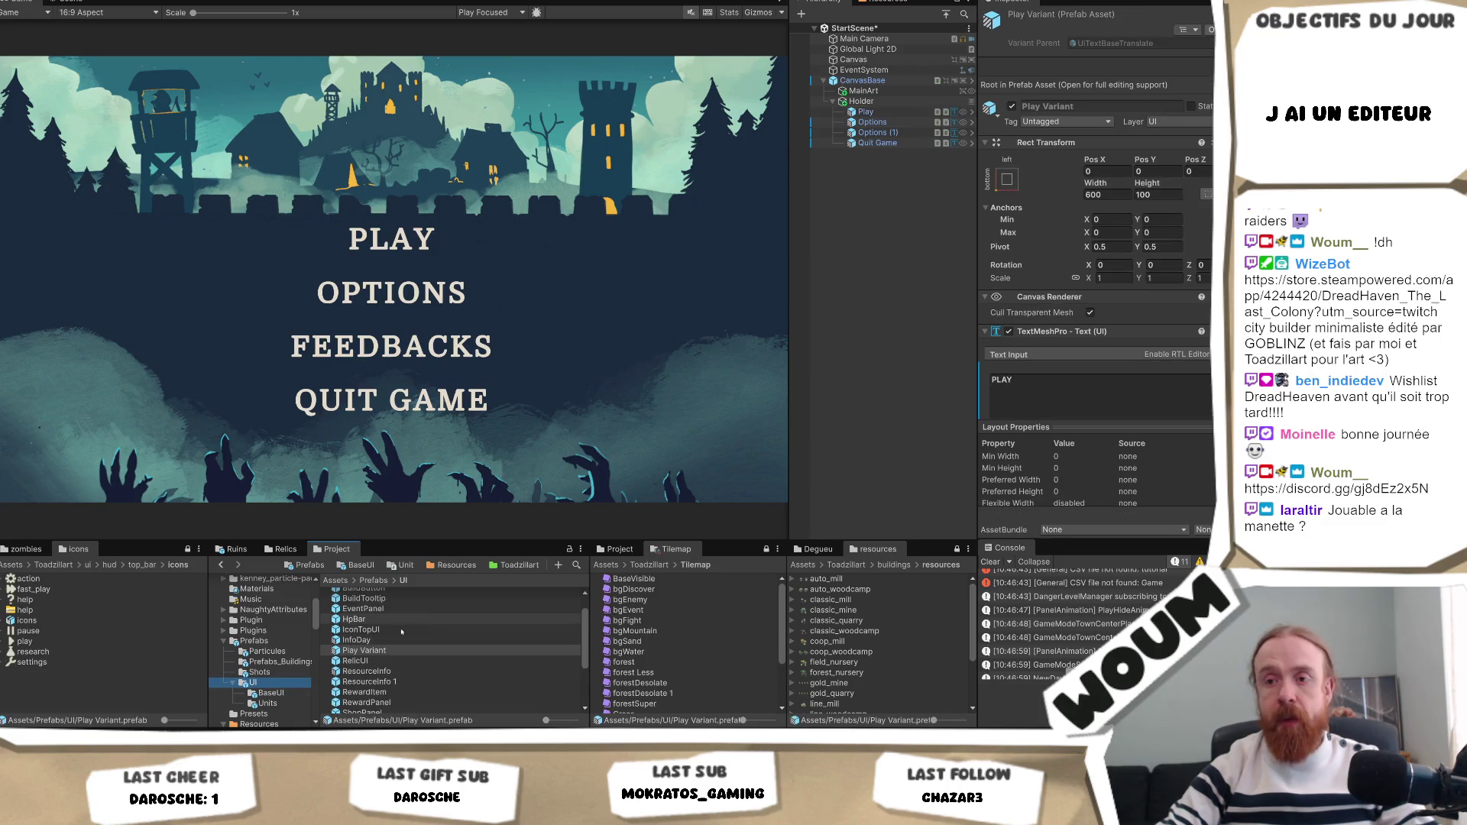
key(alt+Tab)
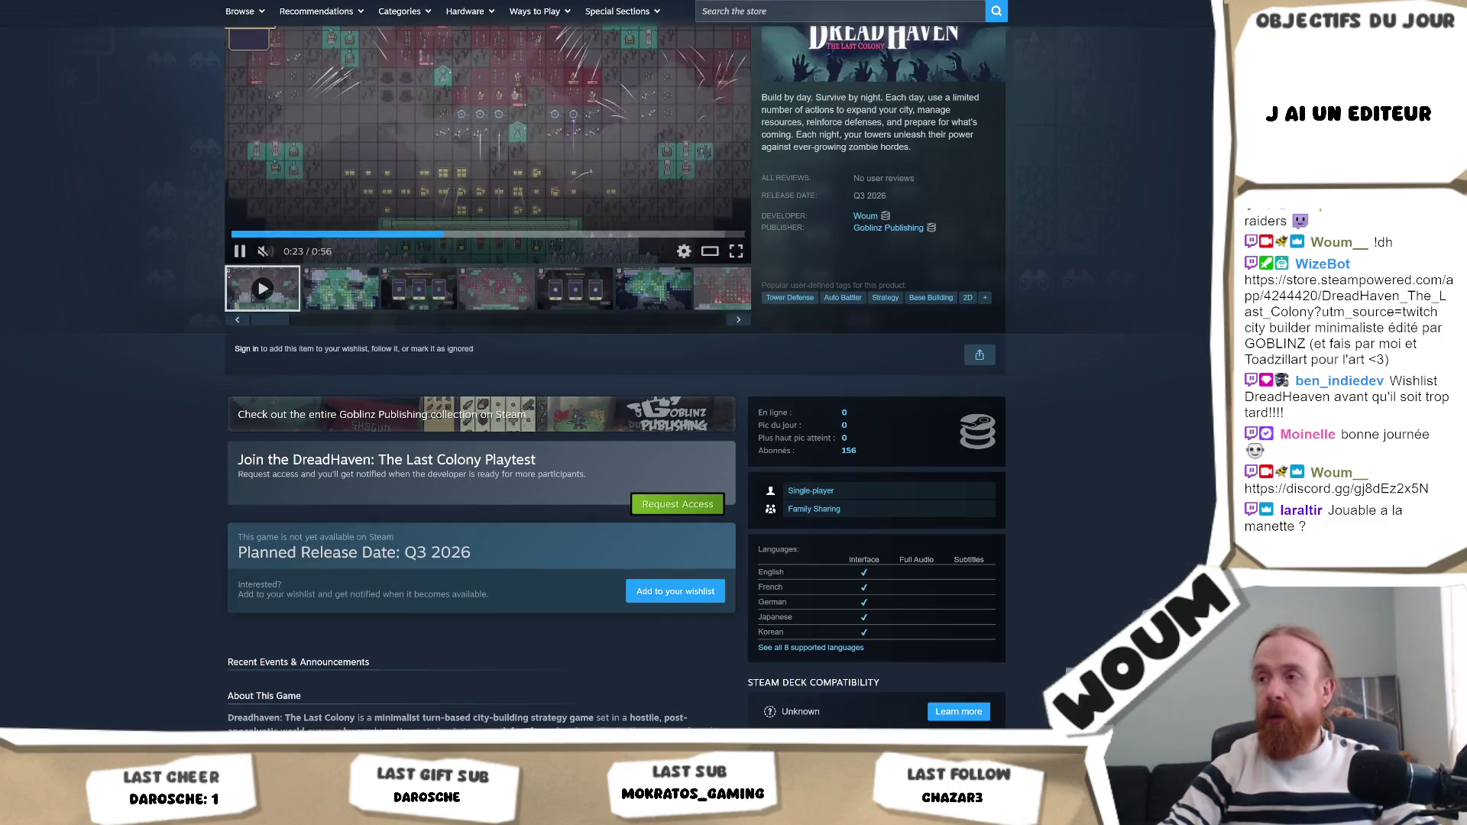
Scroll through the DreadHaven Steam store page once more, then return to the Unity project.
scroll(1072, 305, down, 3)
scroll(1073, 305, down, 3)
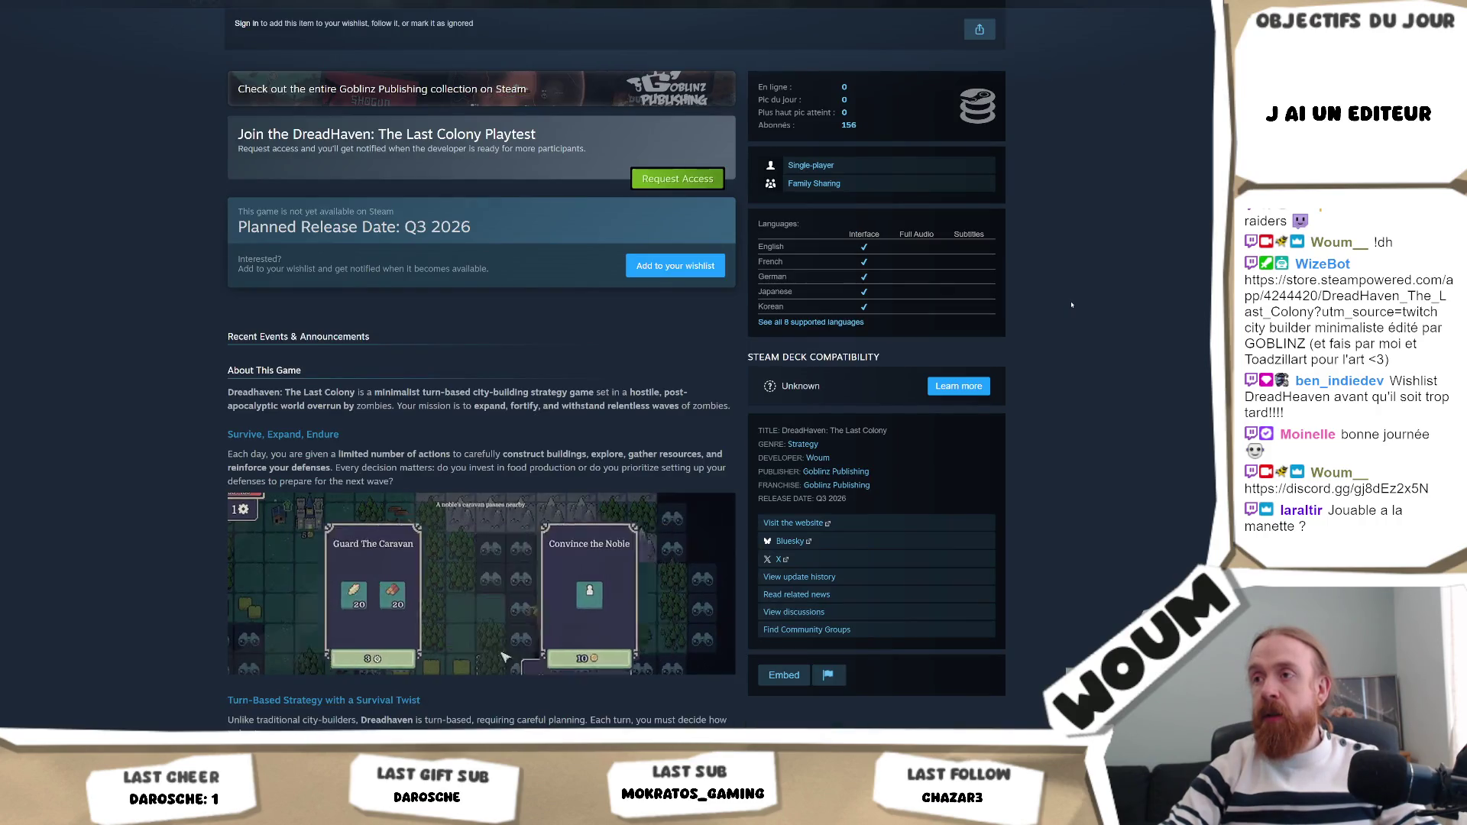
scroll(1073, 305, up, 9)
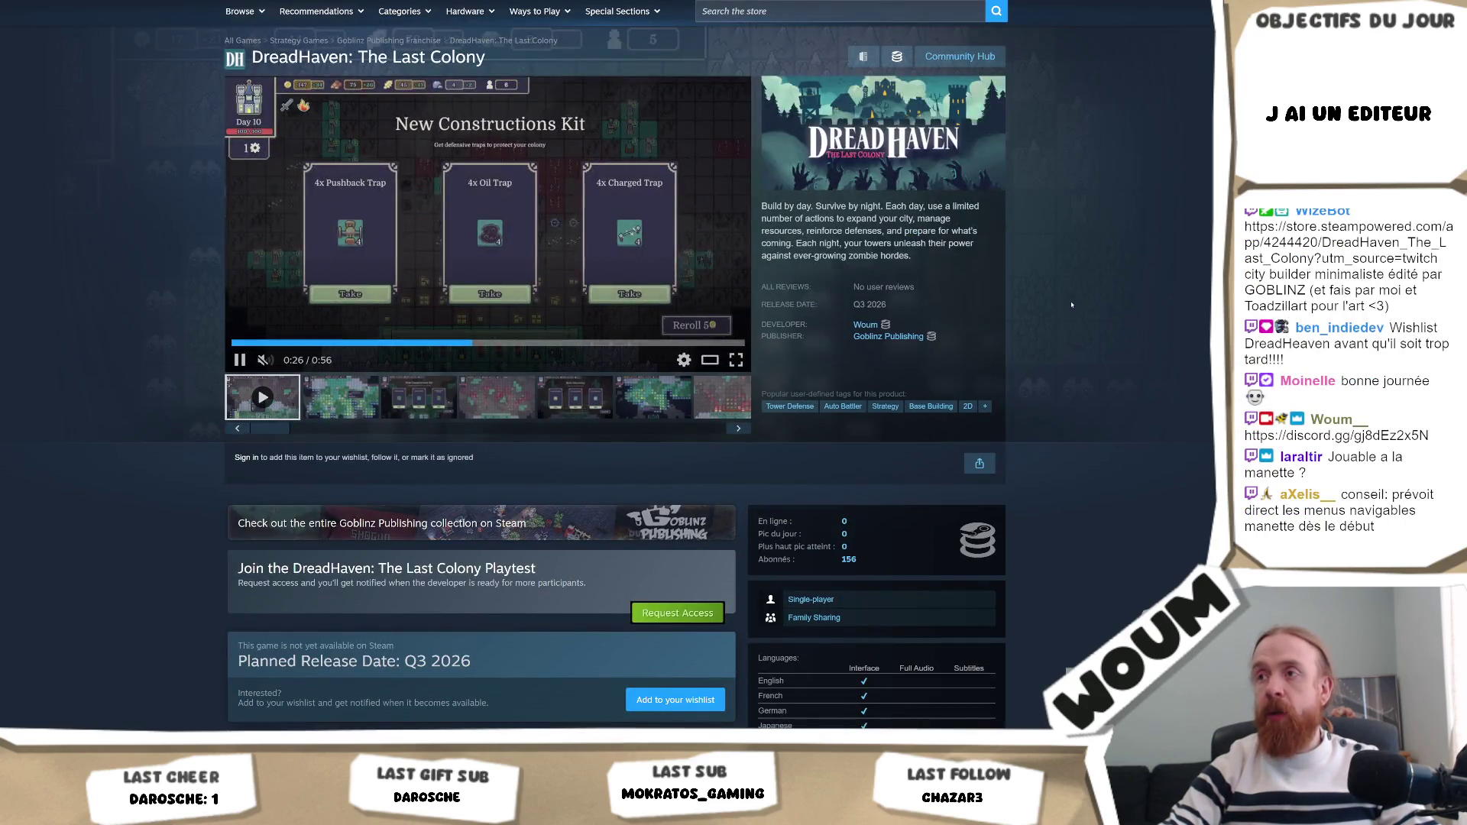
scroll(1072, 305, down, 5)
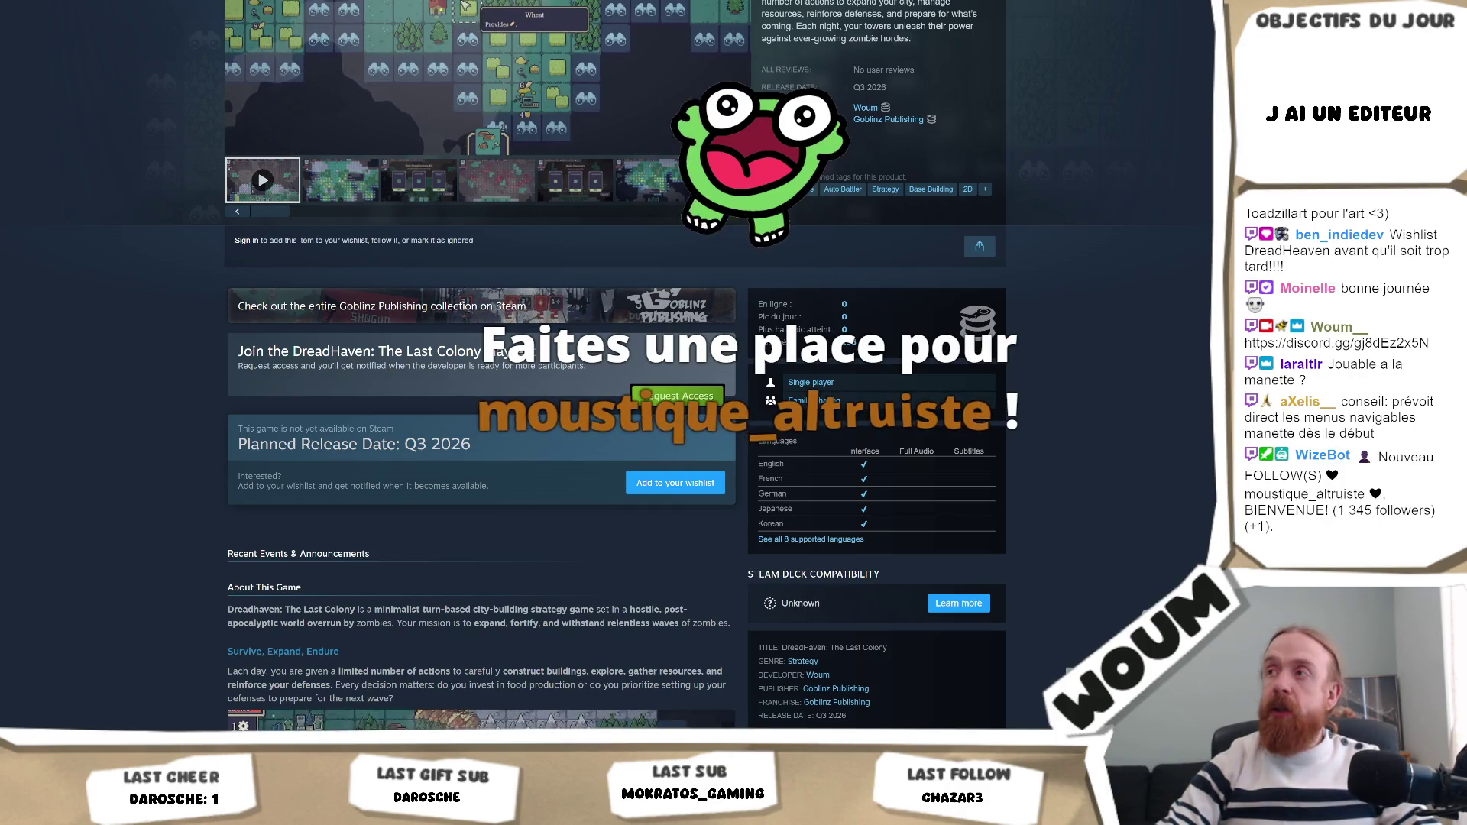
key(alt+Tab)
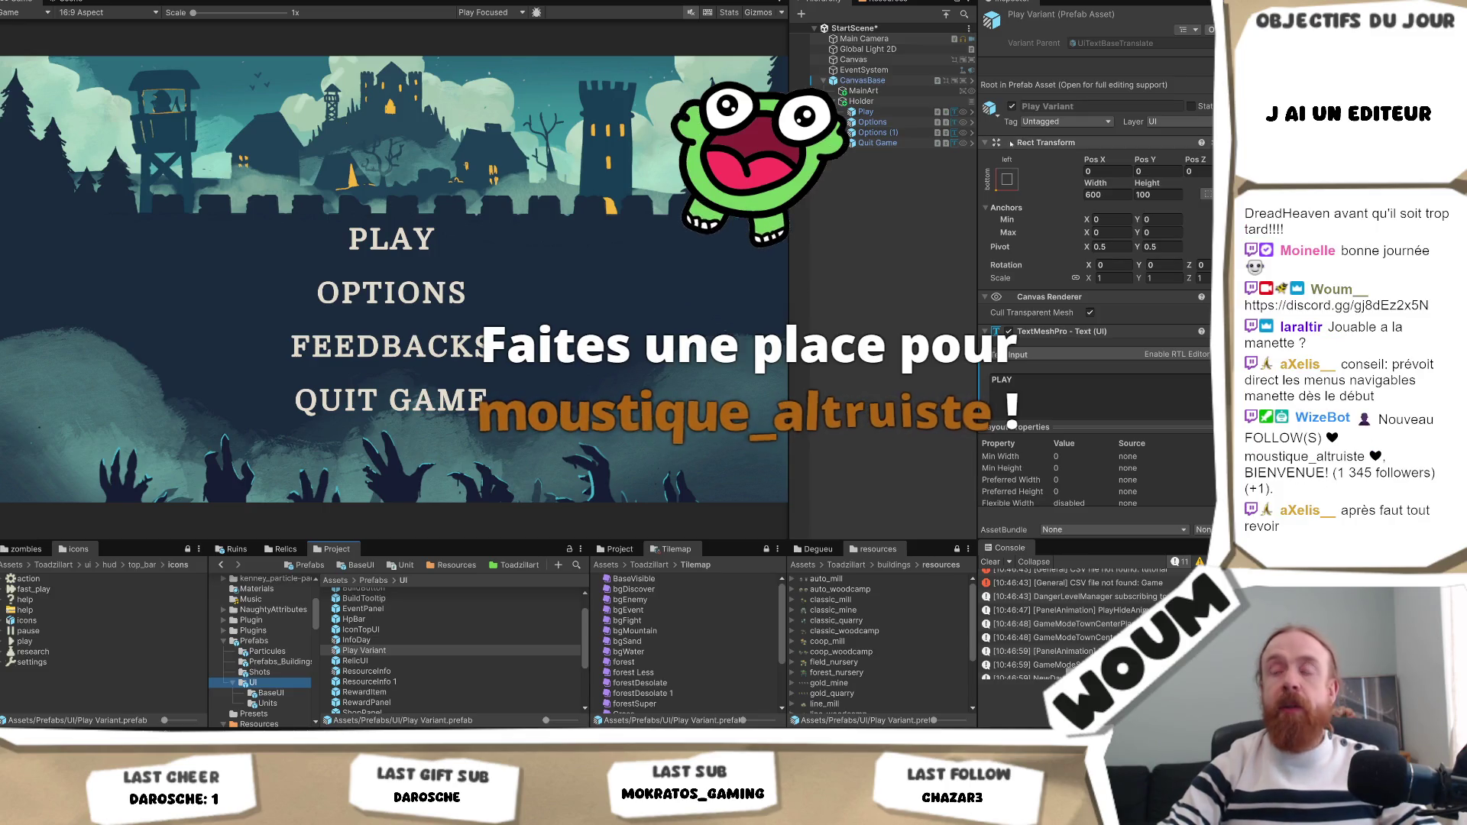
Inspect the Play menu button and the Holder's vertical layout settings.
click(895, 111)
click(909, 102)
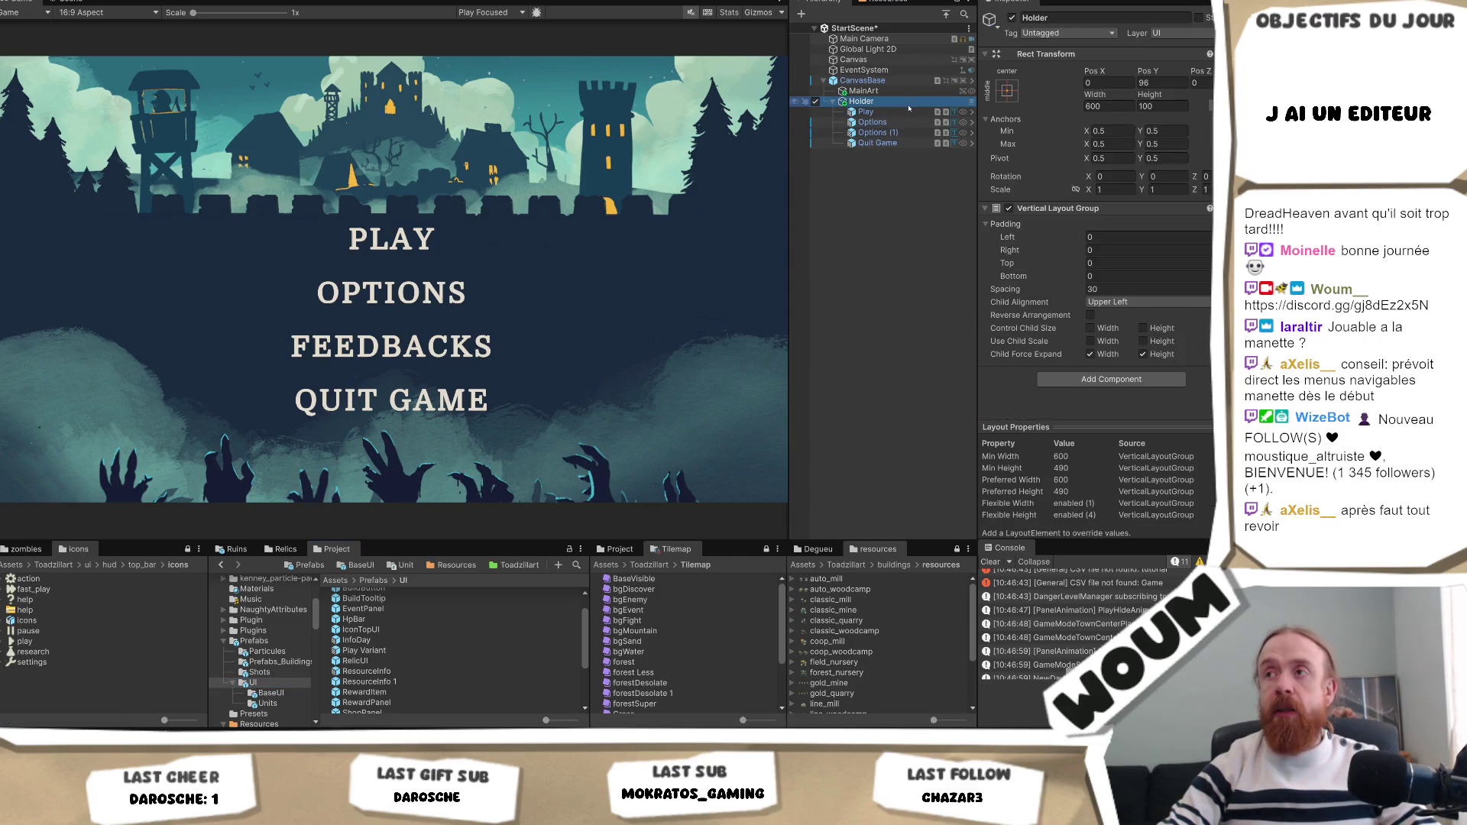
click(909, 113)
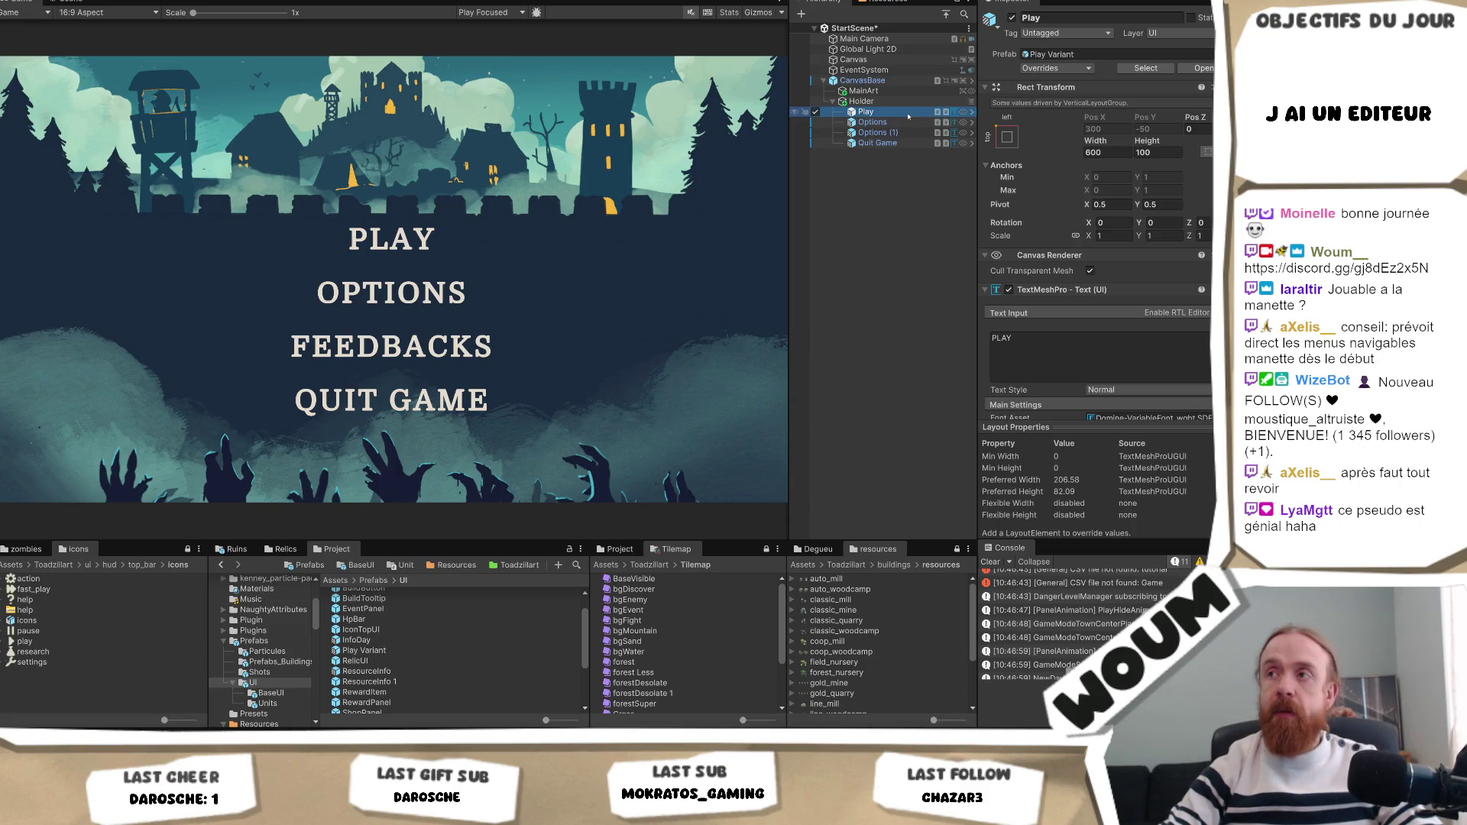
Rename the Play Variant prefab to MainMenuButton and check that the Play button uses it.
click(389, 650)
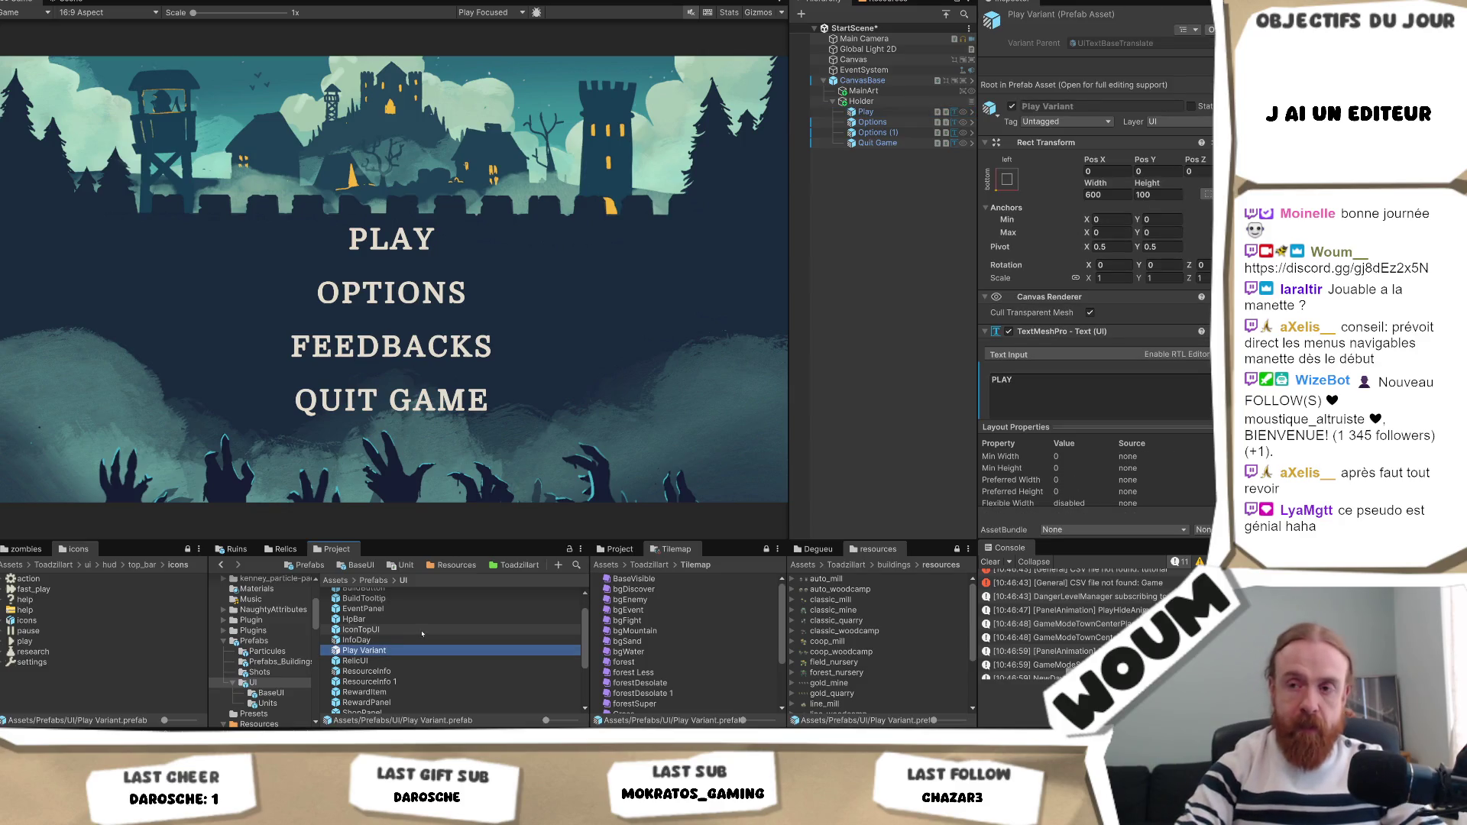
key(F2)
text(MainMenuButton)
key(Return)
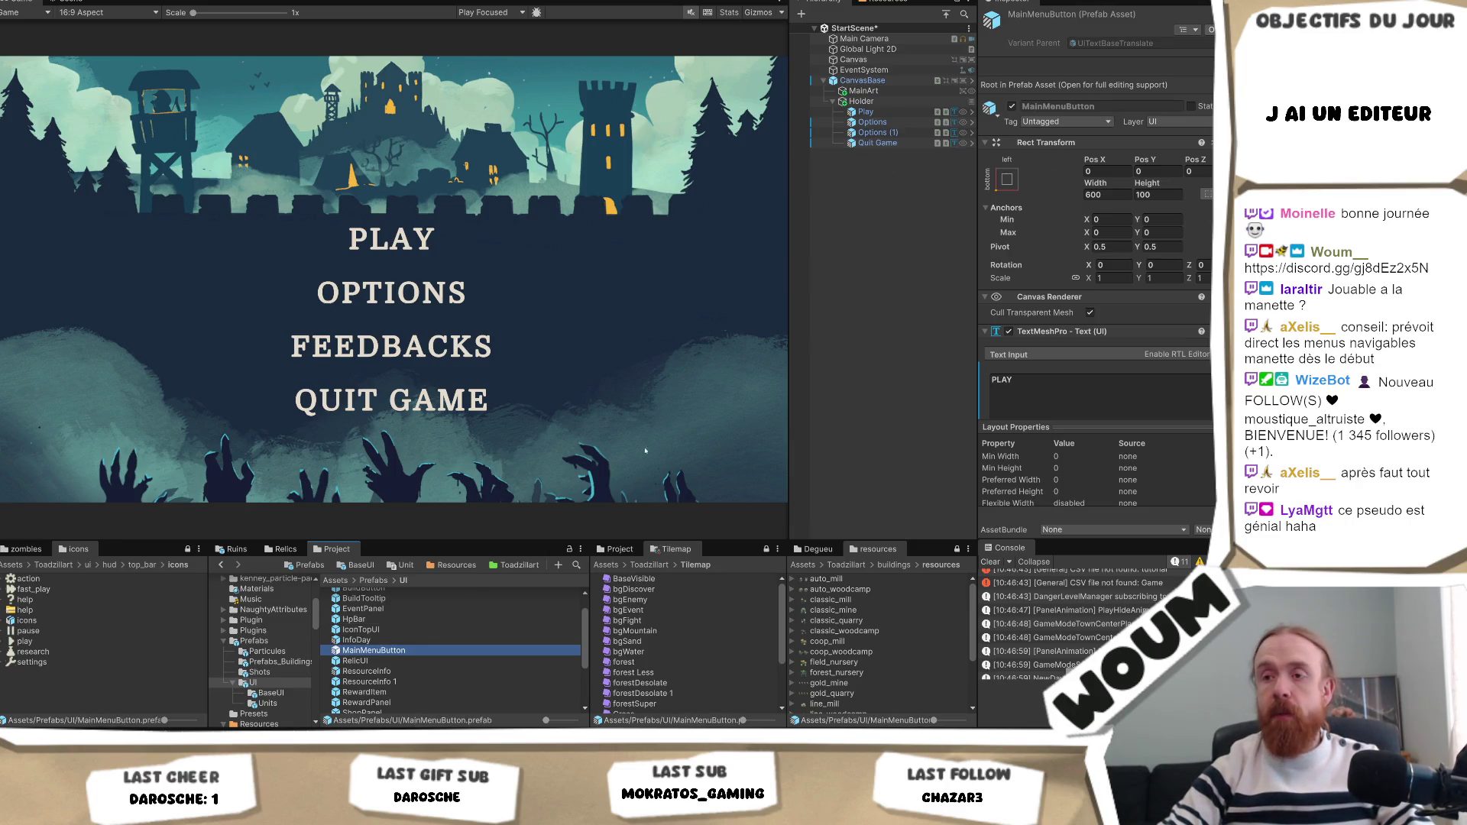
click(866, 111)
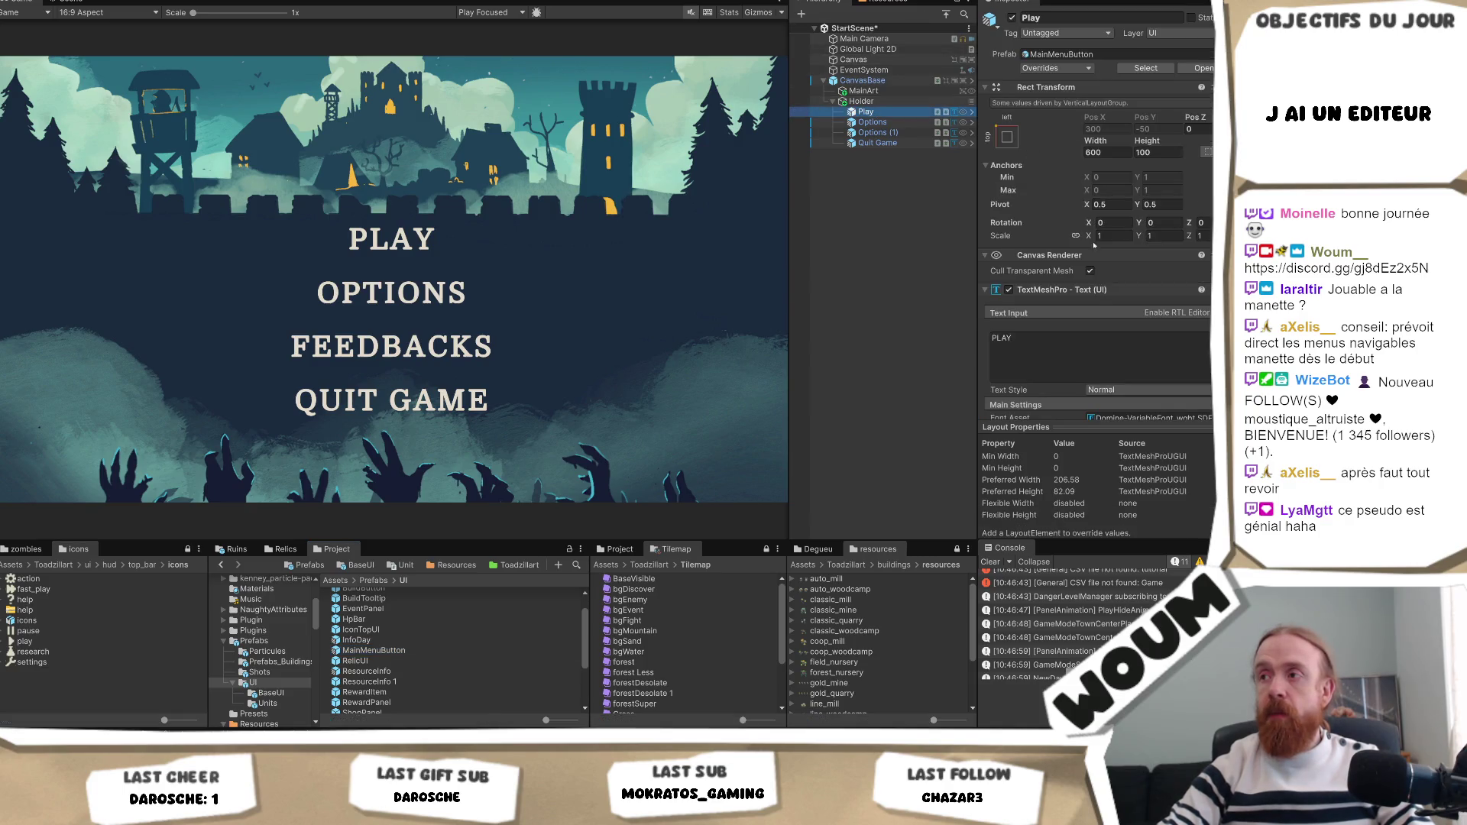
scroll(1096, 260, down, 3)
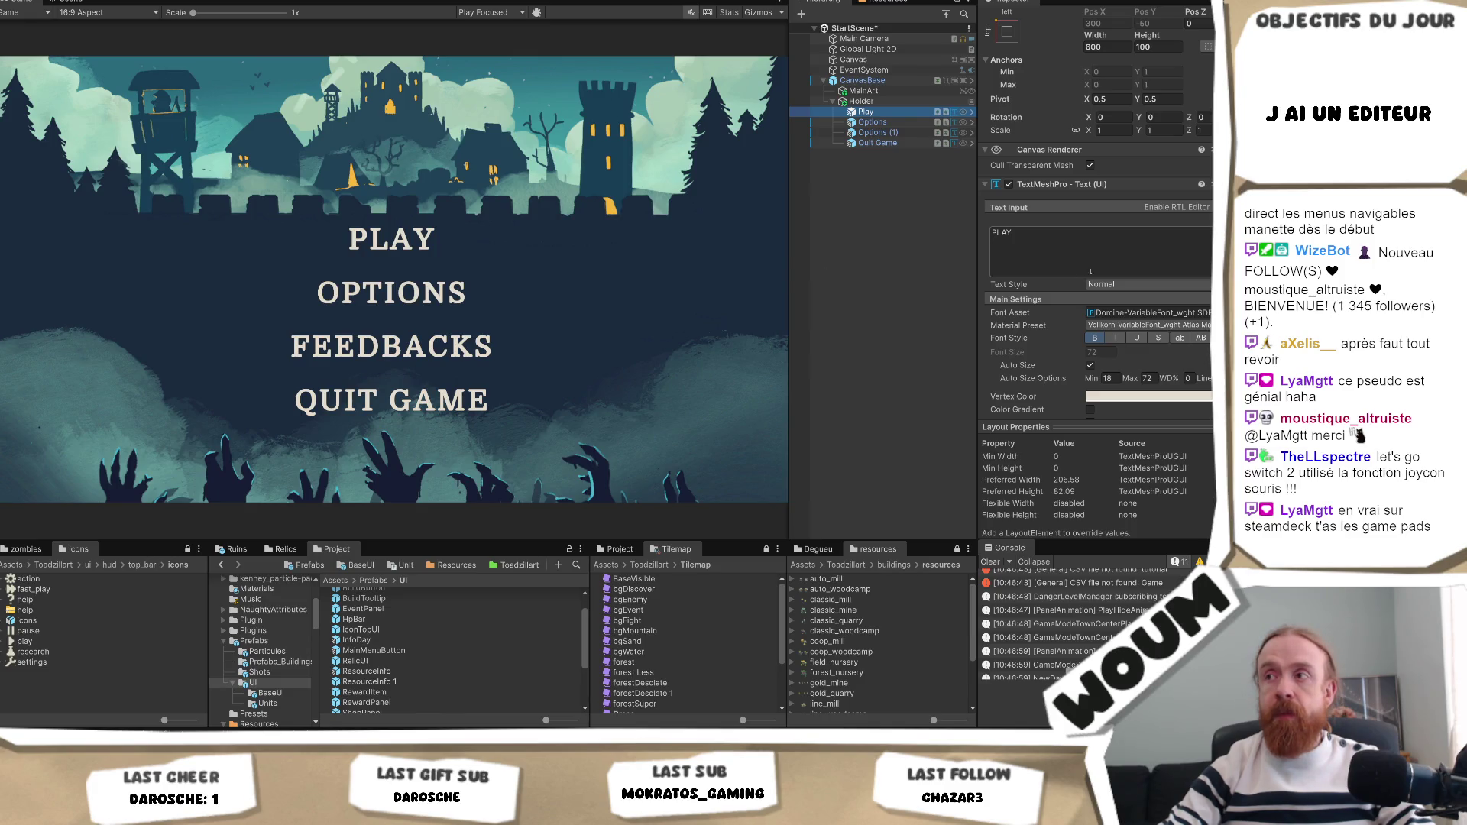
scroll(1076, 258, down, 10)
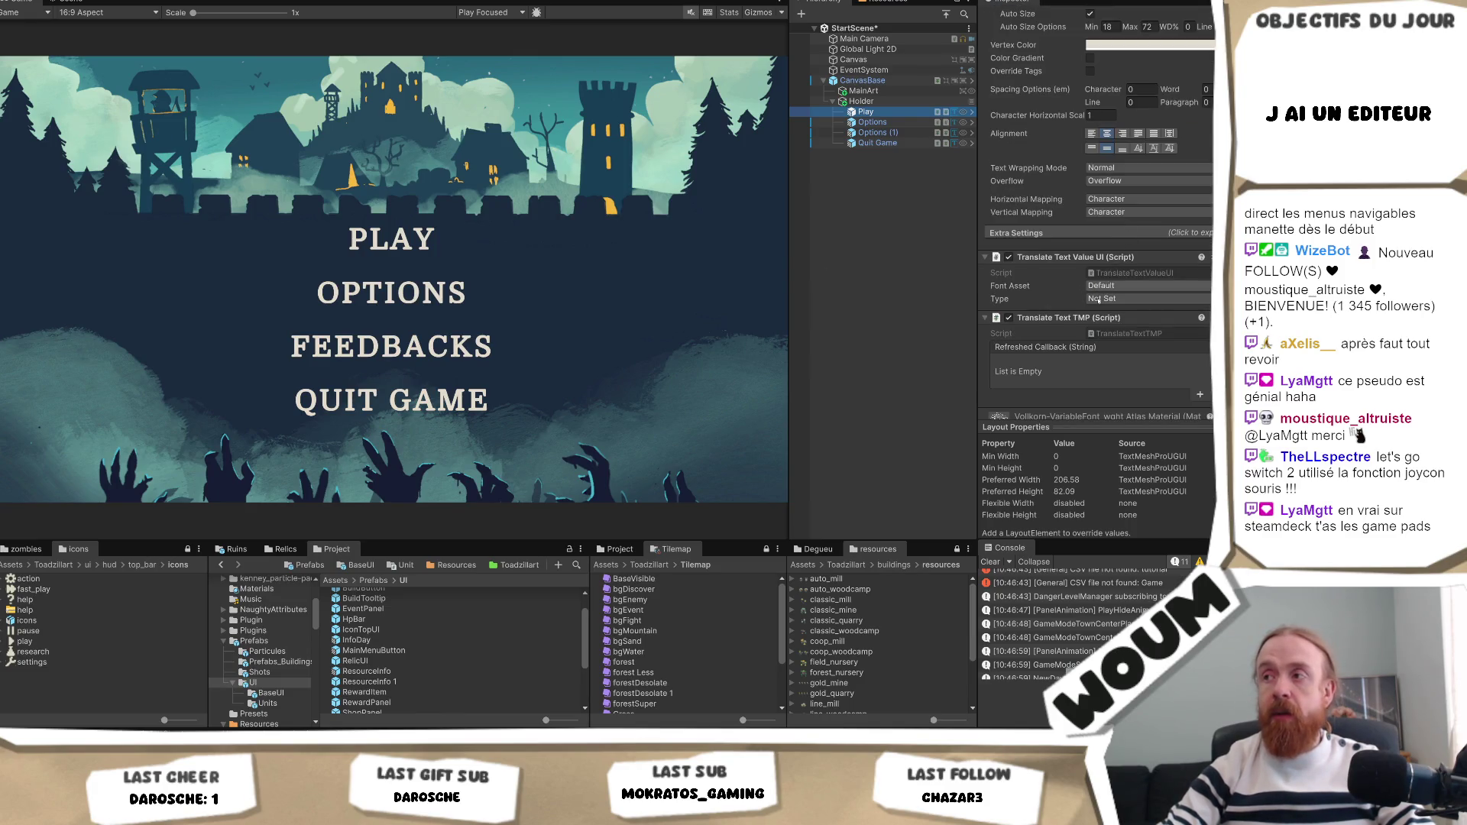
scroll(997, 287, up, 10)
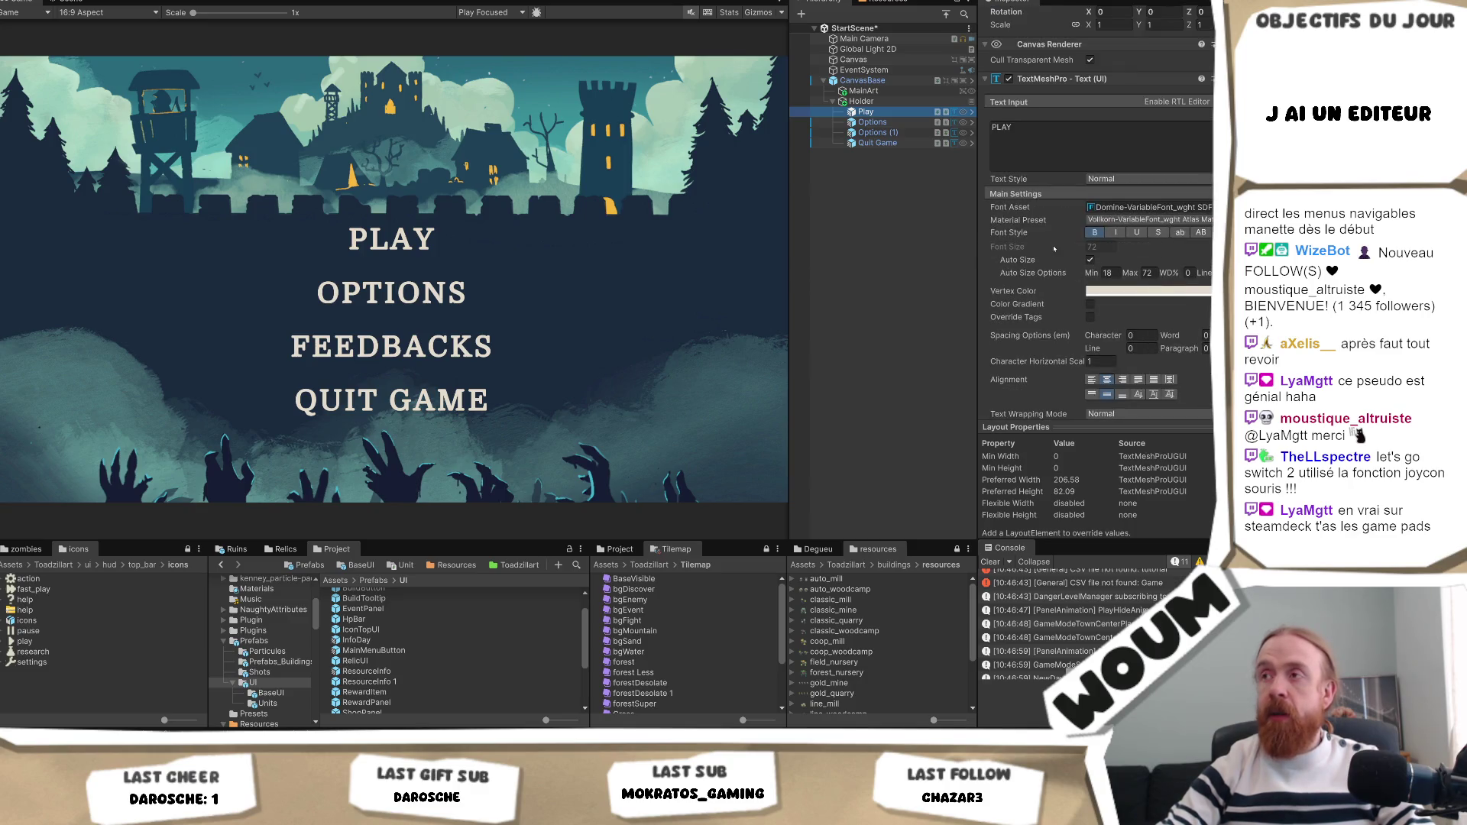
click(879, 122)
Delete the Options, Options (1) and Quit Game buttons and duplicate Play into three copies.
shift+click(887, 143)
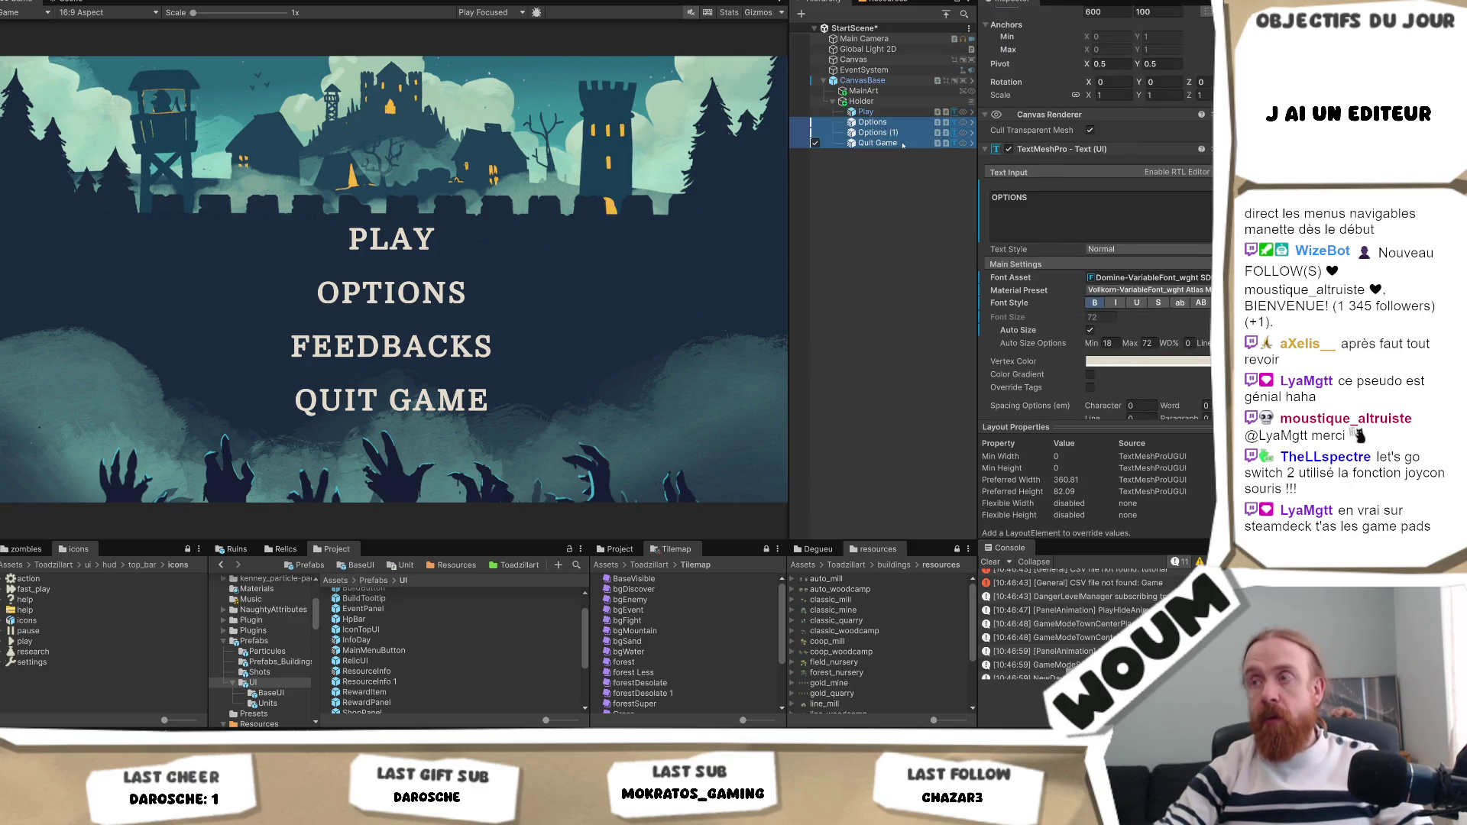
key(Delete)
click(886, 112)
key(ctrl+d)
key(ctrl+d)
key(ctrl+d)
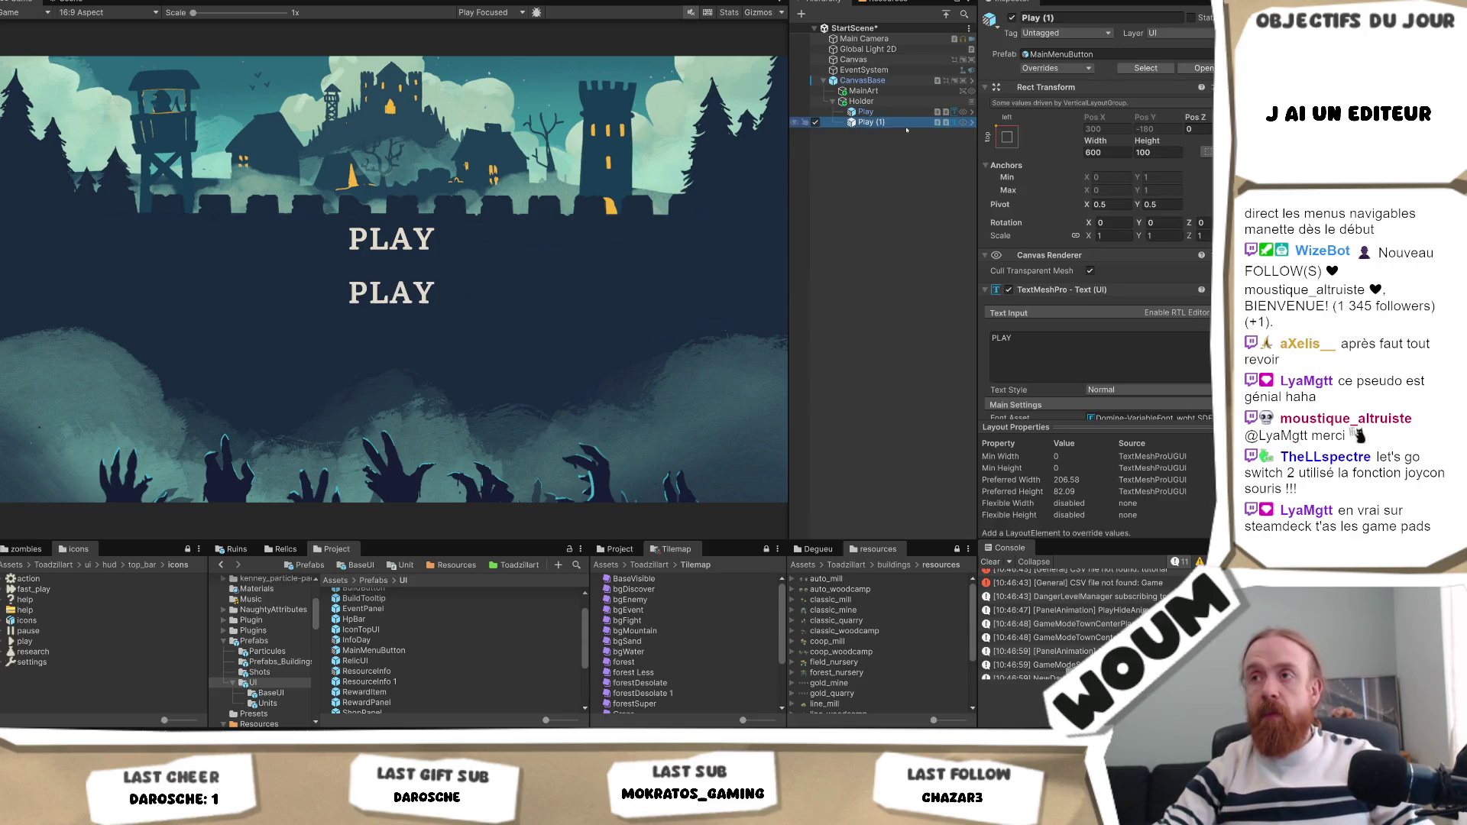
Set the first Play button's Auto Size Max text size to 80.
click(872, 112)
scroll(1120, 298, down, 2)
scroll(1120, 298, down, 5)
double_click(1147, 308)
text(80)
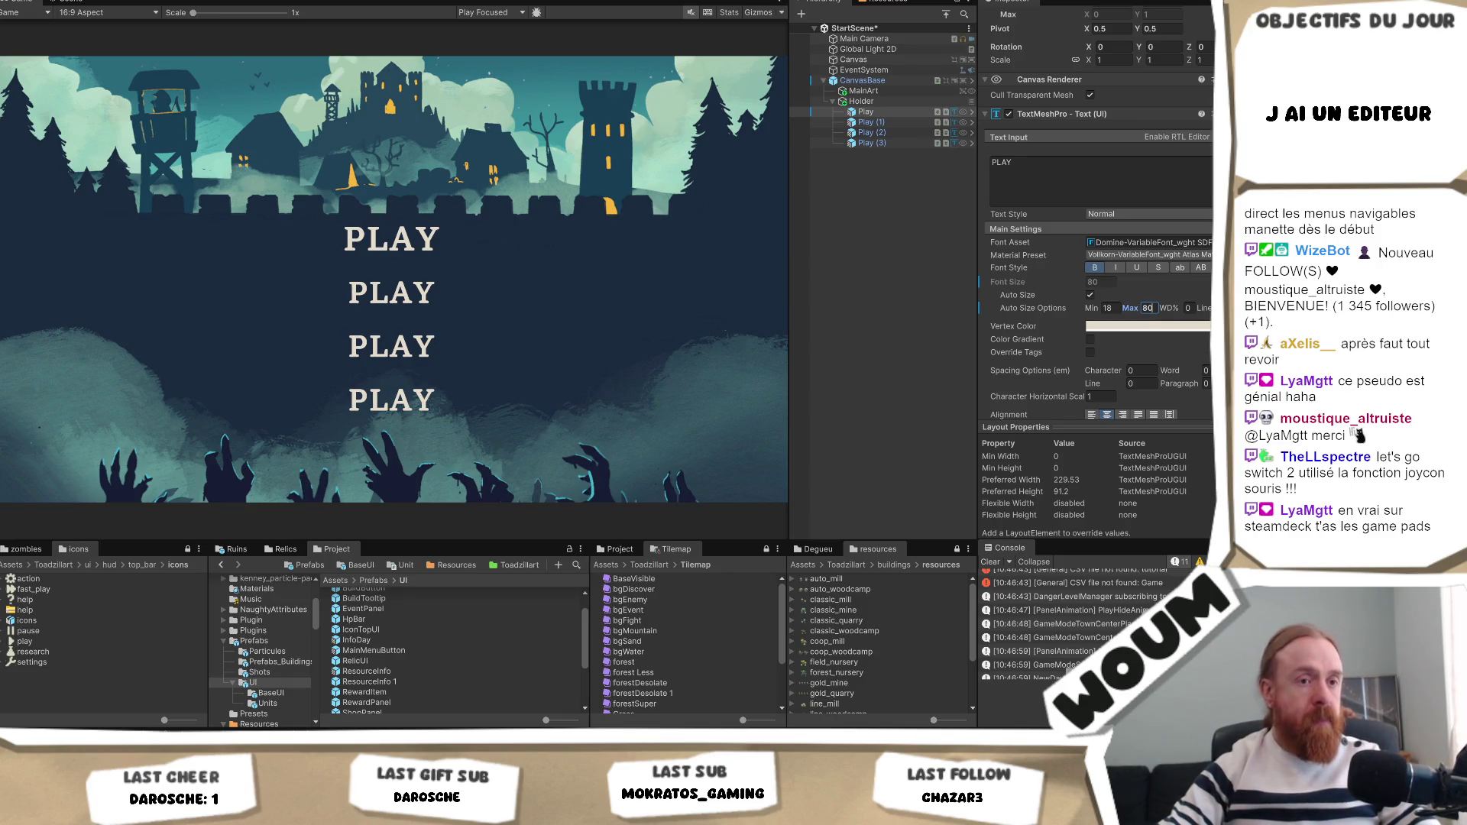
key(Return)
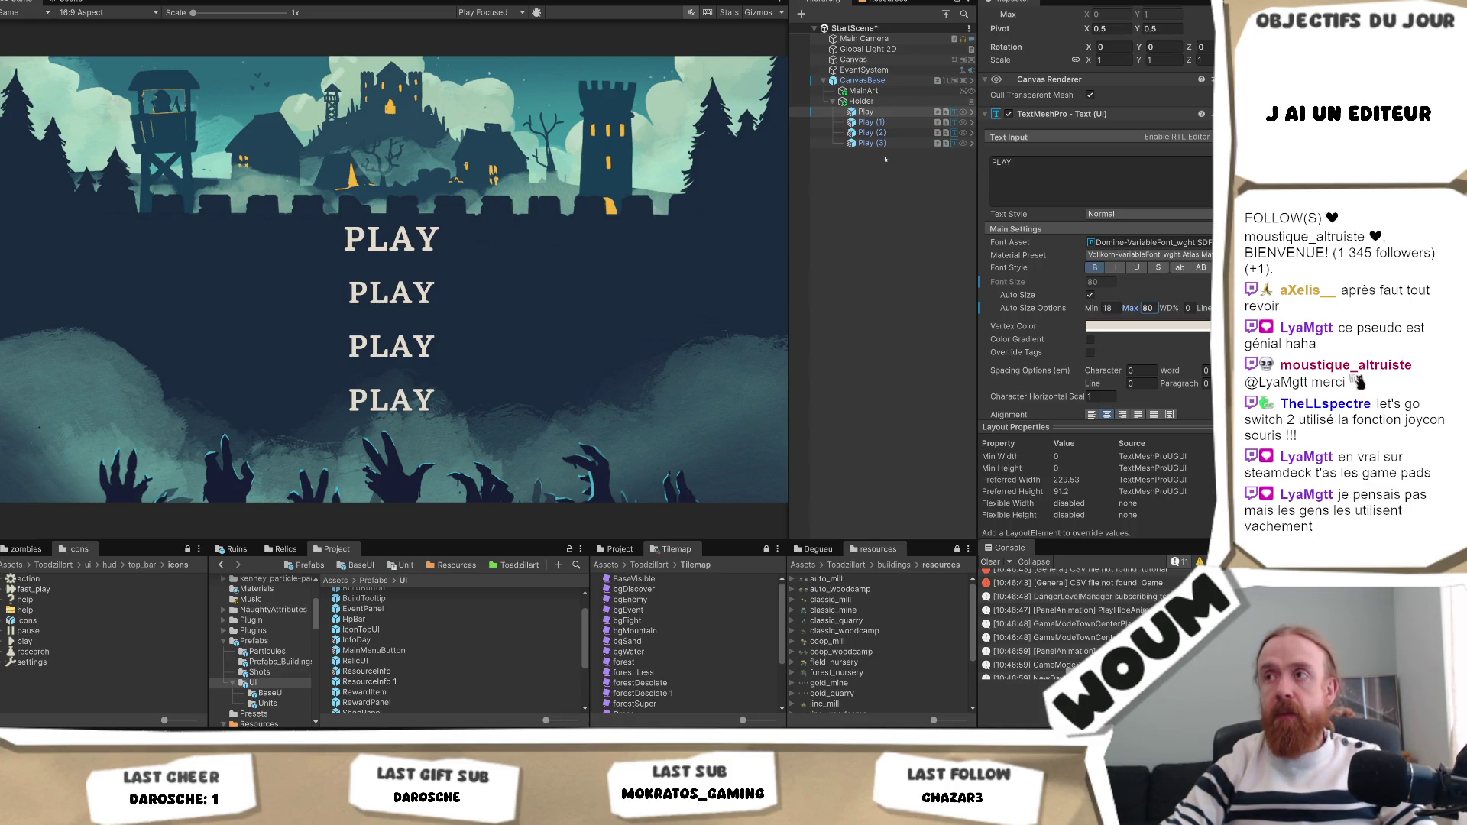
click(866, 112)
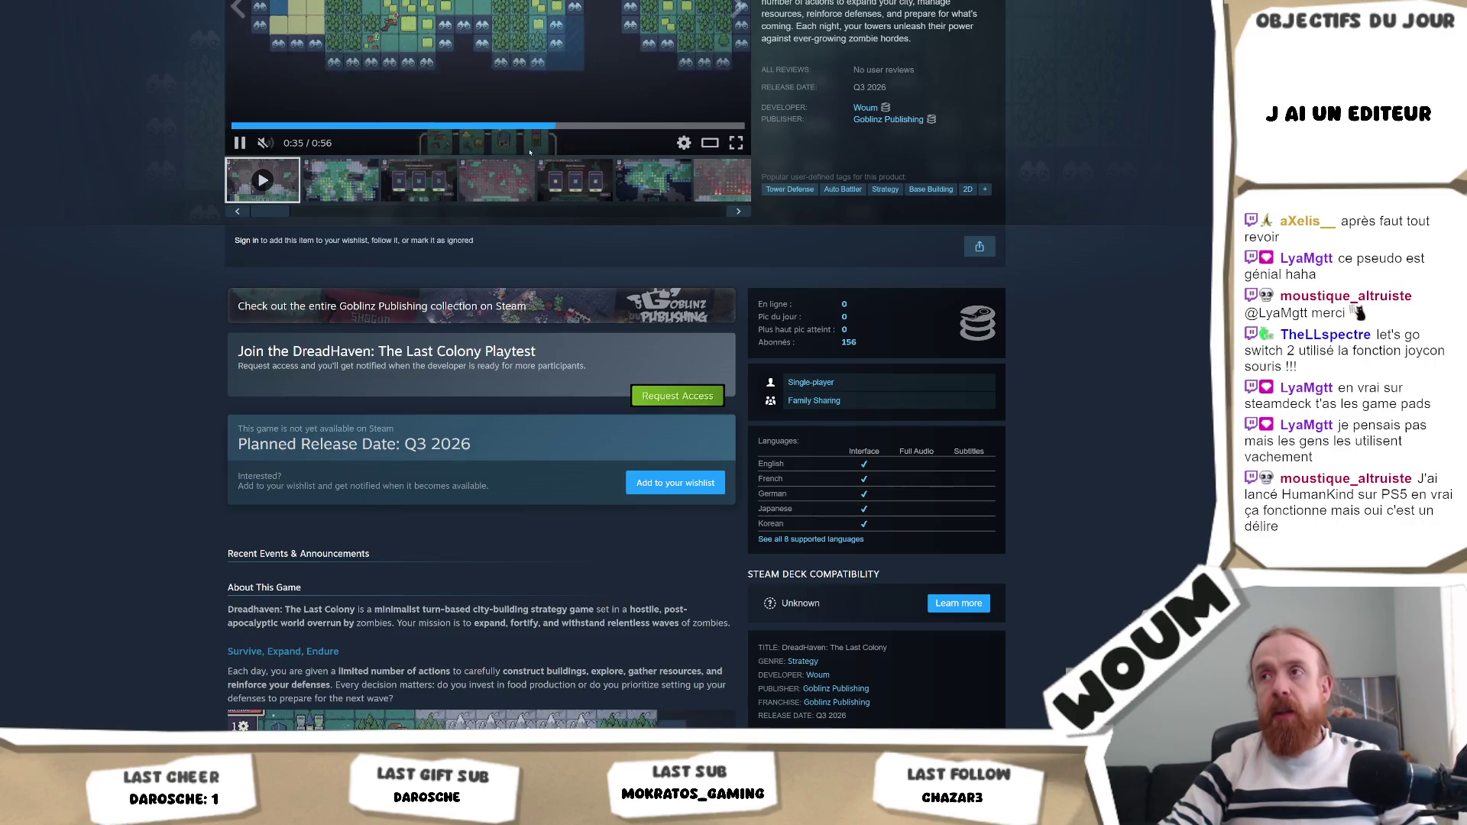
Search the Steam store for HumanKind, open its page and view the third and fourth screenshots.
scroll(490, 382, up, 5)
click(833, 78)
text(HumanKind)
click(839, 136)
click(392, 510)
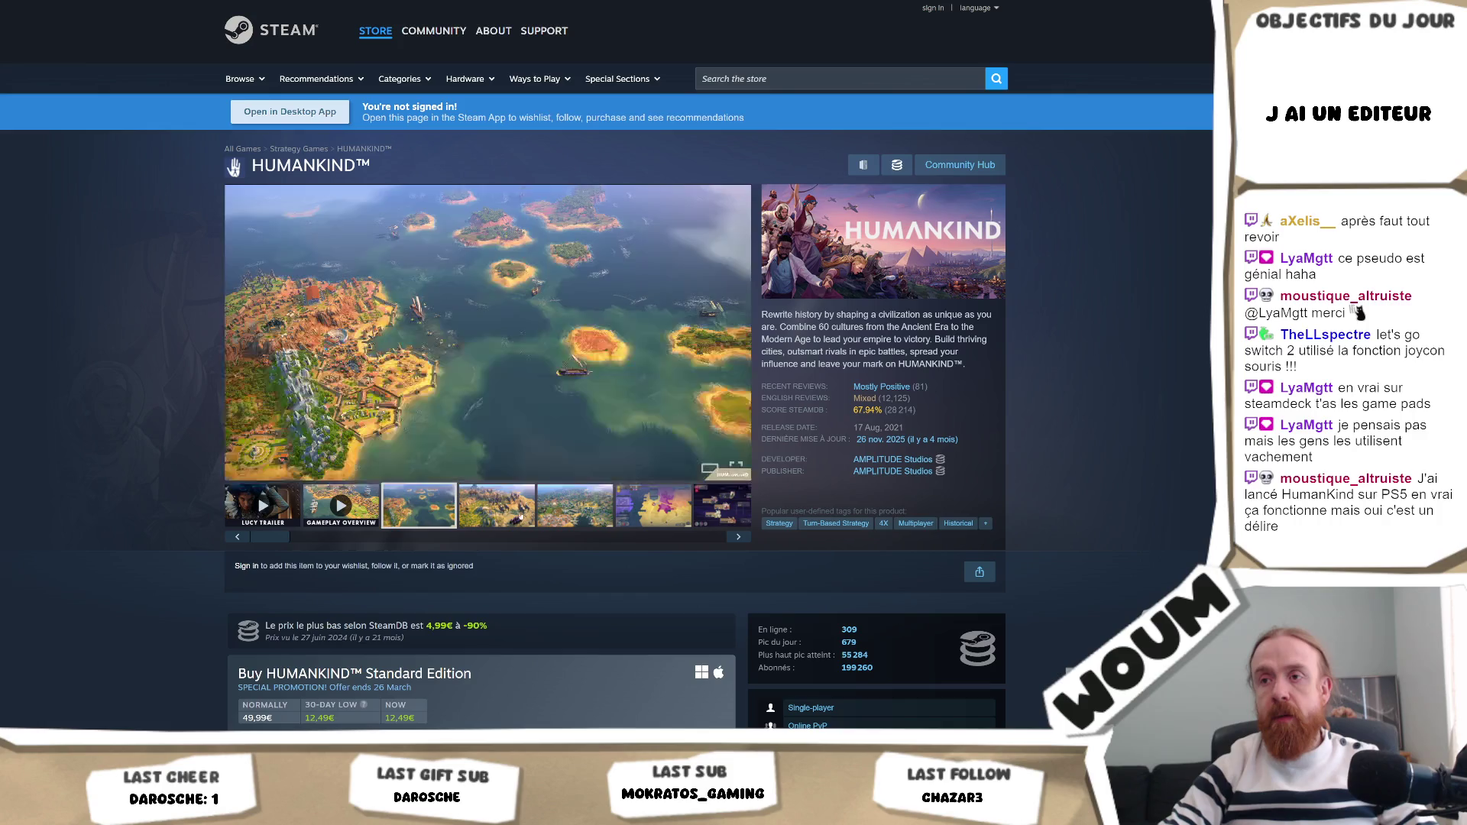
click(503, 510)
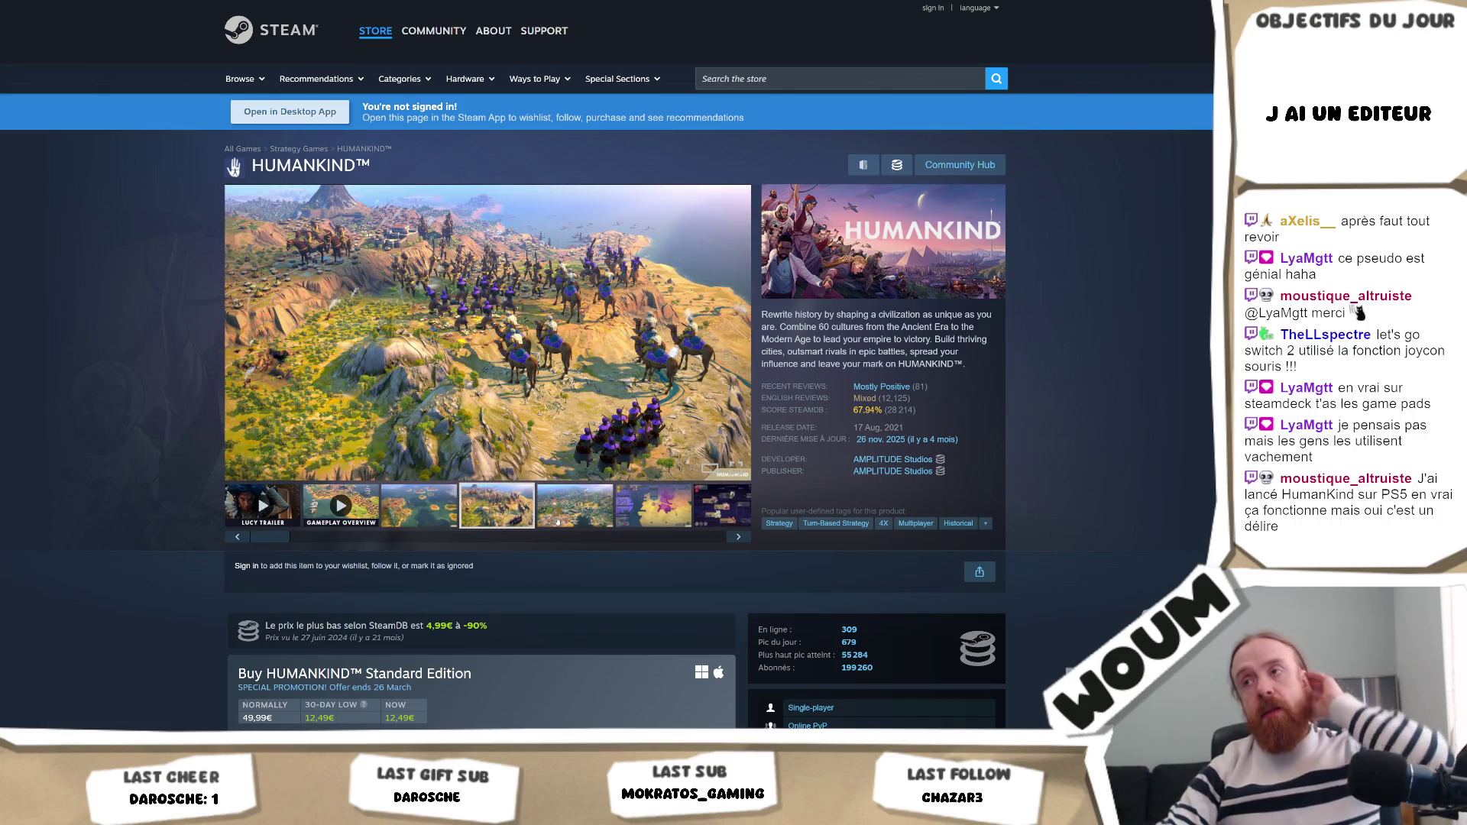
Scroll through the HUMANKIND page, then search the store for dreadhaven.
scroll(588, 477, down, 3)
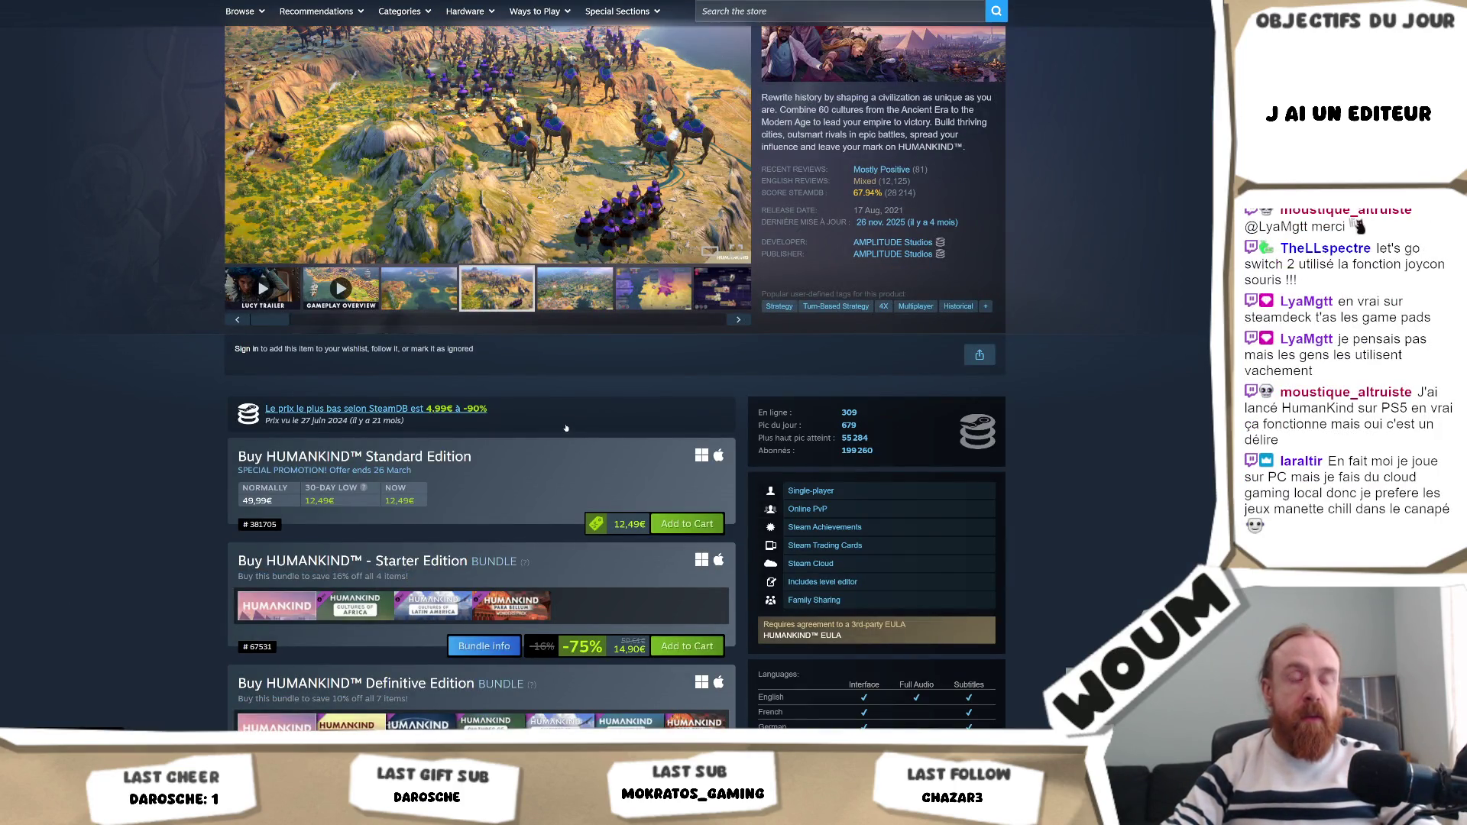
scroll(566, 428, up, 2)
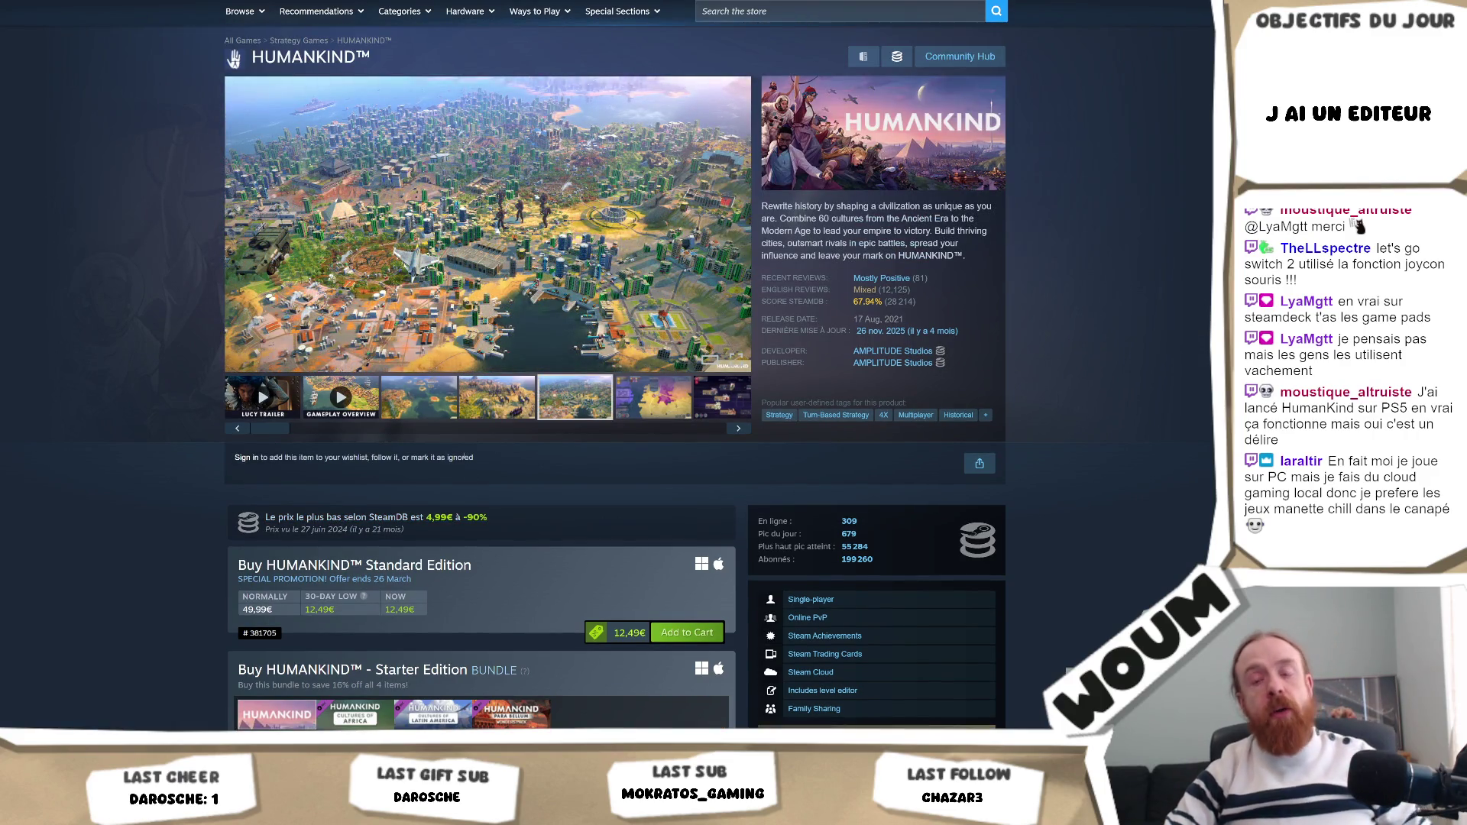
scroll(607, 344, up, 2)
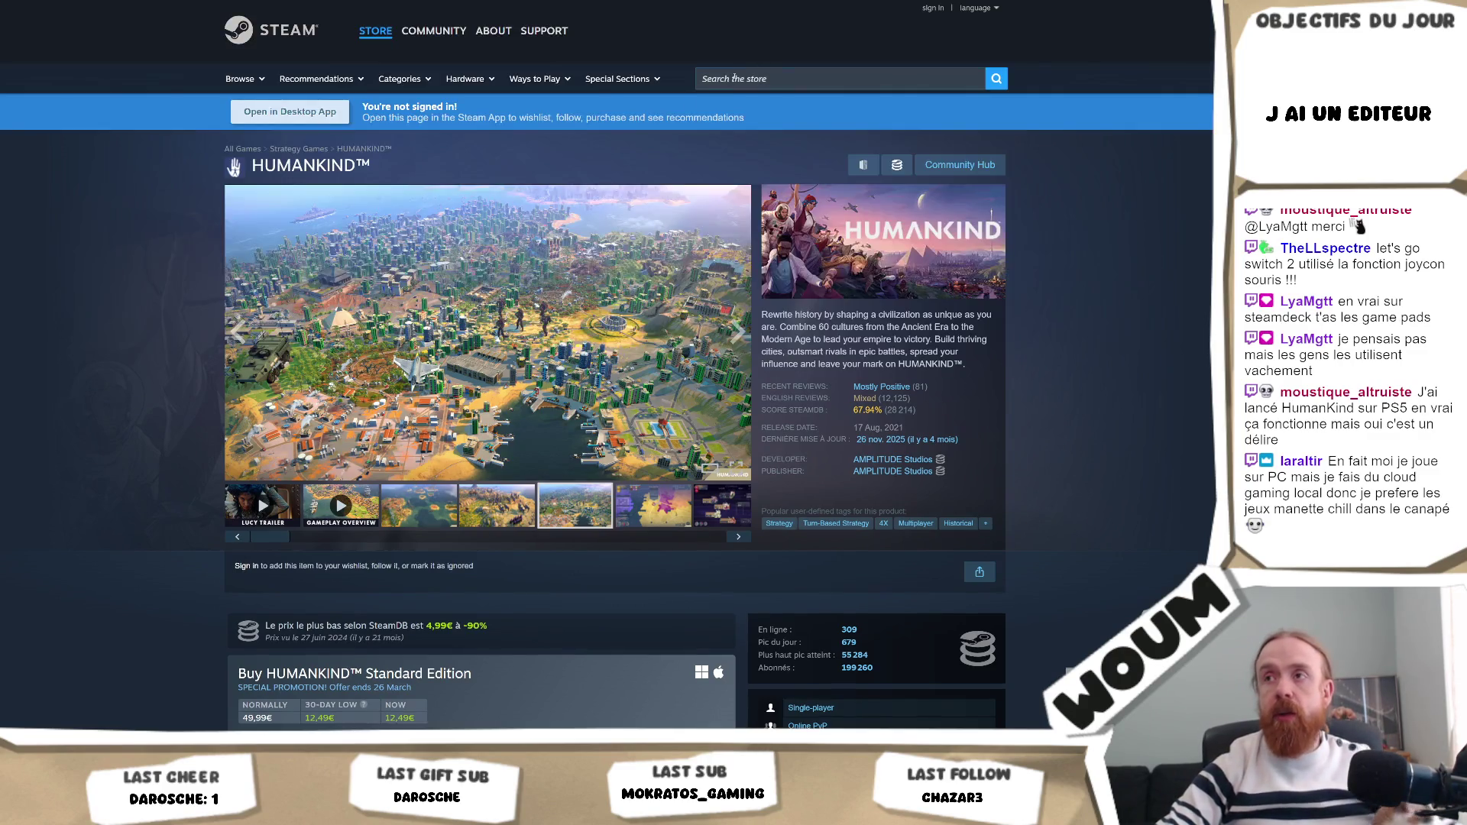
text(dreadhaven)
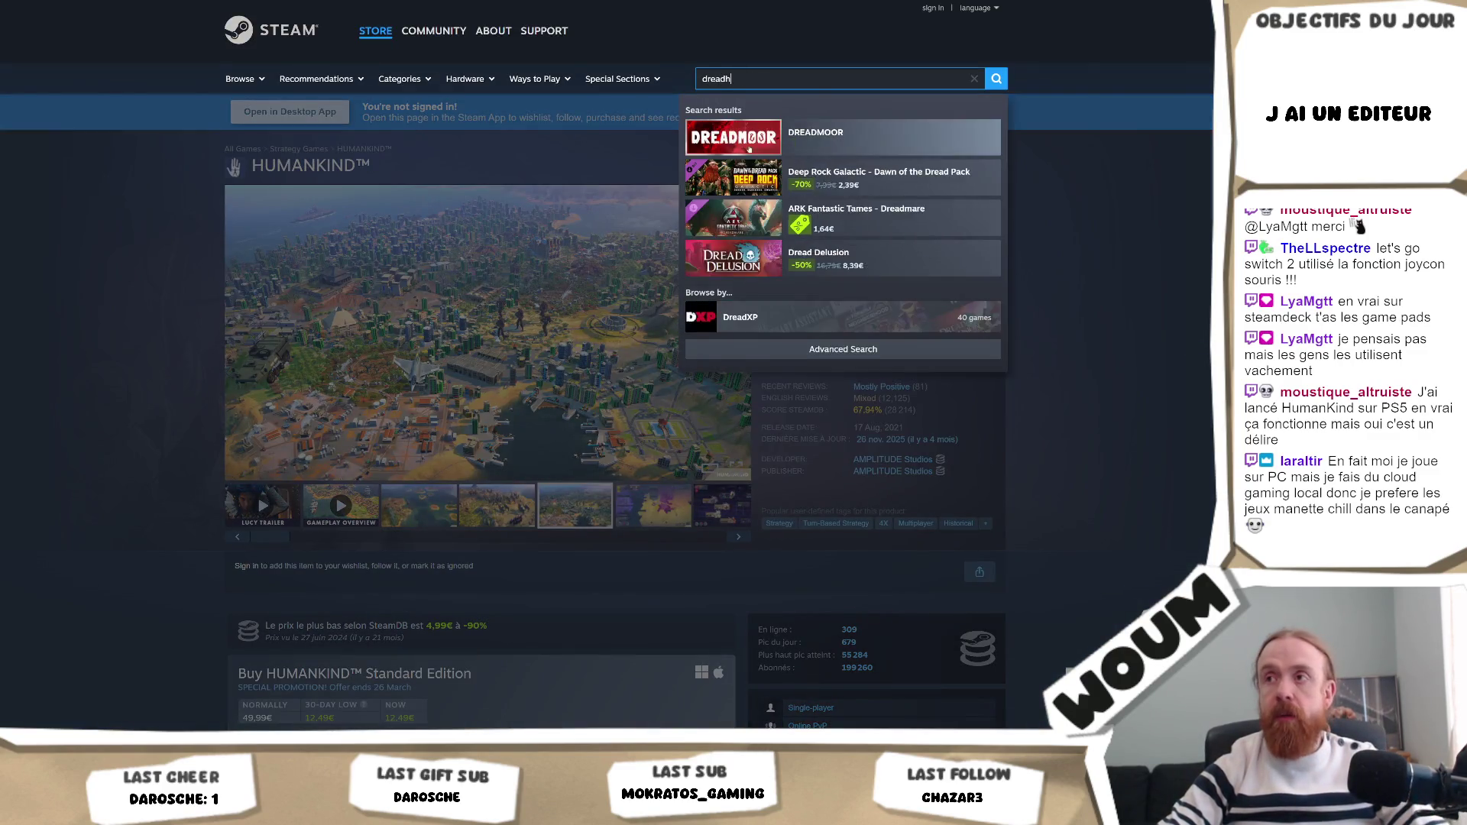
Open the DreadHaven: The Last Colony store page and view a screenshot full size.
click(841, 137)
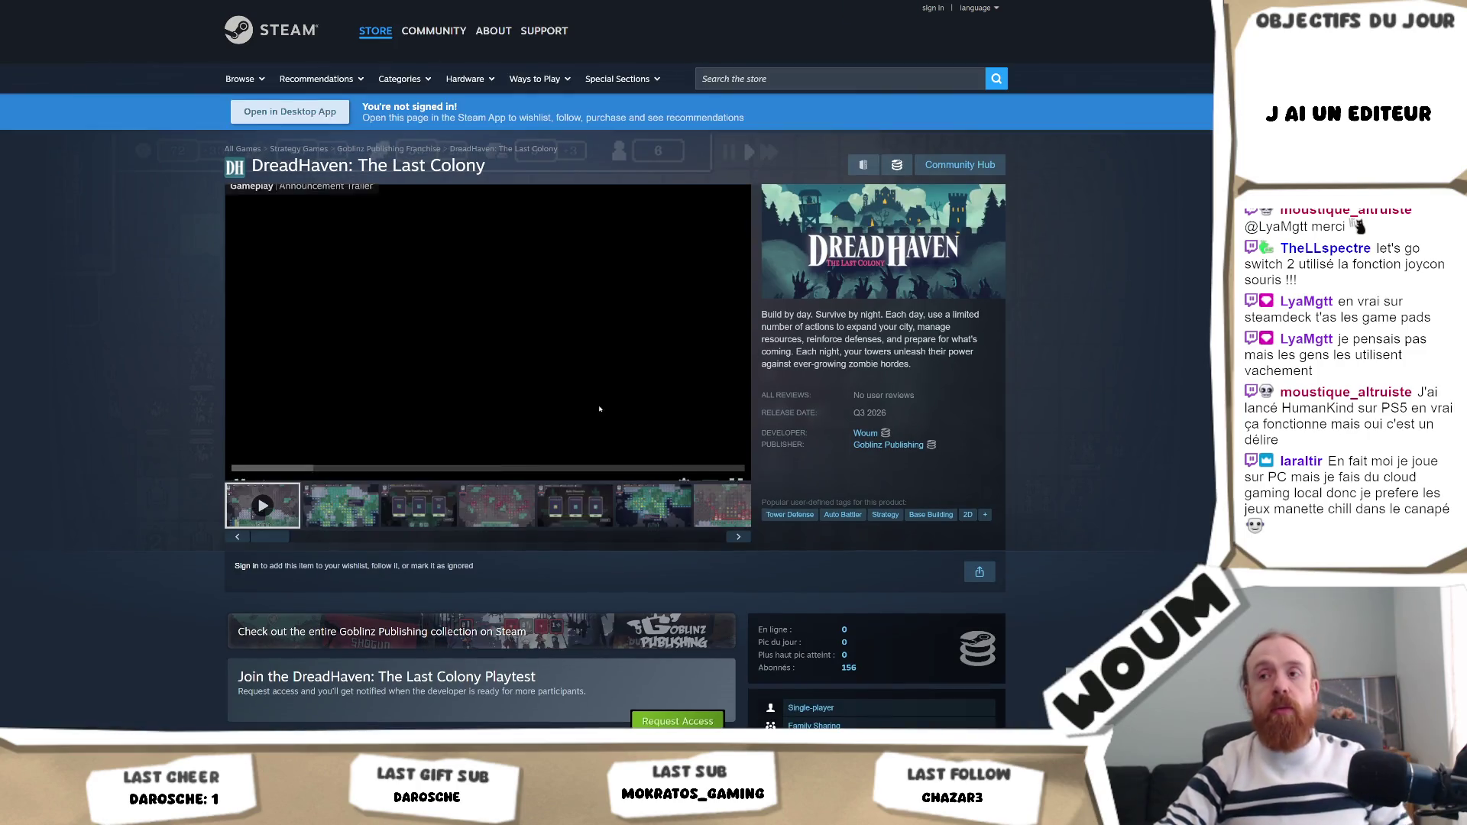
click(544, 375)
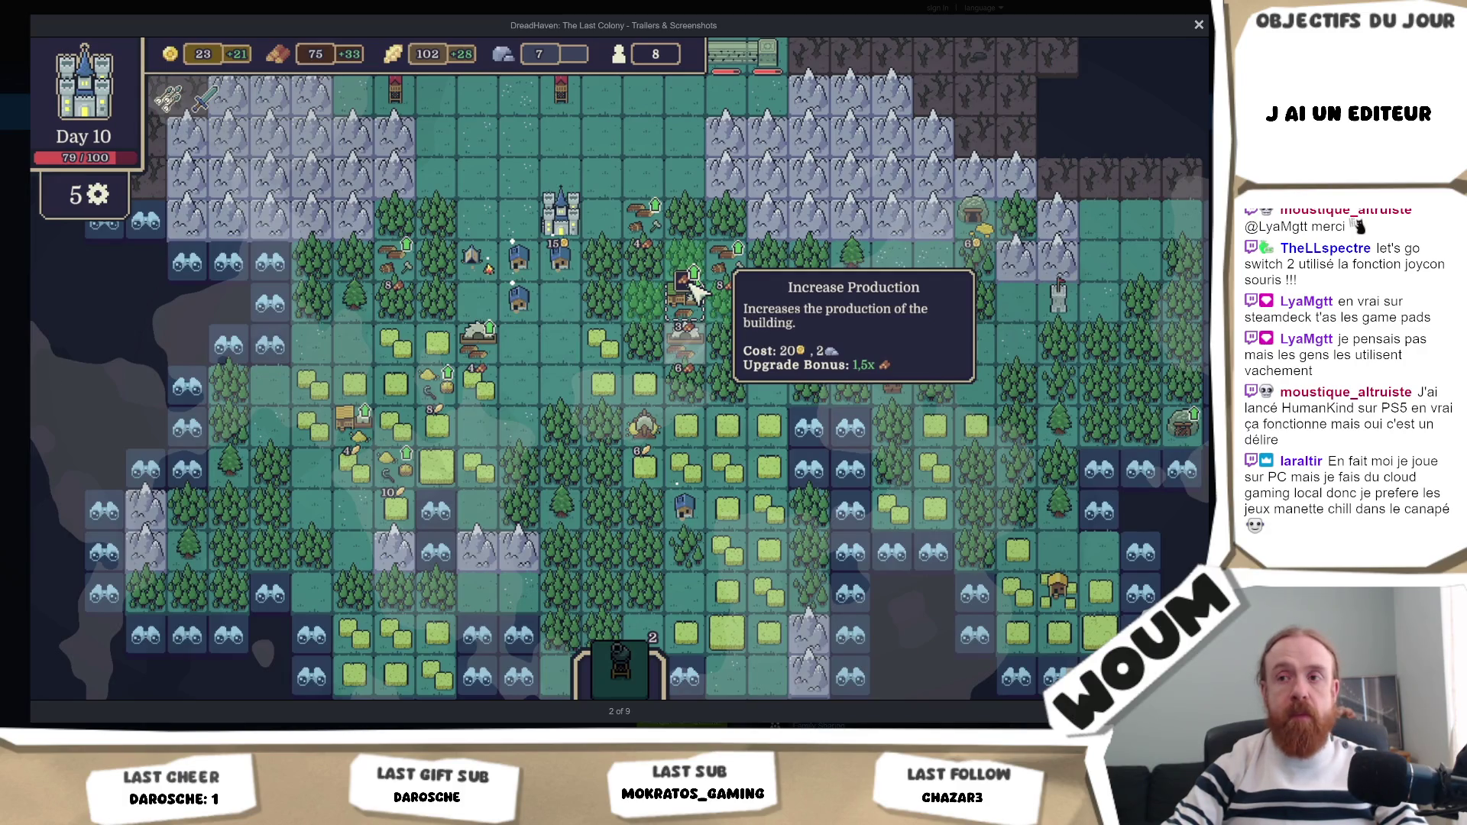
key(Escape)
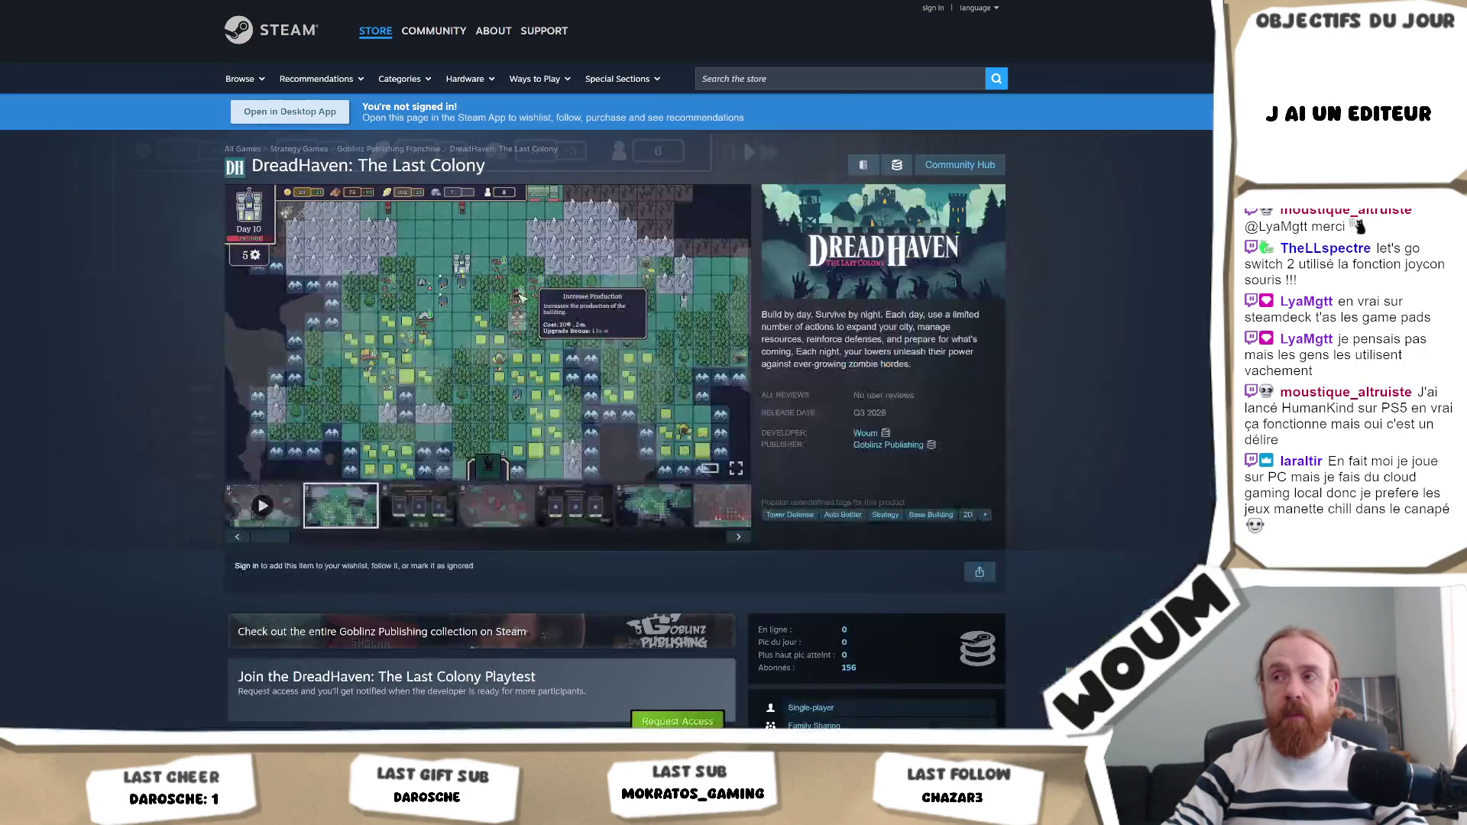
View the second DreadHaven screenshot full size again, then switch back to Unity.
scroll(1041, 380, down, 3)
scroll(1041, 381, up, 3)
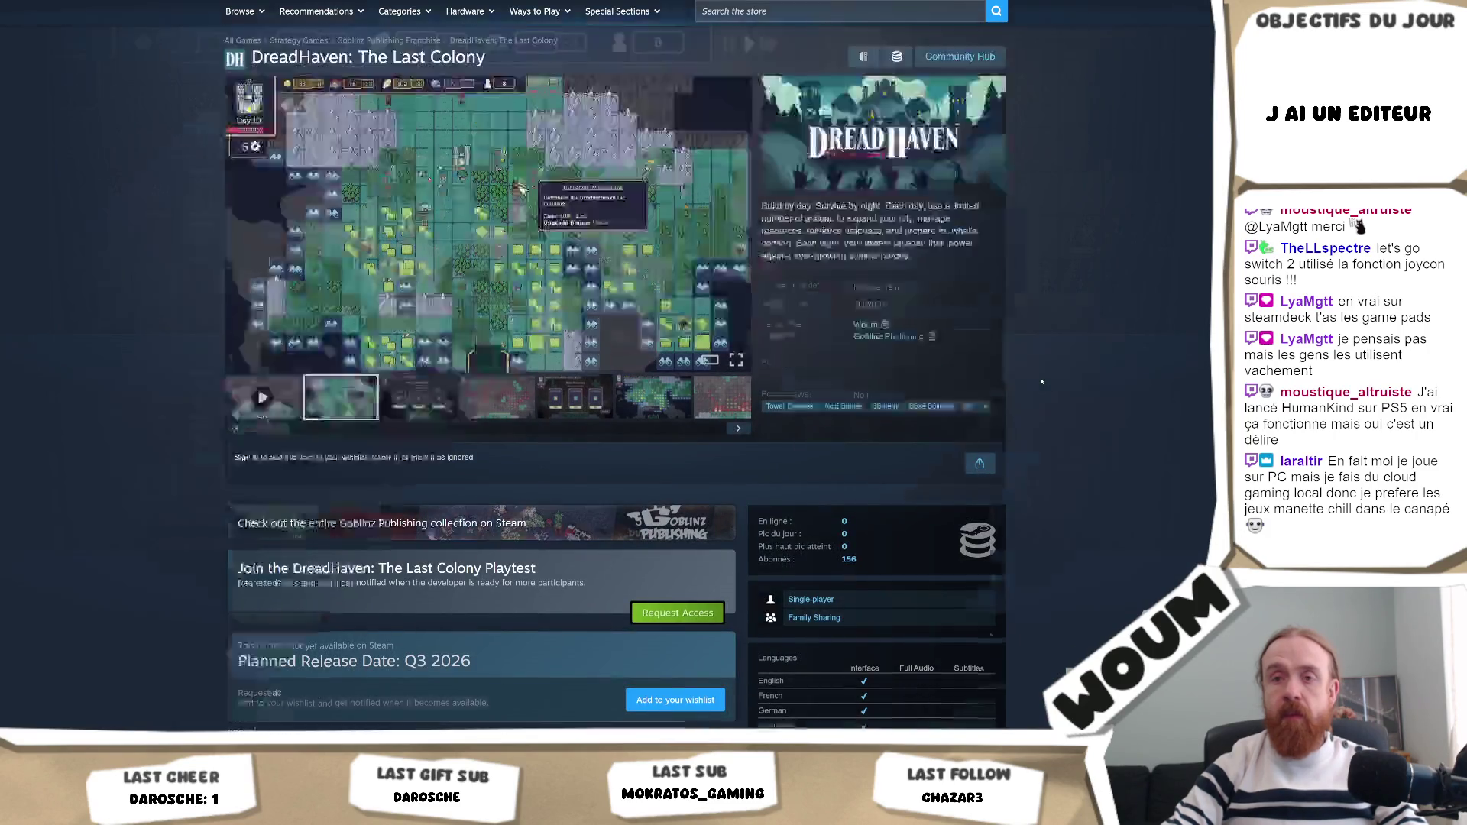
click(547, 384)
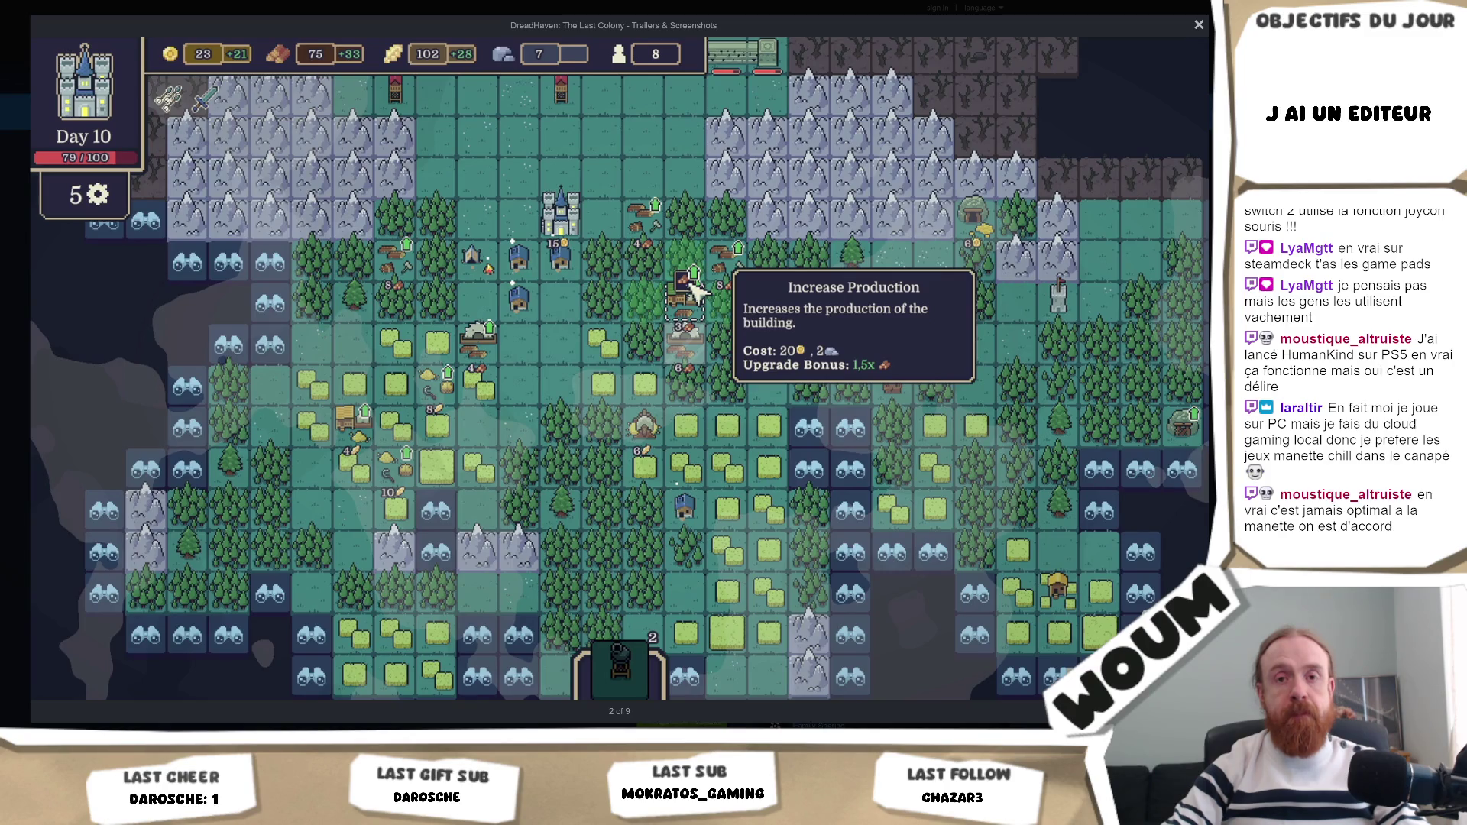
key(Escape)
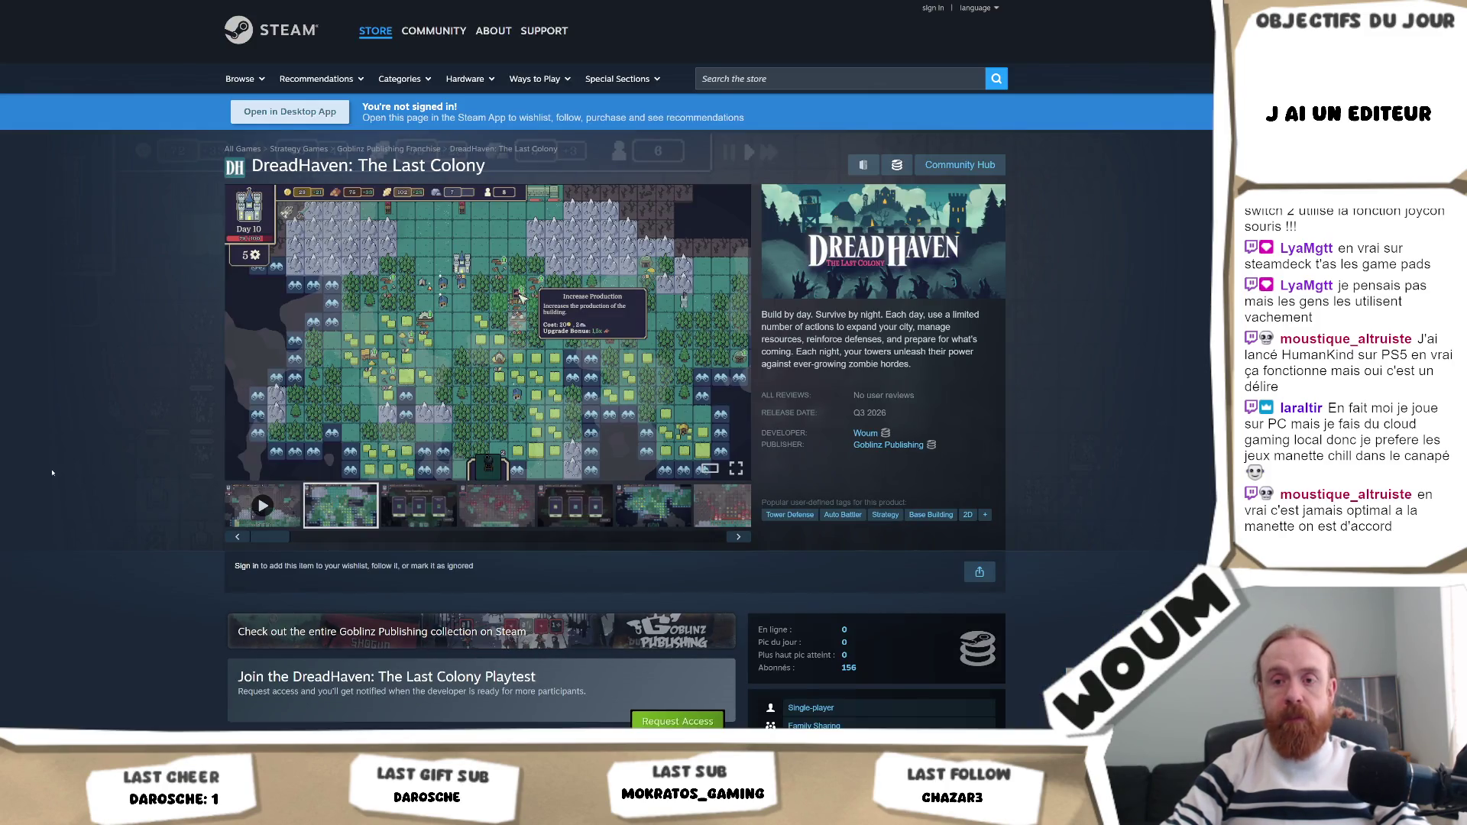
key(alt+Tab)
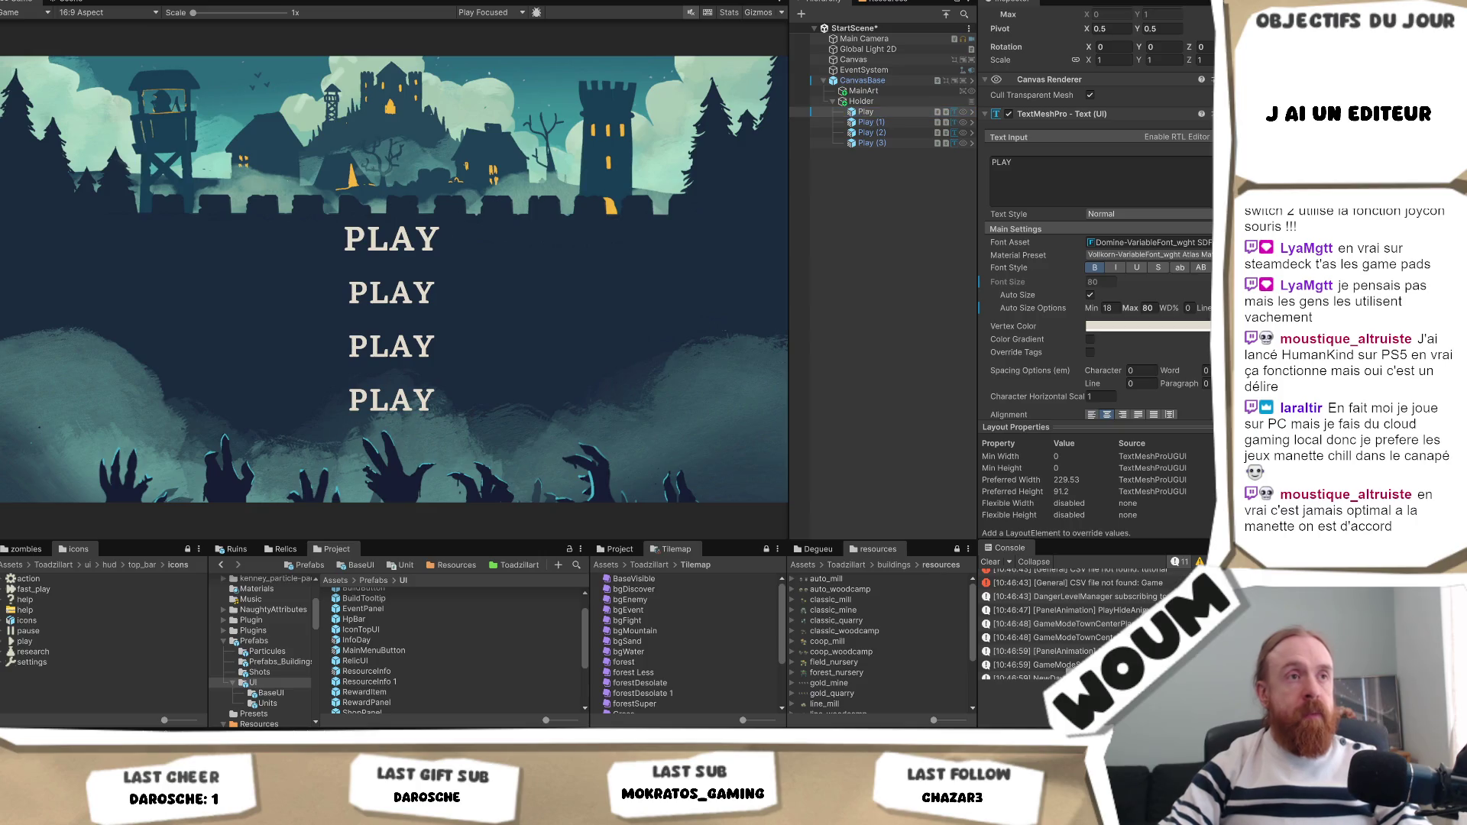
Change the second button Play (1)'s label text to OPTIONS.
click(1070, 180)
click(909, 123)
click(1080, 173)
text(OPTIONS)
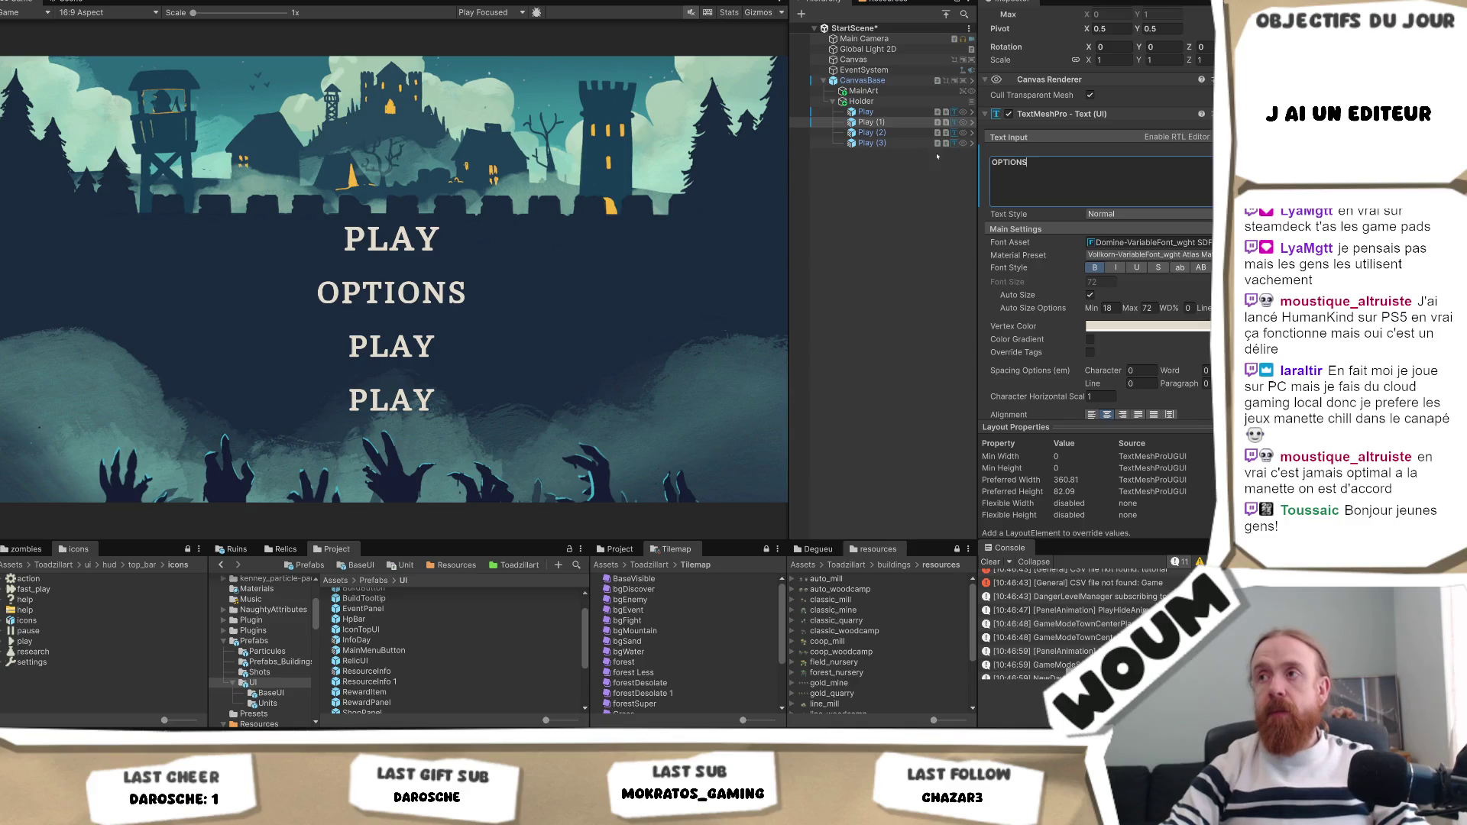
Set the first Play button's maximum auto-size text size to 60.
click(910, 112)
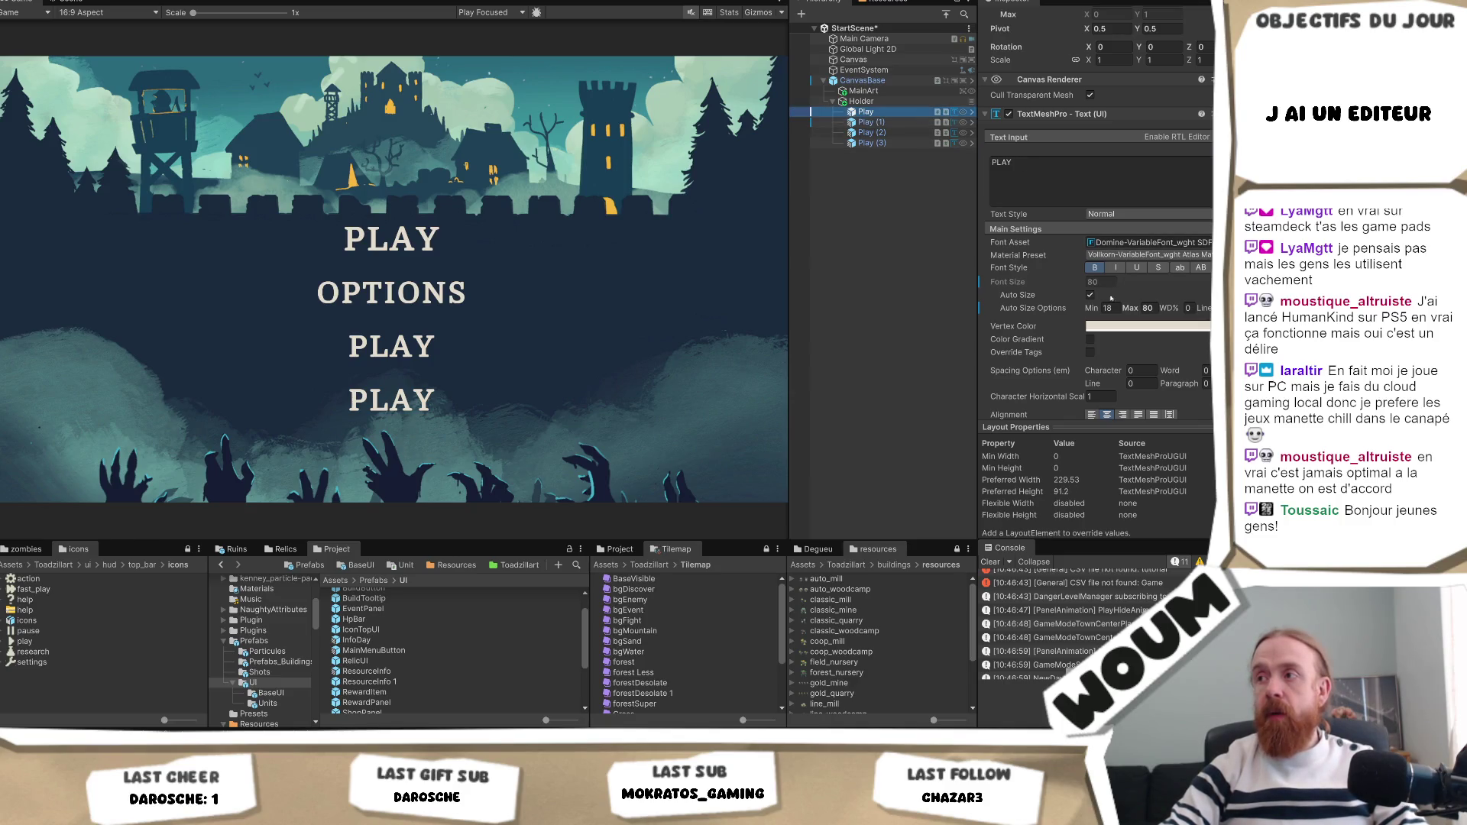
click(1148, 308)
text(50)
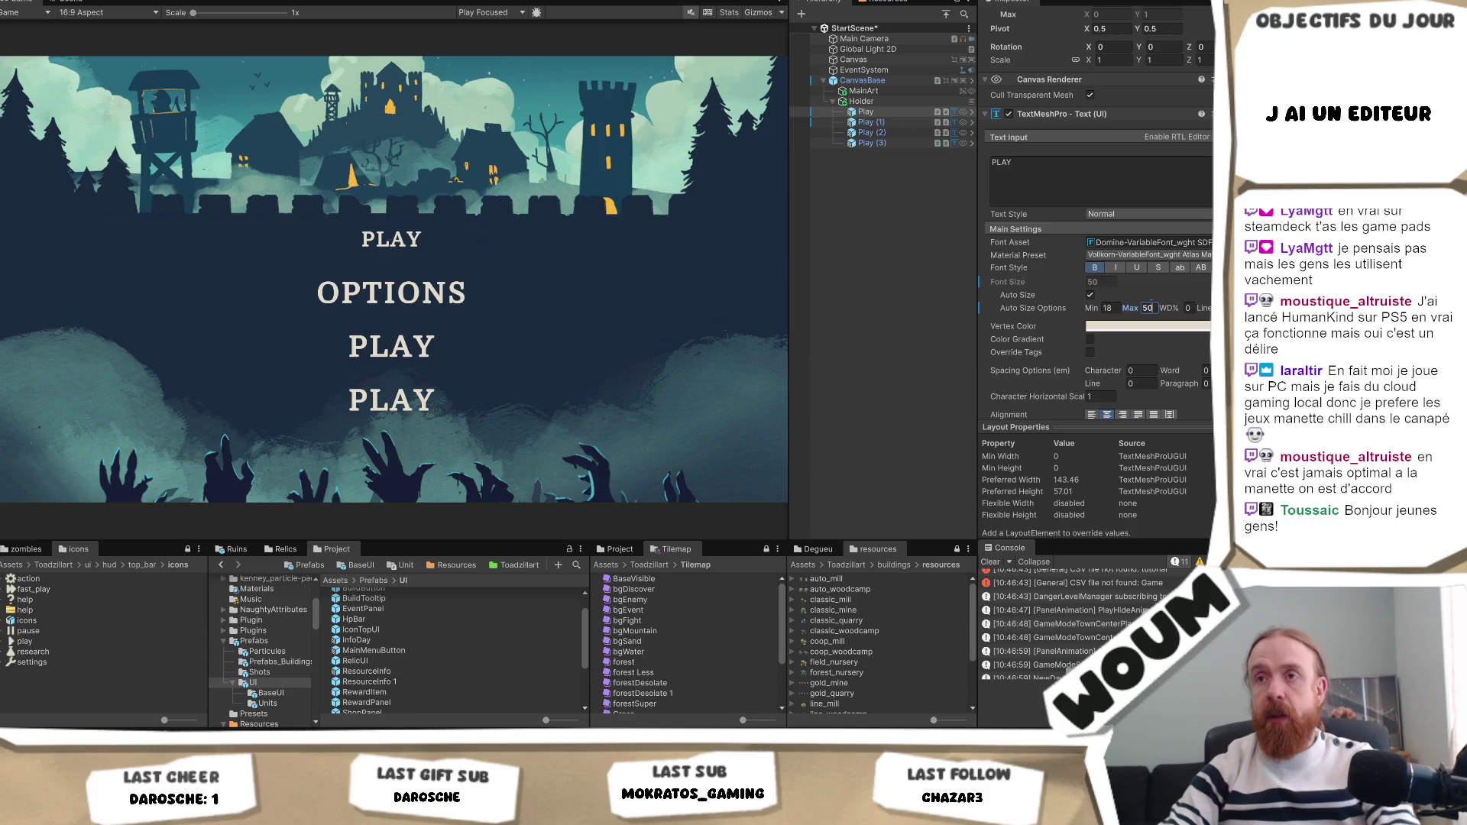
key(BackSpace)
key(BackSpace)
text(60)
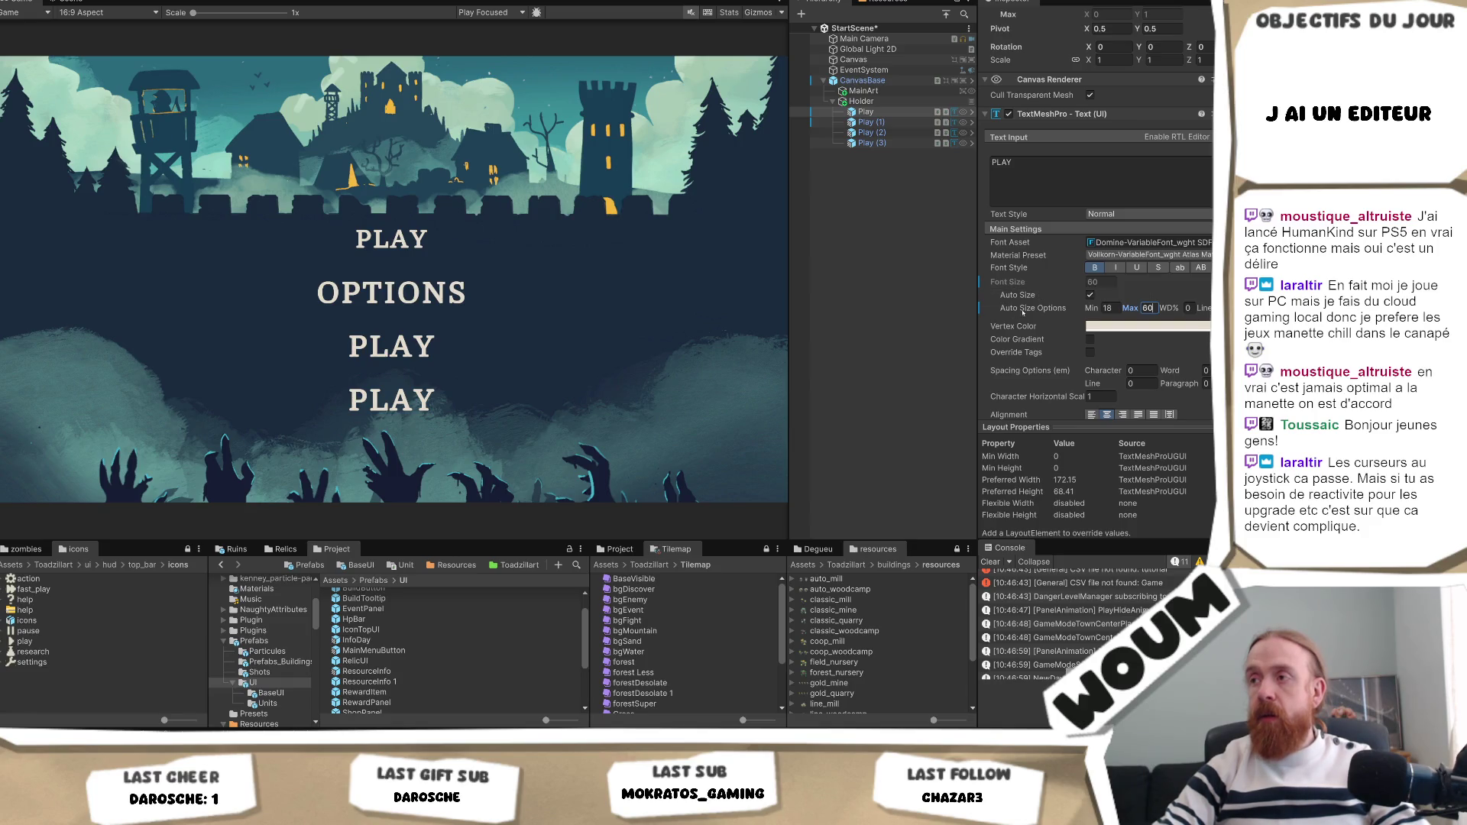
Apply the text size change to the UITextBase prefab through the TextMeshPro component's Modified Component menu.
right_click(1049, 114)
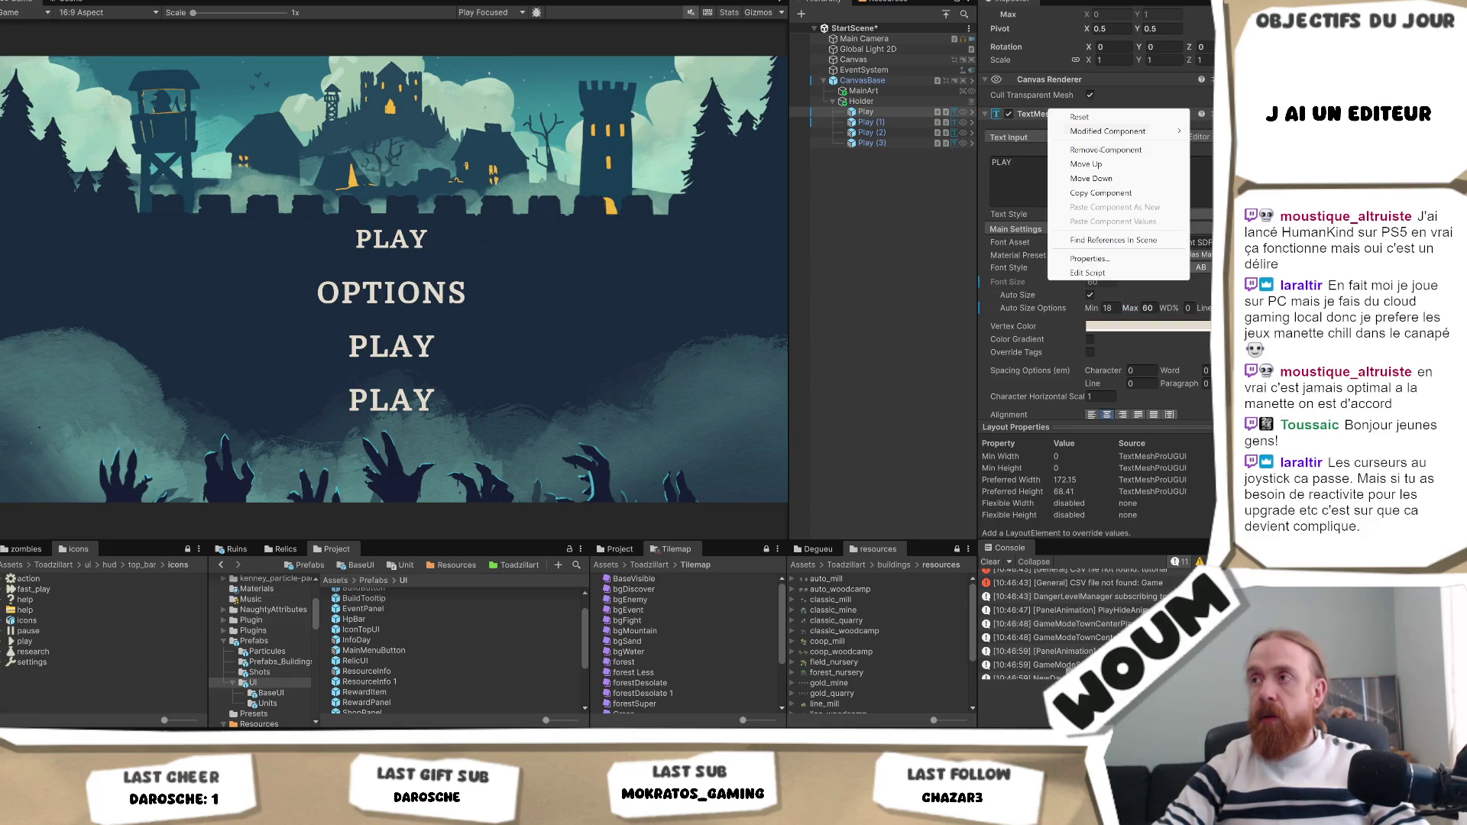
mouse_move(1108, 131)
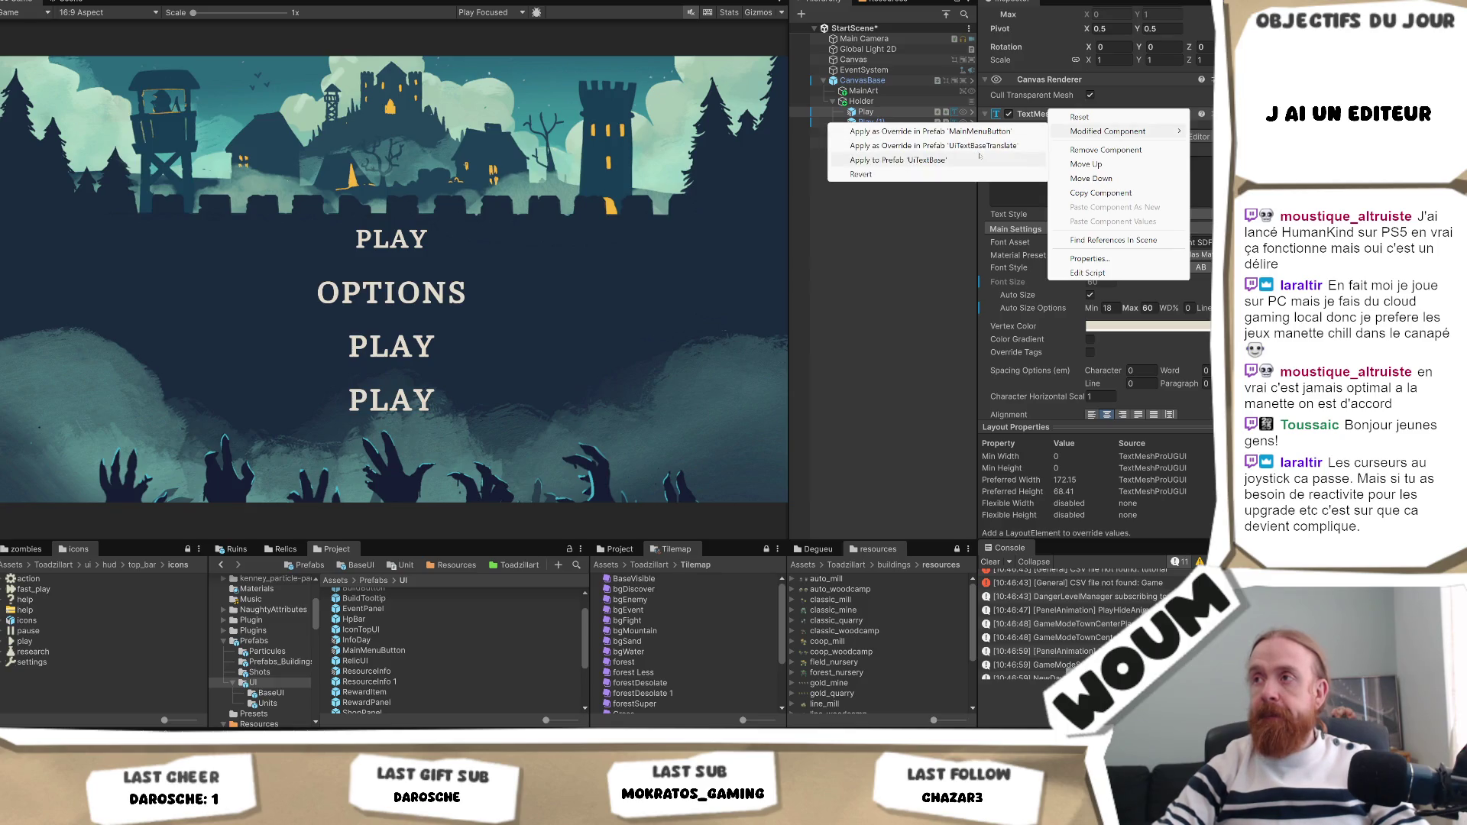
click(940, 131)
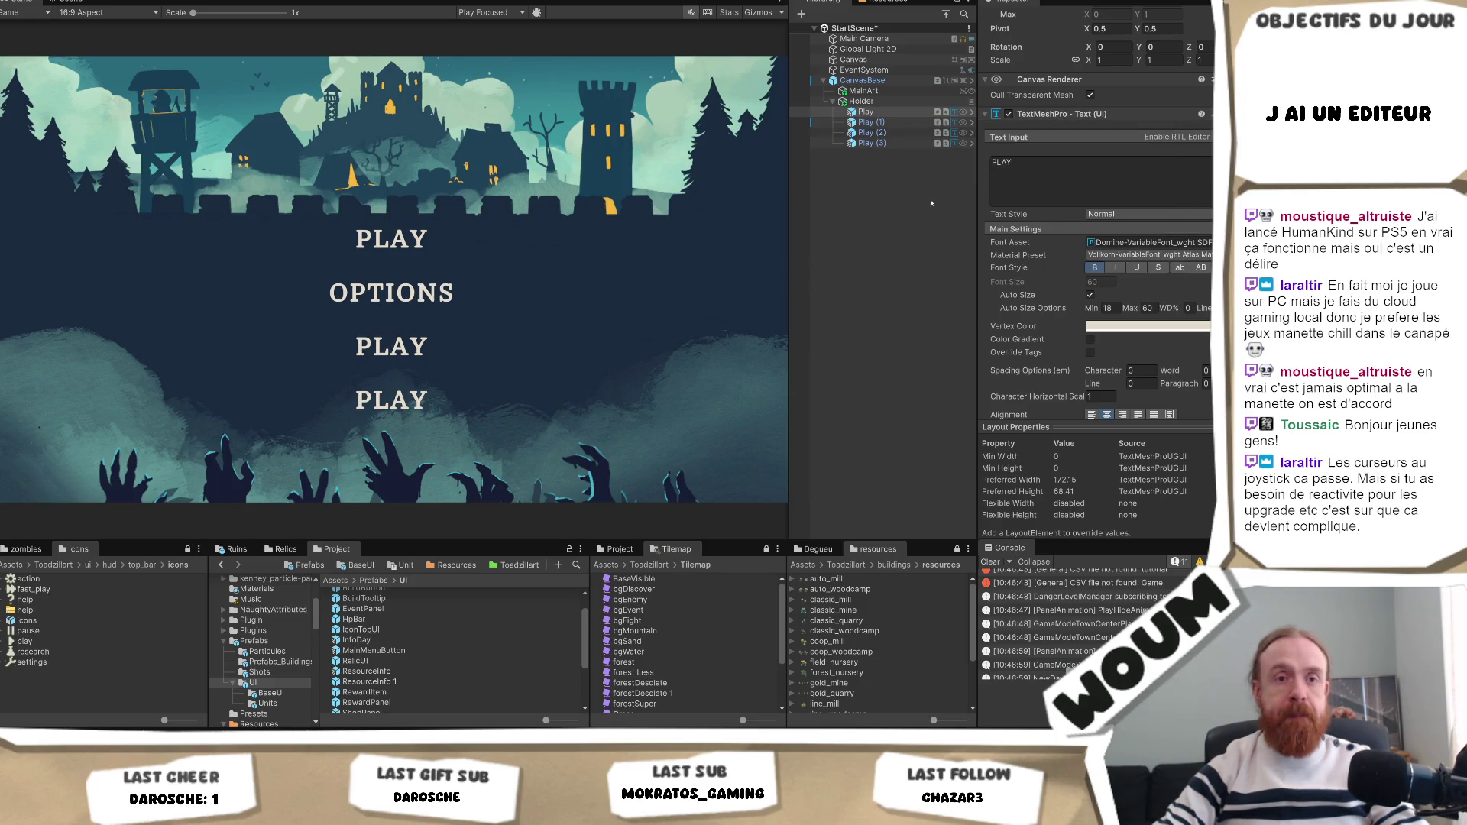
scroll(1038, 234, down, 5)
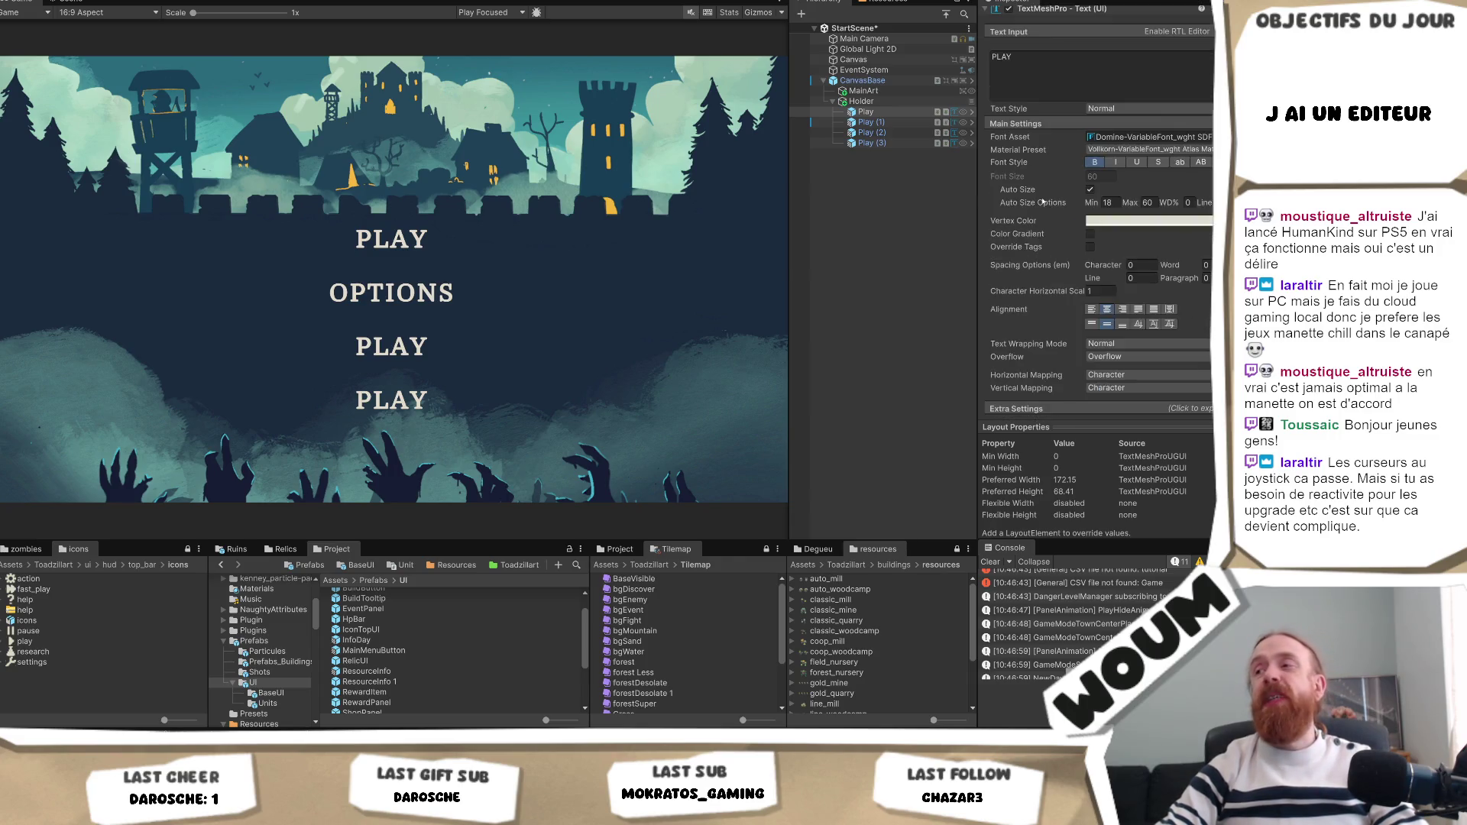
scroll(1051, 255, down, 2)
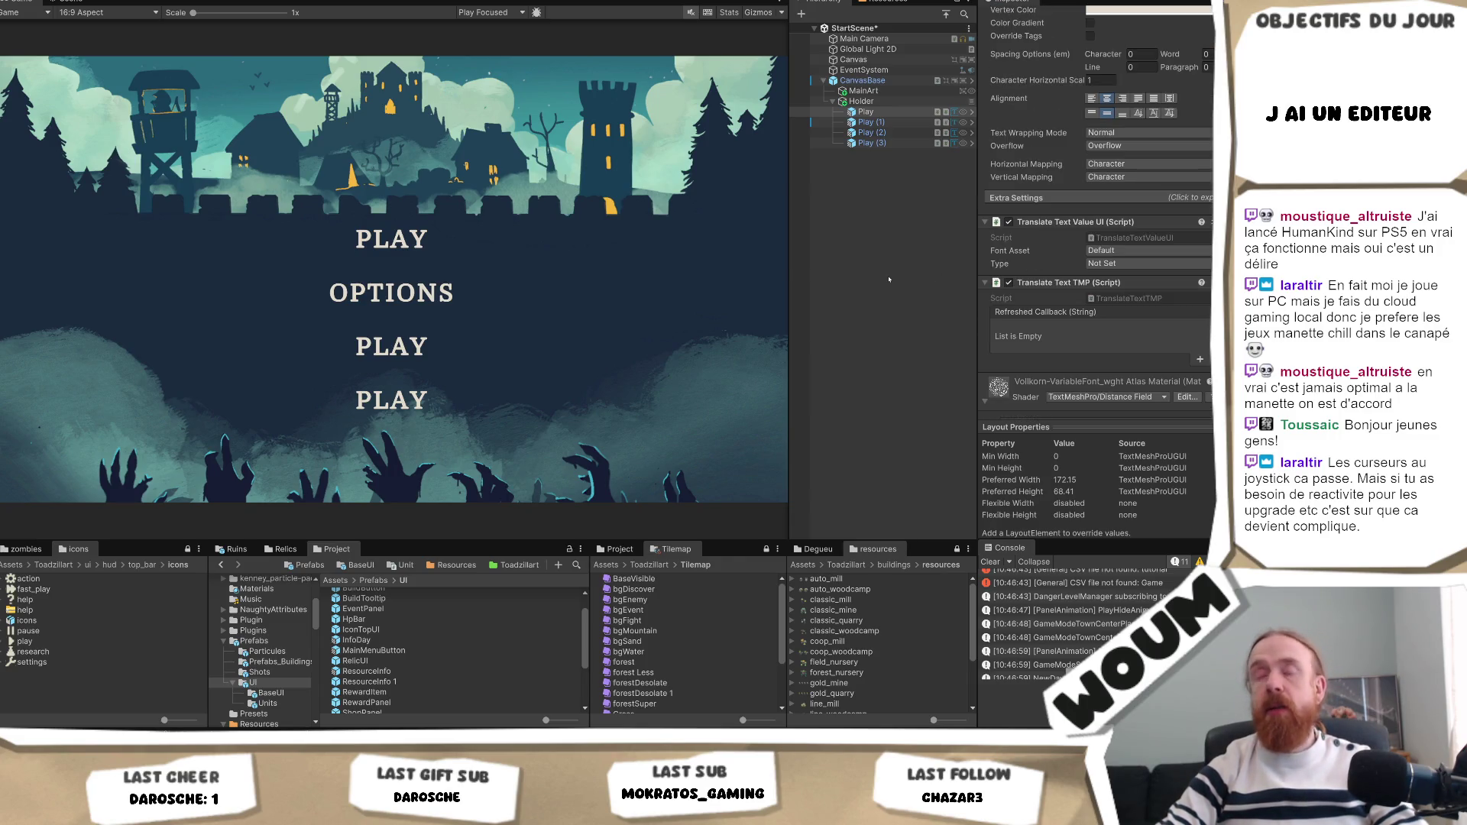
scroll(403, 634, up, 2)
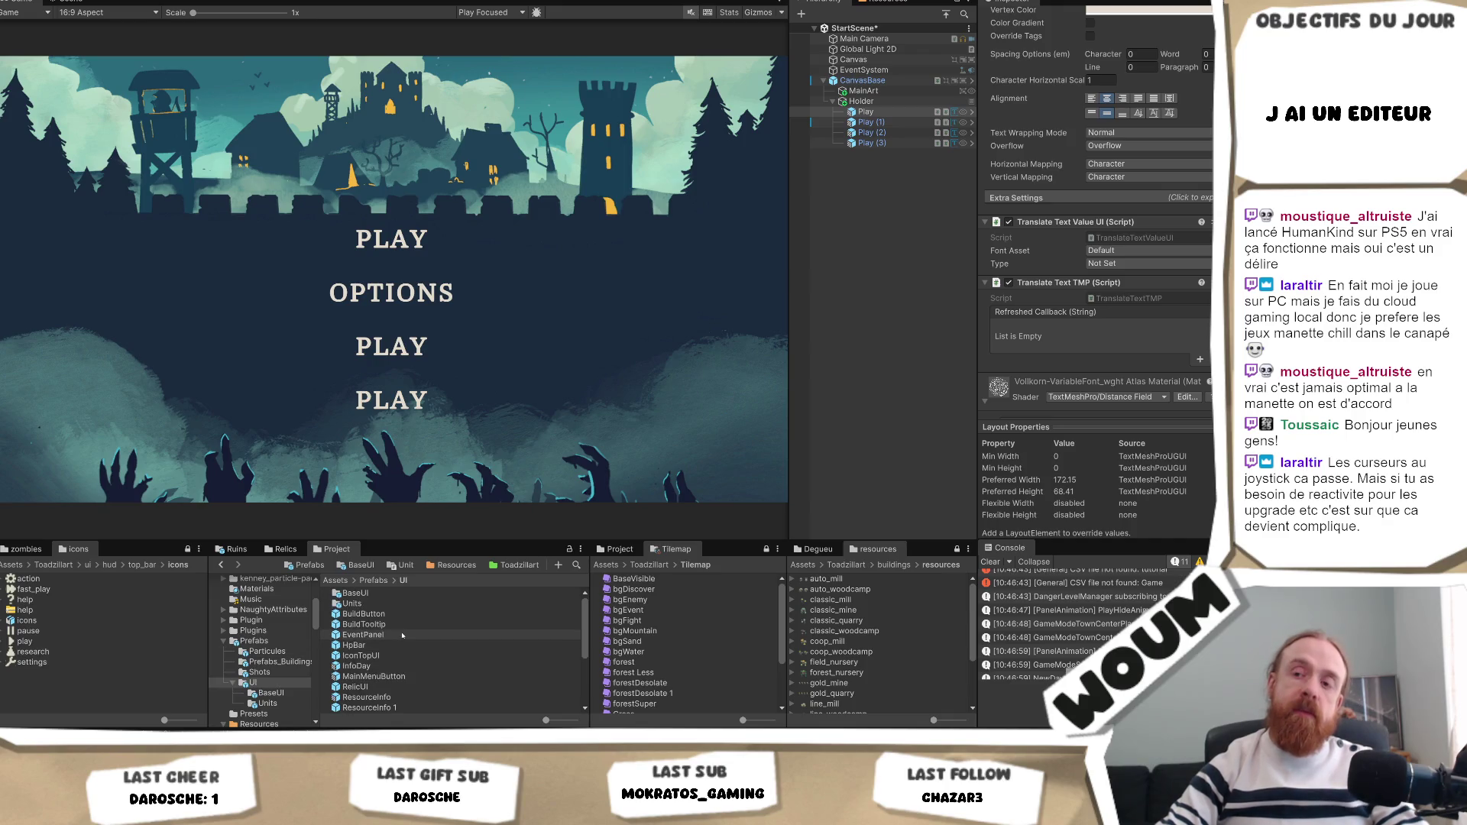
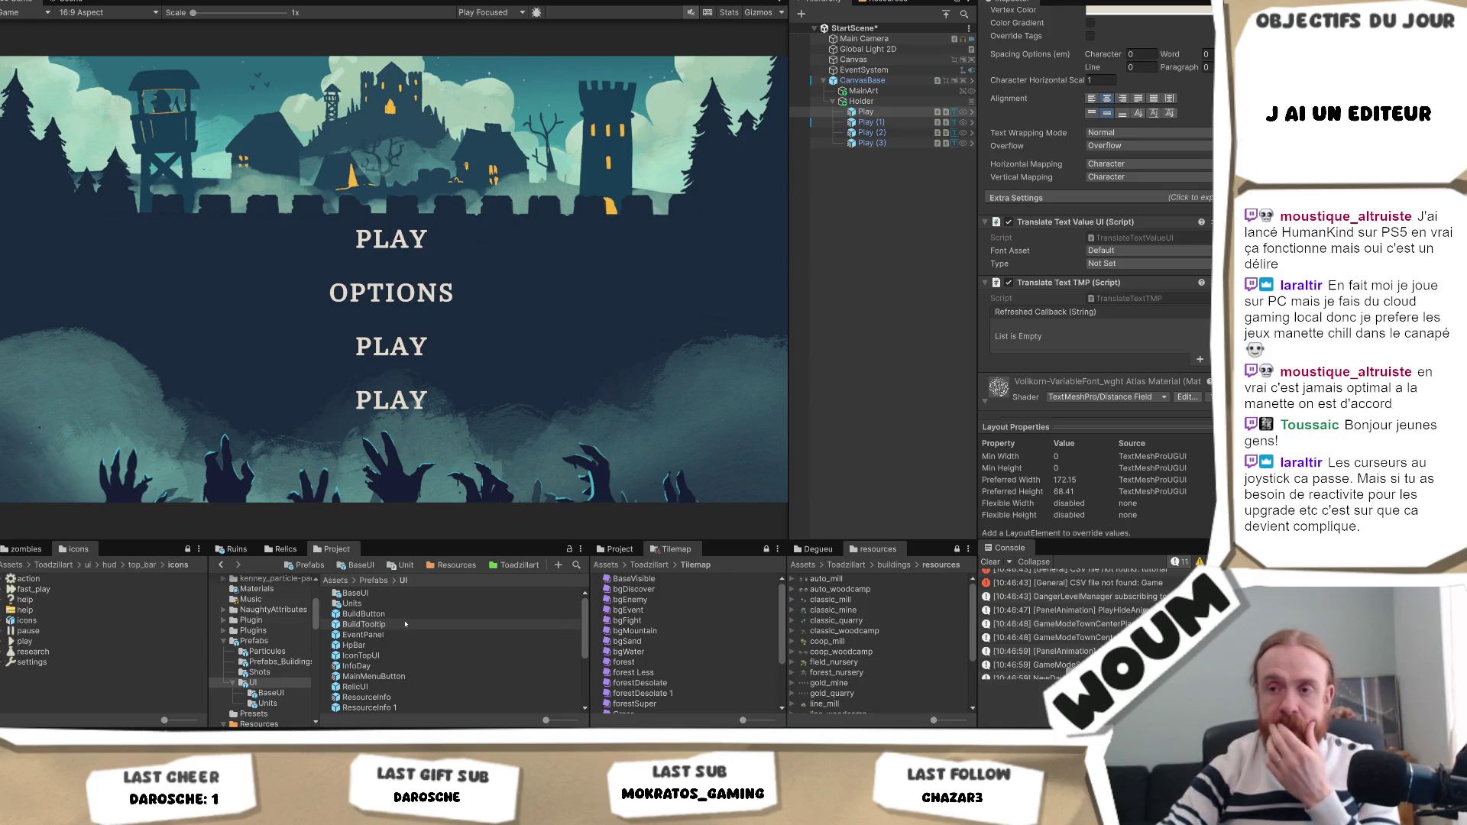
Add a UIButtonAnimation prefab instance under Holder, below Play (3).
scroll(420, 657, down, 4)
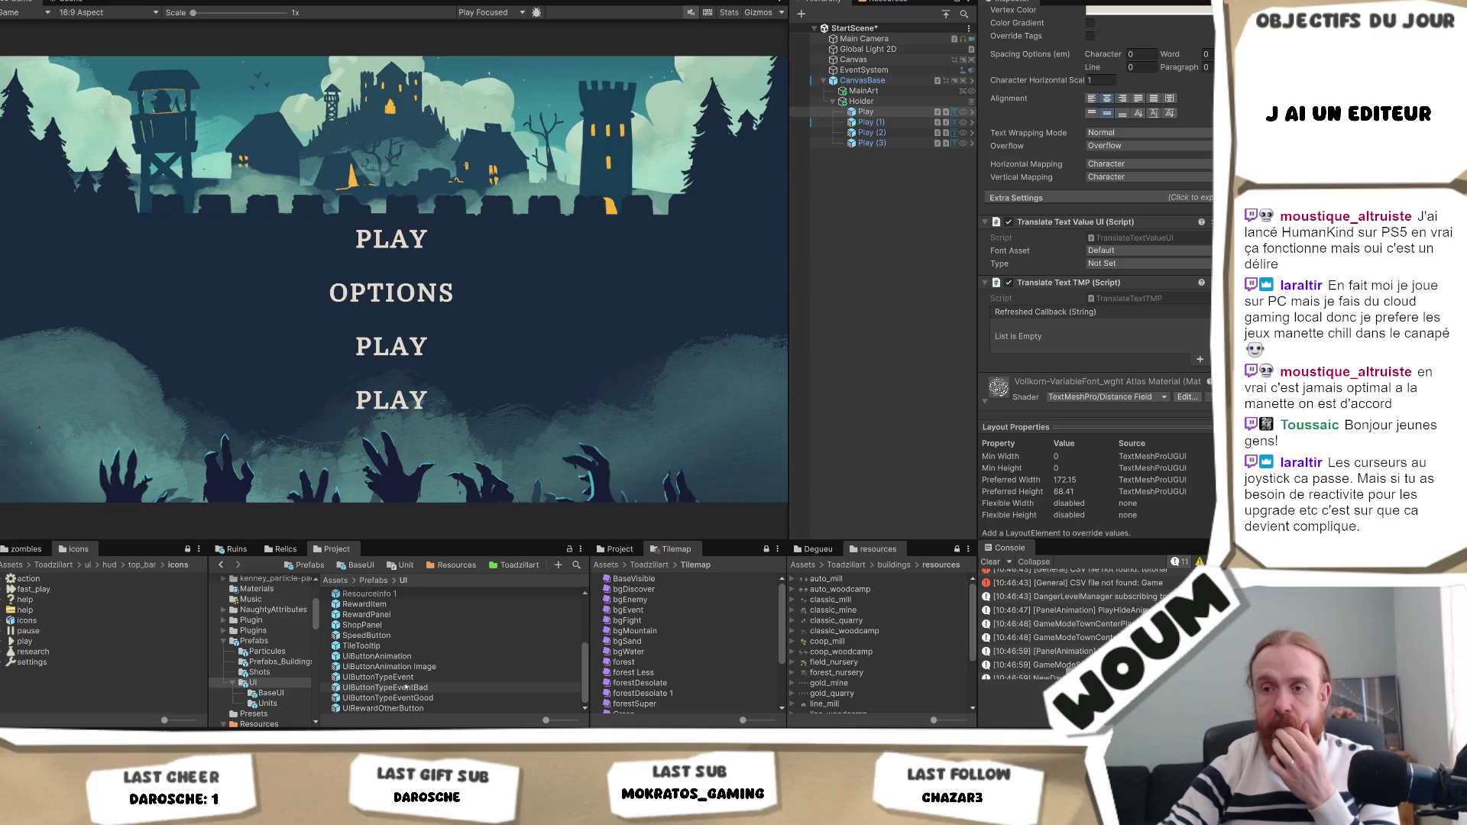
click(430, 658)
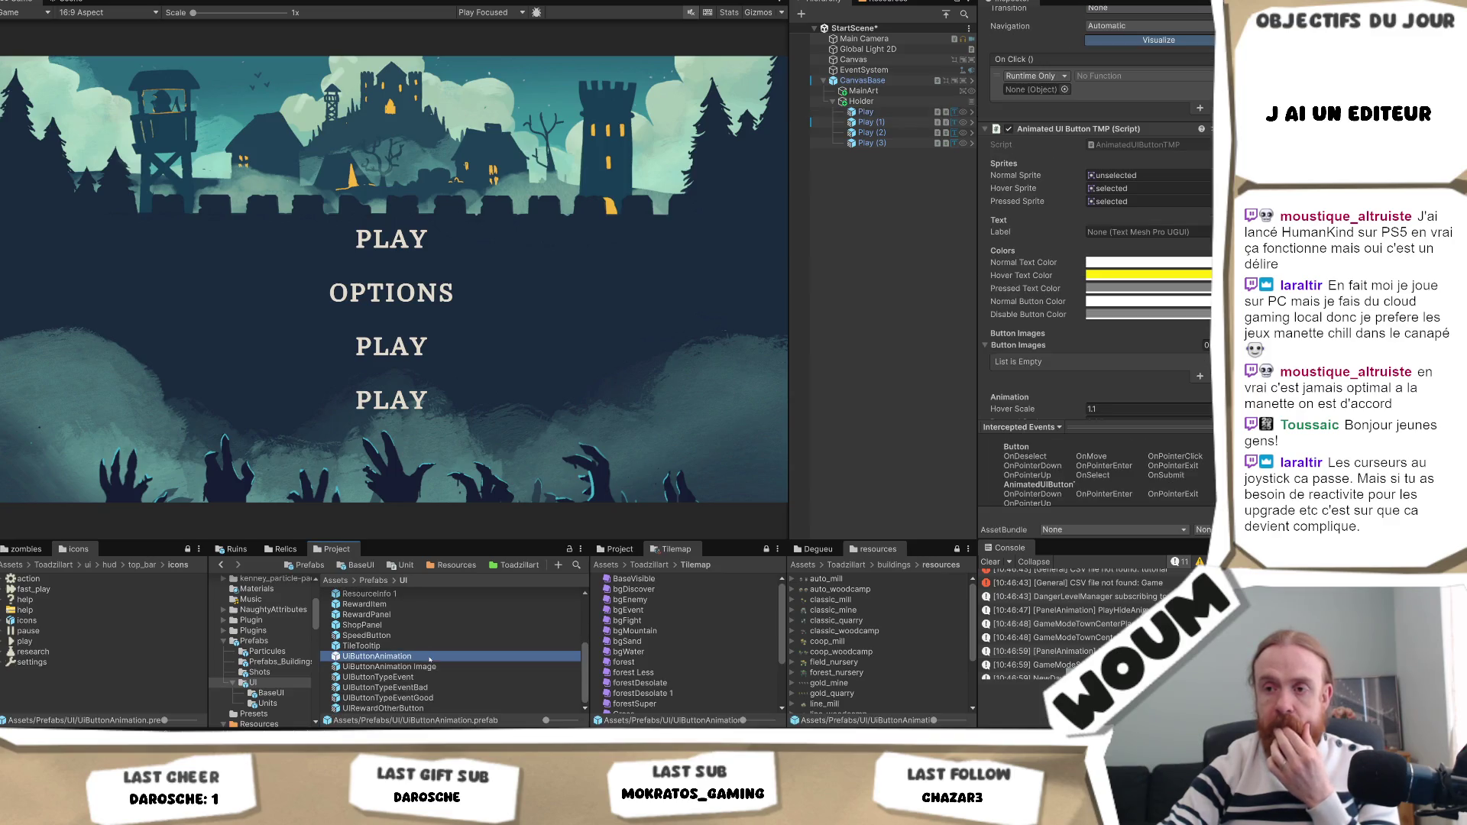
scroll(1207, 342, up, 10)
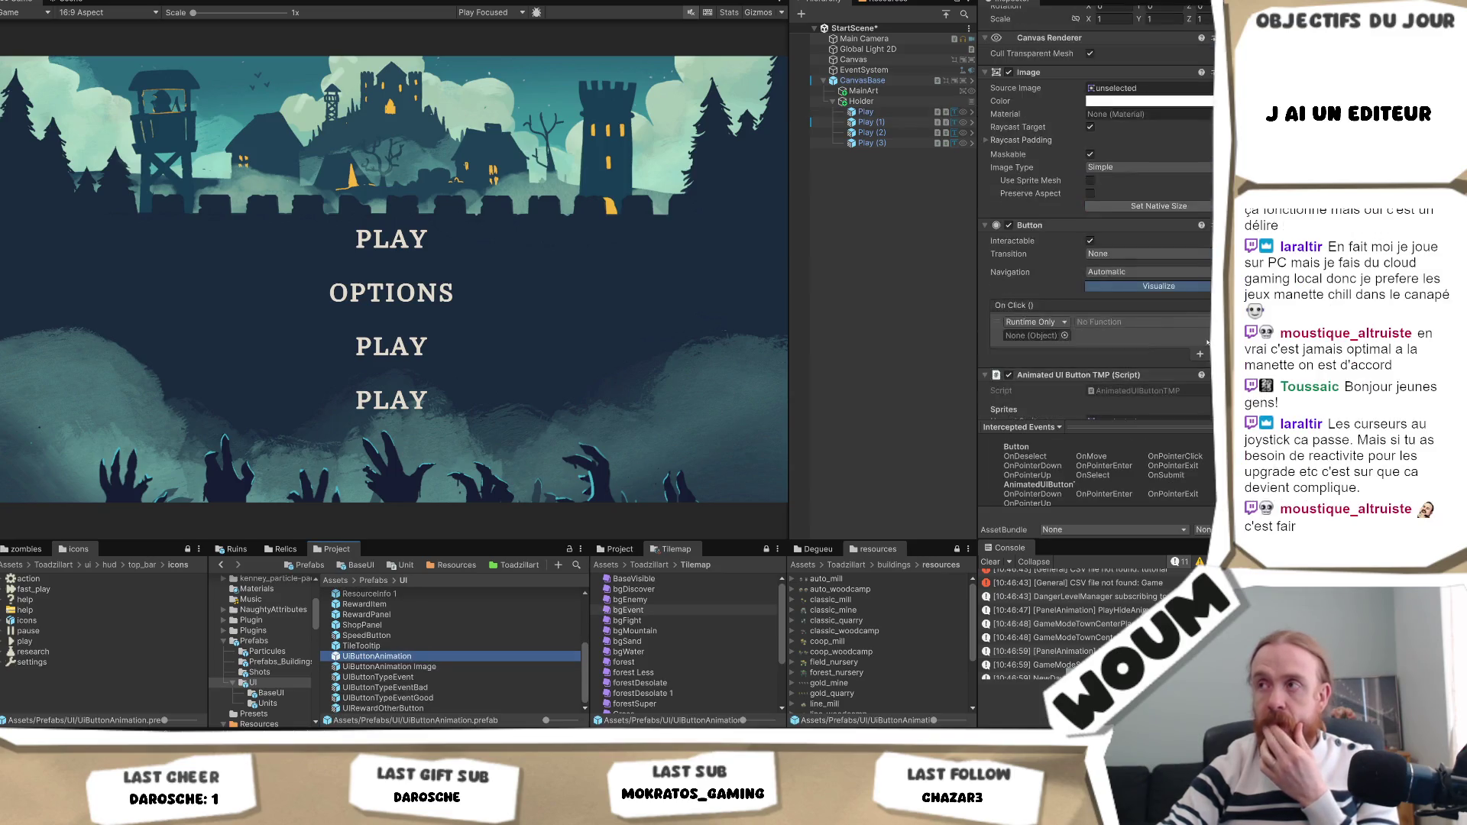
scroll(1207, 343, down, 10)
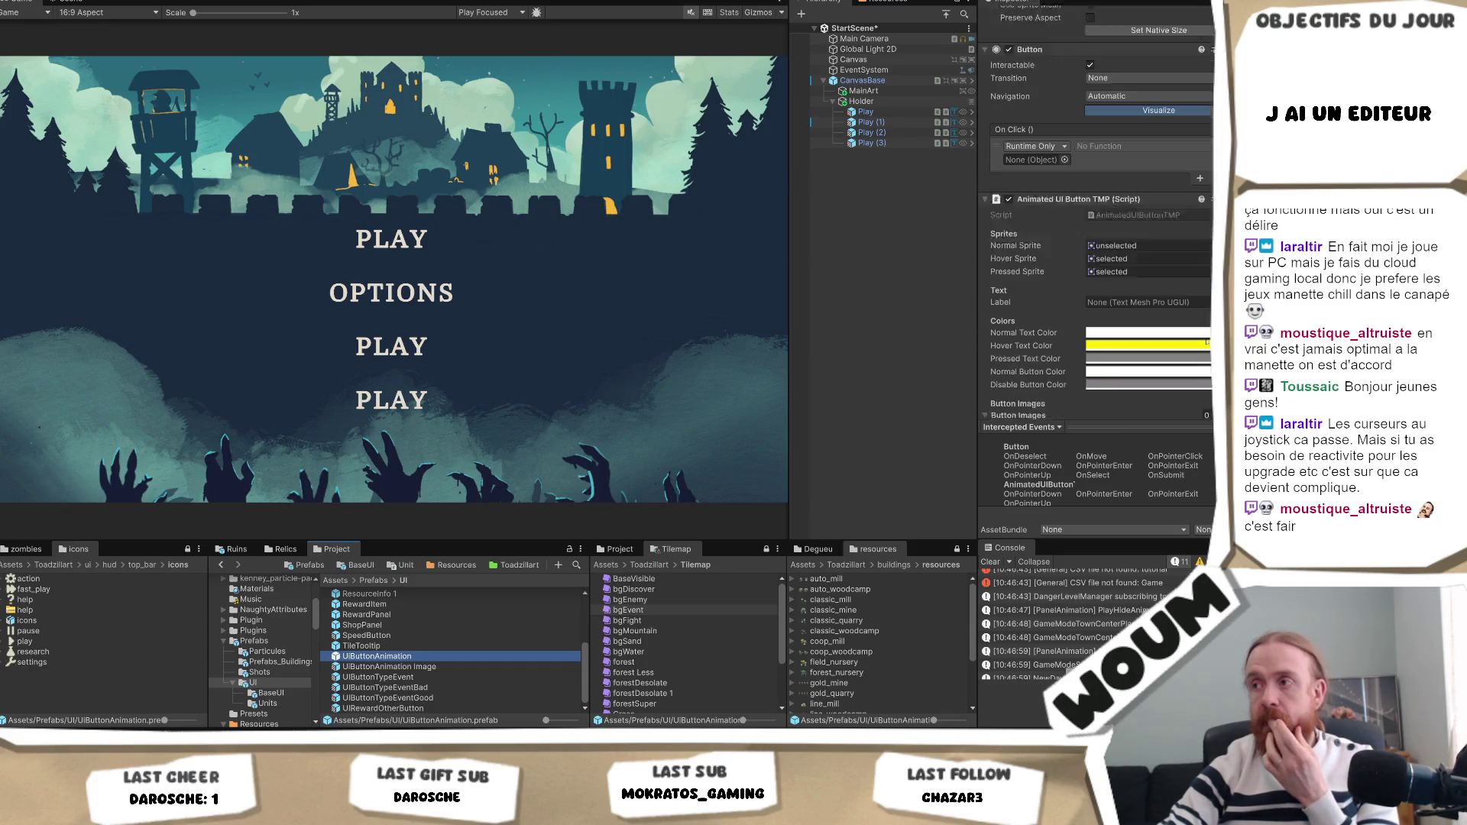
mouse_move(377, 656)
mouse_down()
mouse_move(612, 344)
mouse_move(896, 149)
mouse_up()
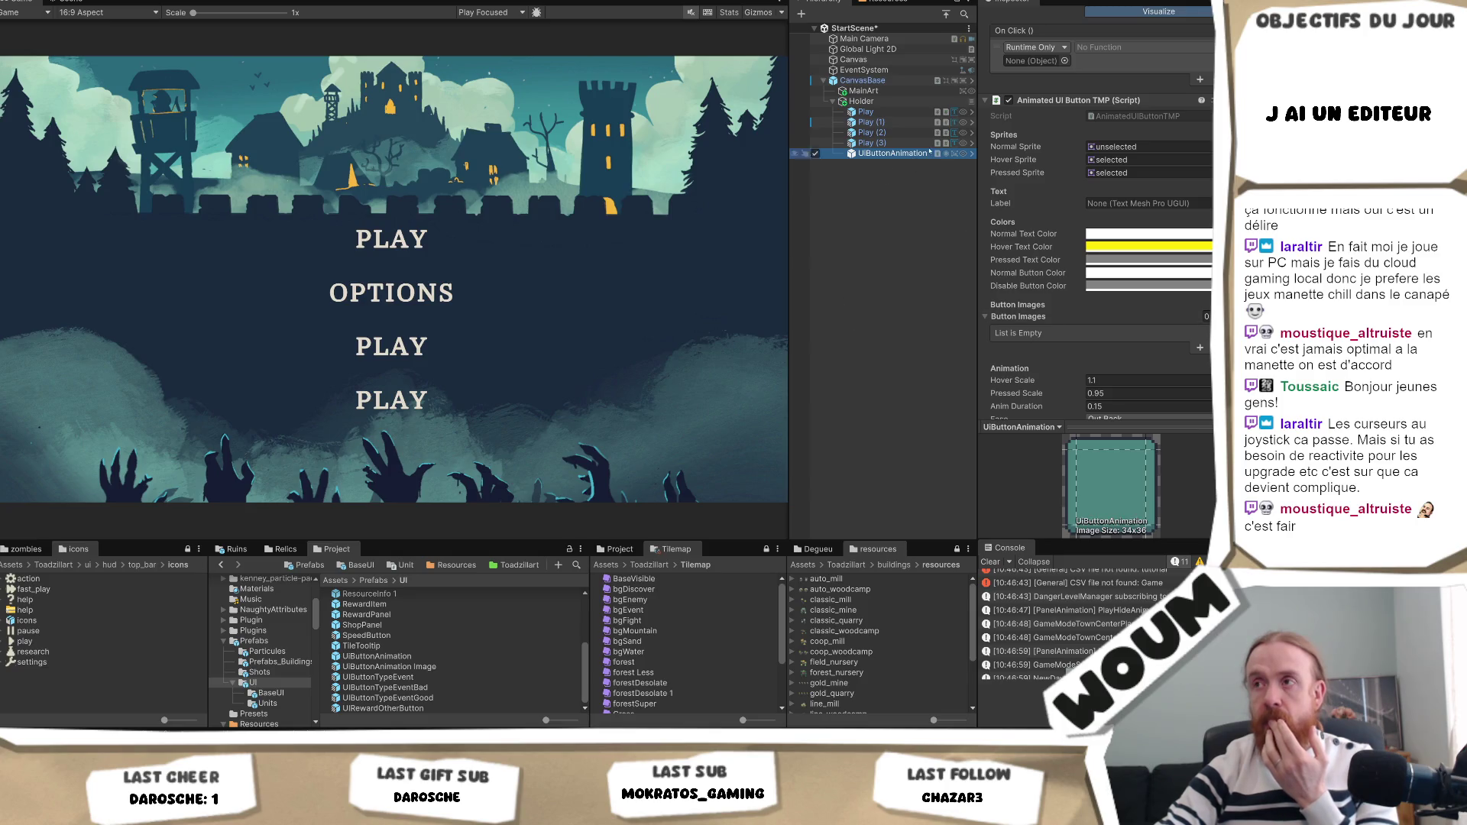
Move the first Play text inside UIButtonAnimation as its child.
click(866, 112)
drag(878, 144, 887, 153)
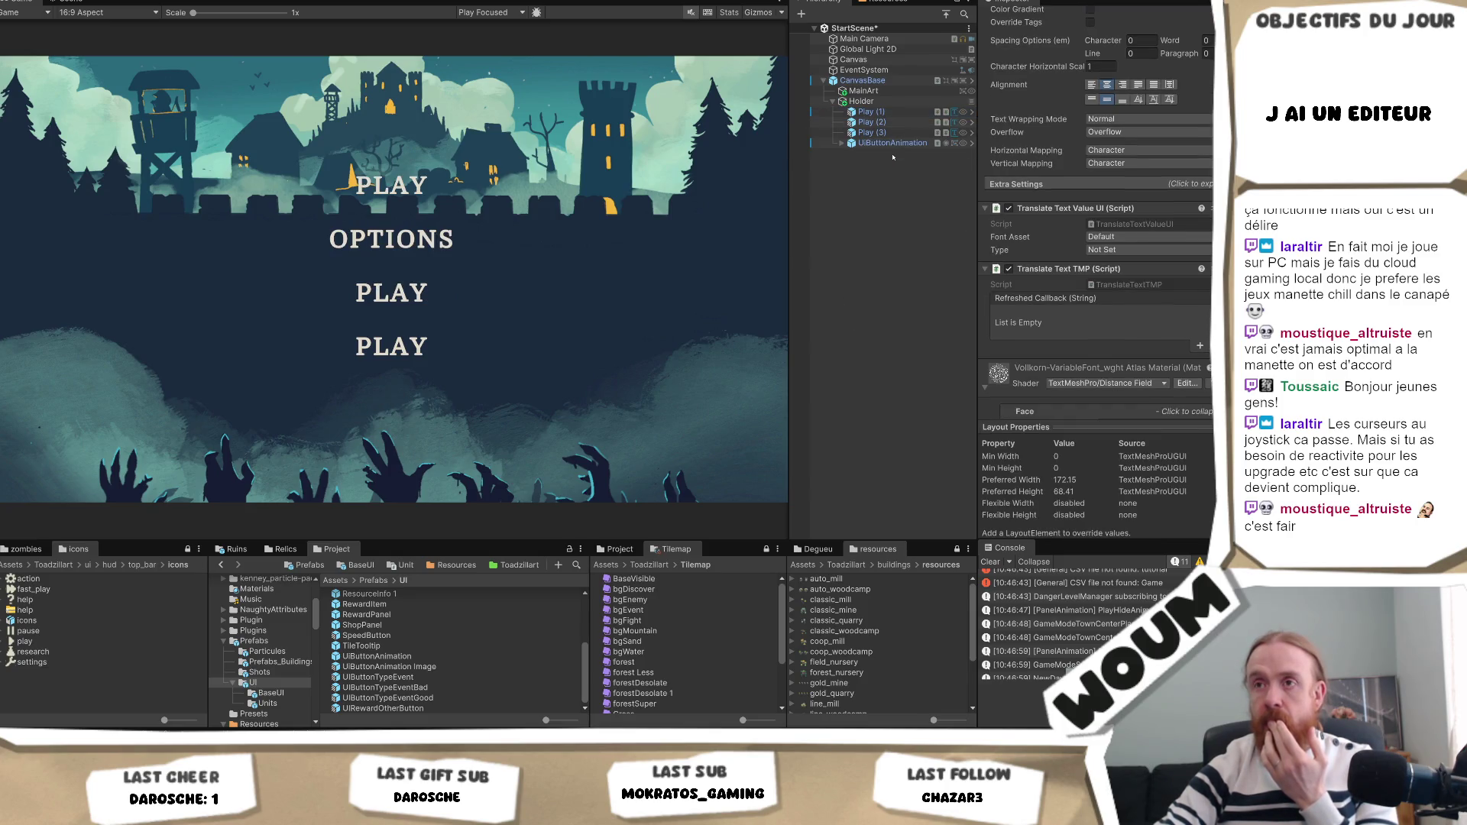
click(841, 144)
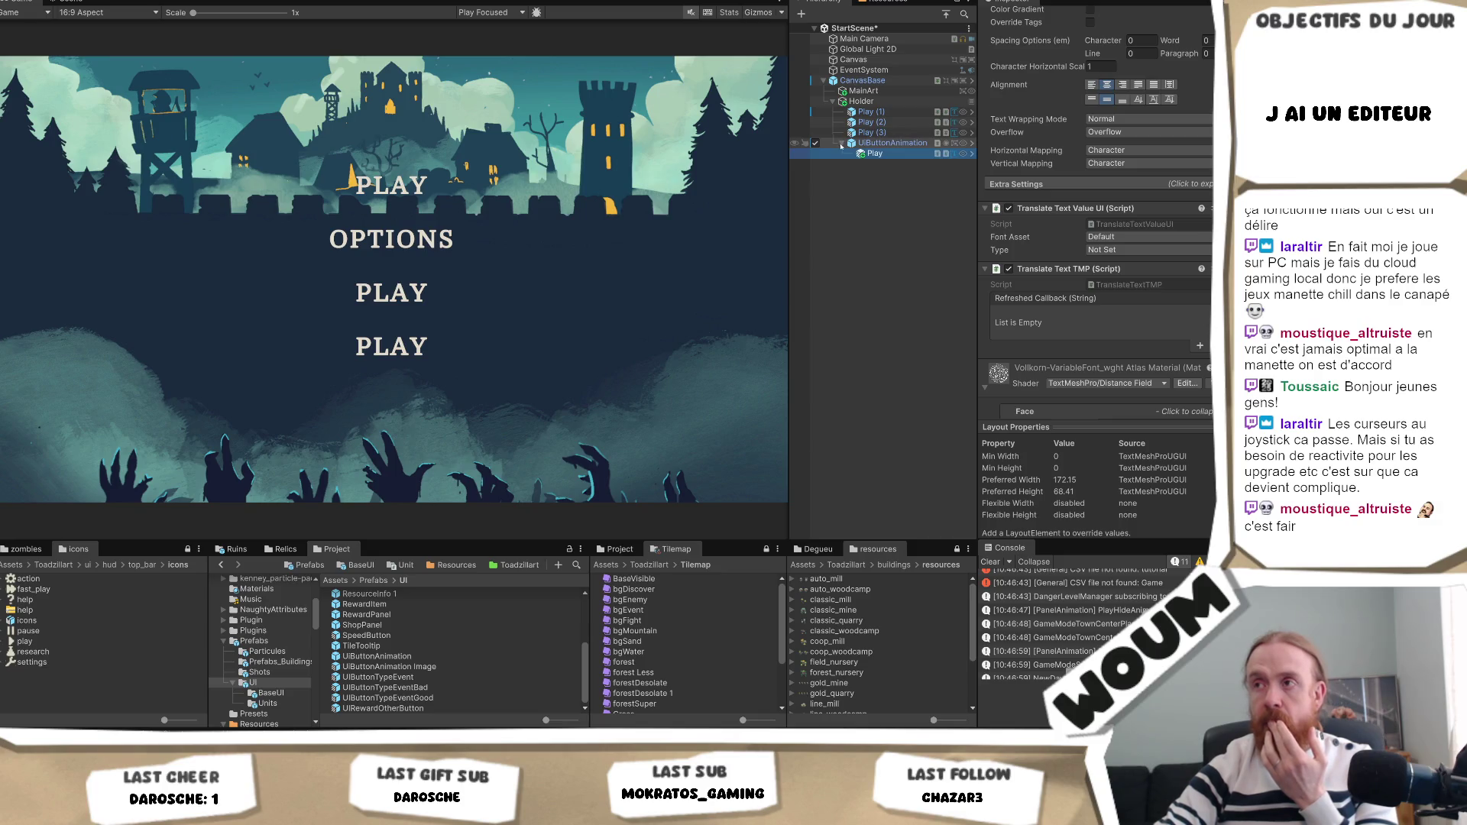
click(890, 143)
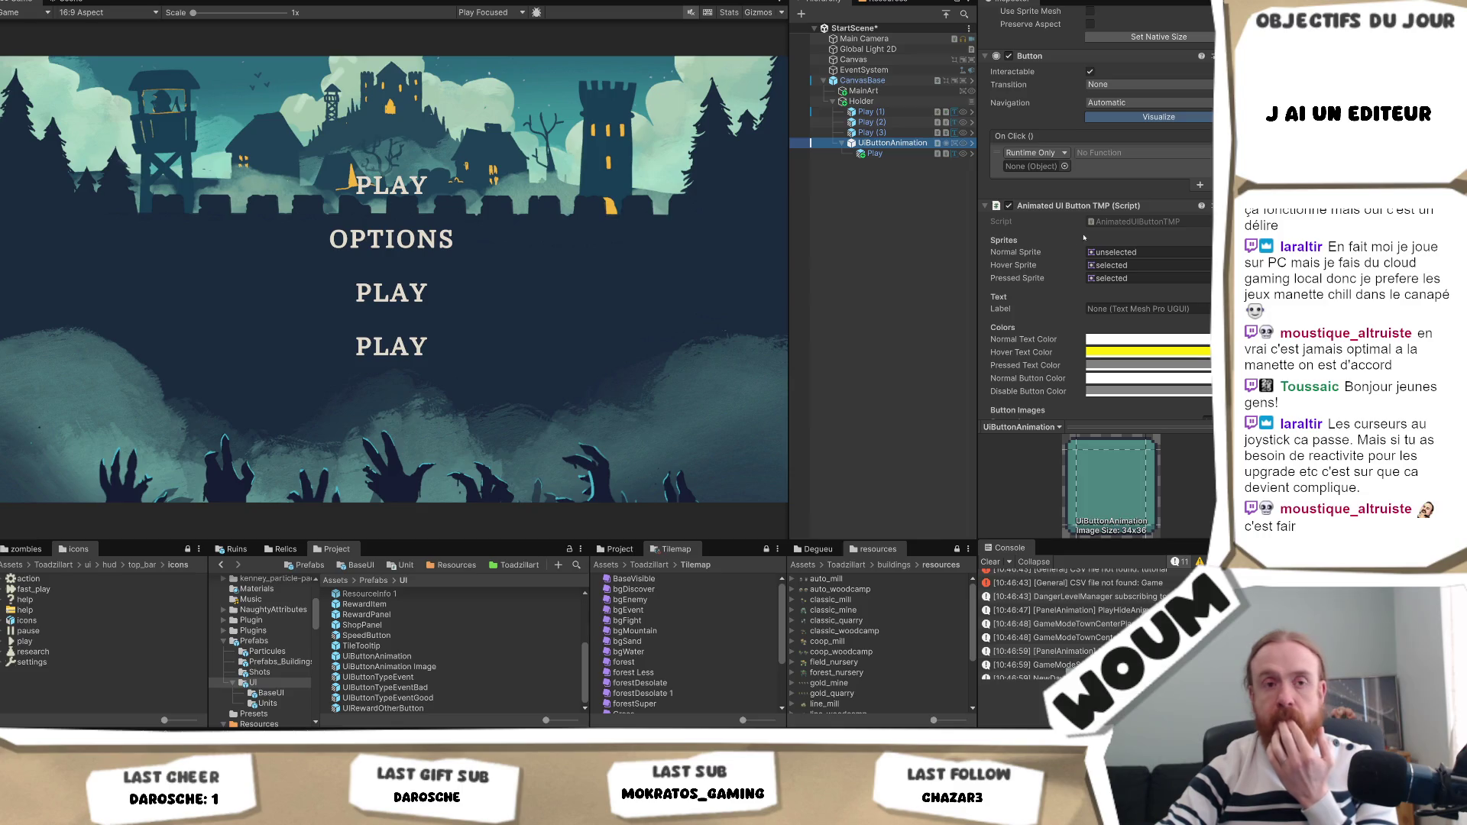
Delete the extra menu entries Play (1) through Play (3).
scroll(1175, 220, up, 5)
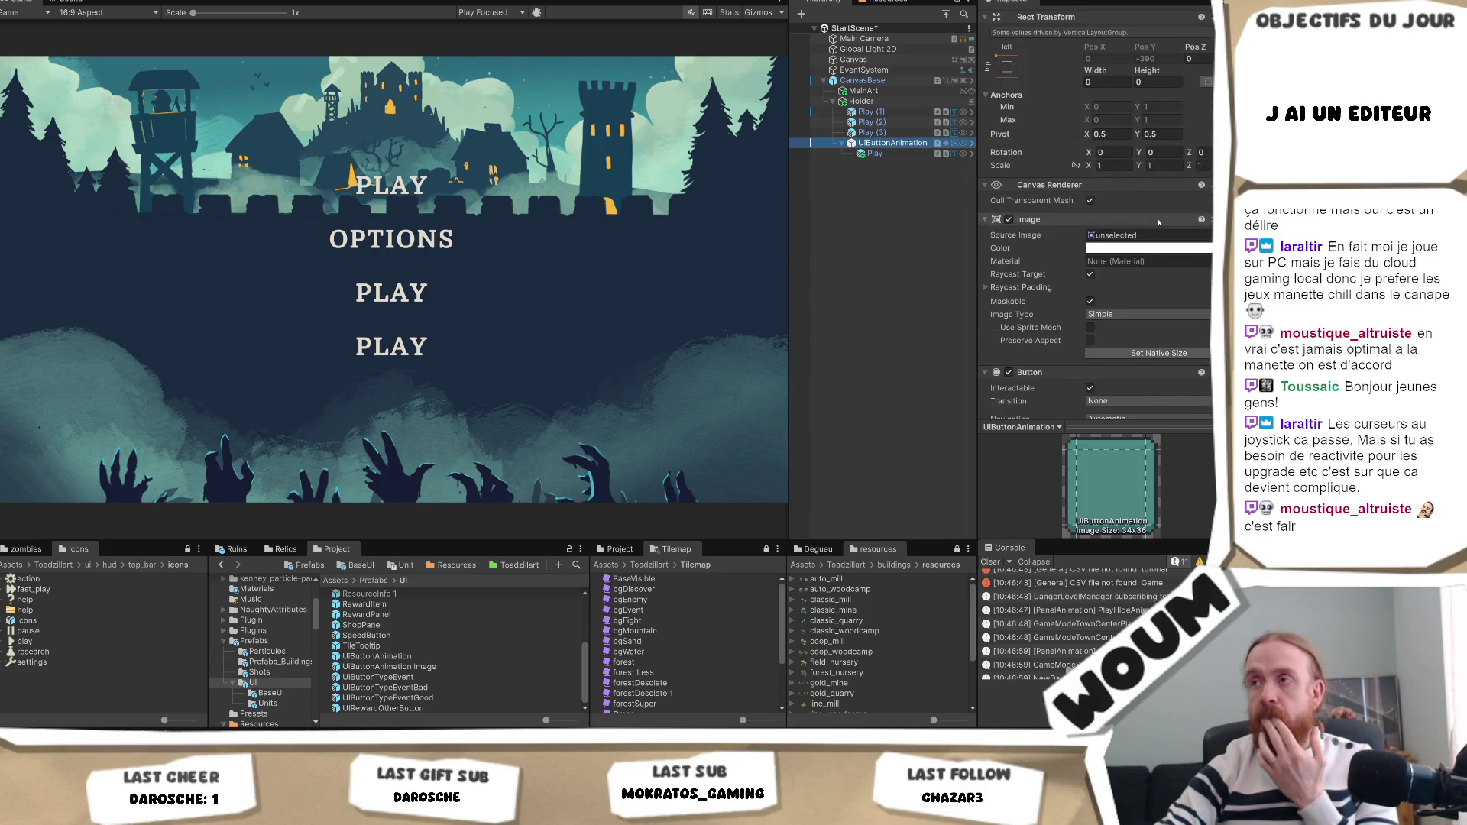
click(872, 111)
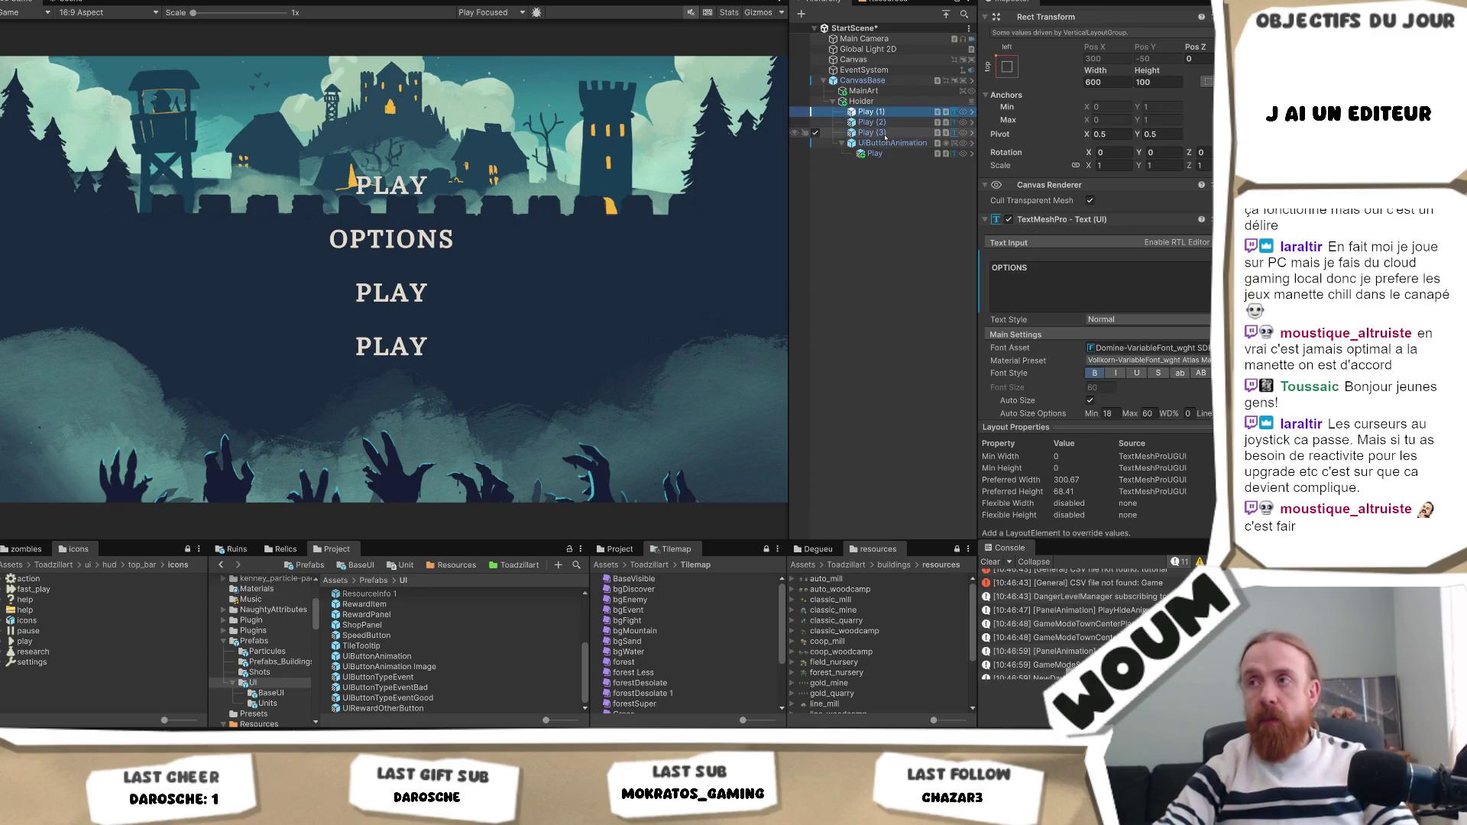
shift+click(891, 135)
key(Delete)
click(895, 123)
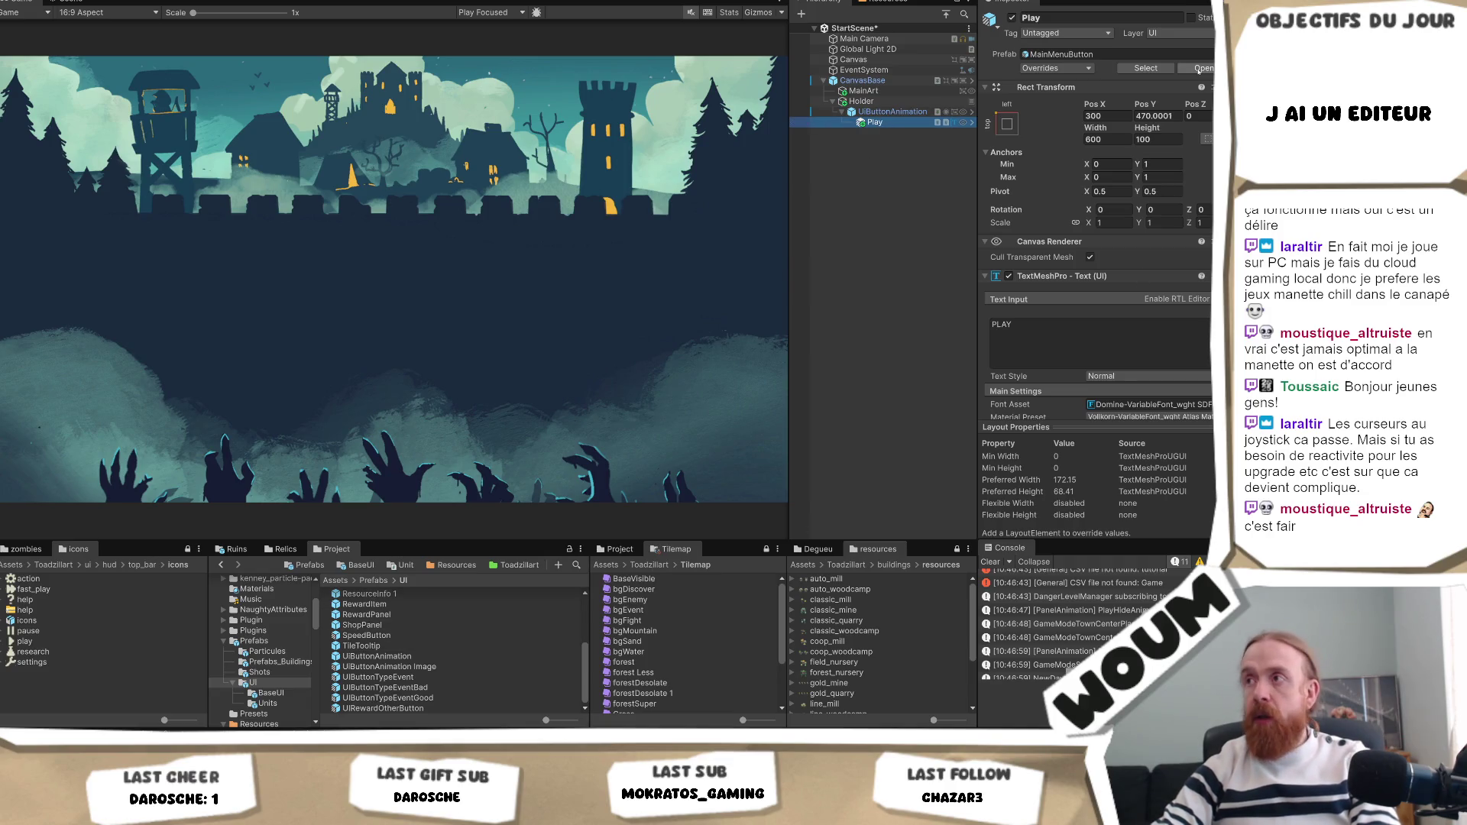
Add UiTextBaseTranslate from Prefabs/UI/BaseUI as a child of UIButtonAnimation.
click(1147, 68)
click(375, 650)
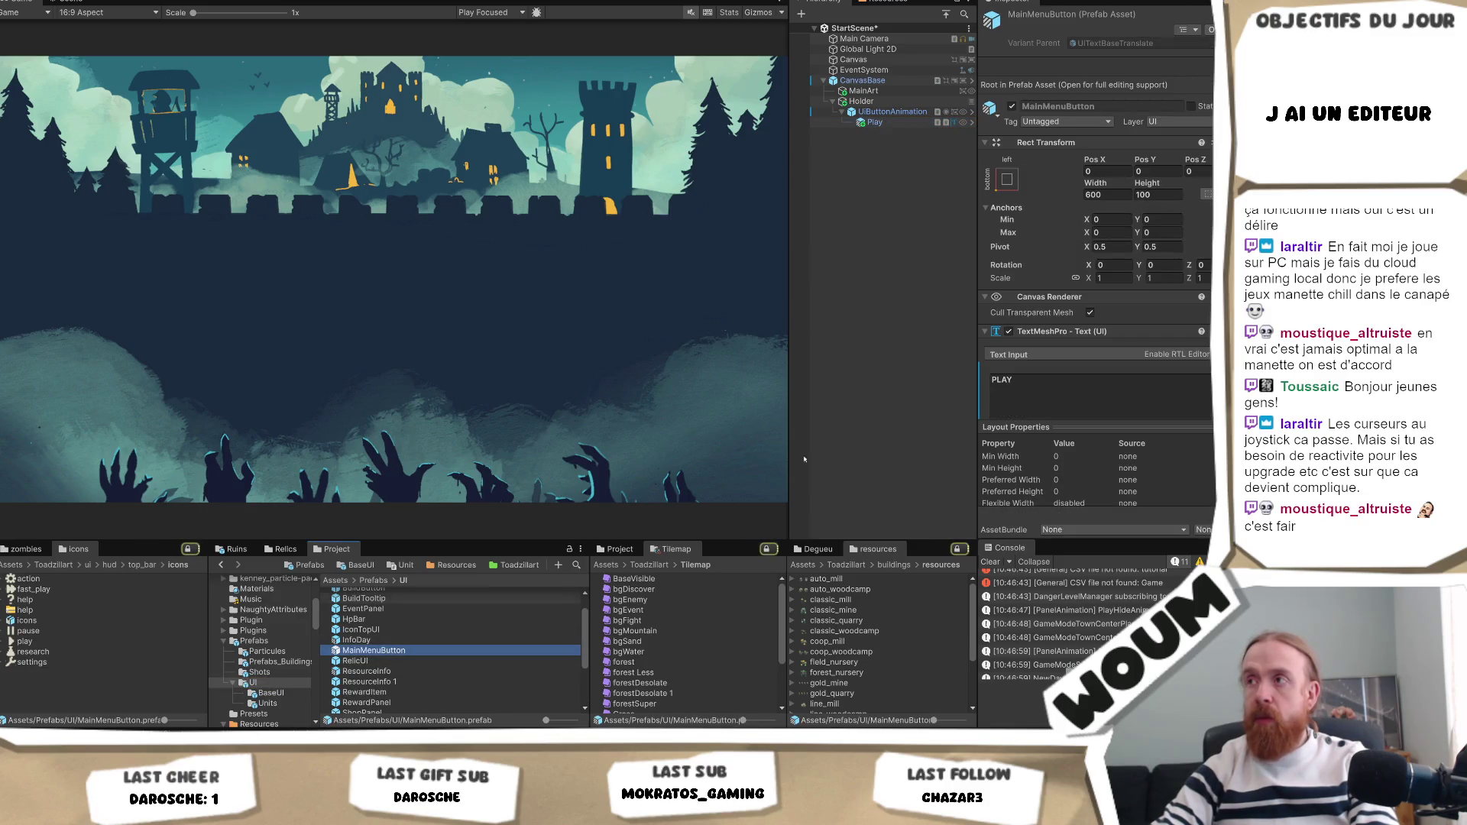
click(1116, 43)
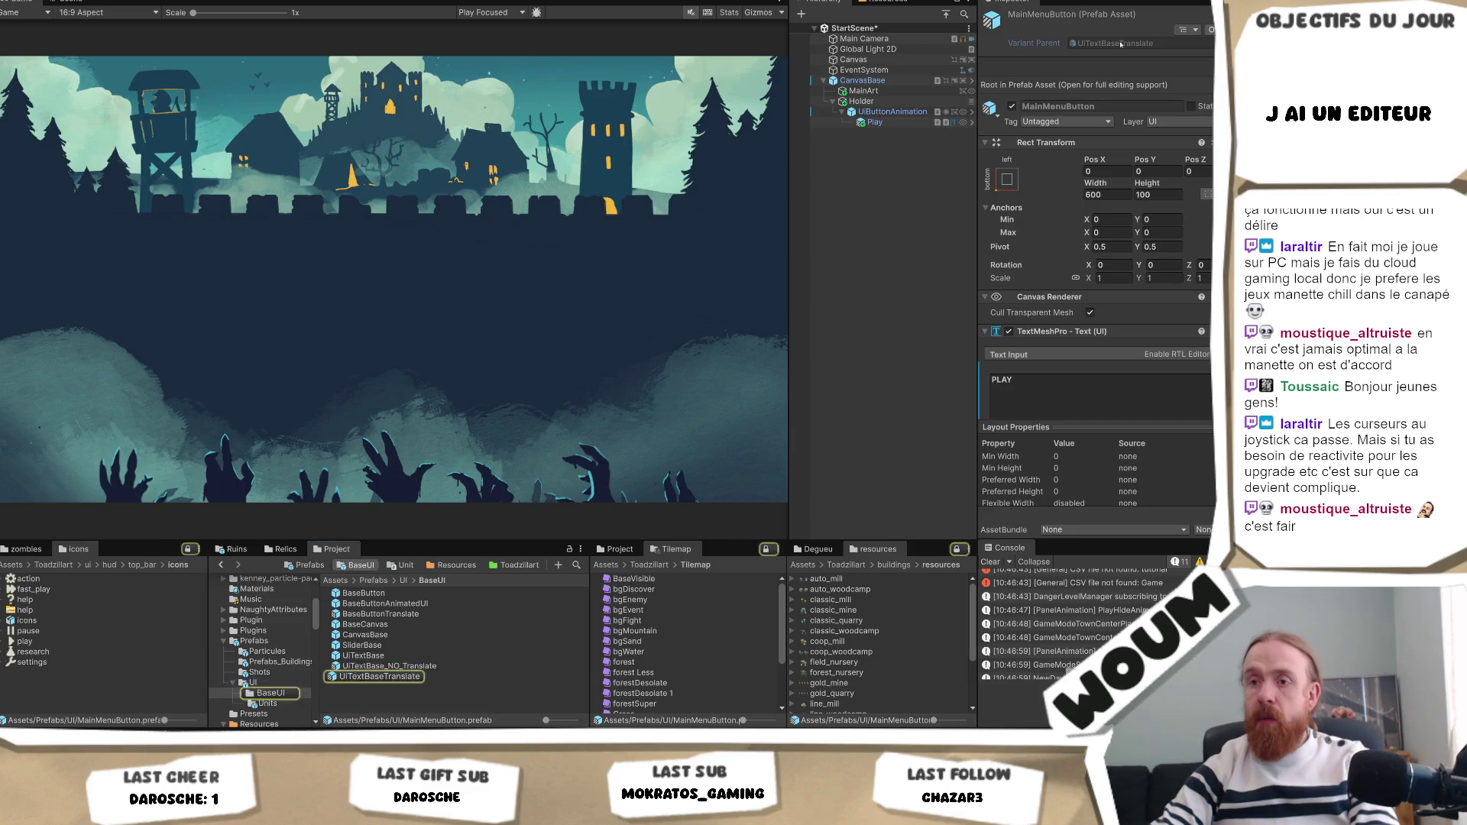
mouse_move(356, 677)
mouse_down()
mouse_move(574, 428)
mouse_move(900, 114)
mouse_up()
click(899, 113)
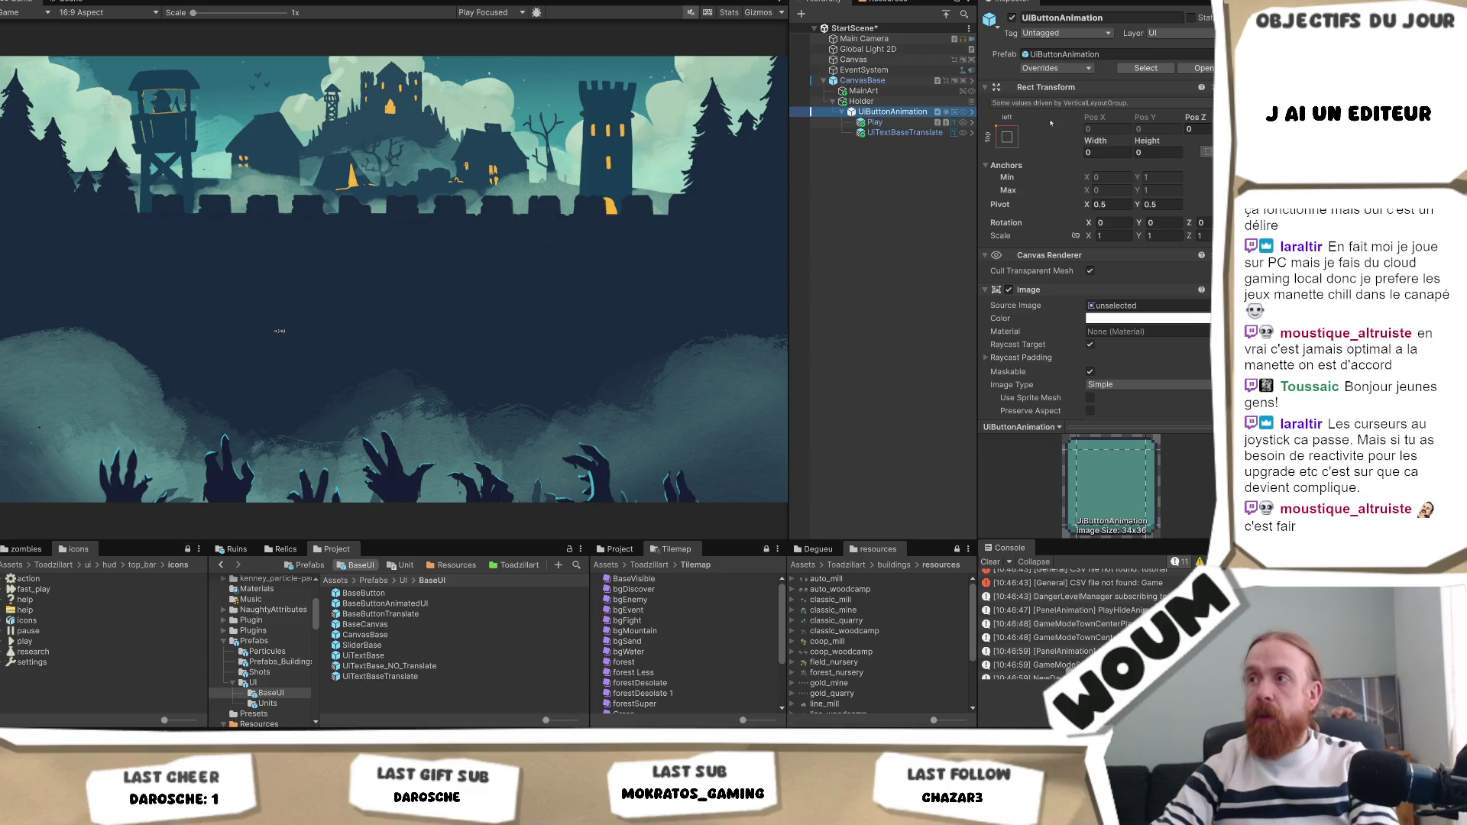
click(887, 120)
click(890, 113)
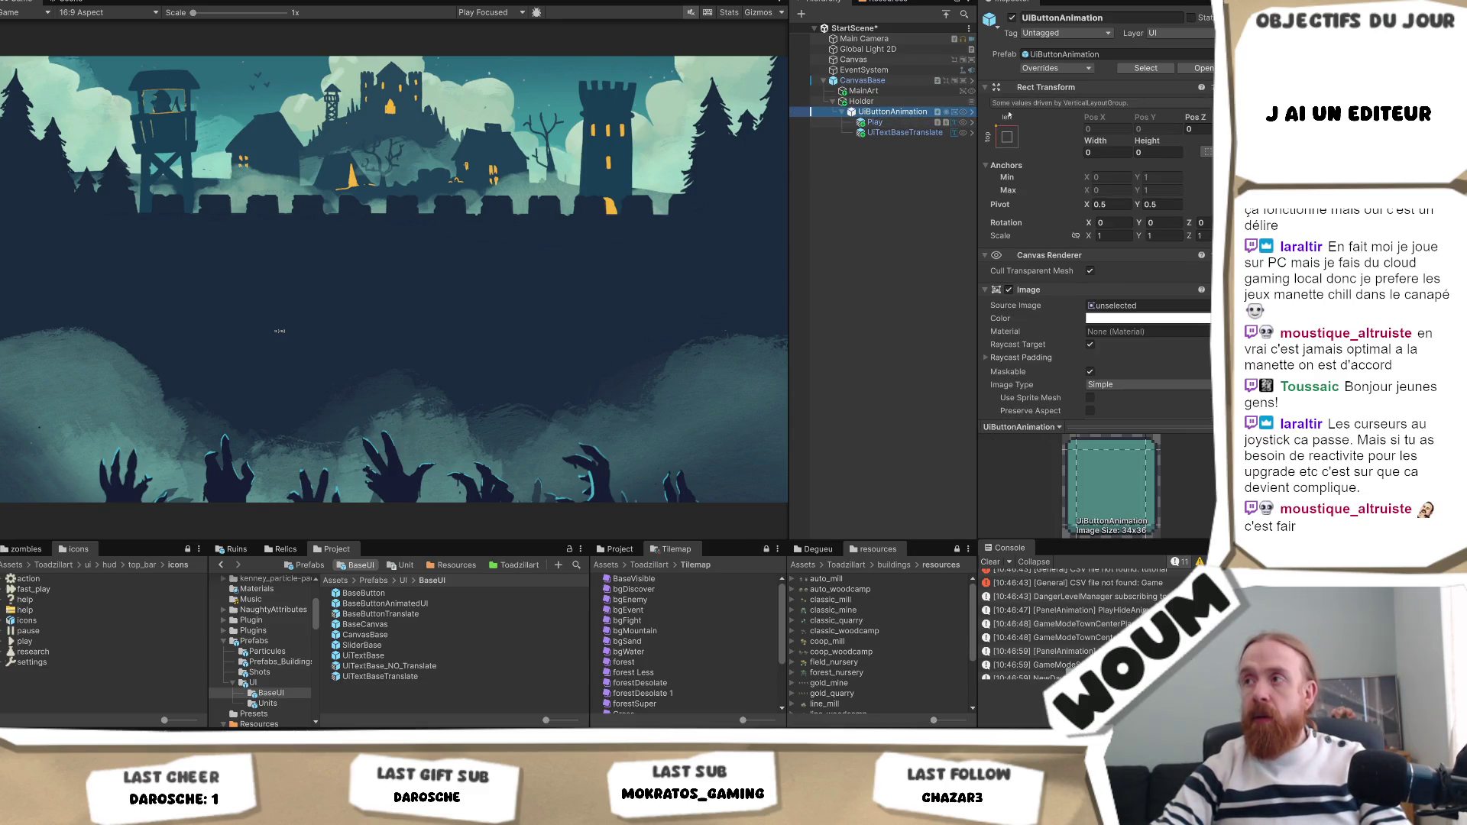
Size the UIButtonAnimation Rect Transform to width 600 and height 100.
click(1099, 154)
text(00)
click(1162, 155)
text(100)
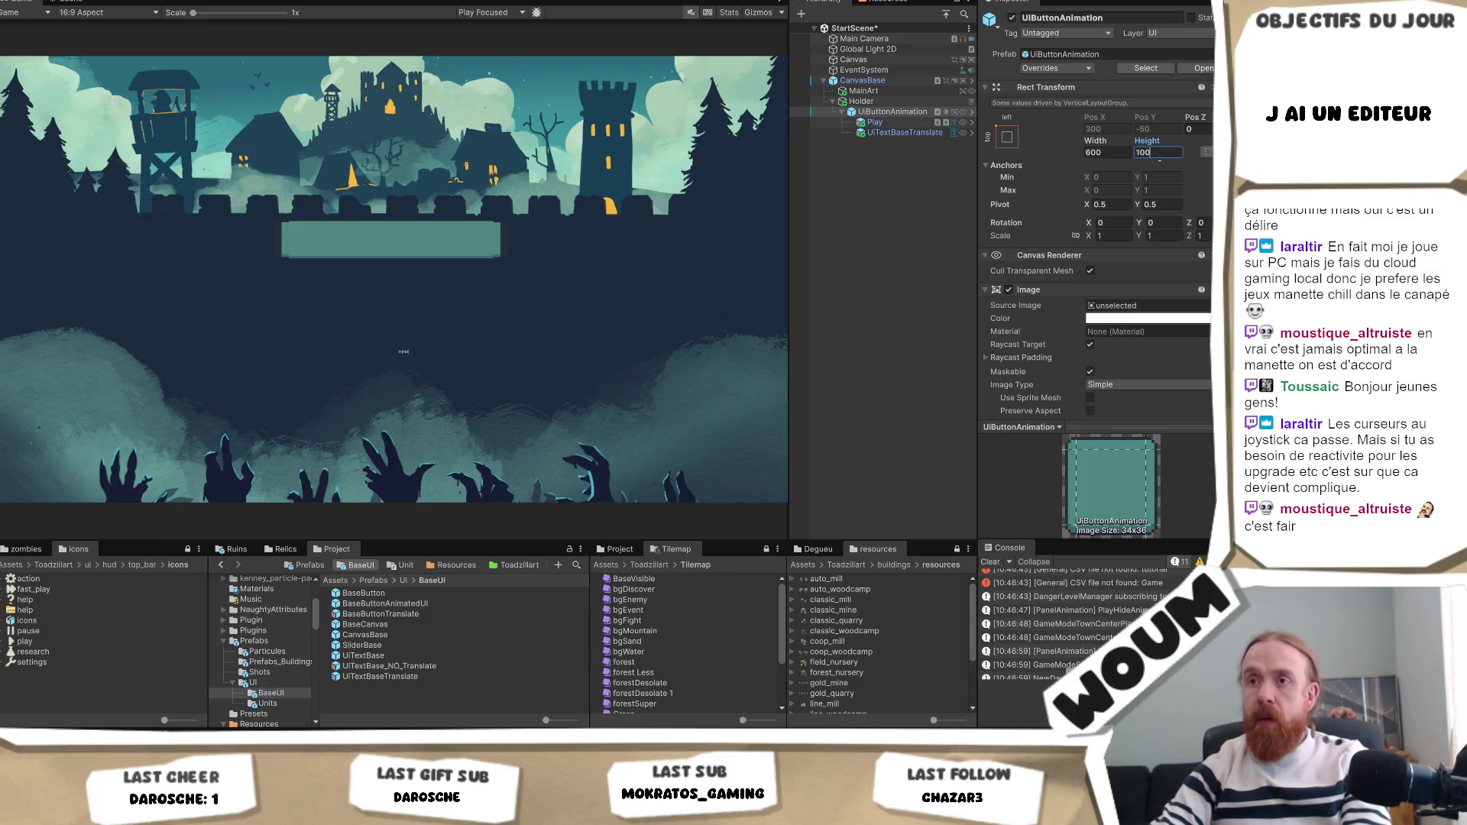
key(BackSpace)
key(BackSpace)
key(BackSpace)
text(200)
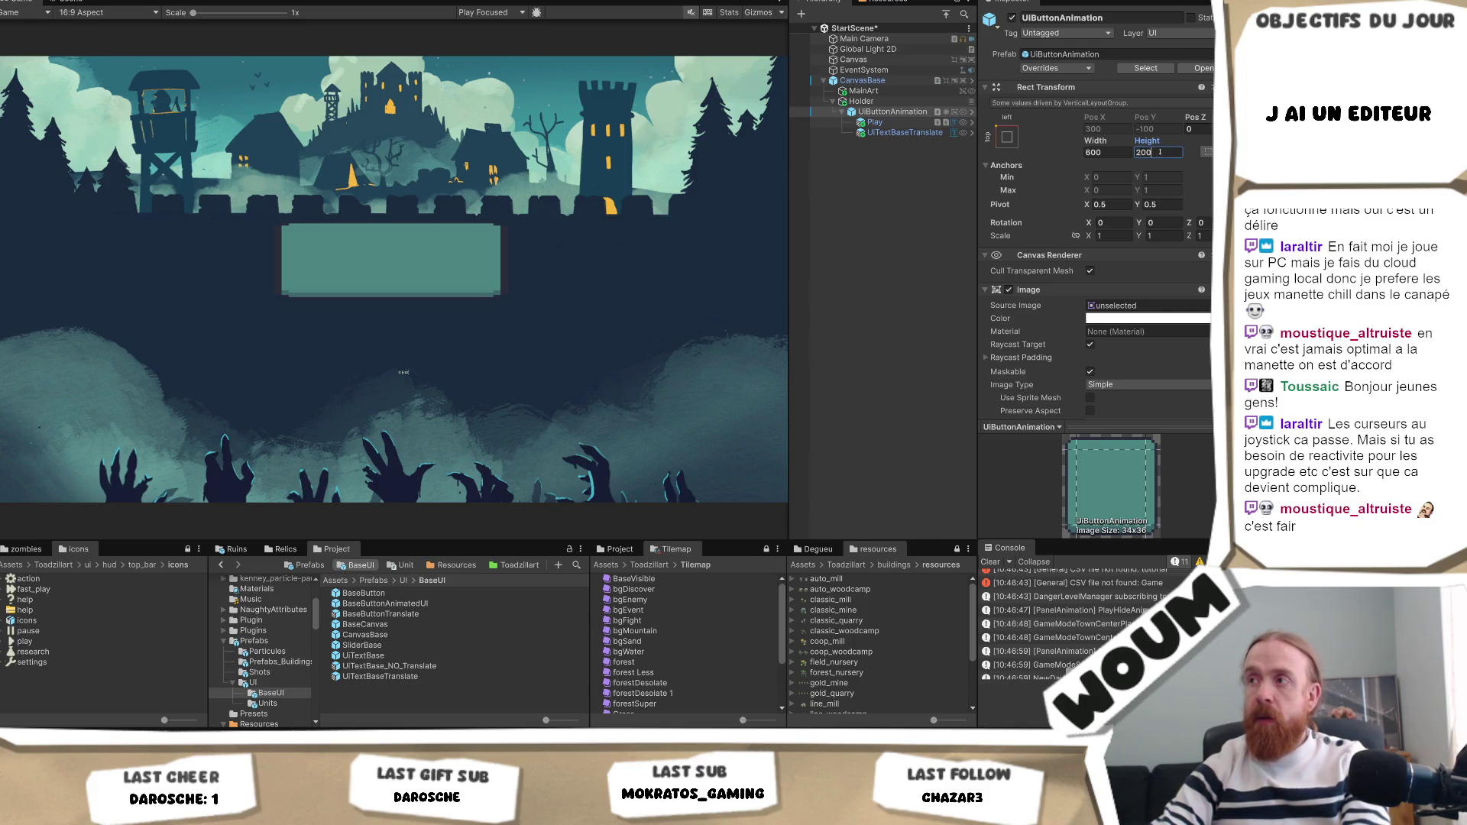
key(BackSpace)
key(BackSpace)
key(BackSpace)
text(100)
click(1008, 138)
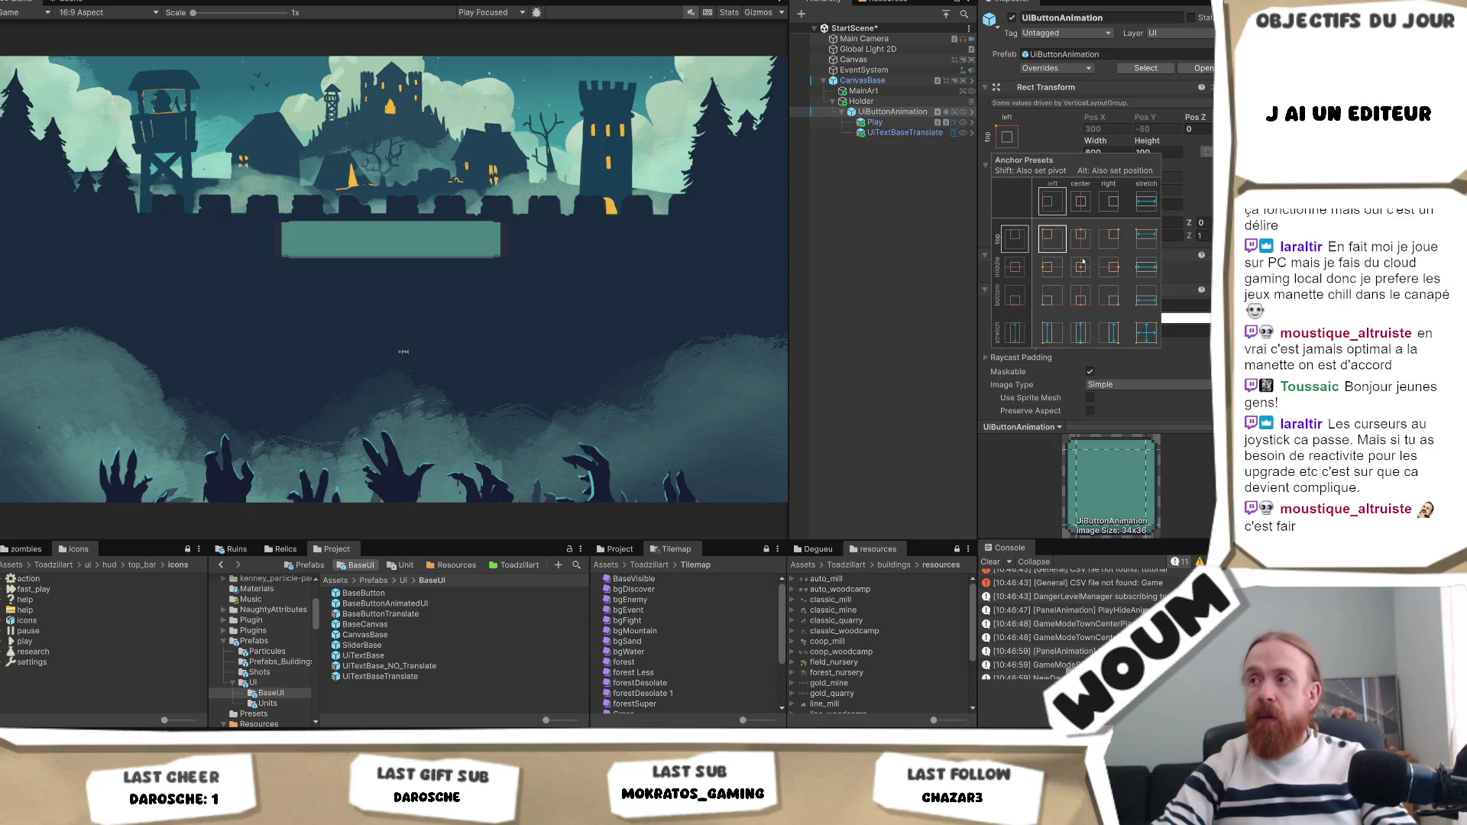
click(1053, 201)
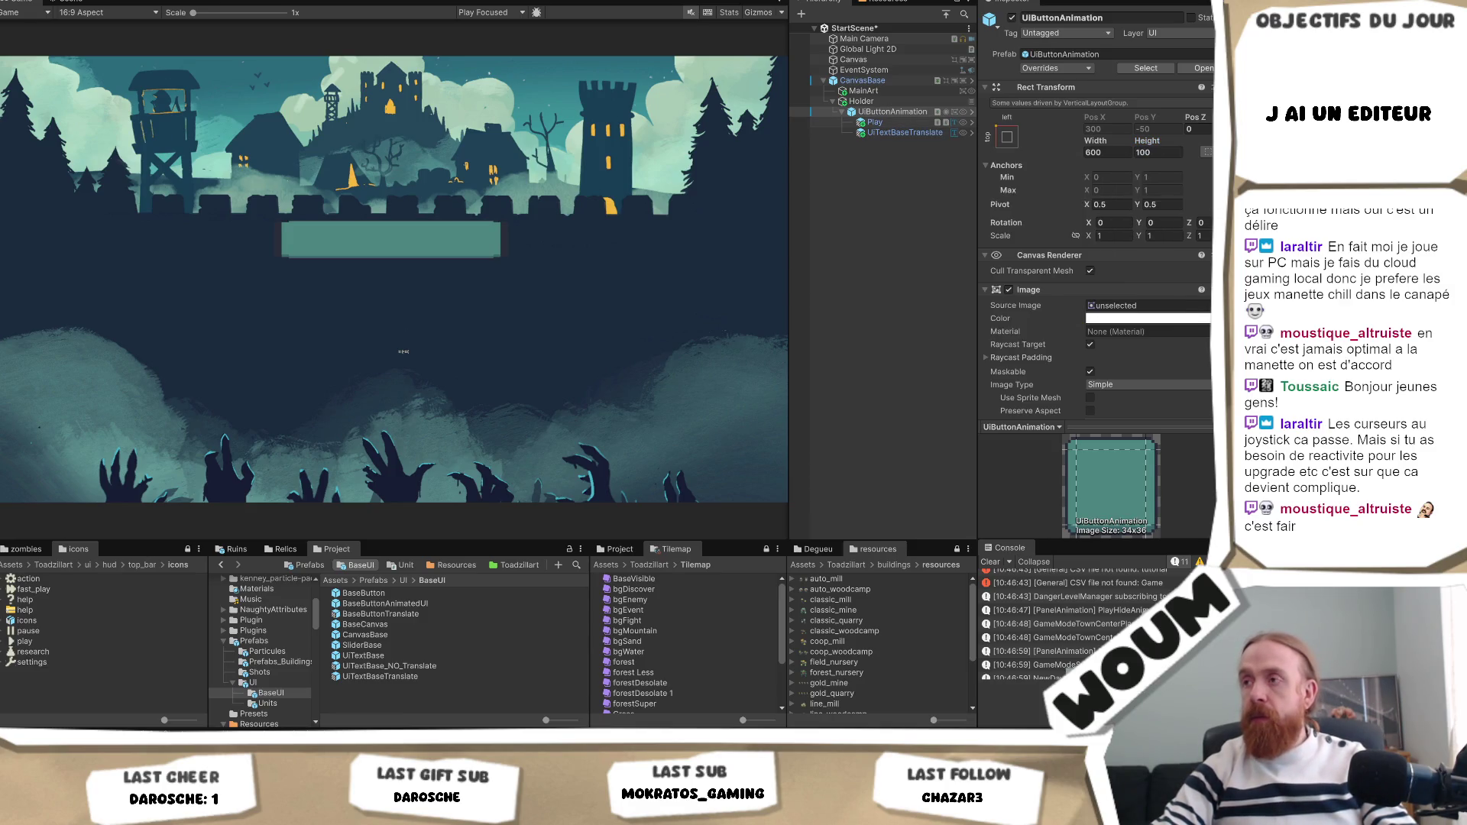
scroll(1085, 229, down, 1)
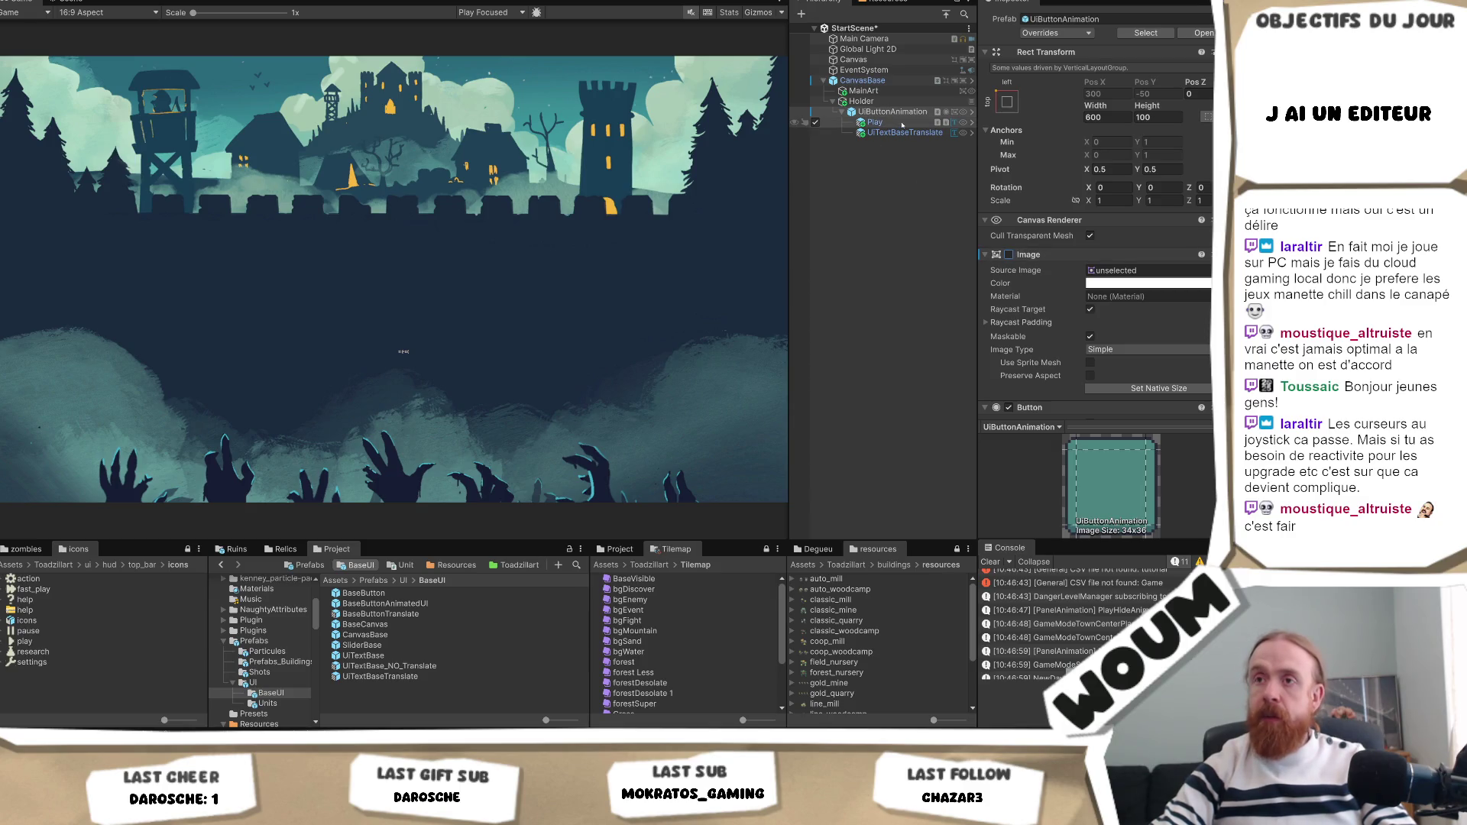
Set both Play and UiTextBaseTranslate to the stretch-stretch anchor preset.
click(875, 122)
click(1008, 88)
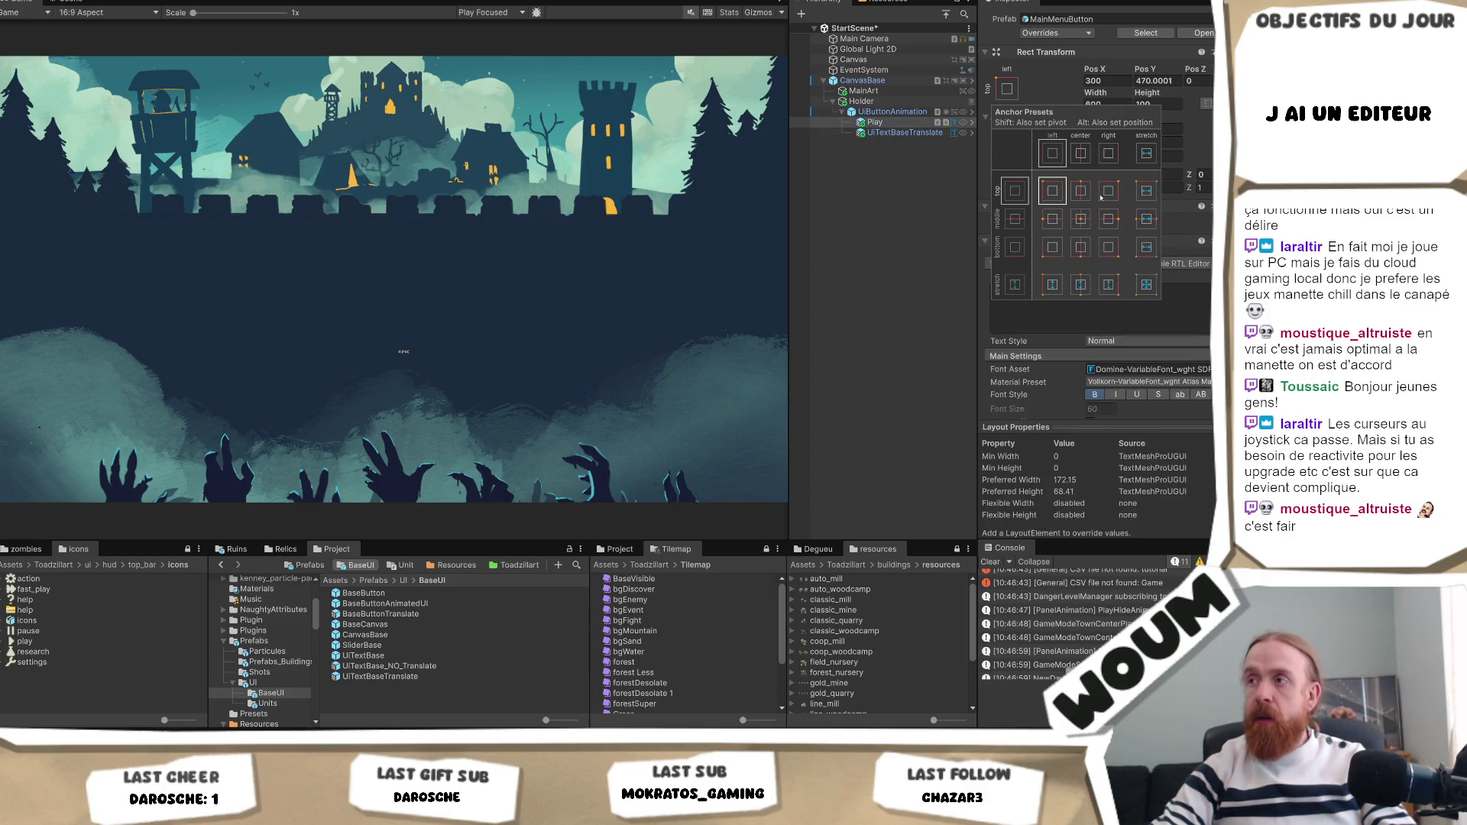
alt+click(1147, 285)
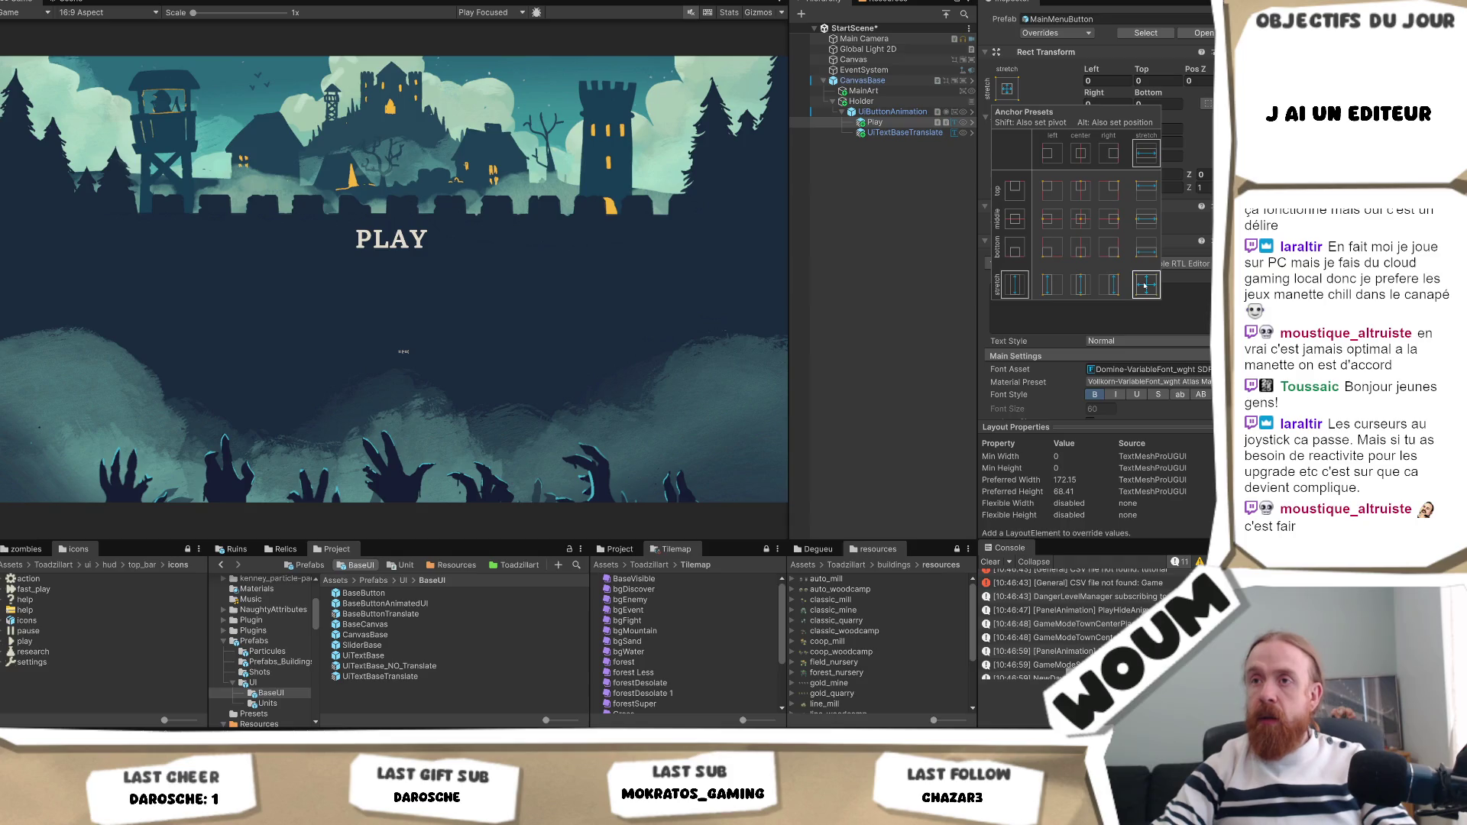
click(905, 133)
click(1007, 88)
alt+click(1147, 285)
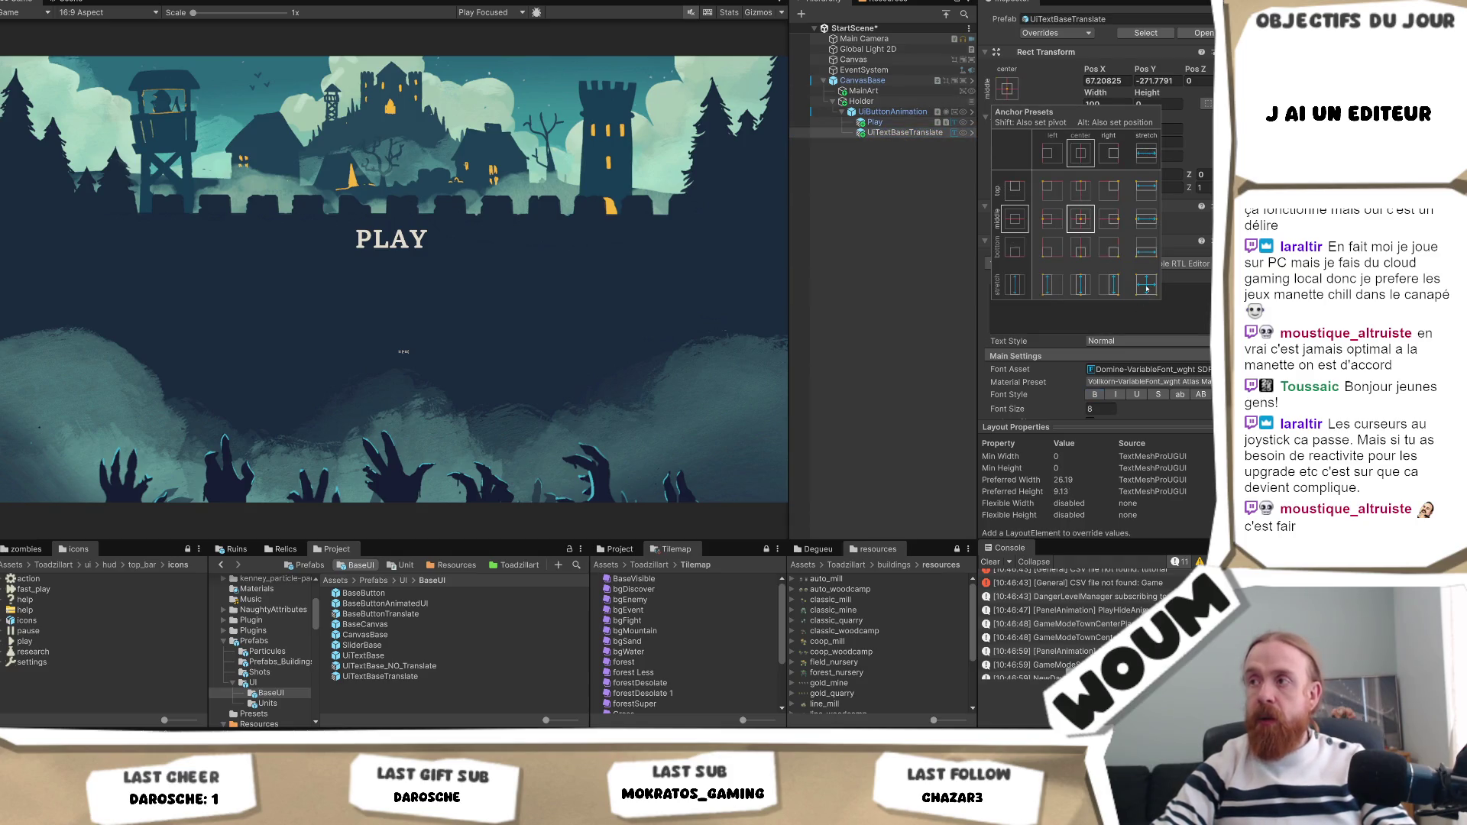
Copy the Play text's TextMeshPro component values from its component menu.
click(875, 122)
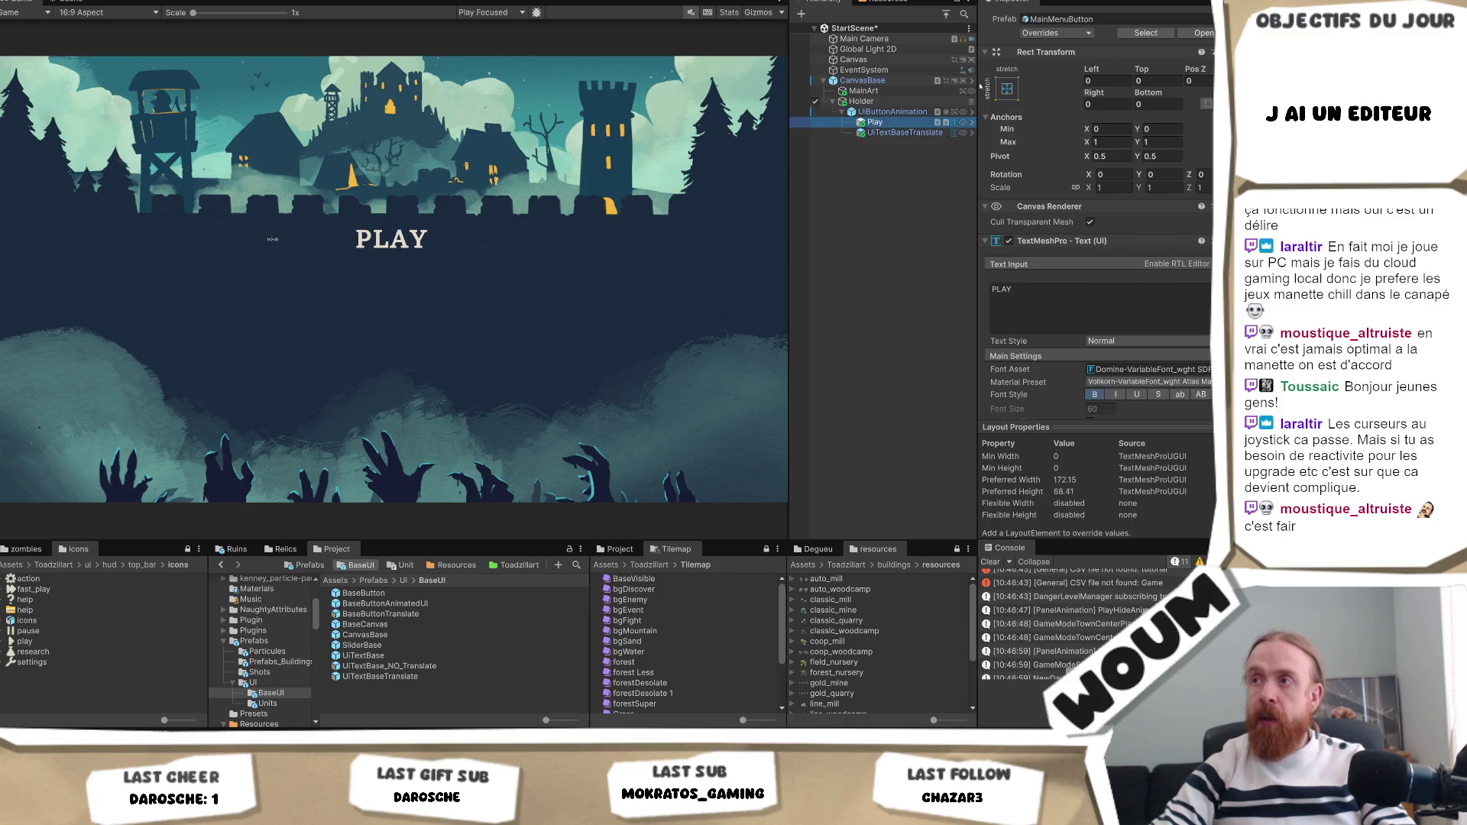
right_click(1046, 242)
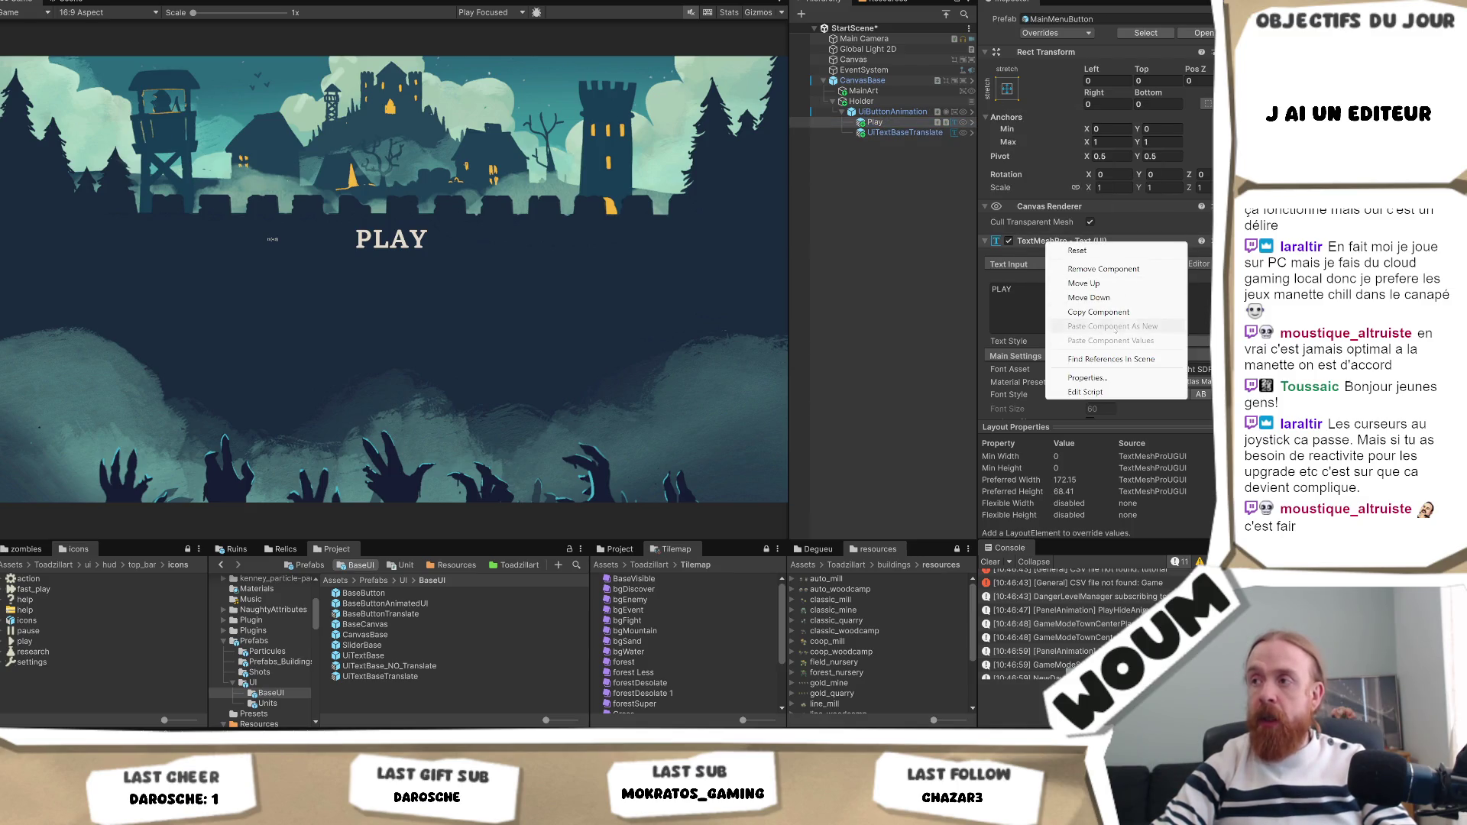
click(927, 170)
click(829, 133)
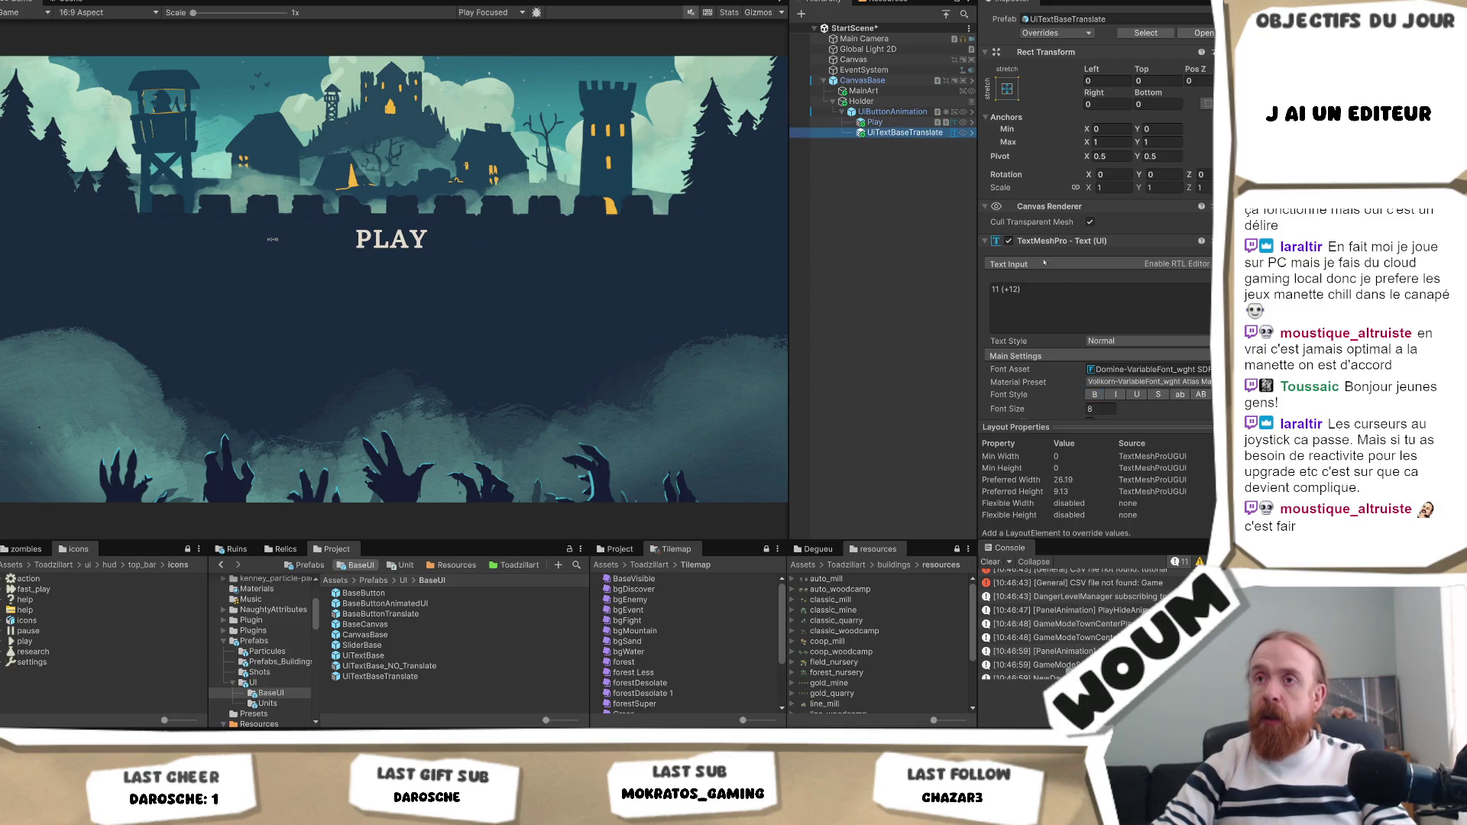
Paste the PLAY text styling onto UiTextBaseTranslate's TextMeshPro and delete the old Play object.
right_click(1093, 242)
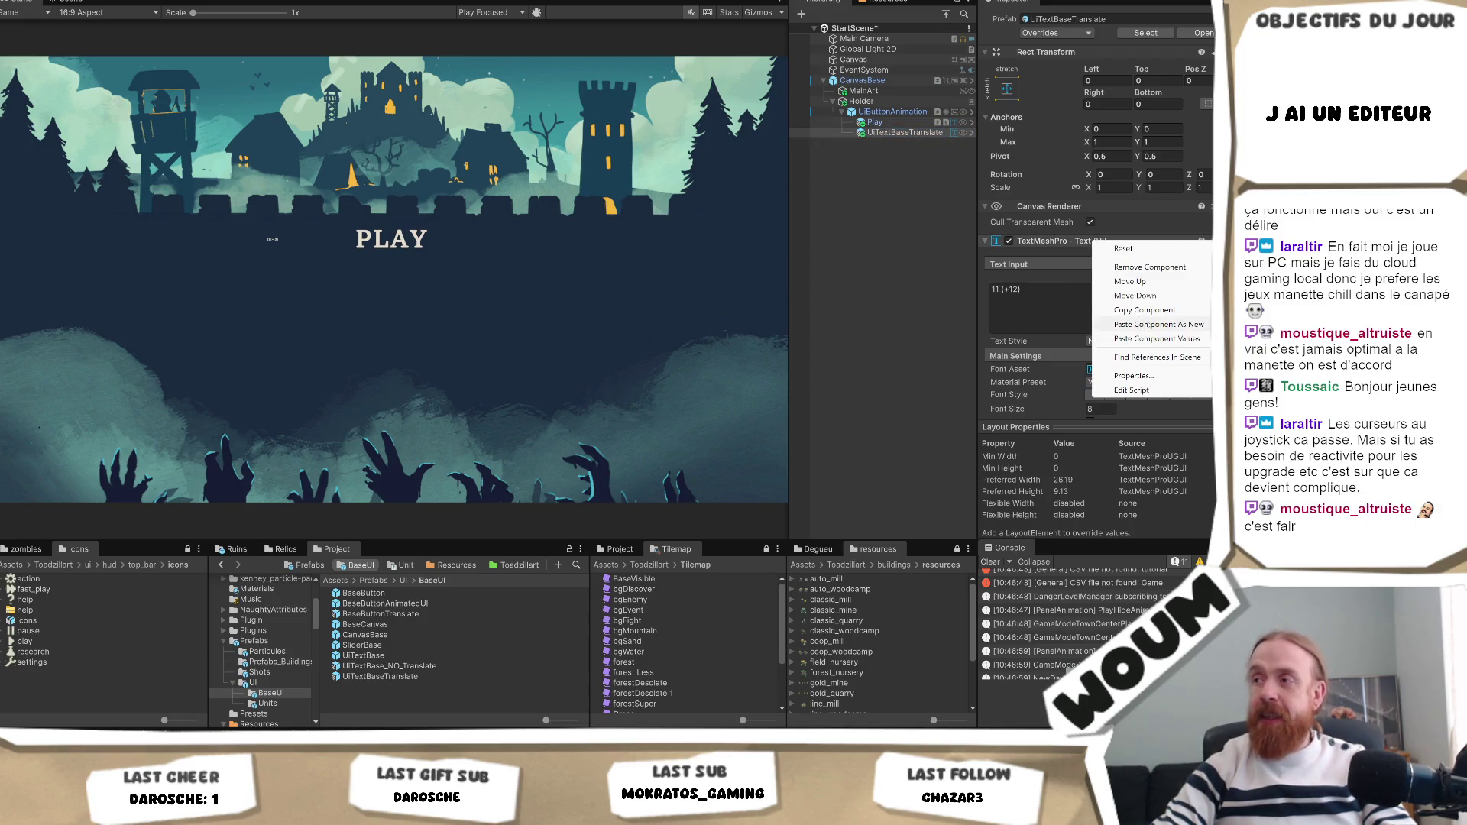
click(1151, 342)
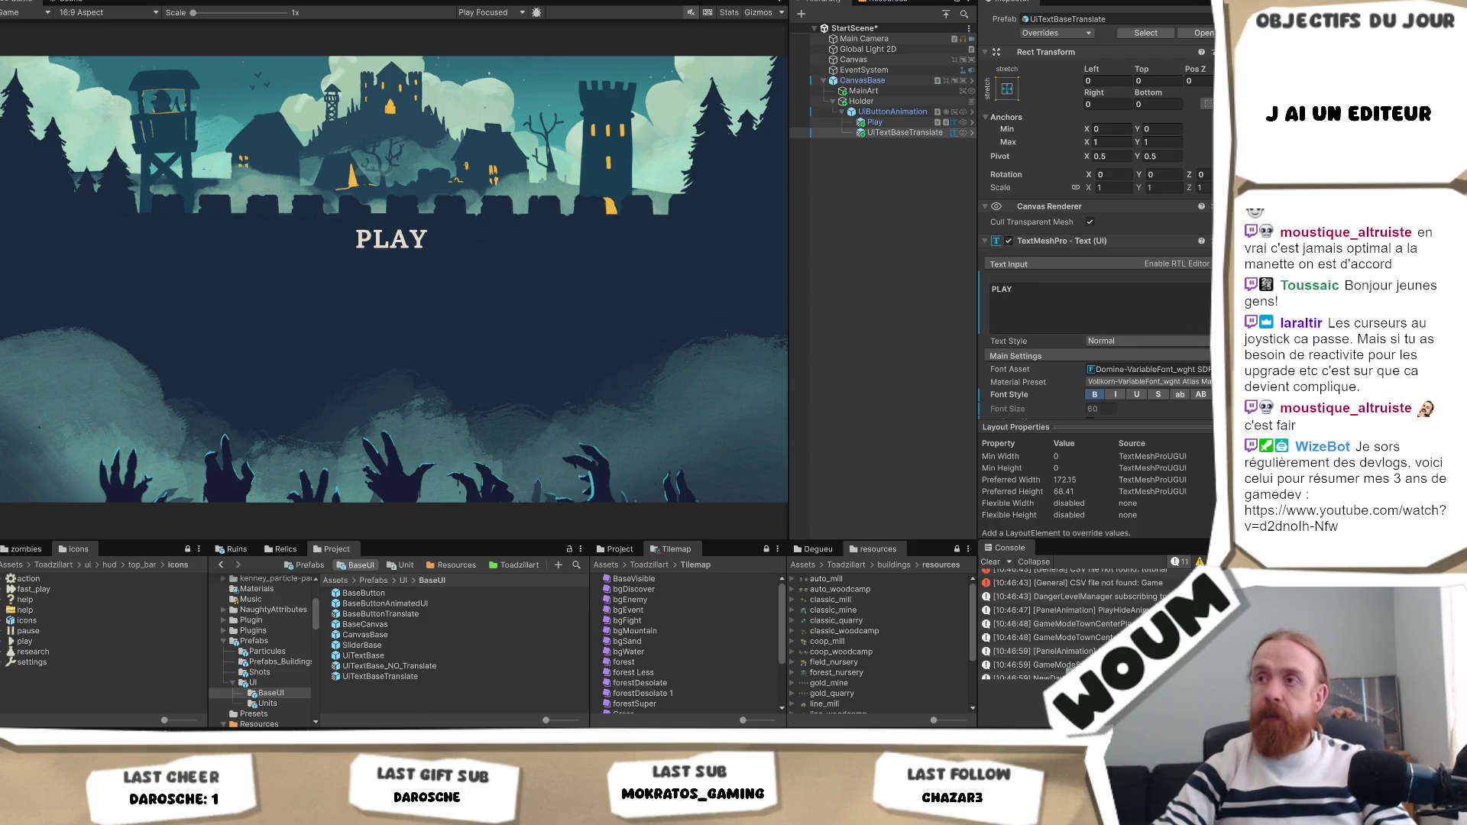
click(894, 122)
key(Delete)
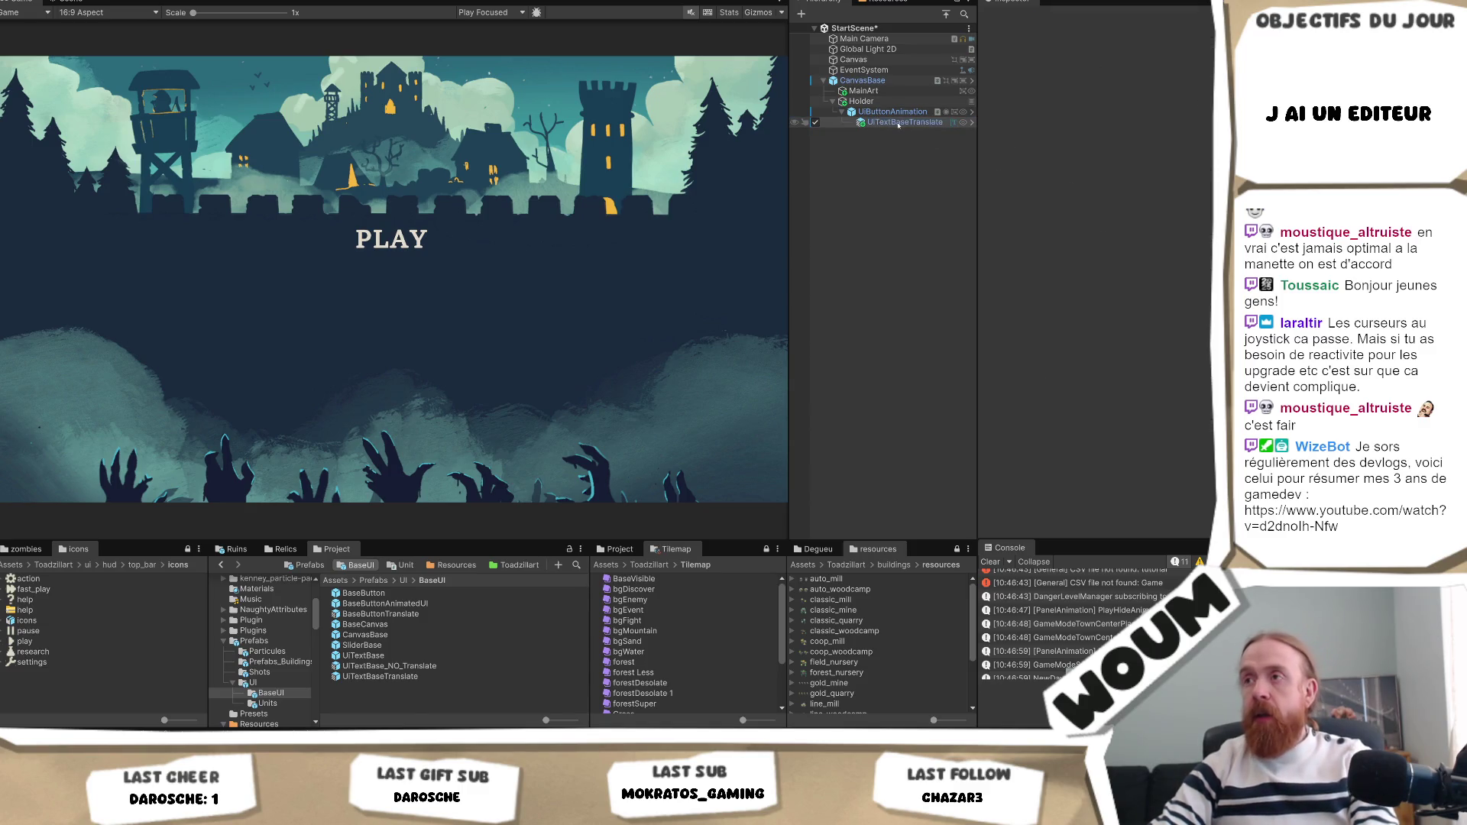
Rename the text object MainMenuText.
key(F2)
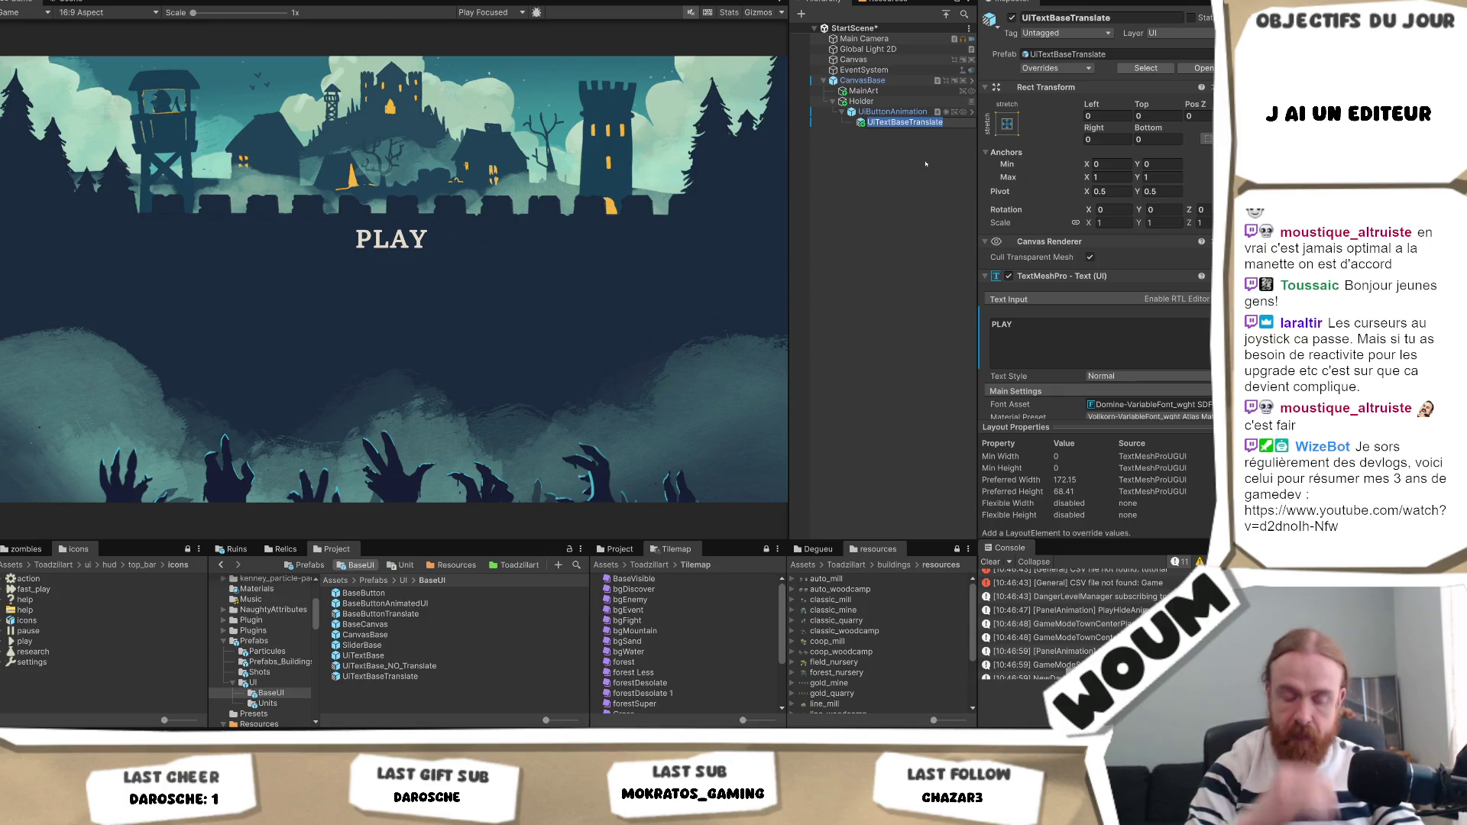
text(MainMenuText)
key(Return)
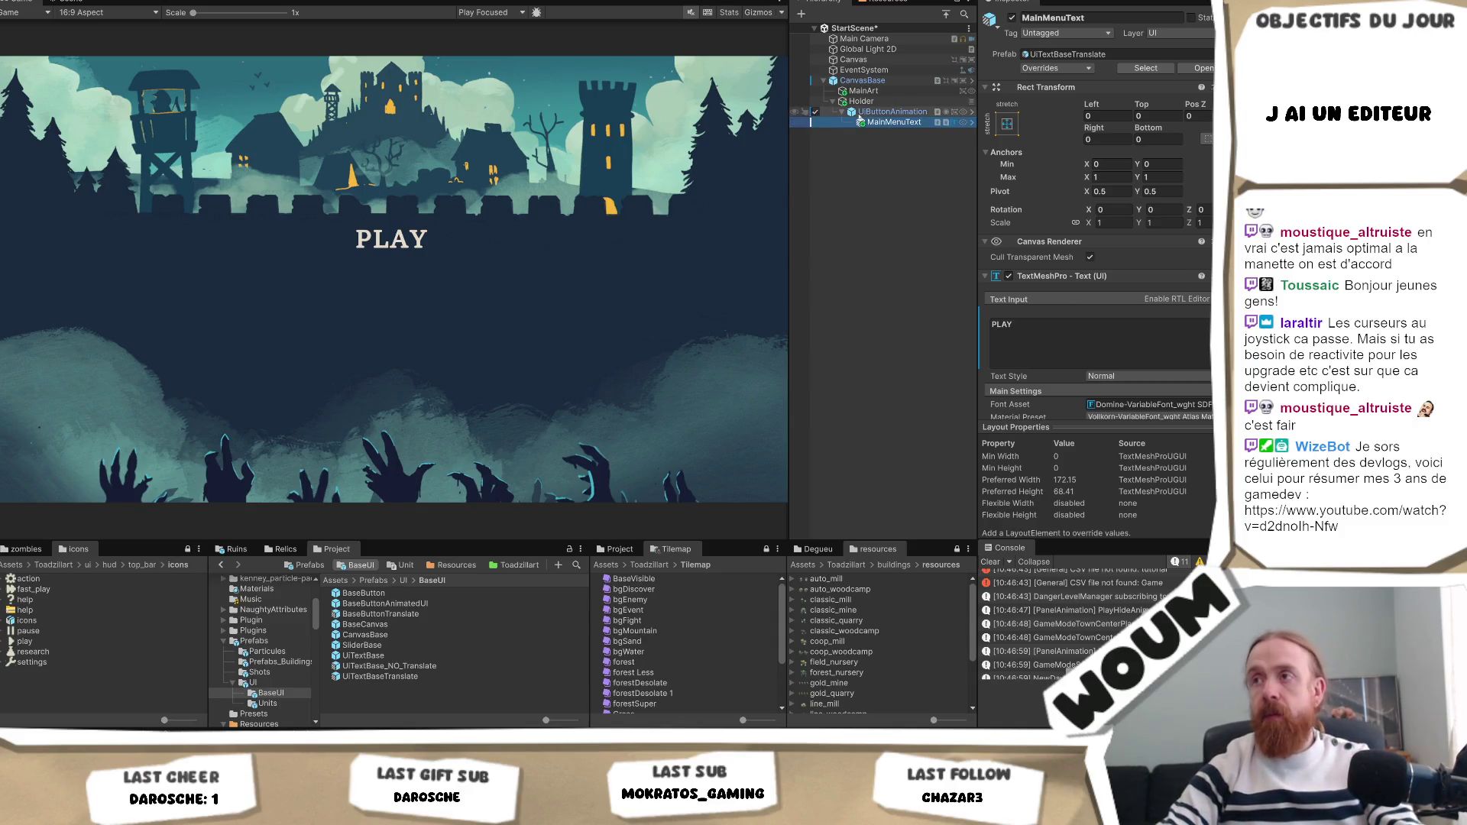
click(862, 121)
Rename the parent button object MainMenuButton.
click(911, 113)
key(F2)
text(MainMenuTex)
key(Return)
key(F2)
key(End)
key(BackSpace)
key(BackSpace)
key(BackSpace)
text(Button)
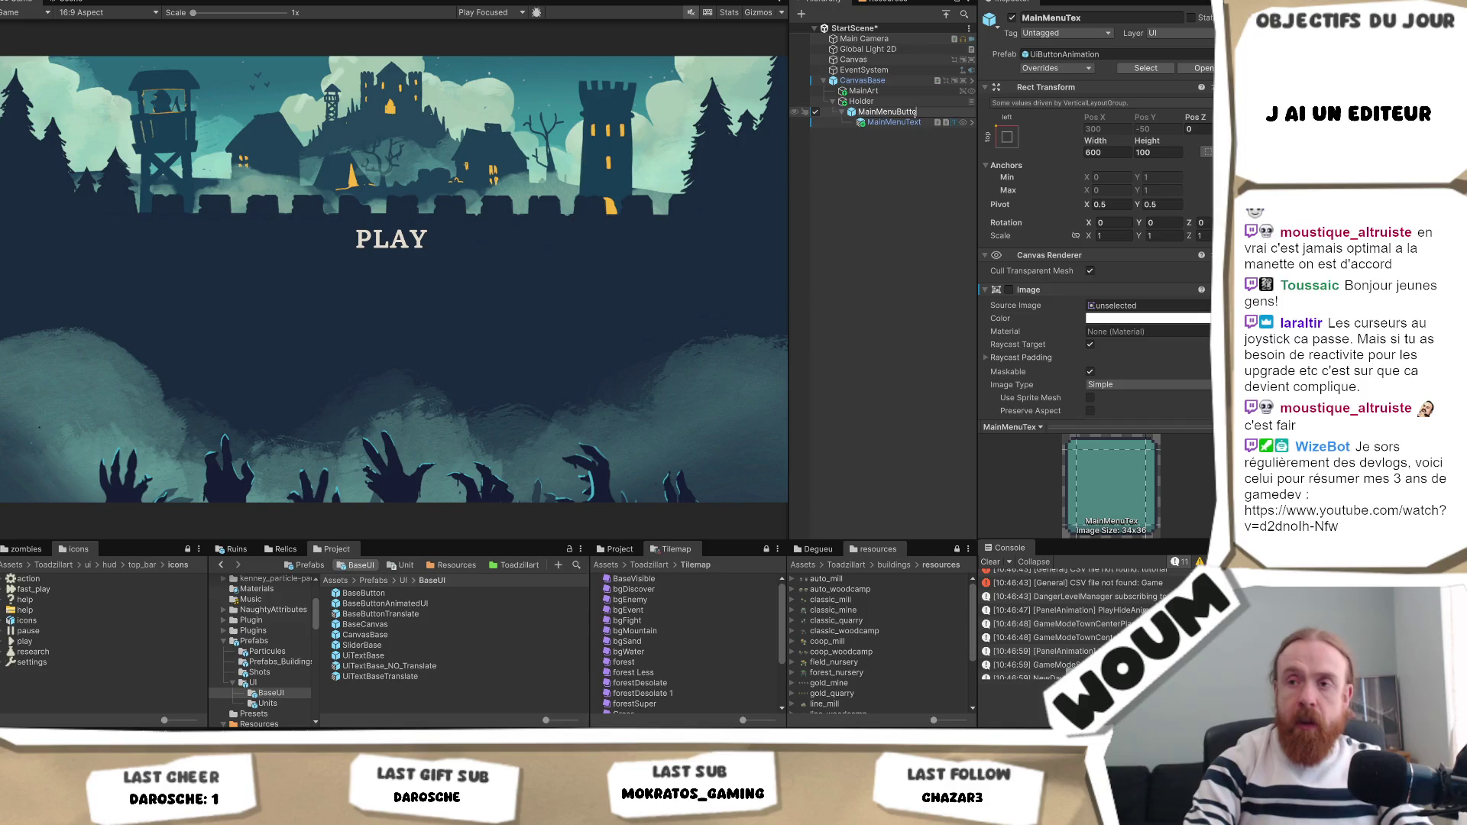
key(Return)
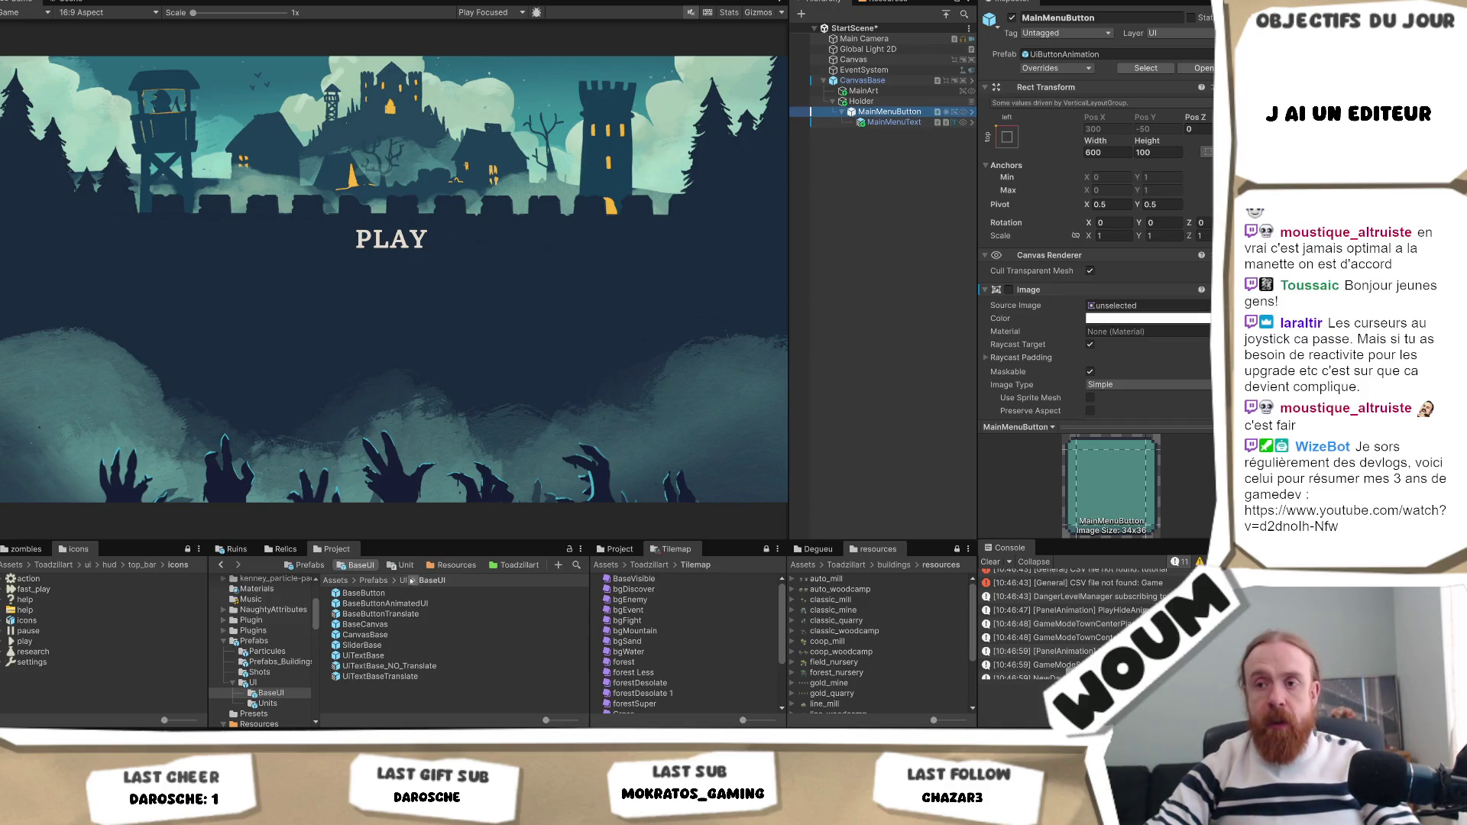
Delete the old MainMenuButton prefab from Prefabs/UI.
click(405, 580)
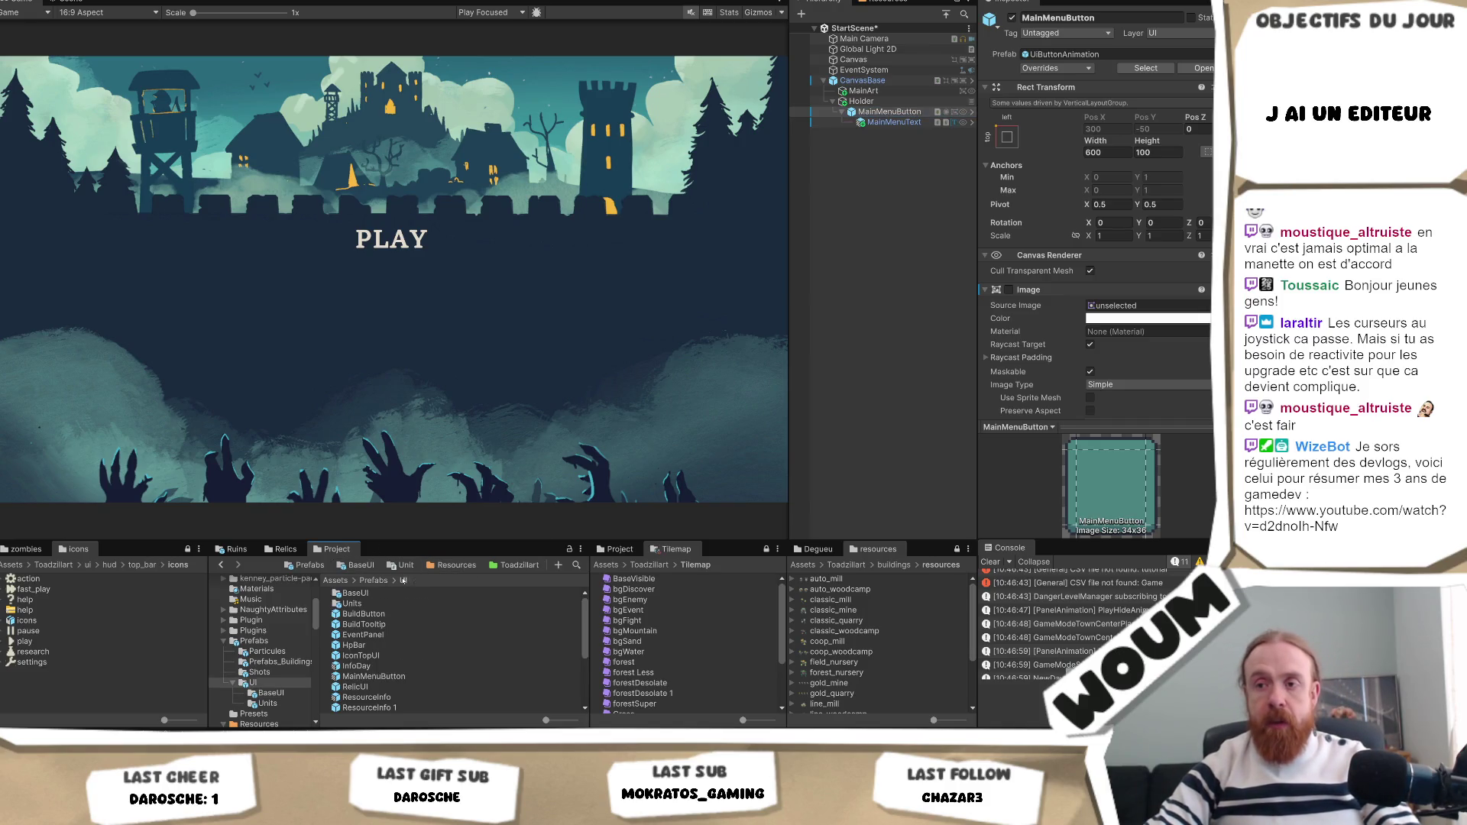
click(394, 676)
key(Delete)
key(Return)
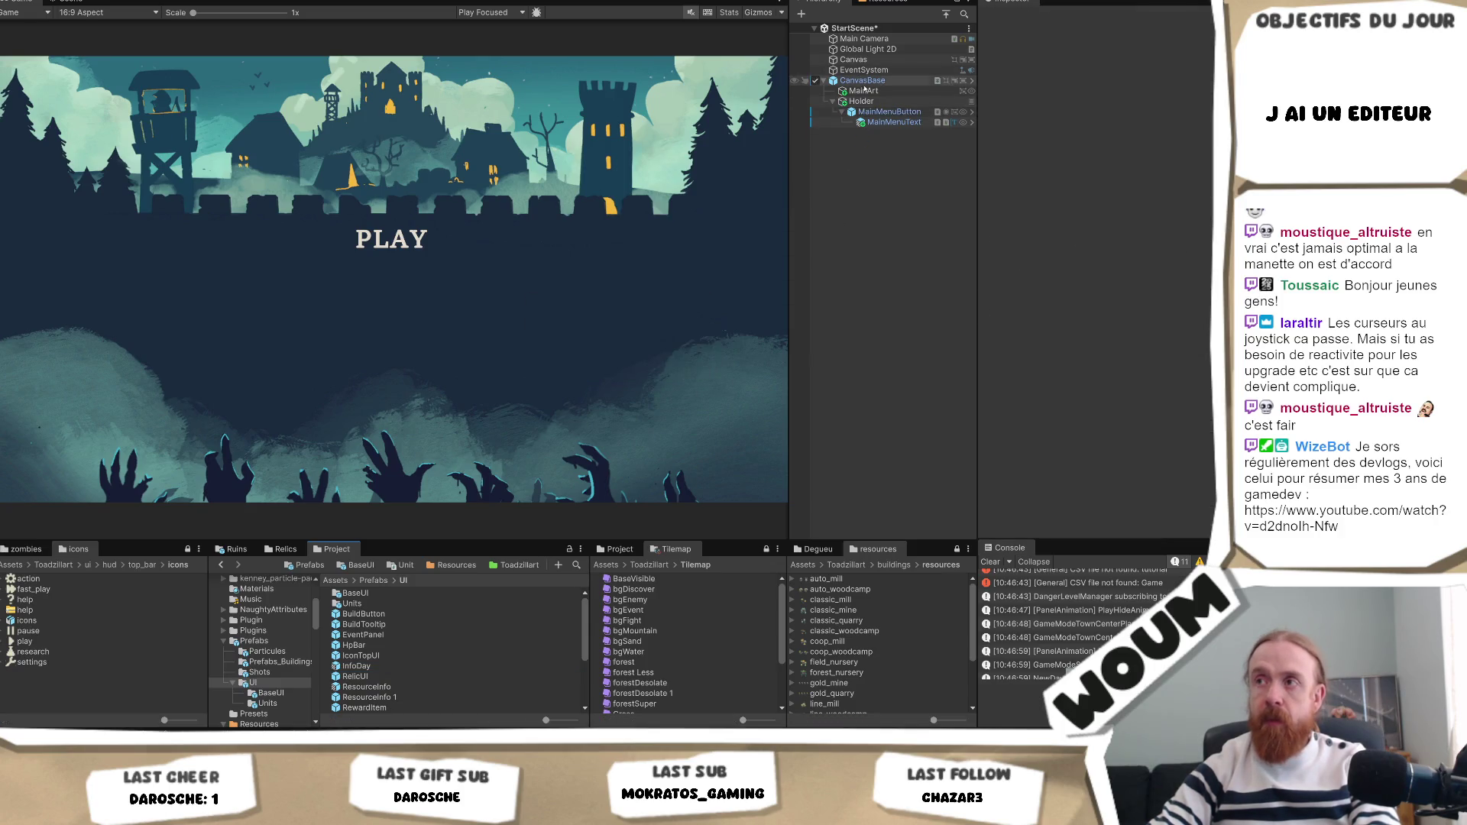
Save the scene's MainMenuButton into Prefabs/UI as a Prefab Variant named MainMenuButton.
click(883, 112)
mouse_move(886, 115)
mouse_down()
mouse_move(611, 535)
mouse_move(451, 653)
mouse_move(267, 687)
mouse_up()
click(646, 367)
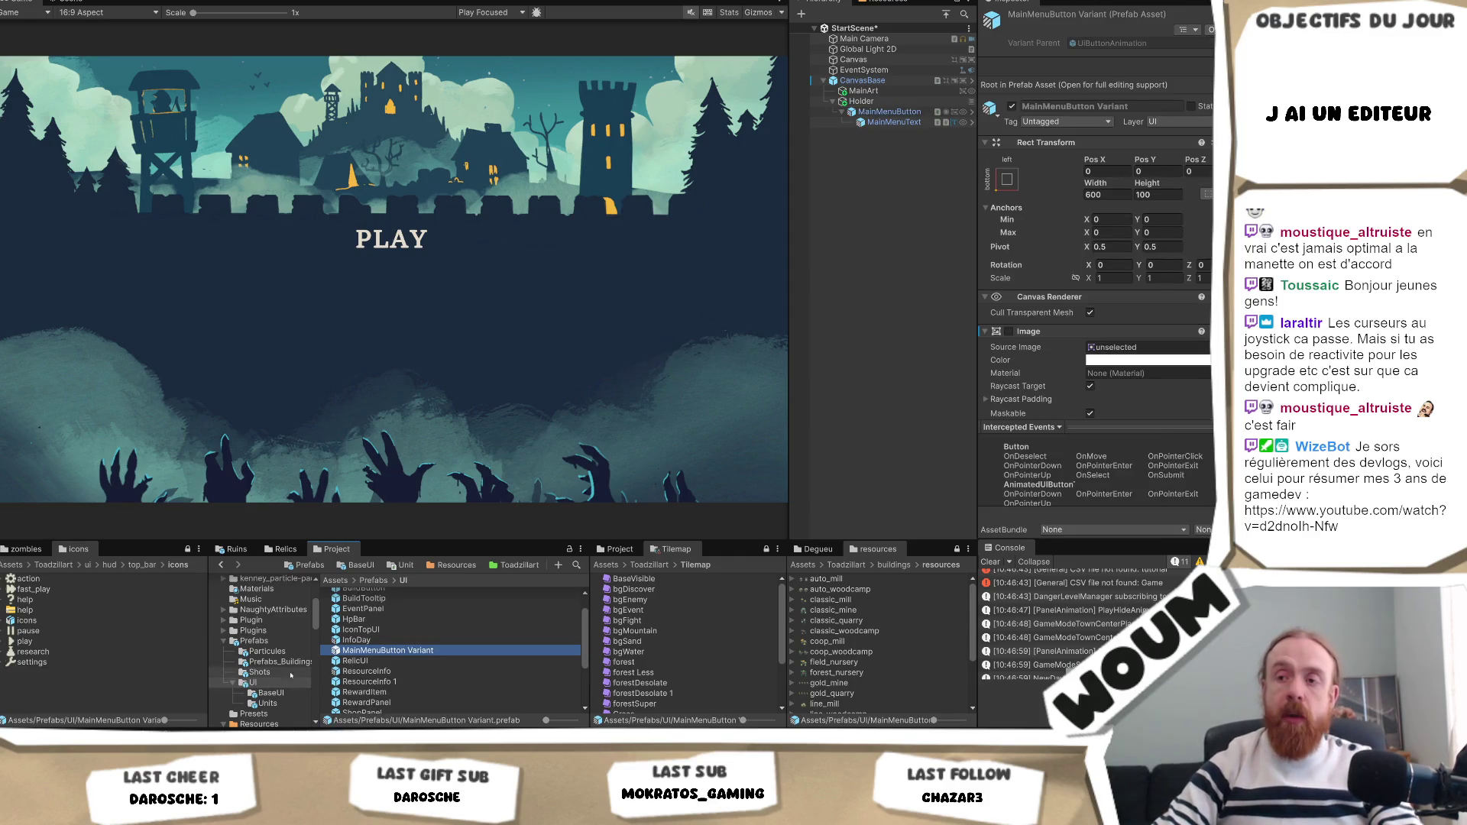
key(F2)
key(Right)
key(BackSpace)
key(BackSpace)
key(BackSpace)
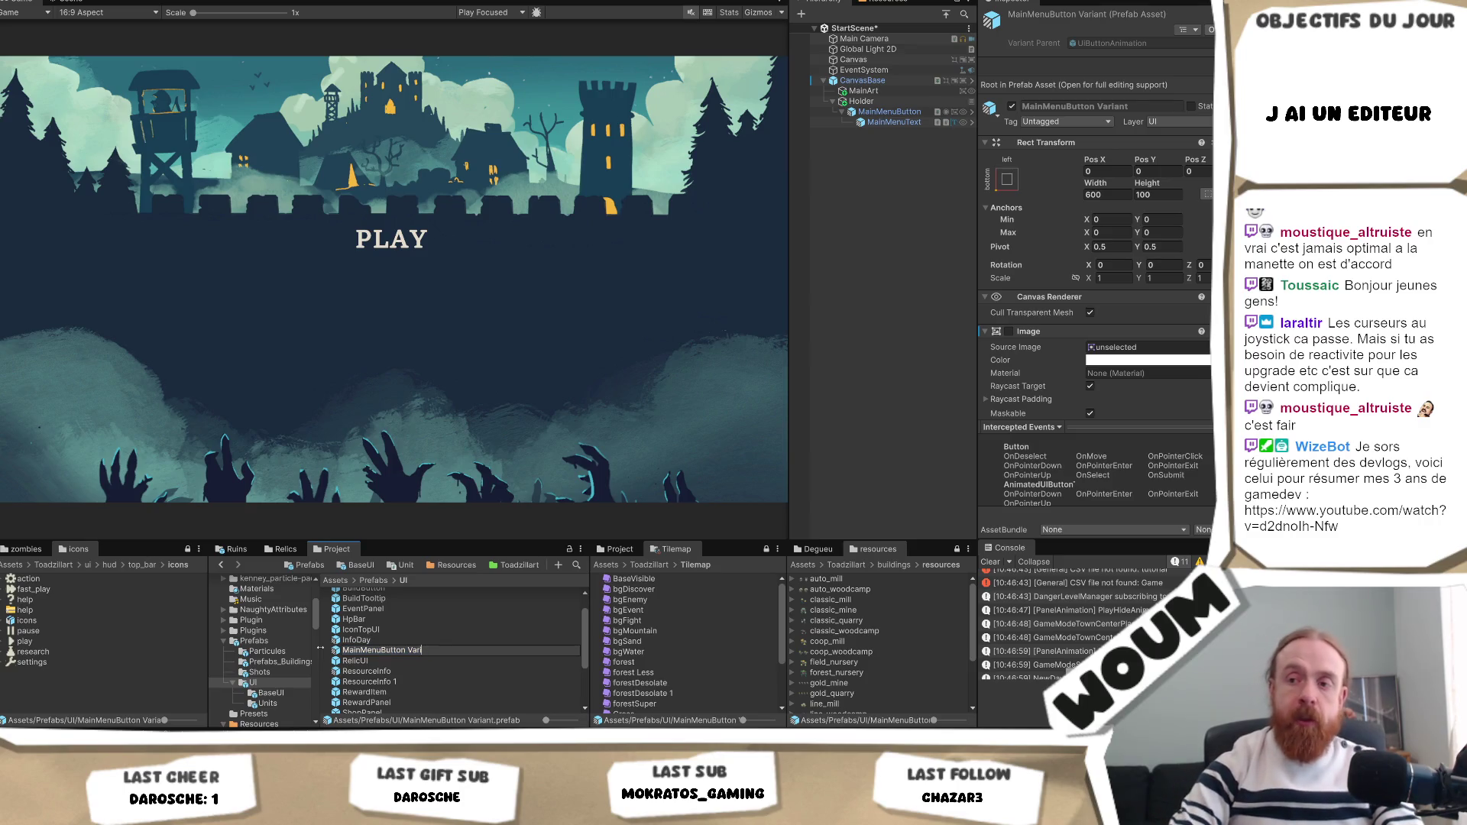
key(Return)
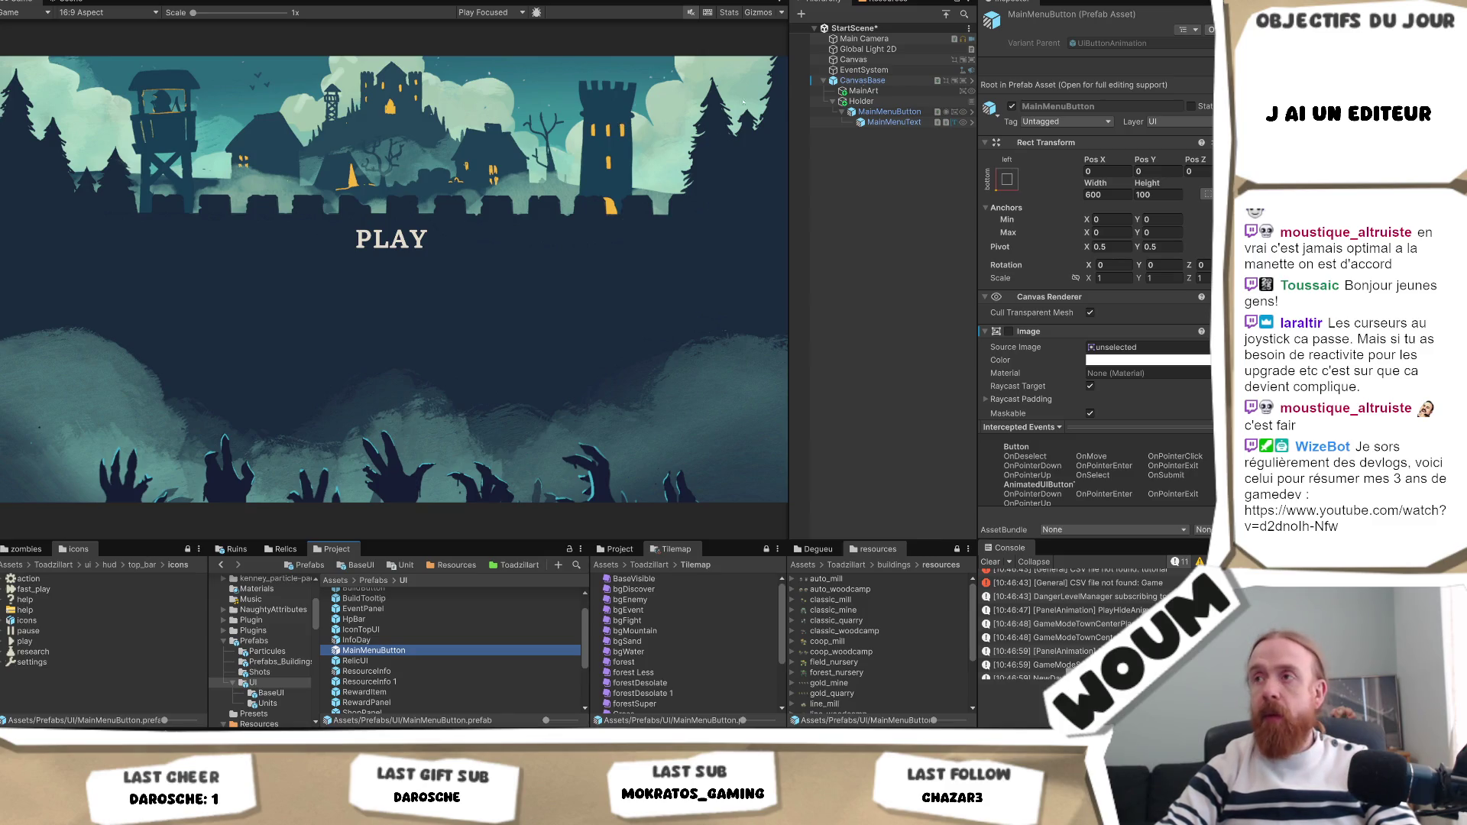
click(890, 112)
click(914, 122)
key(Left)
key(Left)
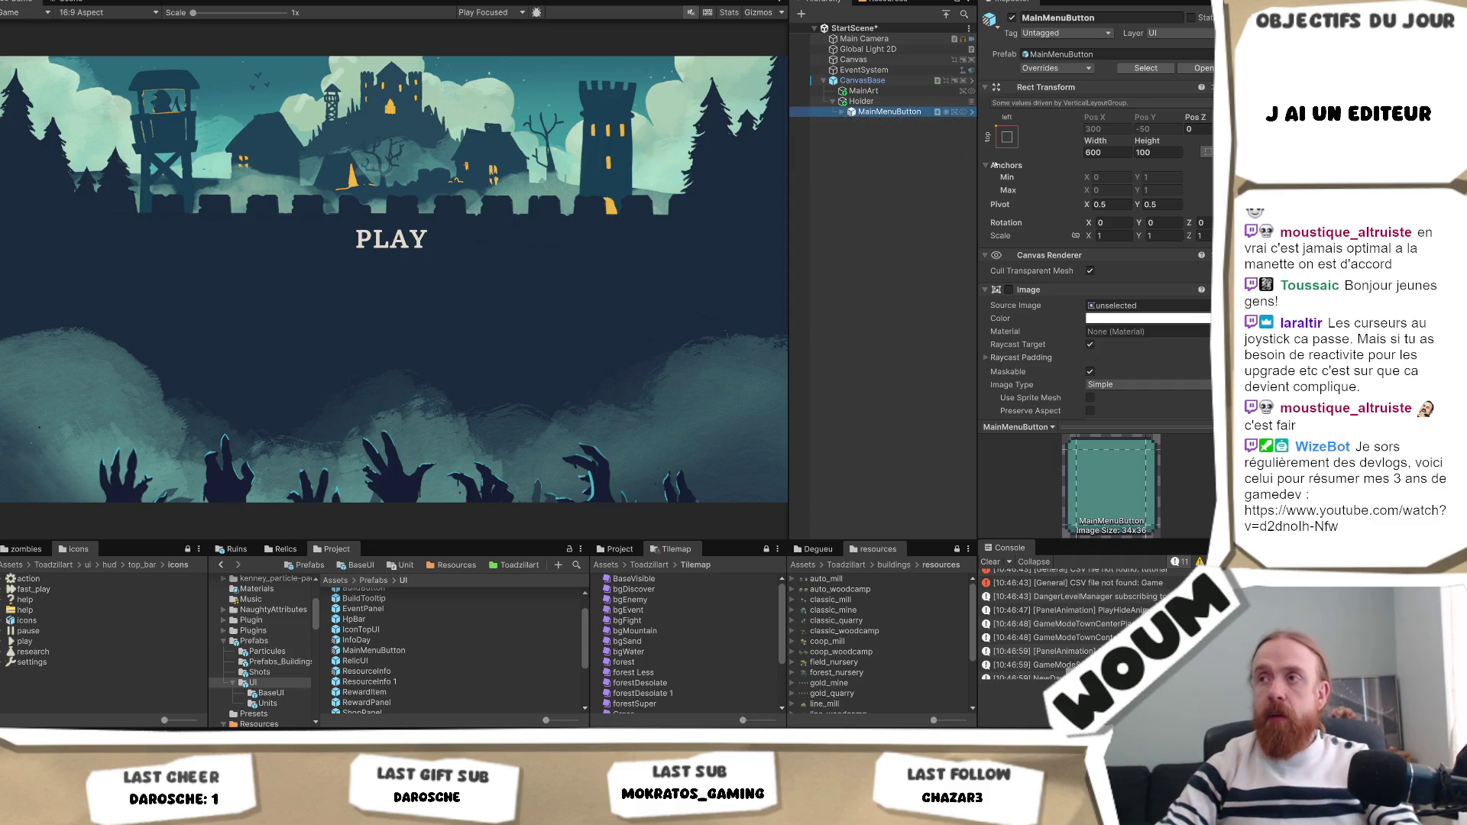
Rename the button MainMenu Play and duplicate it with Ctrl+D.
key(F2)
key(End)
key(BackSpace)
key(BackSpace)
key(BackSpace)
text(Play)
key(Return)
key(ctrl+d)
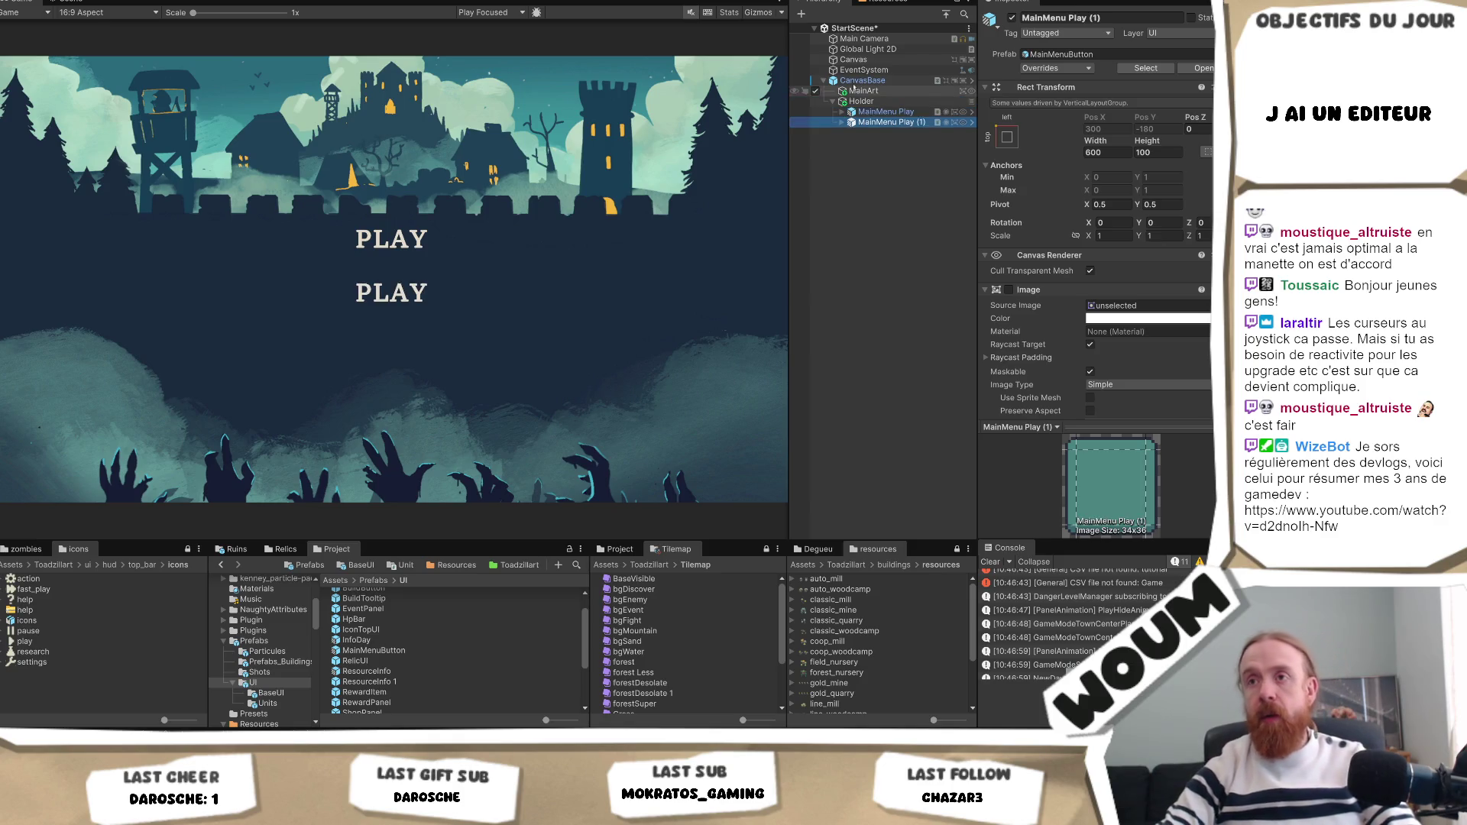
key(ctrl+d)
key(ctrl+d)
Rename the first duplicate MainMenu Options.
key(Up)
key(Up)
key(F2)
key(End)
key(BackSpace)
key(BackSpace)
key(BackSpace)
text(Options)
key(Return)
Change the Options button's label text to OPTIONS.
key(Right)
click(887, 133)
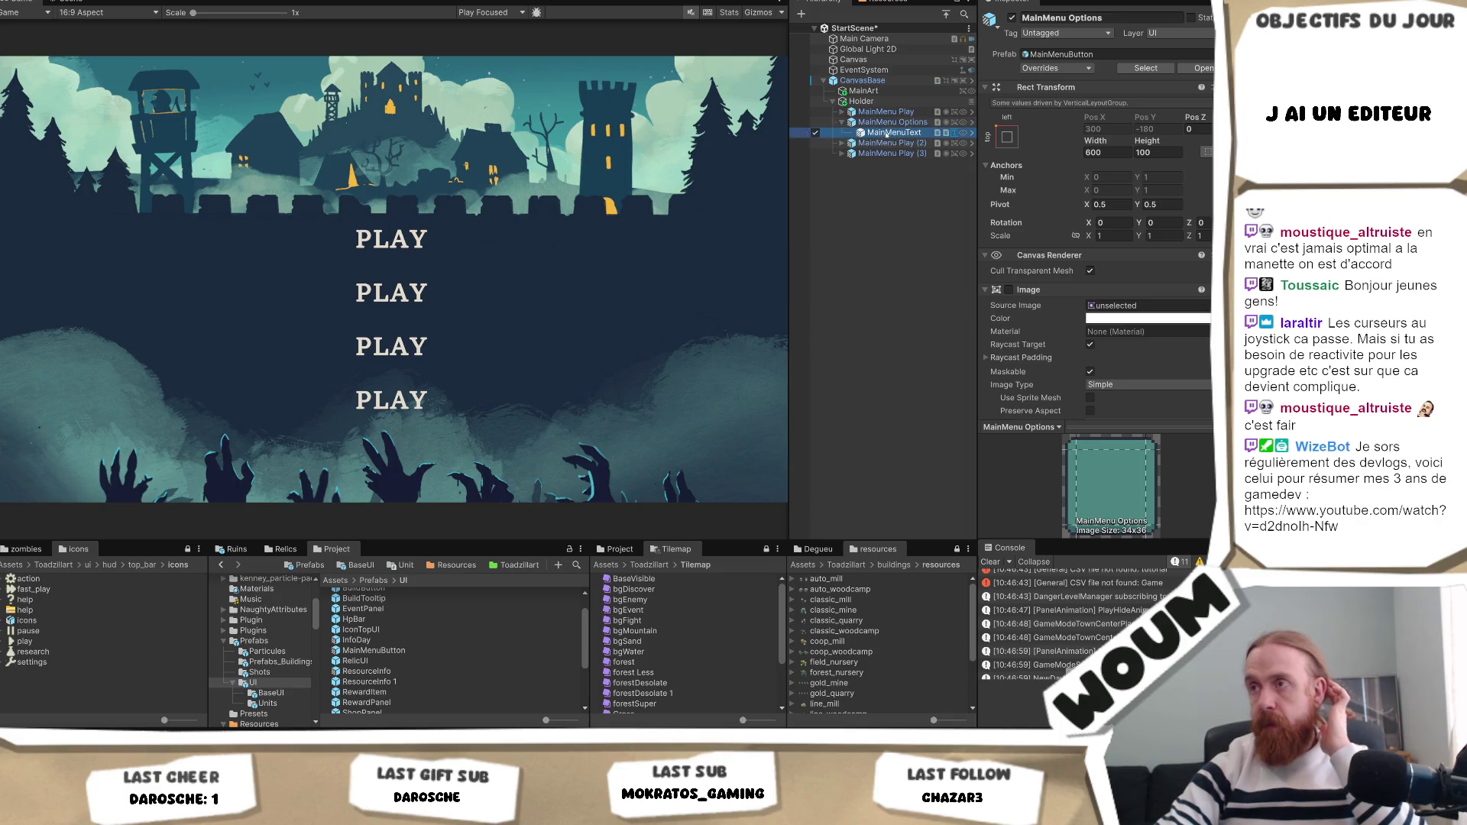
scroll(1115, 220, down, 10)
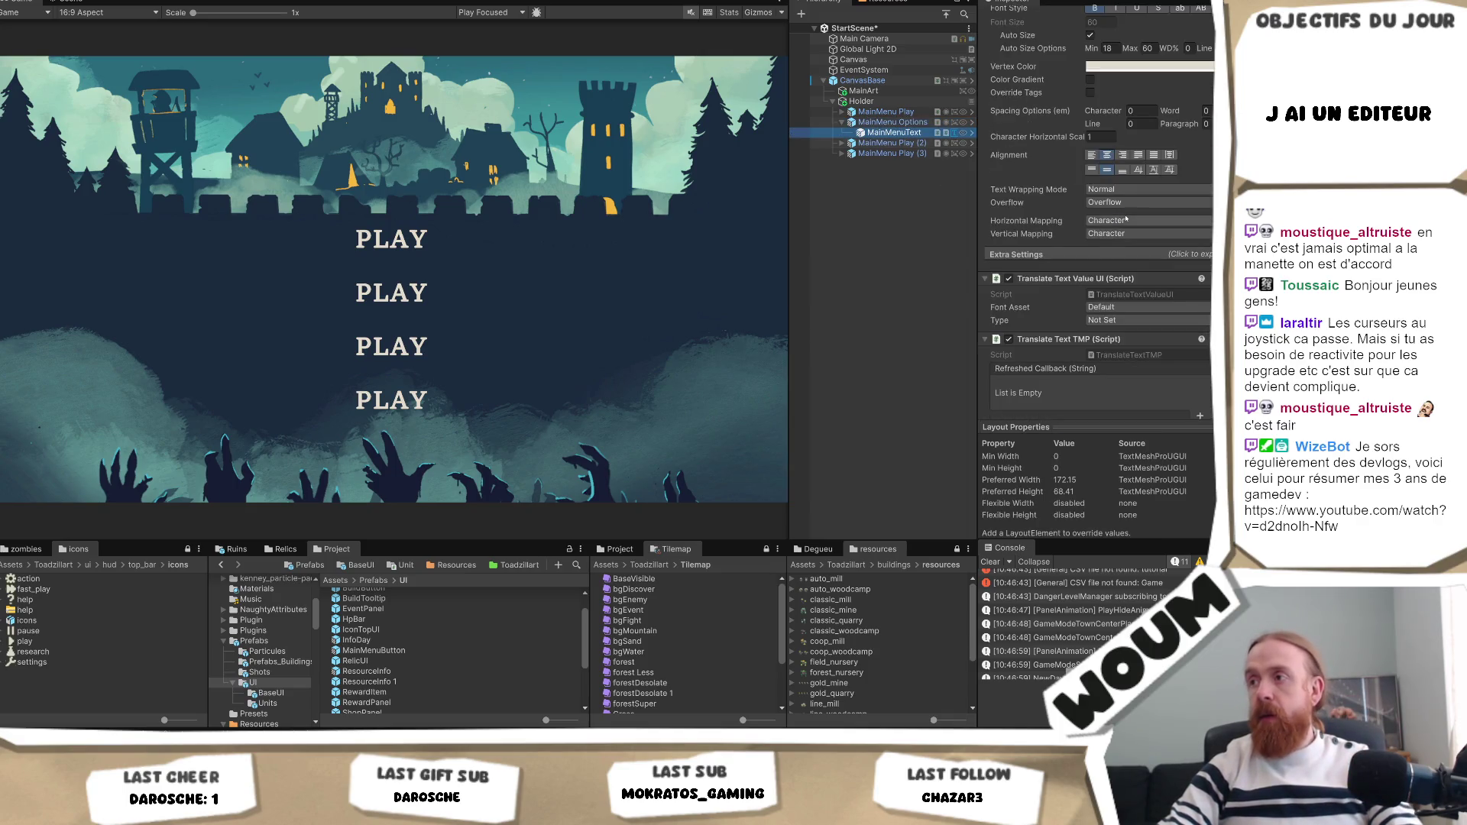
scroll(1126, 220, up, 10)
click(1082, 233)
text(OPTIONS)
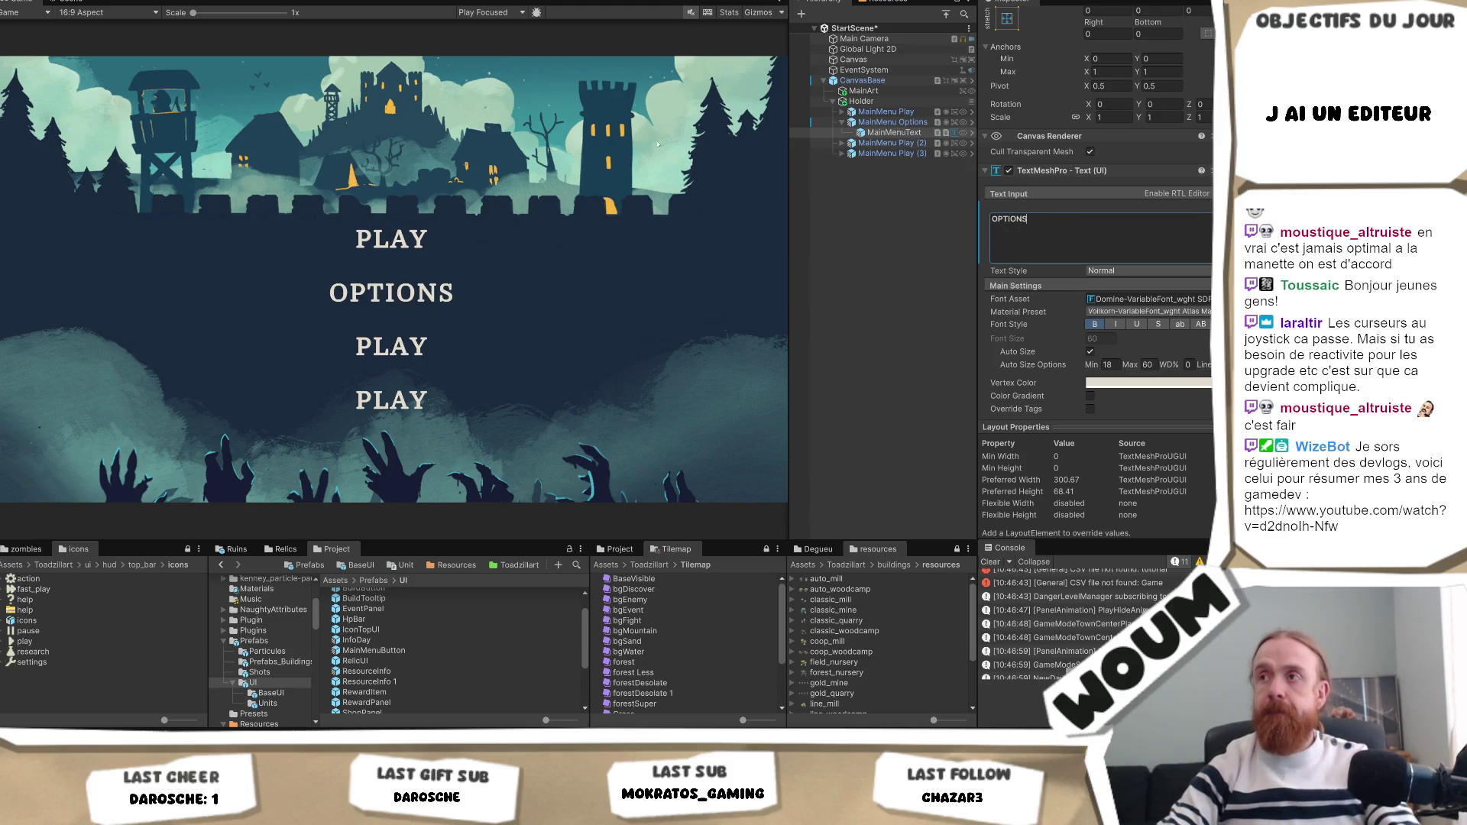
Expand MainMenu Play (2) and select its PLAY label text.
click(853, 144)
click(843, 143)
click(892, 154)
click(1126, 222)
click(1126, 221)
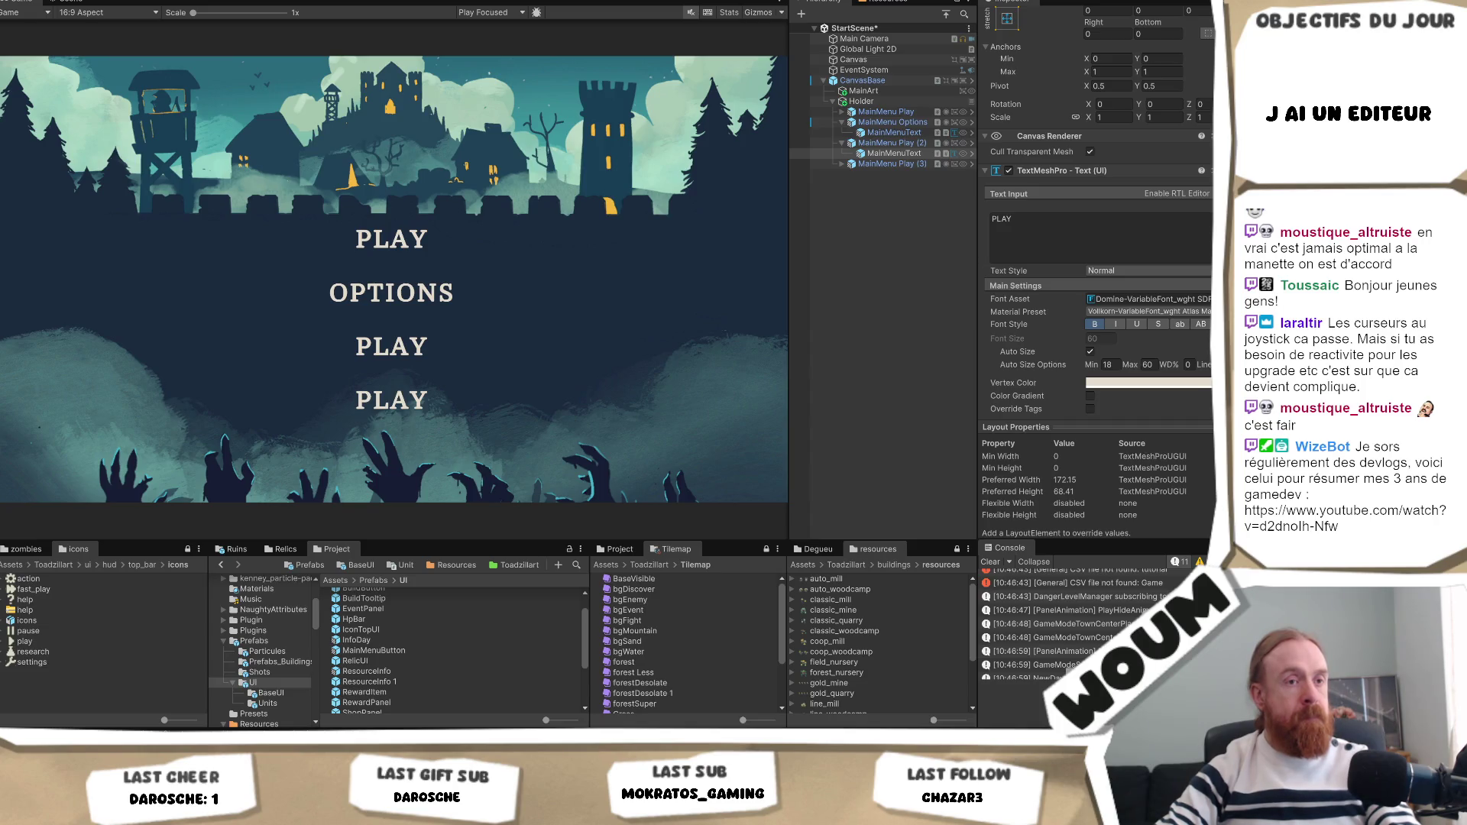
click(1101, 237)
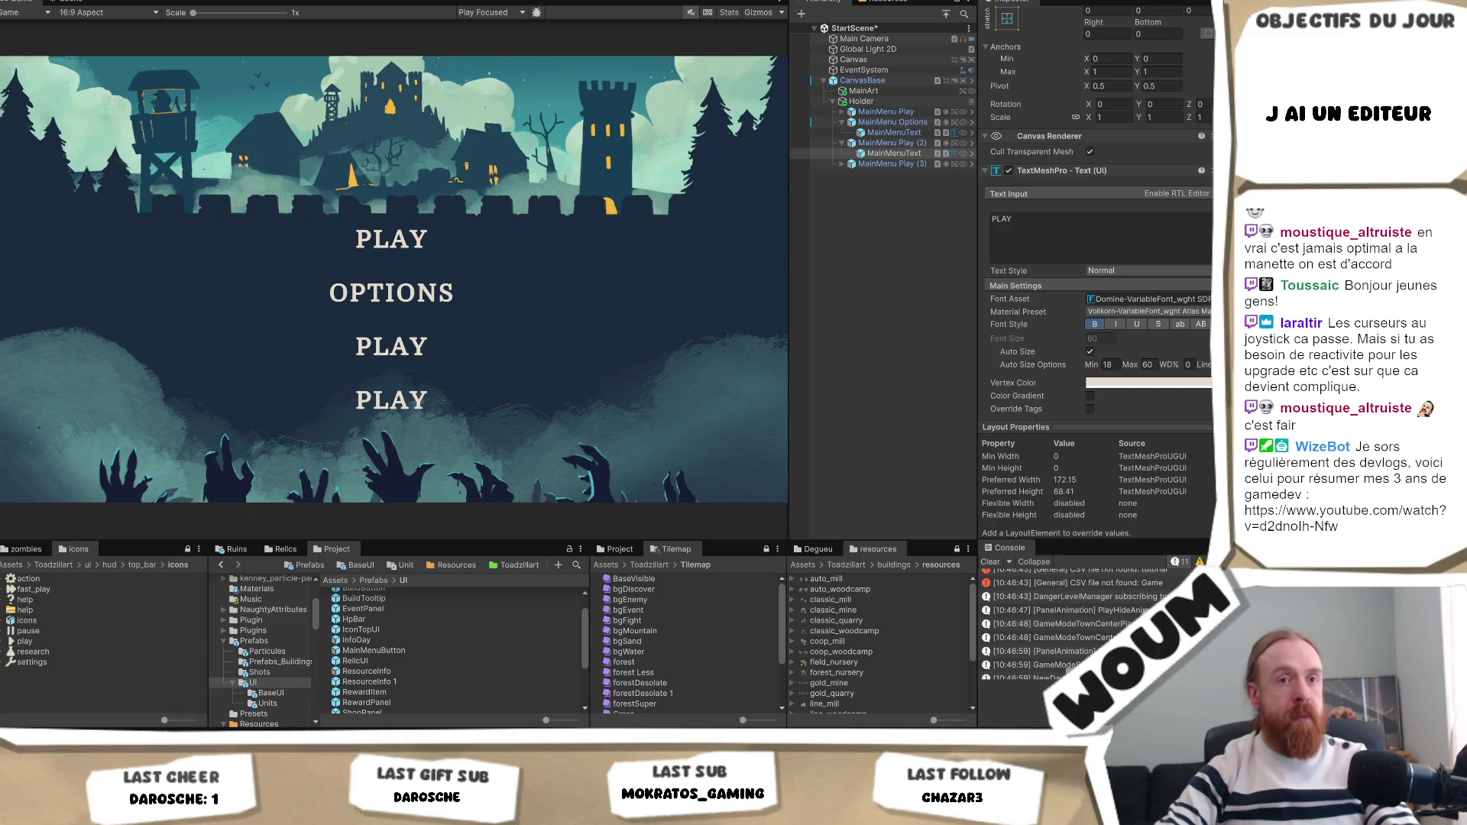
Rename the third button MainMenu Feedbacks and set its label to FEEDBACKS.
click(890, 144)
key(F2)
key(End)
key(BackSpace)
key(BackSpace)
key(BackSpace)
key(BackSpace)
key(BackSpace)
key(BackSpace)
text(Feedbacks)
key(Return)
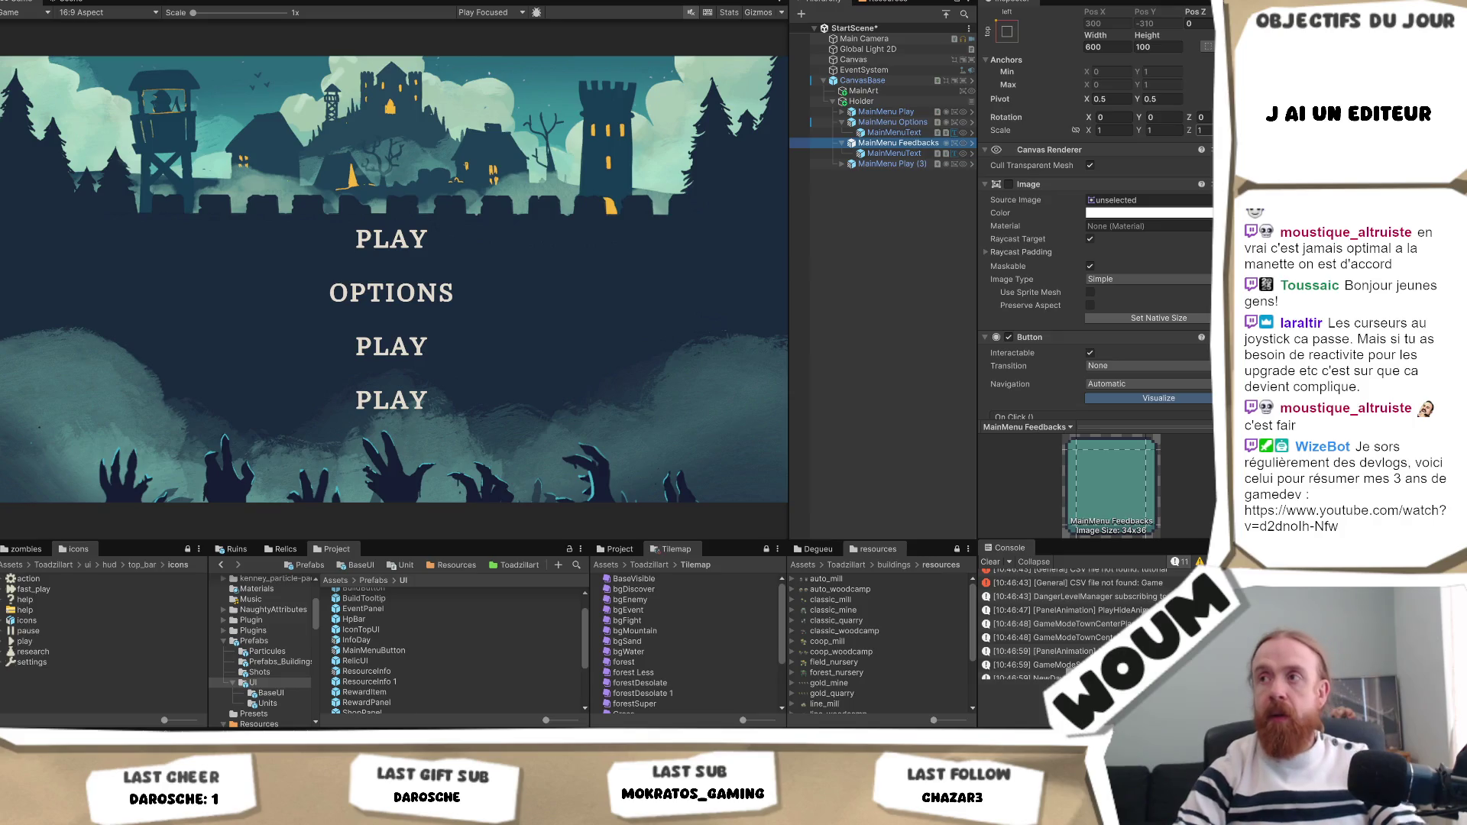
click(890, 154)
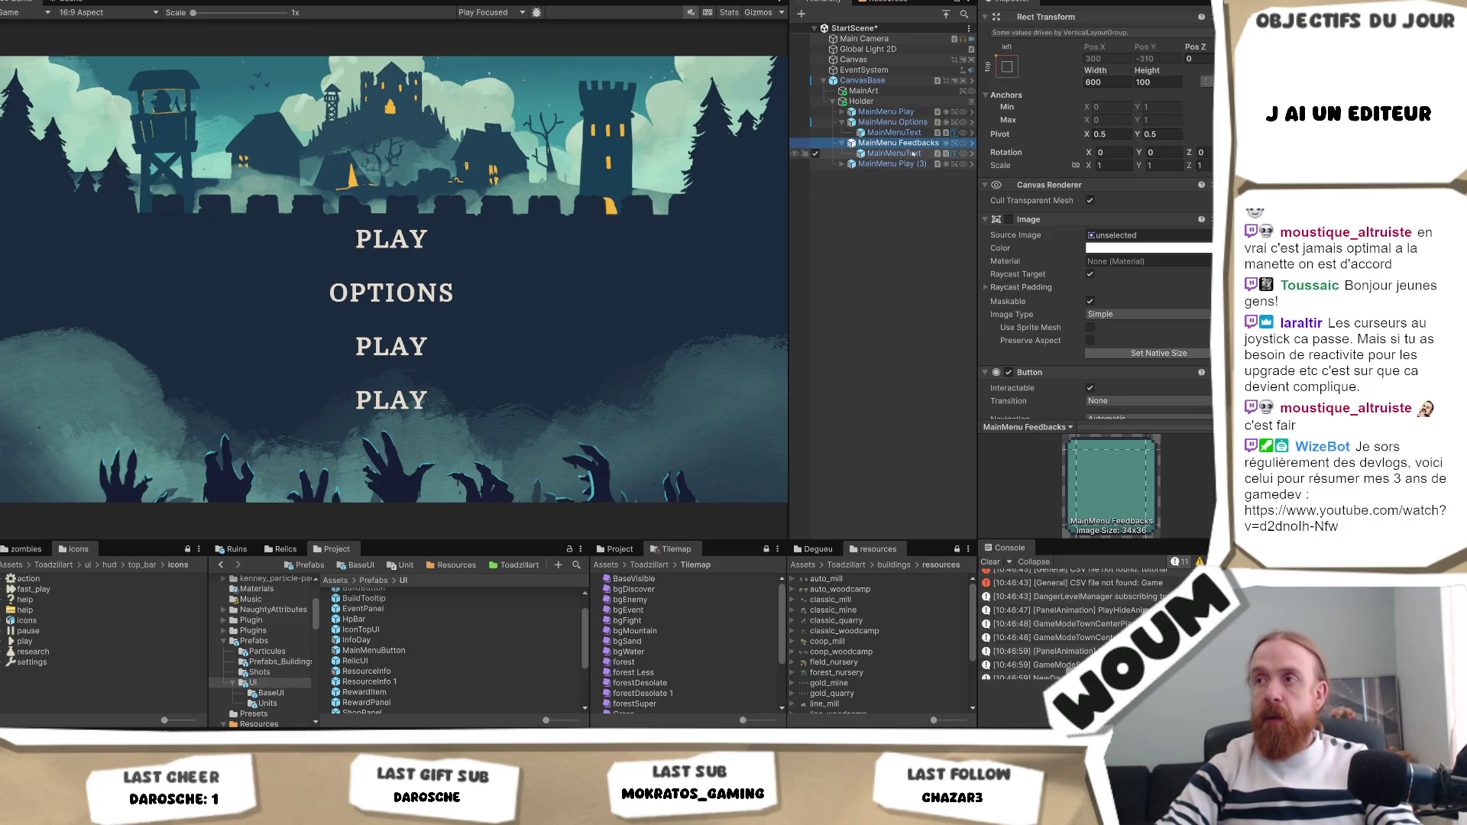
click(1069, 254)
text(FEE)
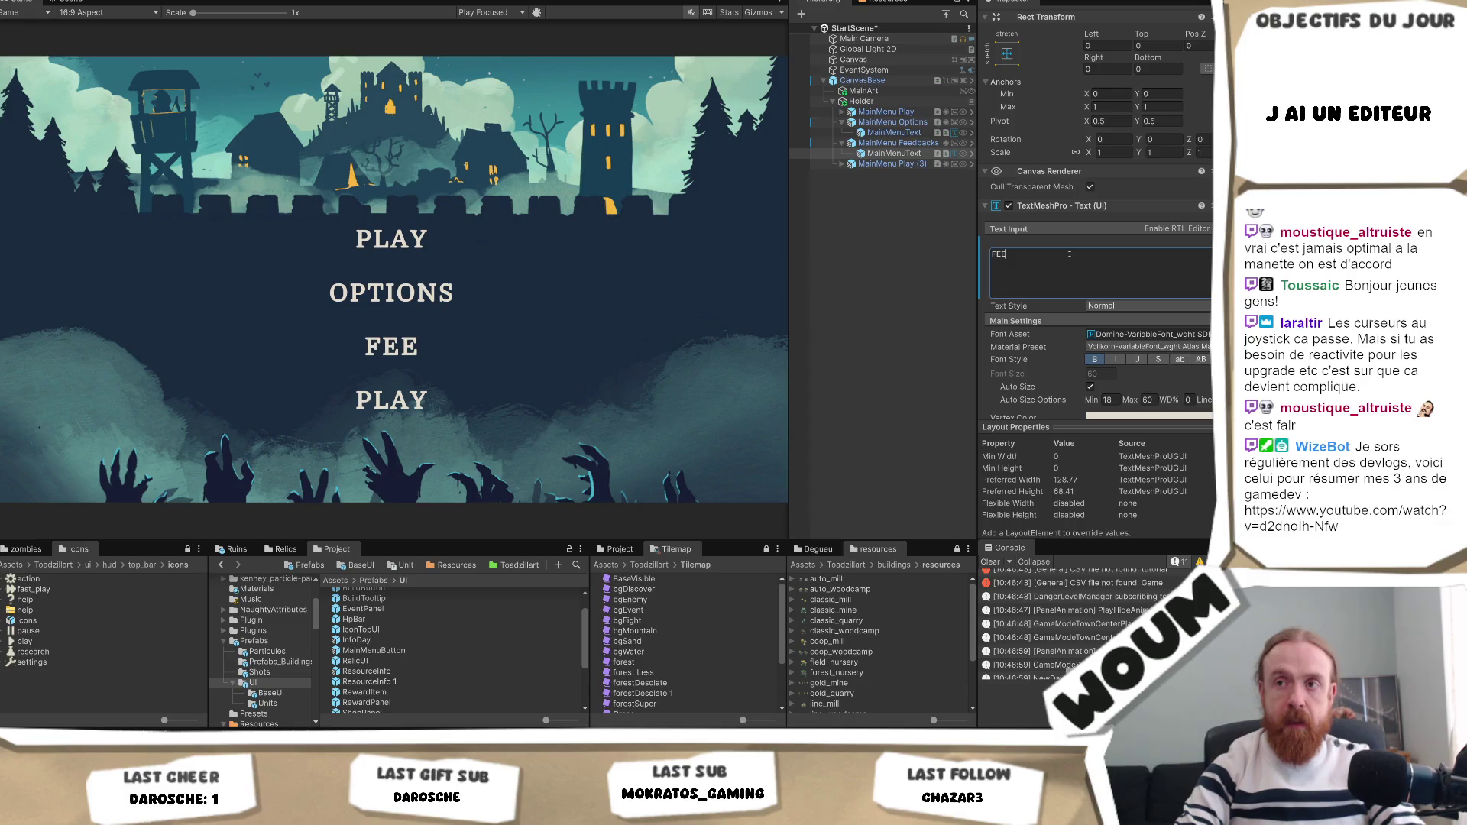
text(DBACKS)
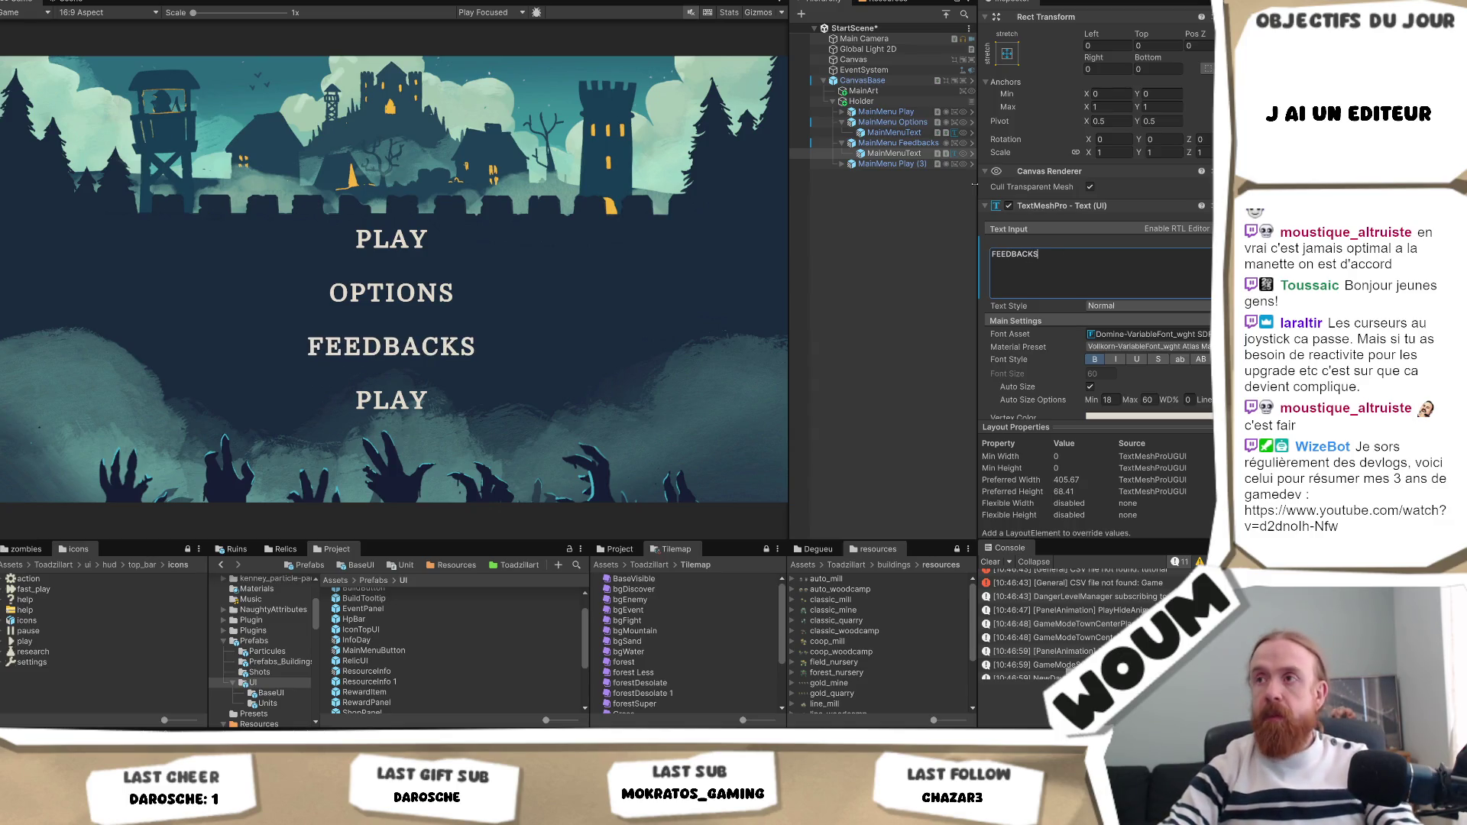
Rename the last button MainMenu Quit.
click(894, 154)
click(843, 164)
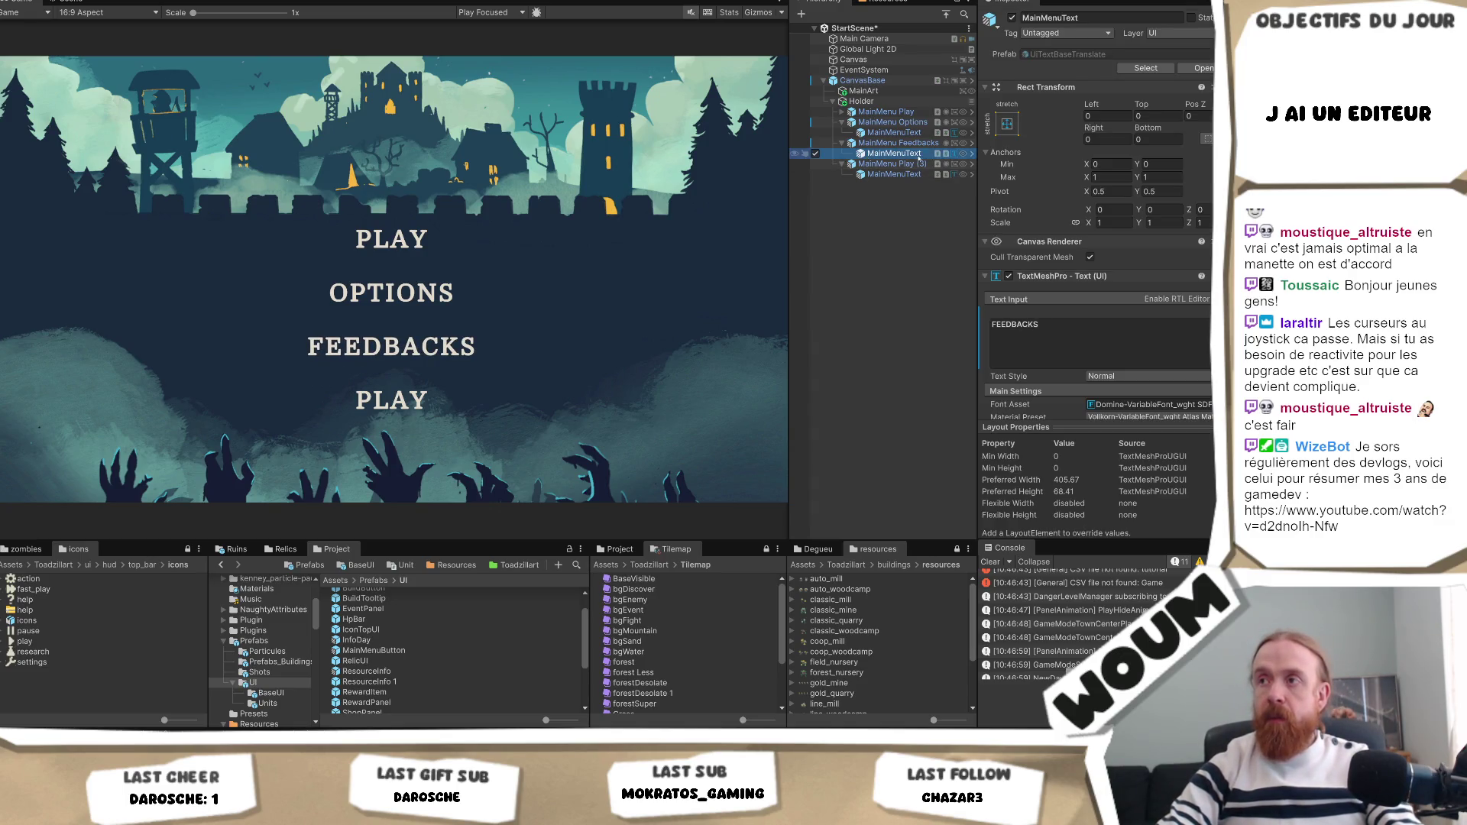
key(Delete)
click(704, 378)
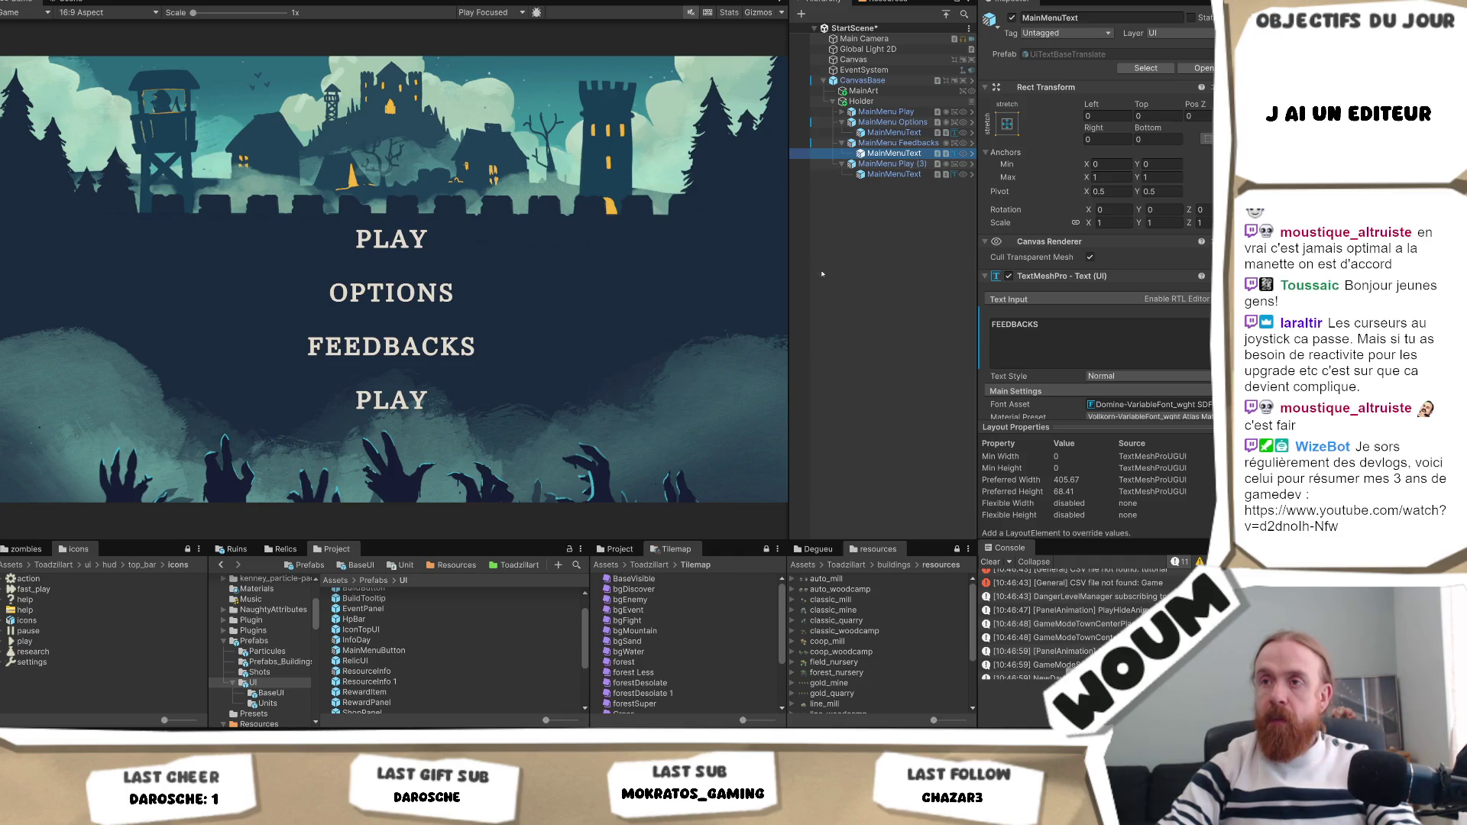
click(887, 163)
click(886, 163)
key(BackSpace)
key(BackSpace)
key(BackSpace)
text(Quit)
key(Return)
Replace the Quit button's TextMeshPro label with QUIT GAME.
key(Down)
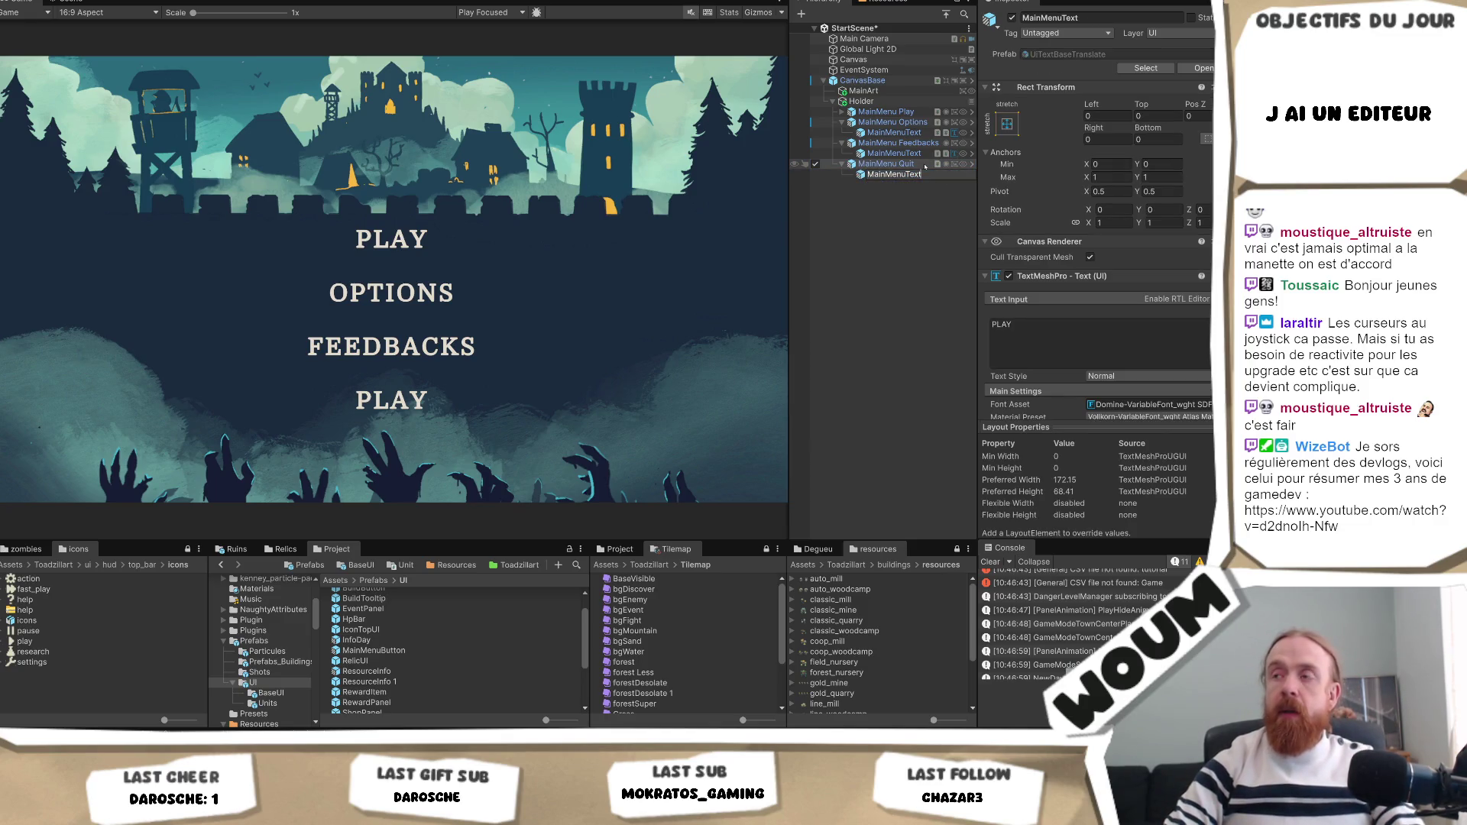
key(Return)
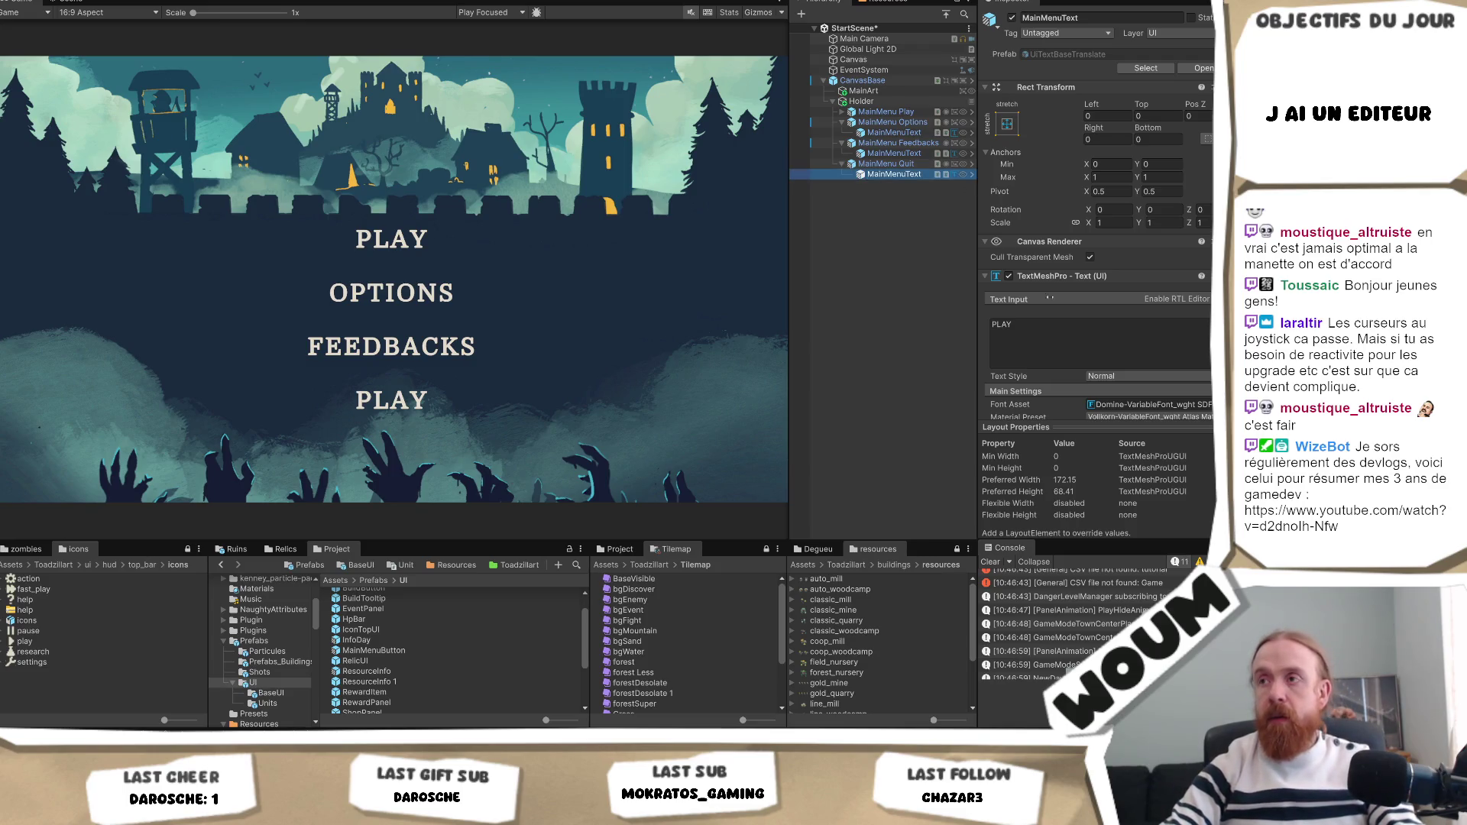
double_click(1082, 320)
text(QU)
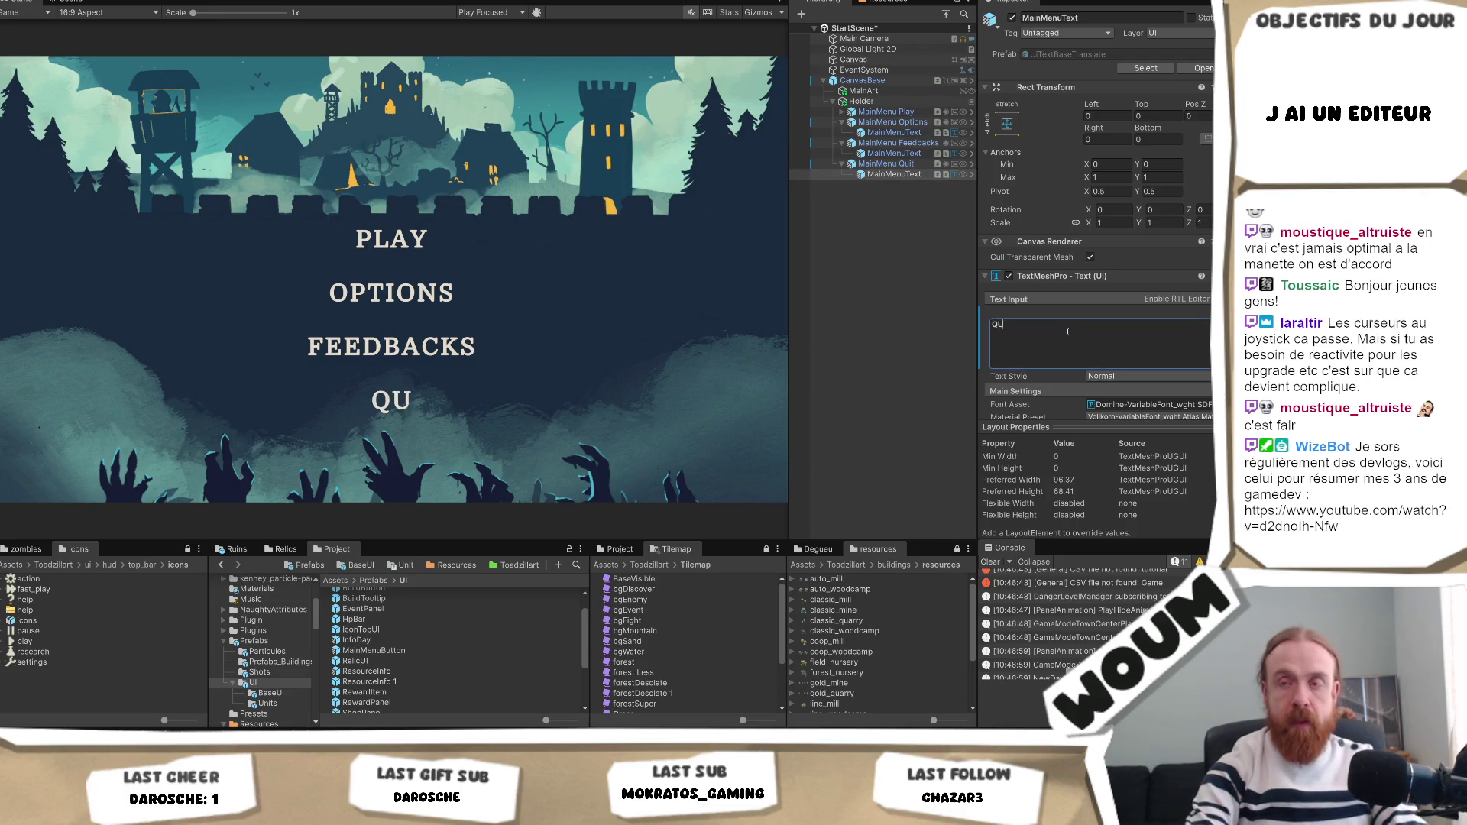
text(IT GAME)
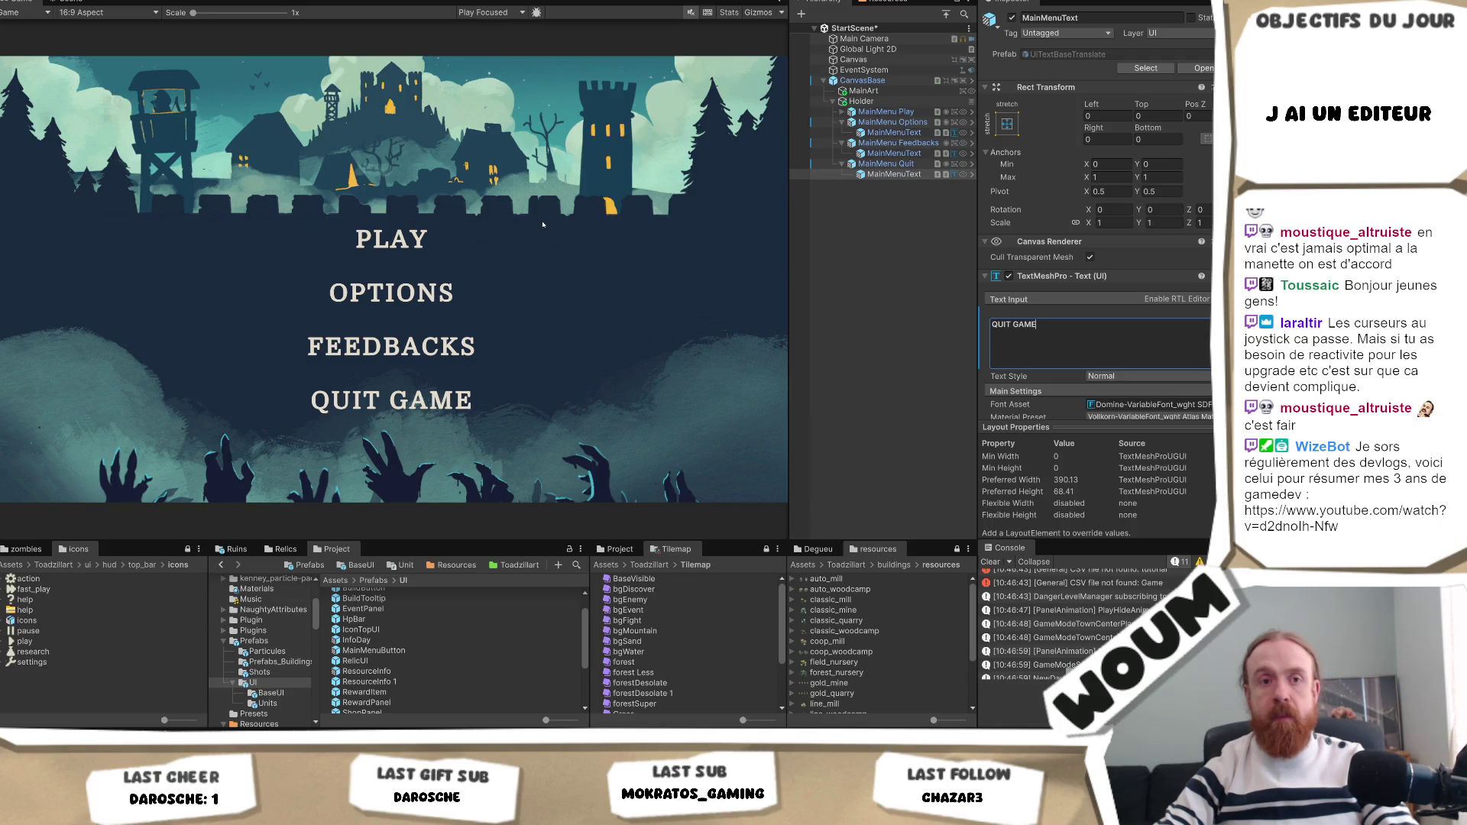
click(862, 101)
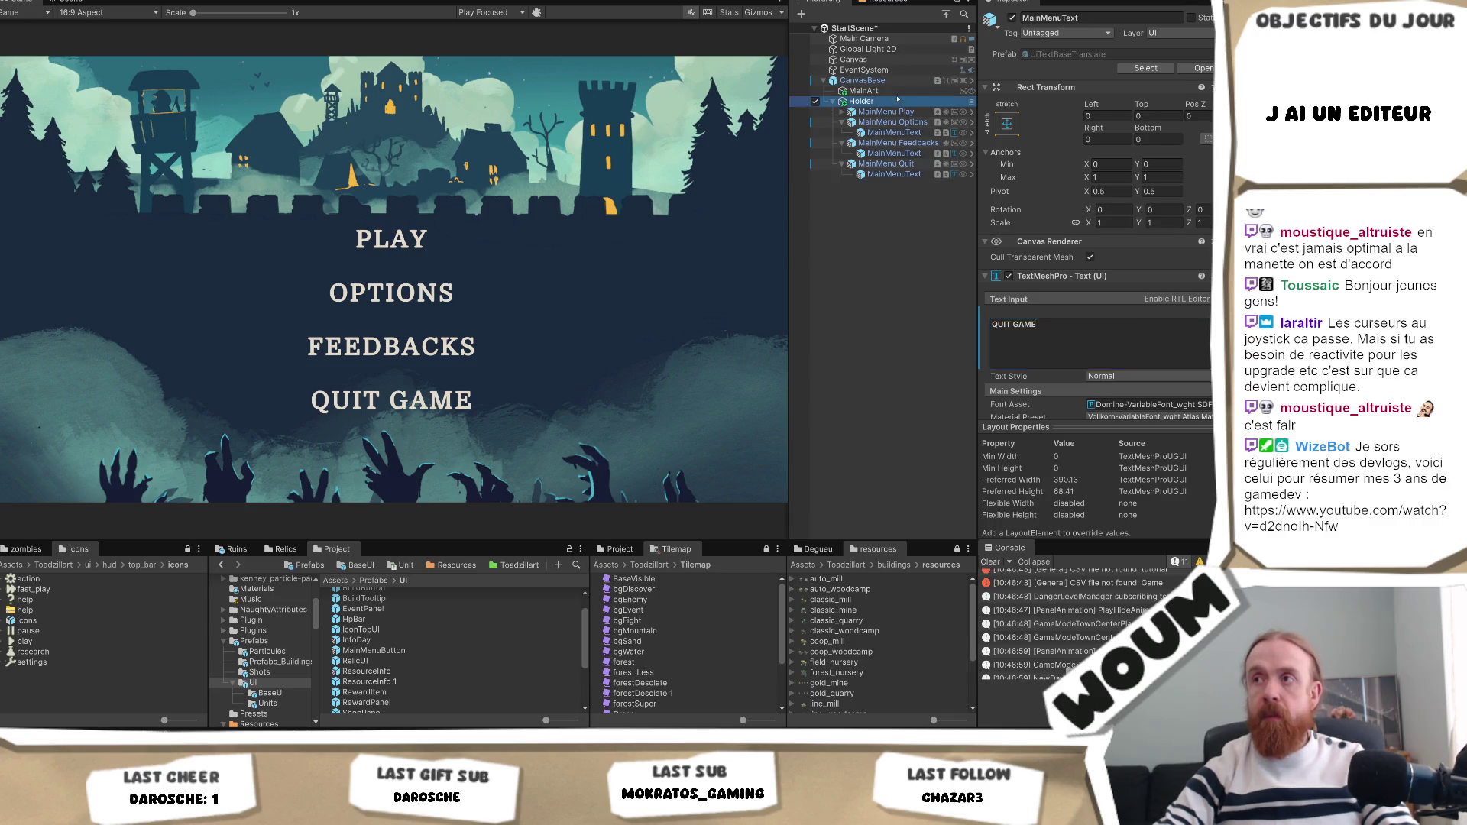
Set Holder's Vertical Layout Group spacing to 20, then inspect MainMenu Feedbacks.
click(1120, 289)
text(20)
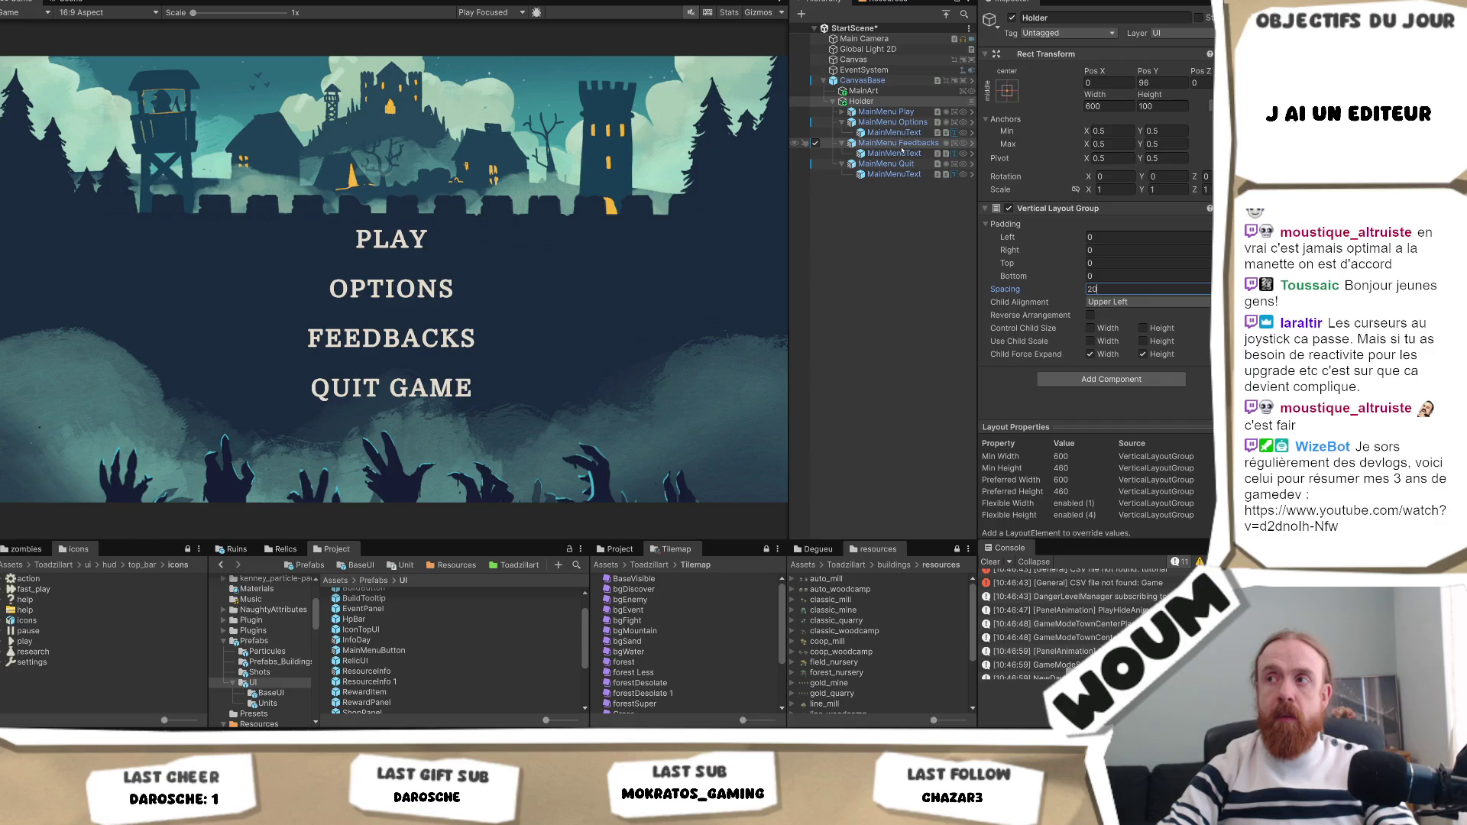
click(903, 145)
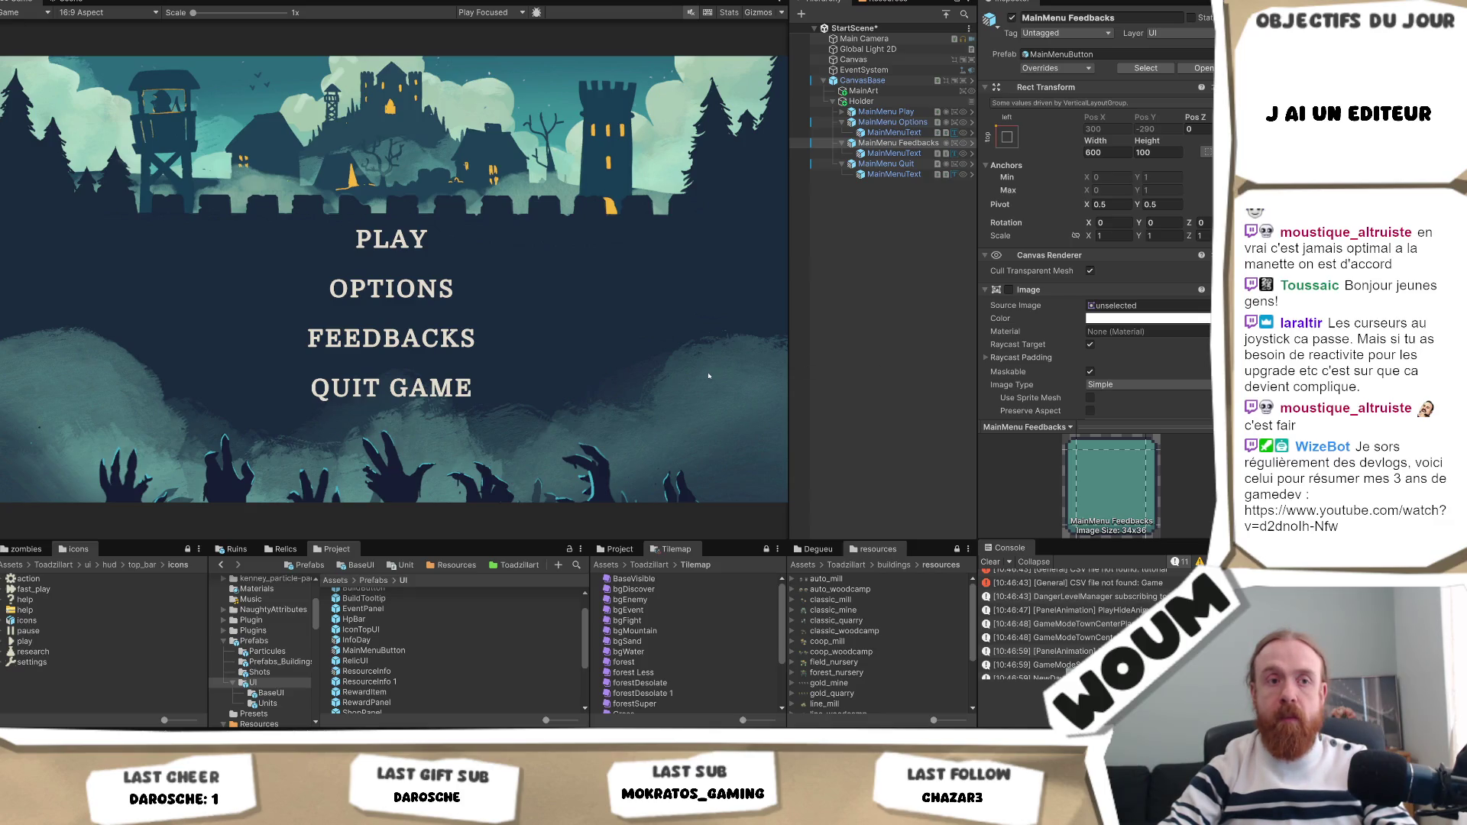
Review MainMenu Quit's Button and Animated UI Button settings, then expand MainMenu Play.
click(890, 164)
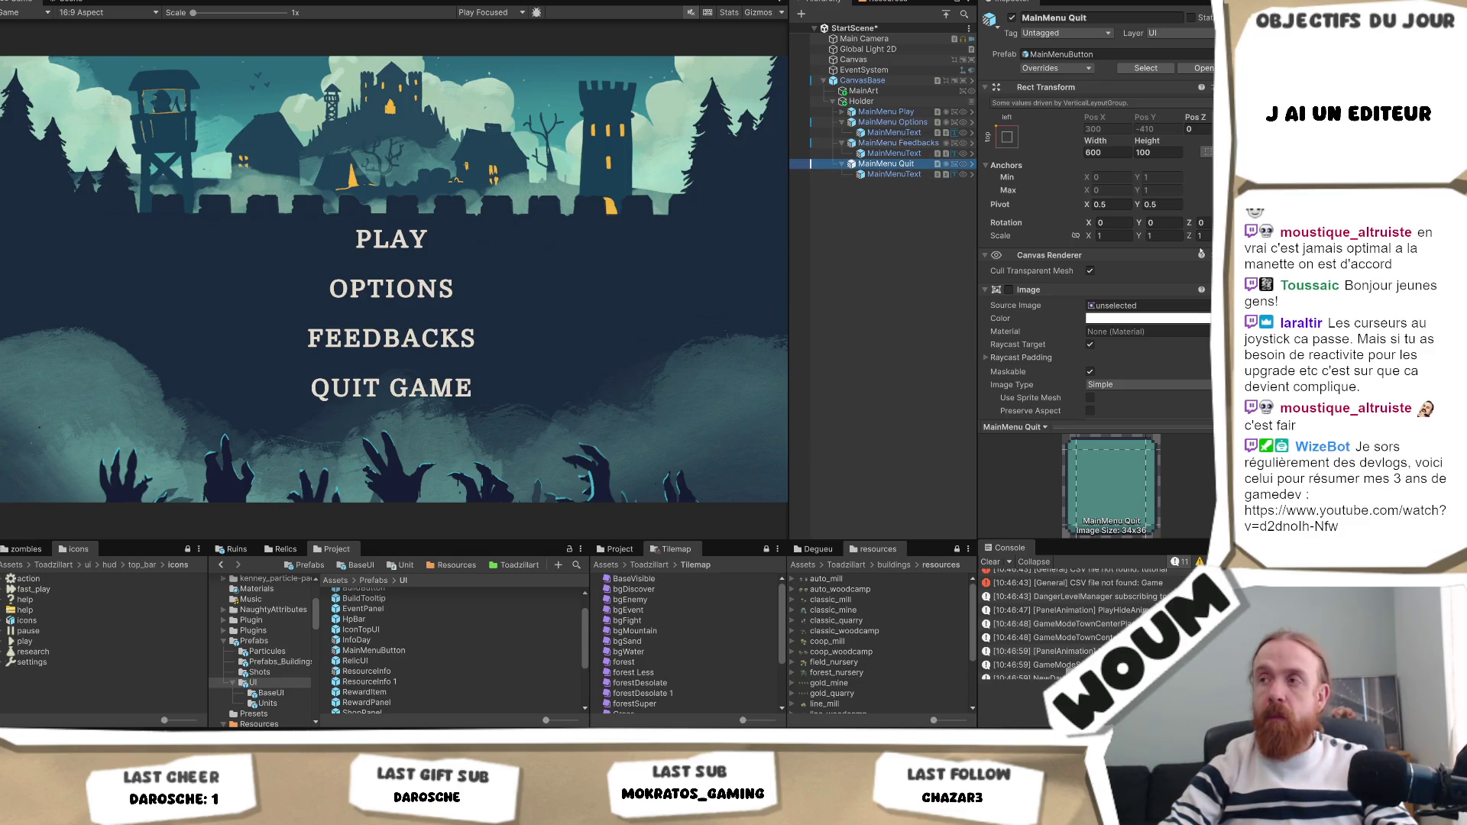
scroll(1193, 289, down, 5)
scroll(1193, 288, down, 5)
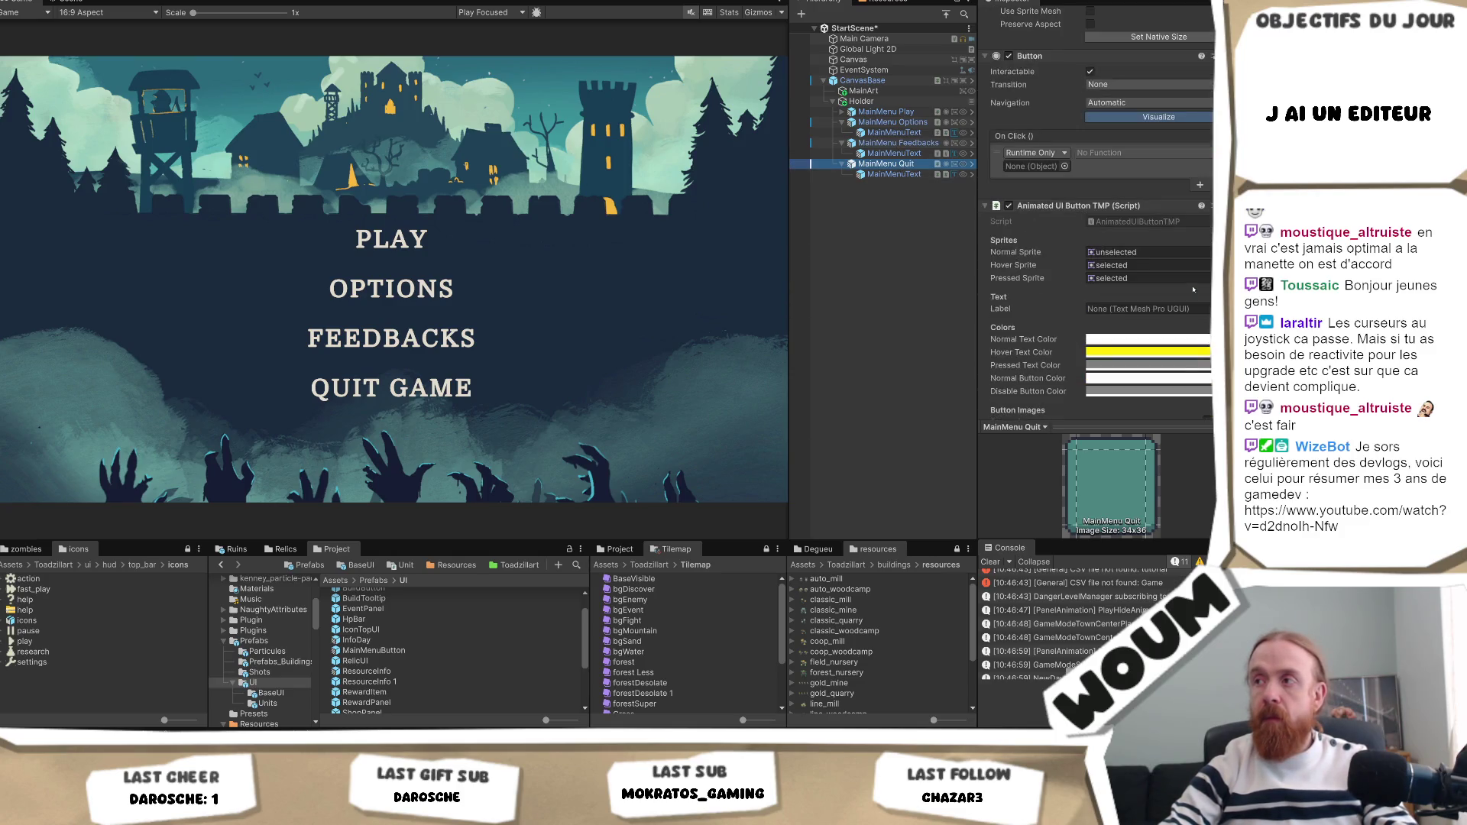
scroll(1193, 289, up, 3)
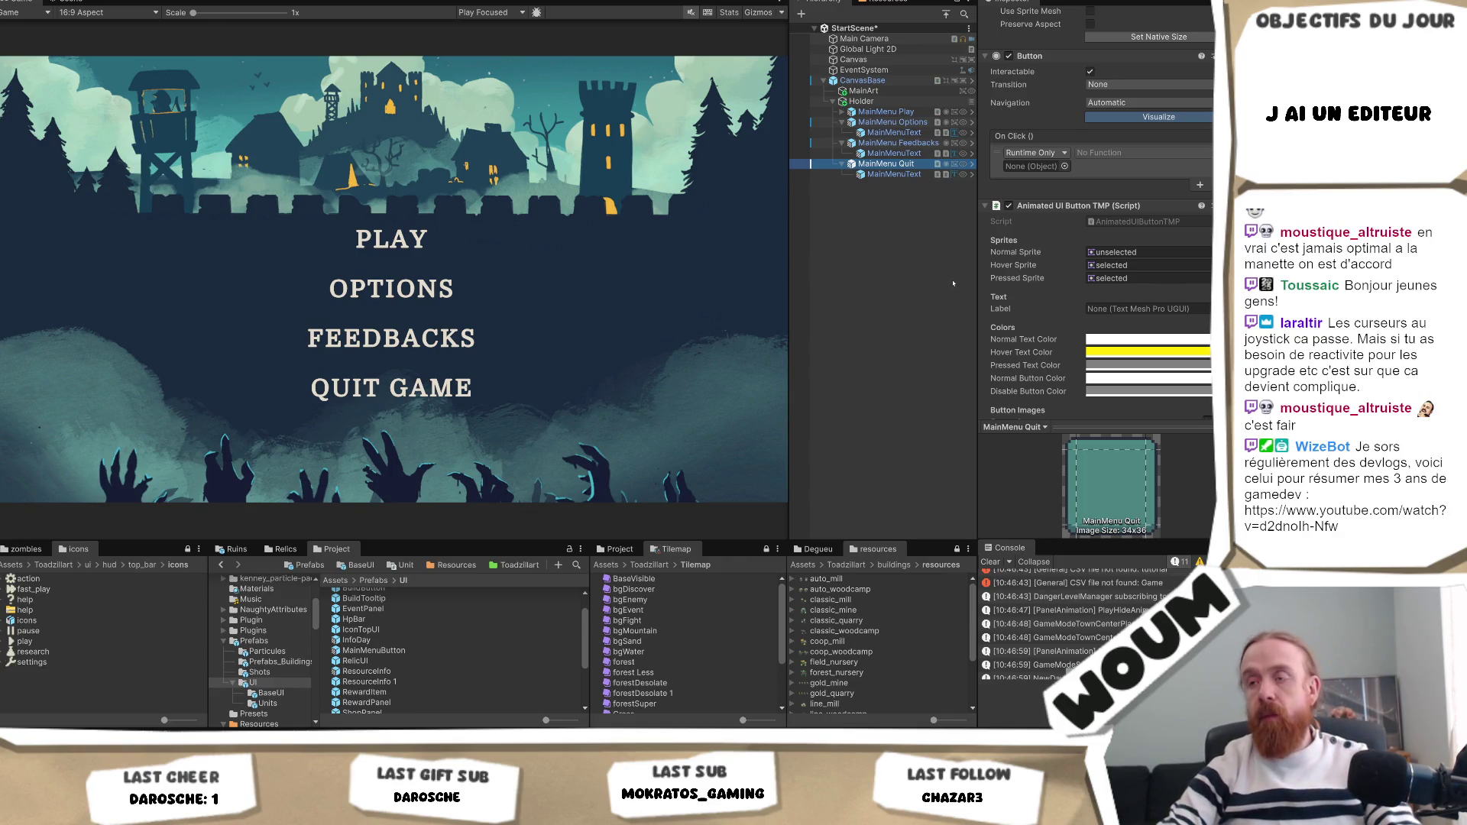
click(1044, 523)
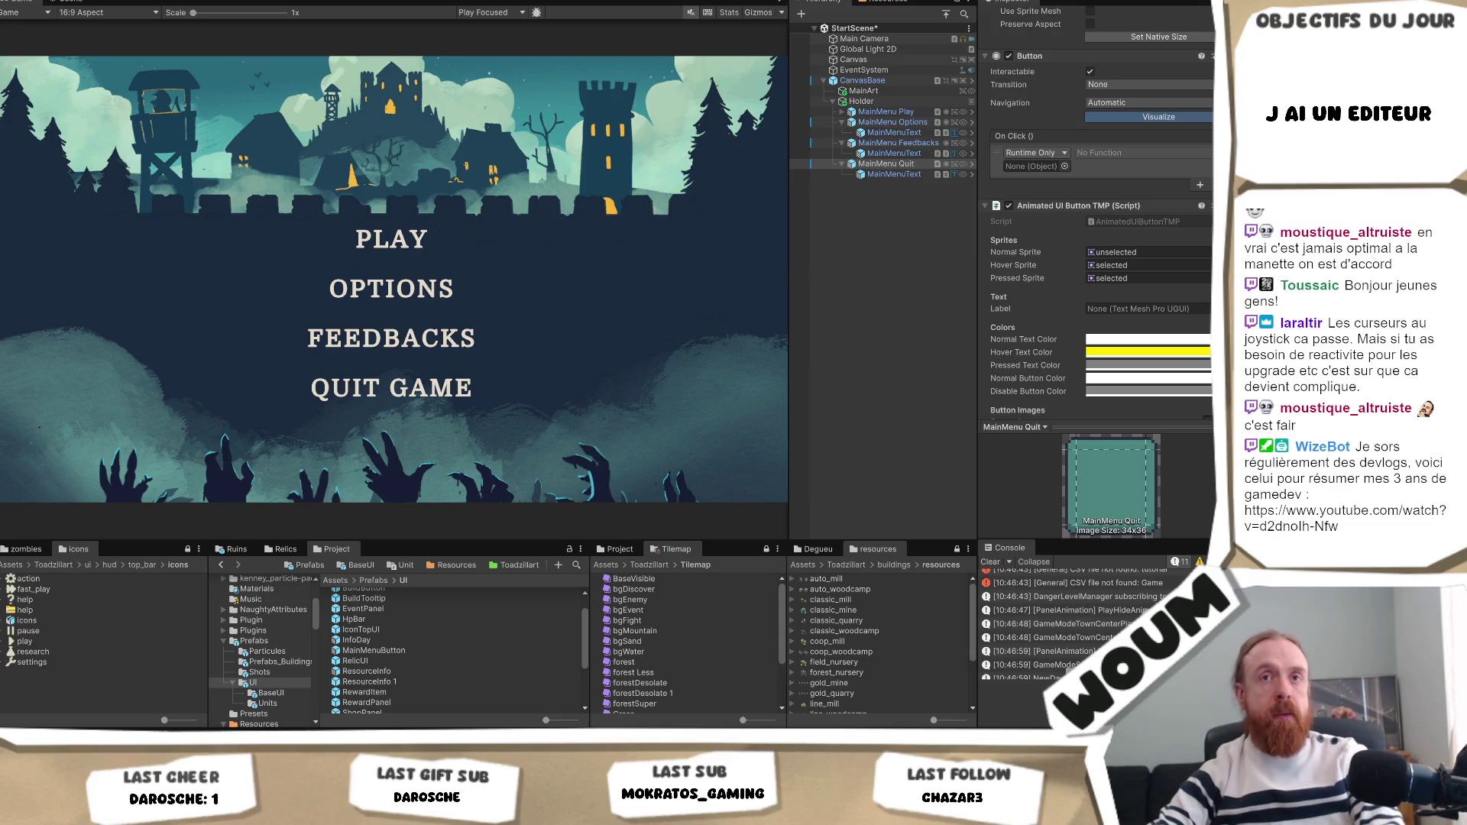
key(alt+Tab)
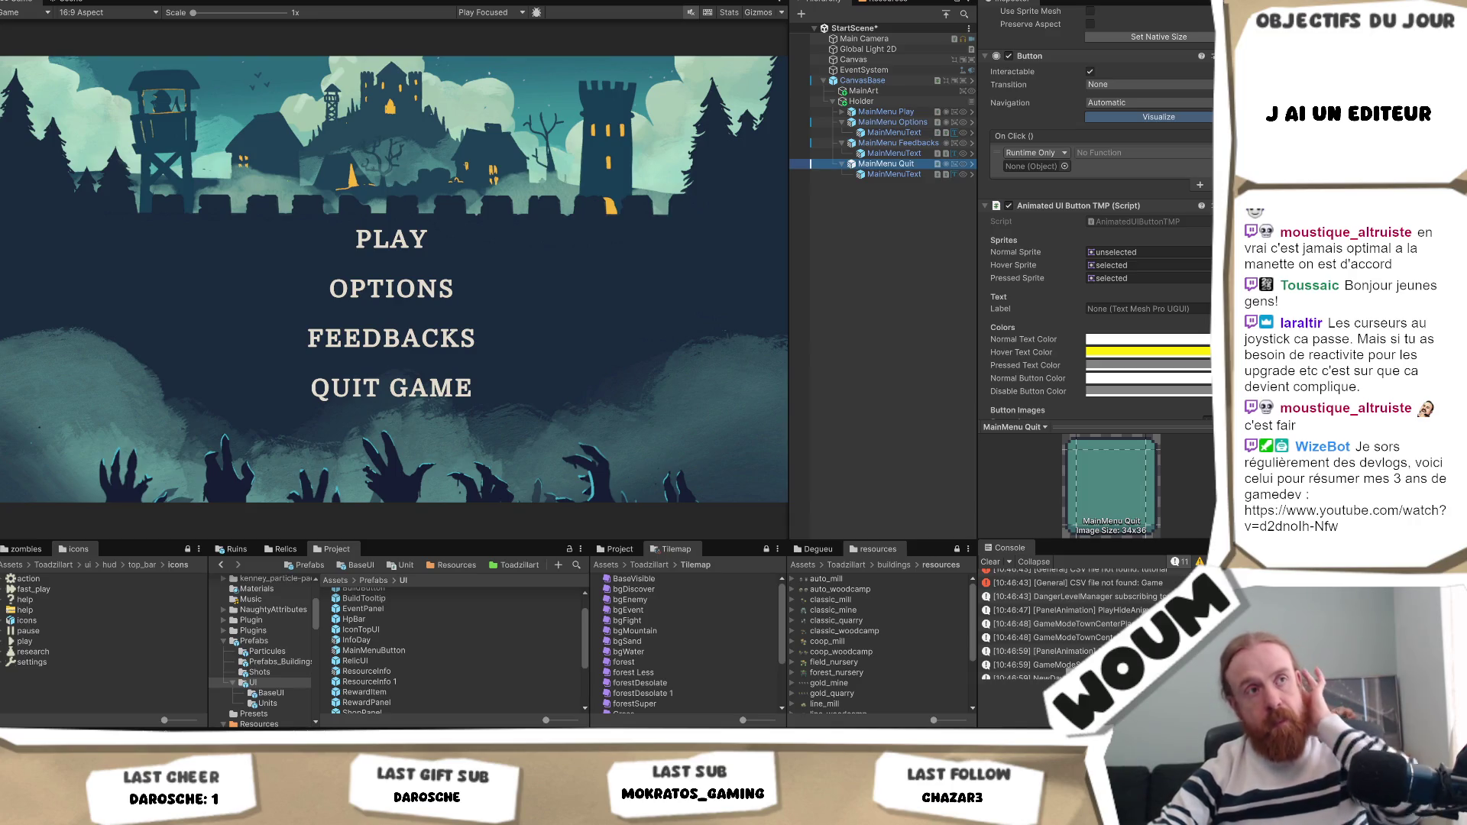
click(590, 326)
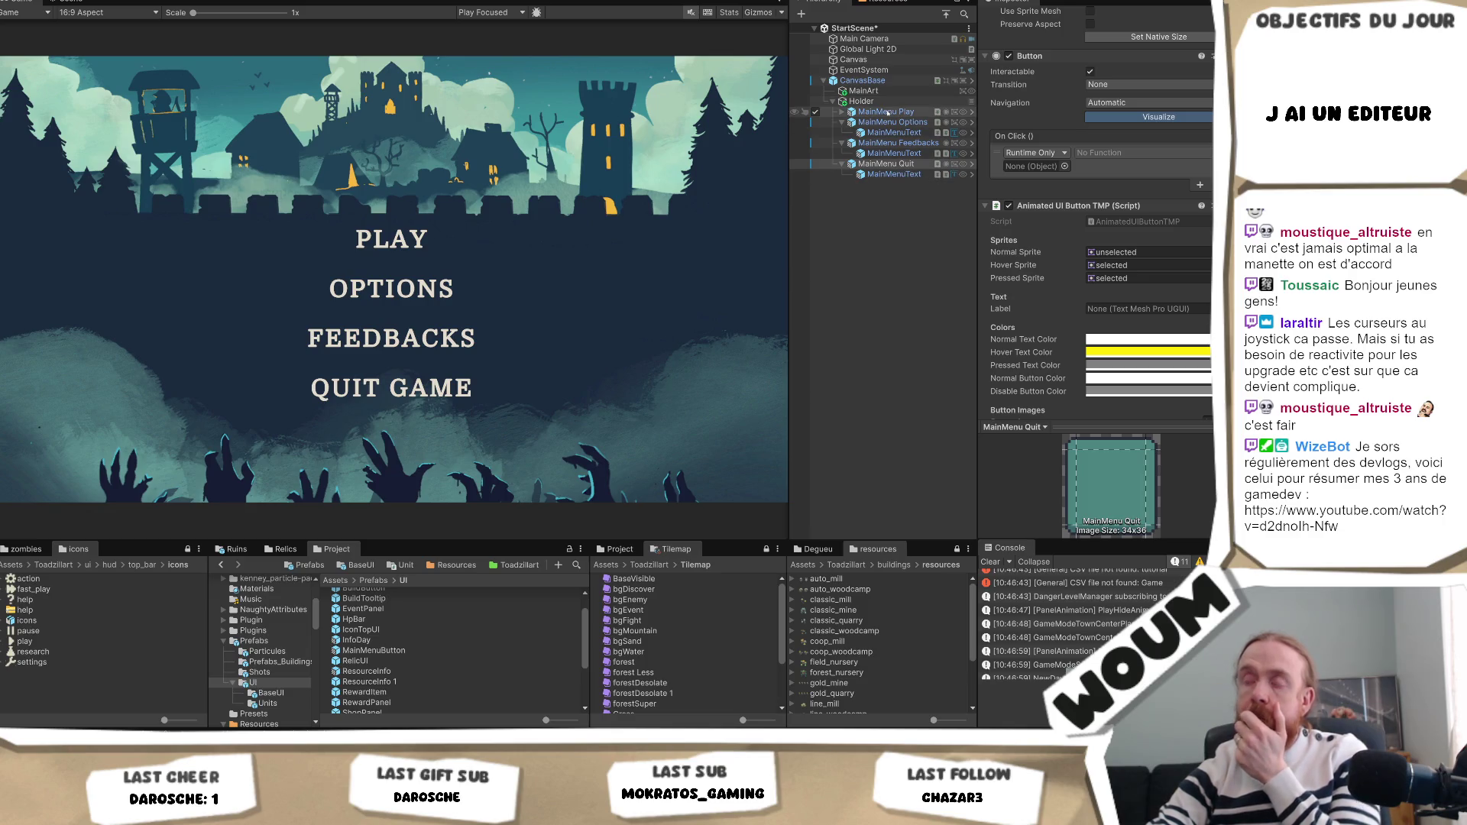
click(887, 112)
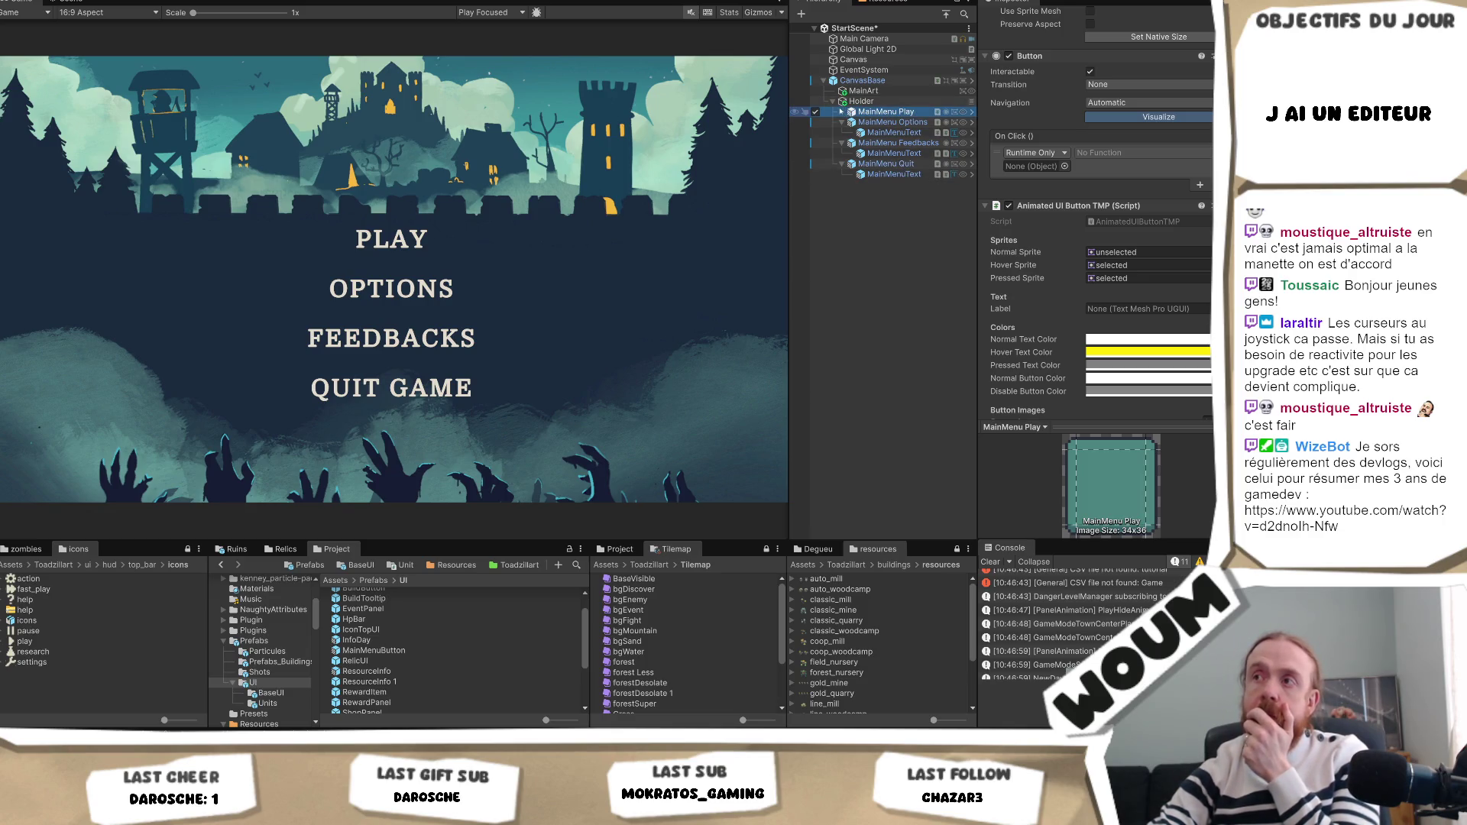
click(841, 112)
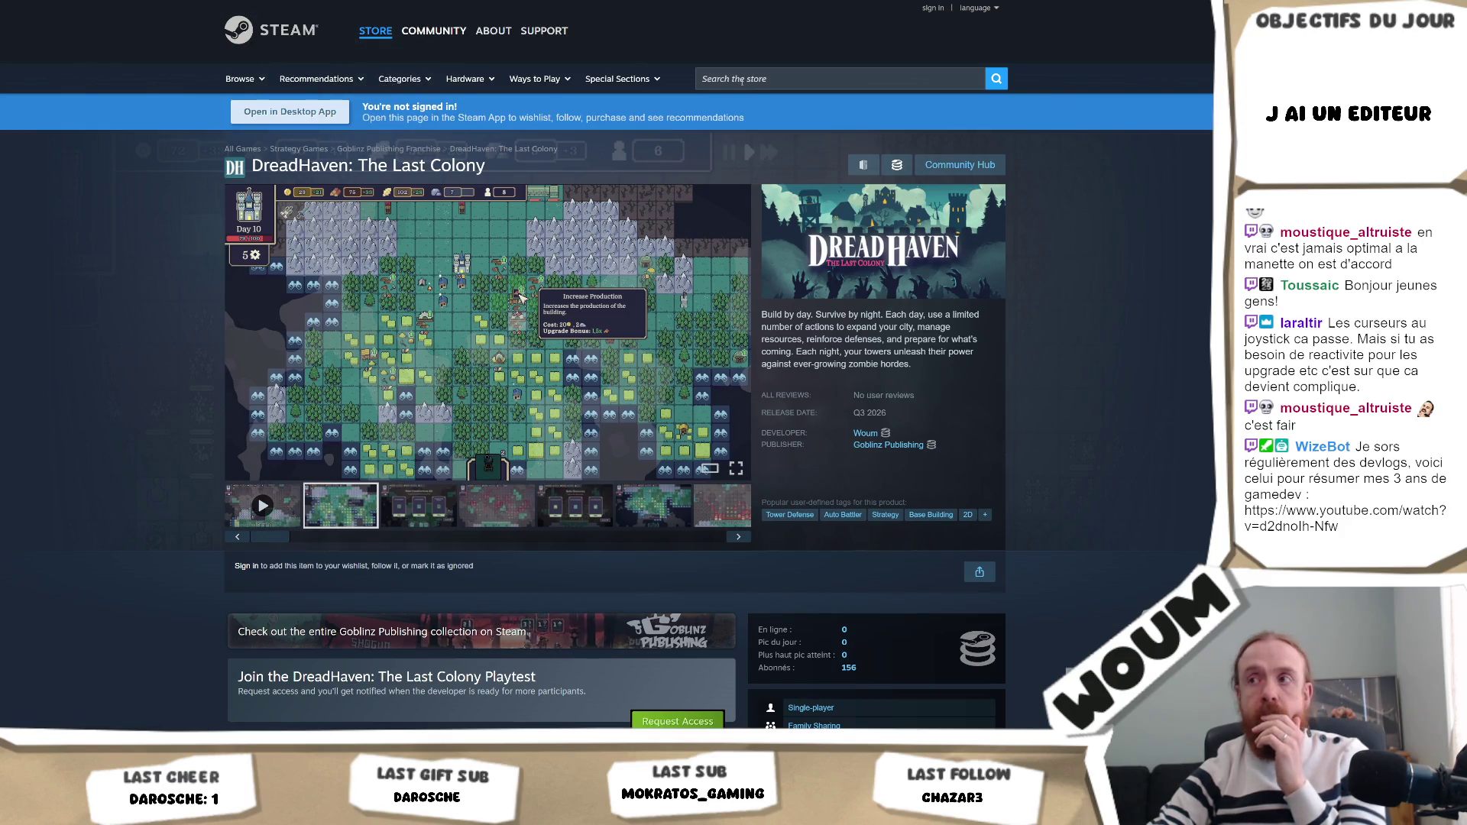
Open the Goblinz Publishing collection and scroll down to its Tactical row.
click(569, 633)
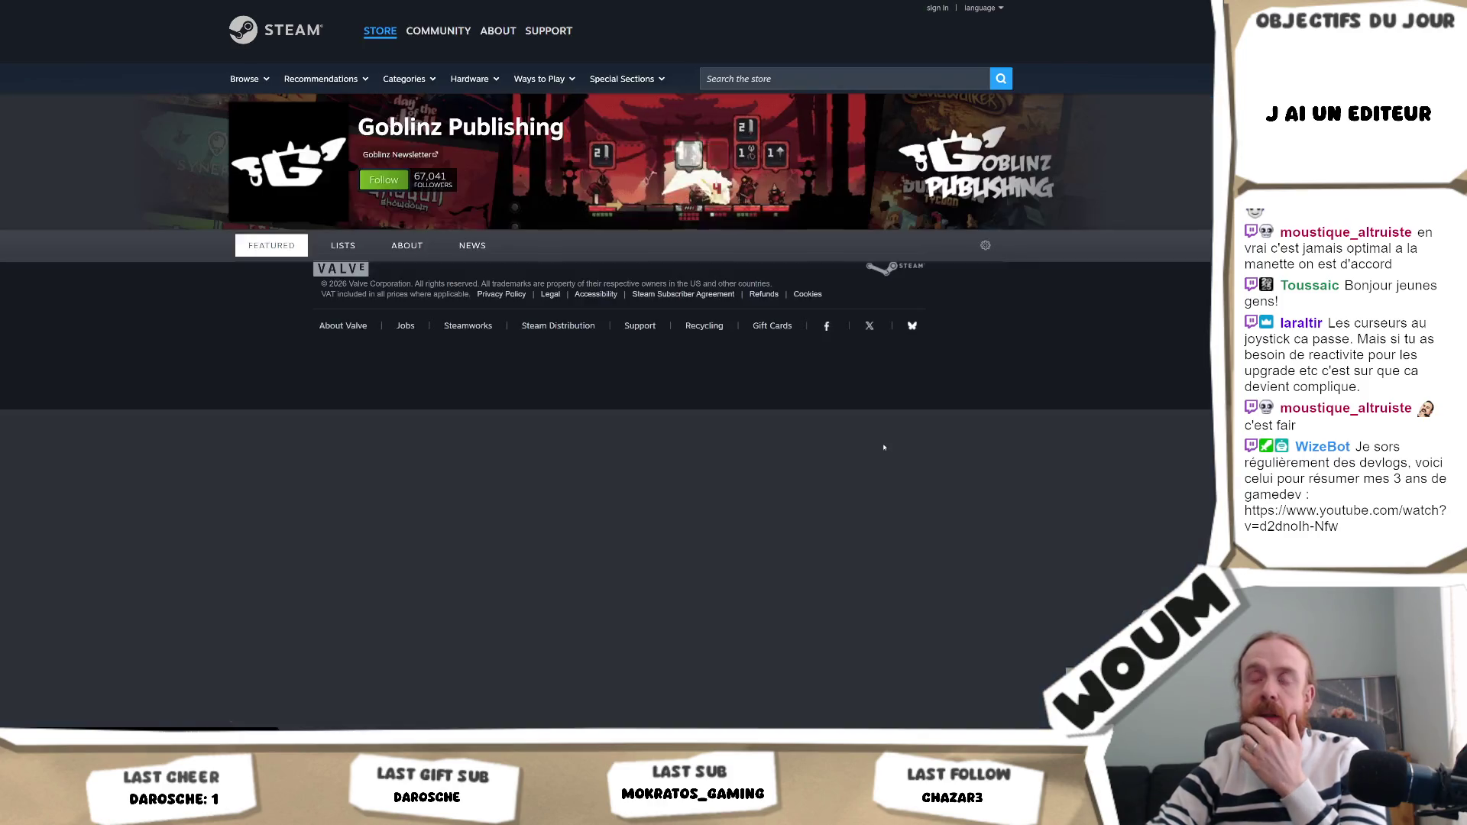
scroll(454, 337, down, 1)
scroll(454, 337, down, 4)
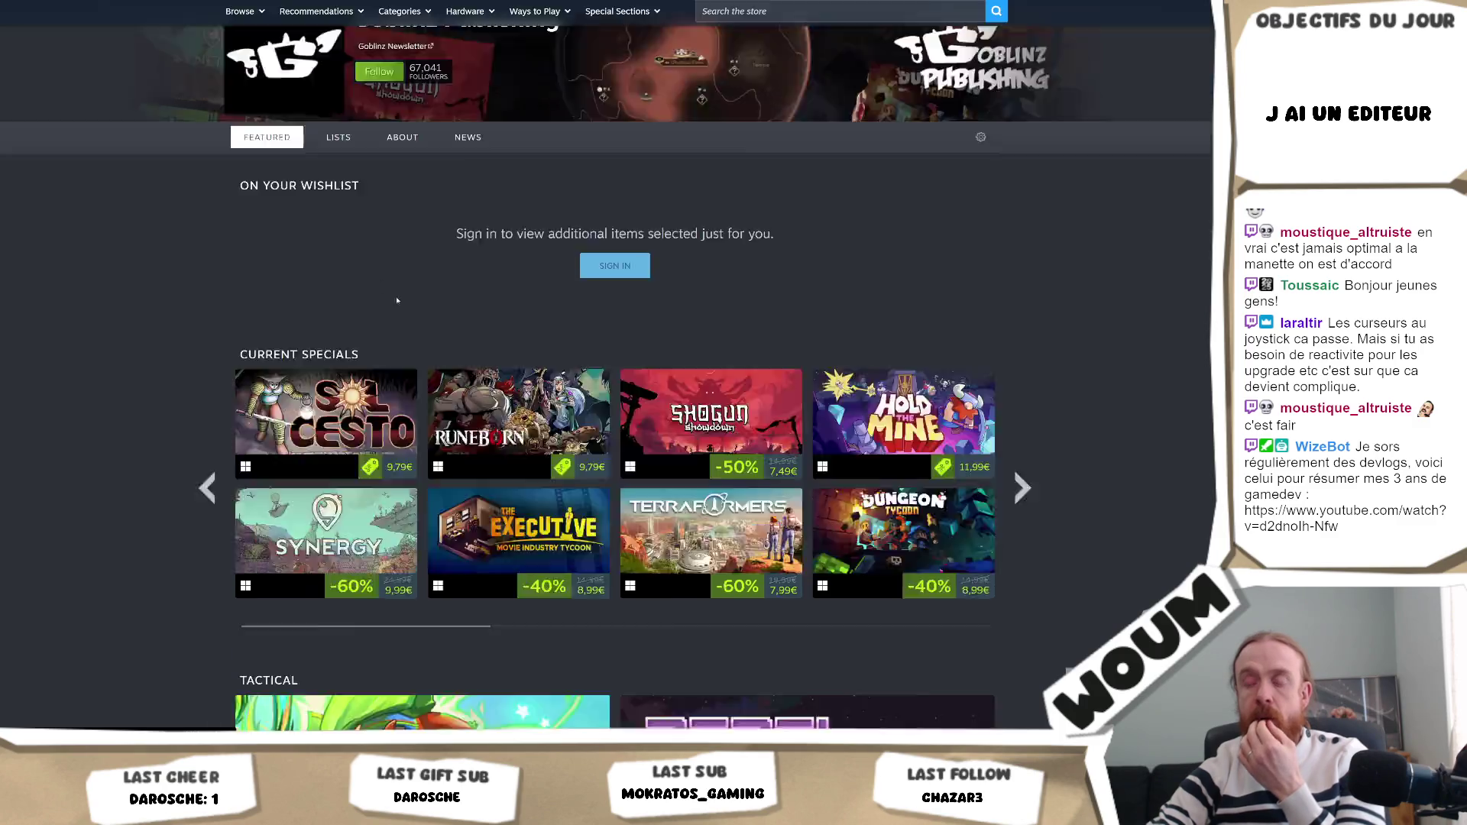
scroll(970, 360, down, 2)
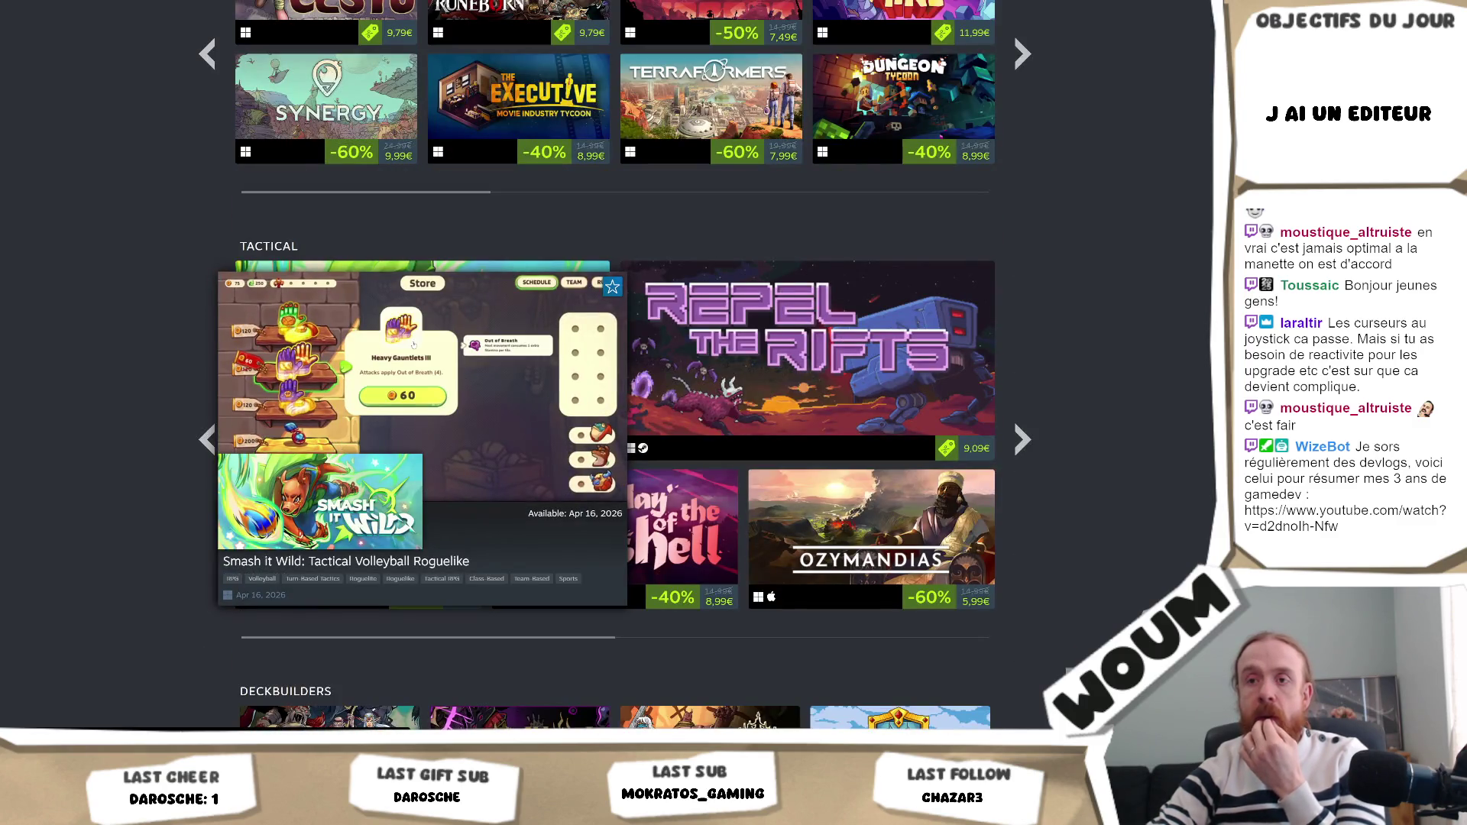
Open the Smash it Wild capsule and browse its store page.
click(414, 345)
scroll(413, 345, down, 3)
scroll(414, 344, up, 3)
scroll(755, 507, down, 2)
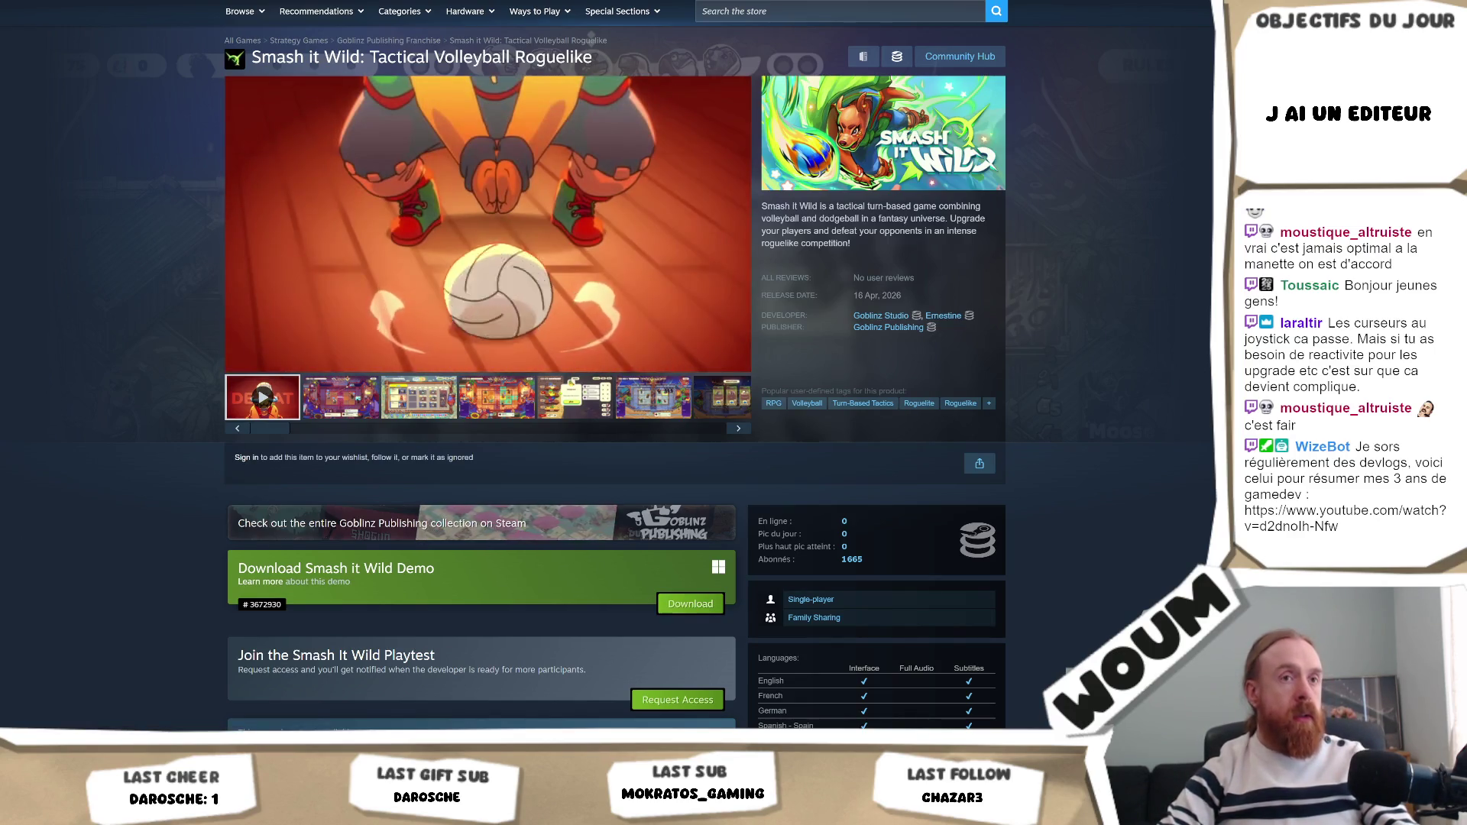
Watch the trailer, then run the Smash it Wild Demo to its French main menu.
mouse_move(577, 167)
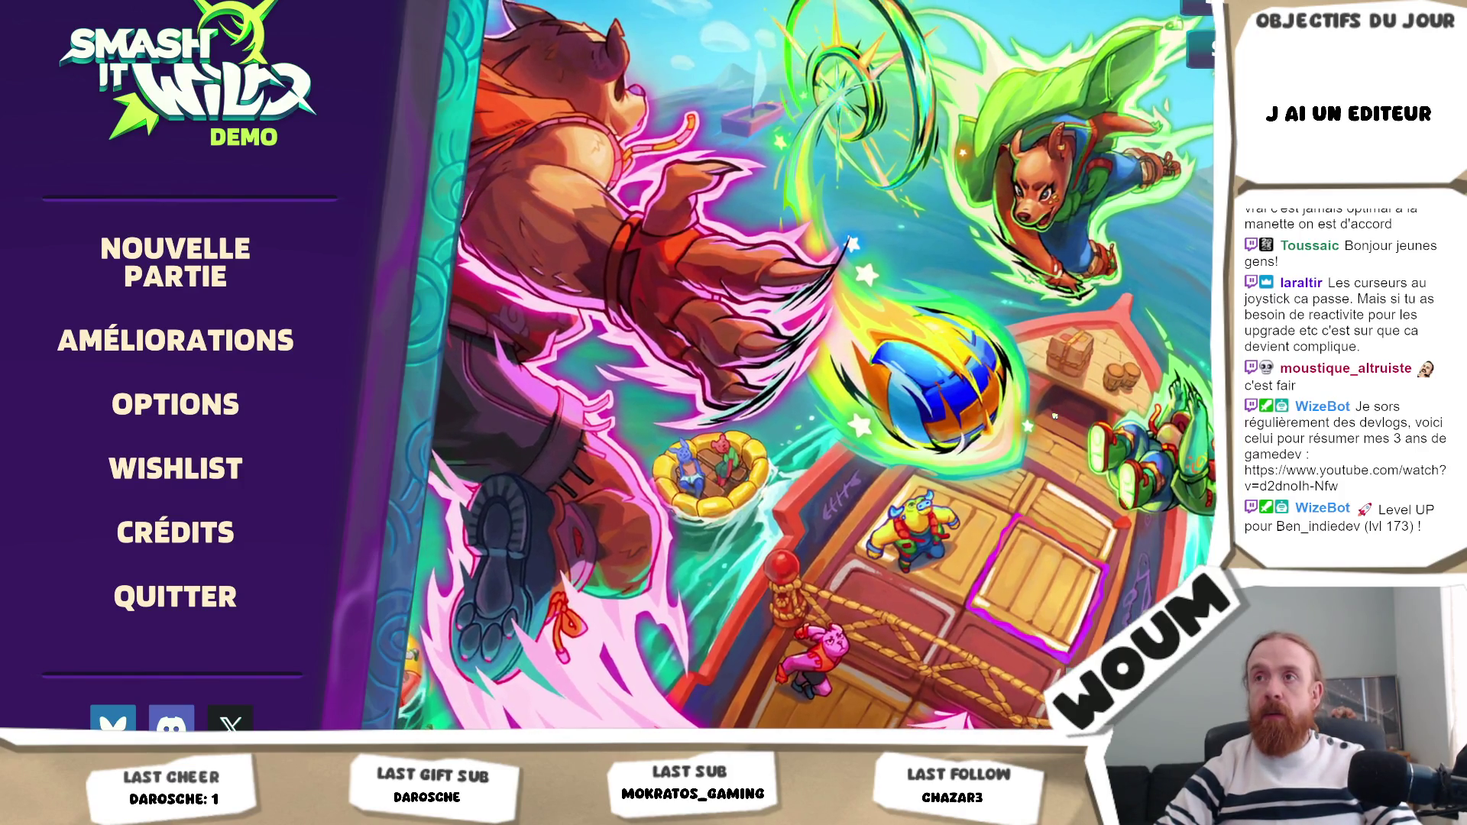
Switch from the running demo back to the Smash it Wild Steam page in the browser.
key(alt+Tab)
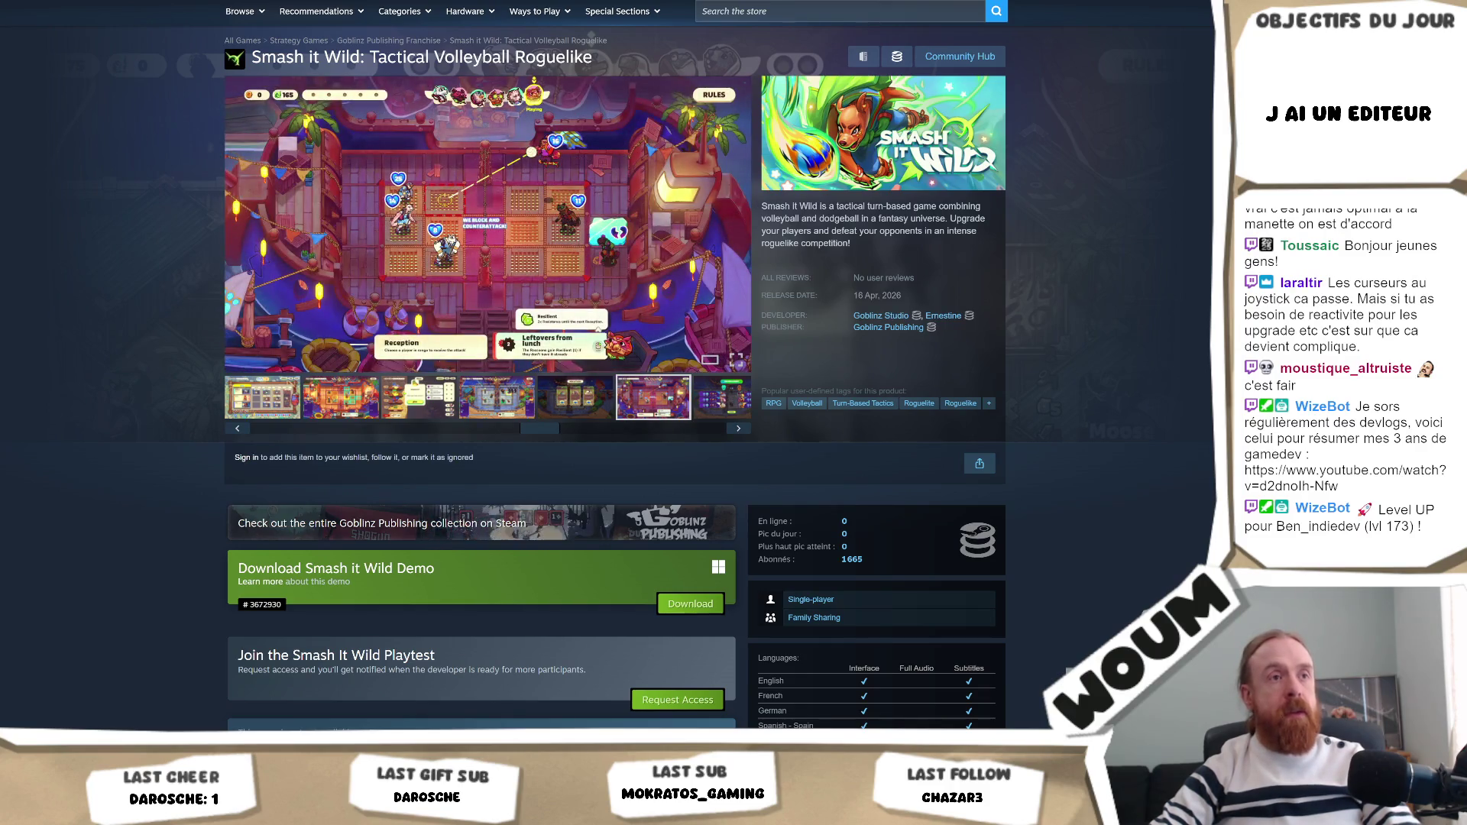
Switch from the browser back to the Unity editor's castle menu scene.
key(alt+Tab)
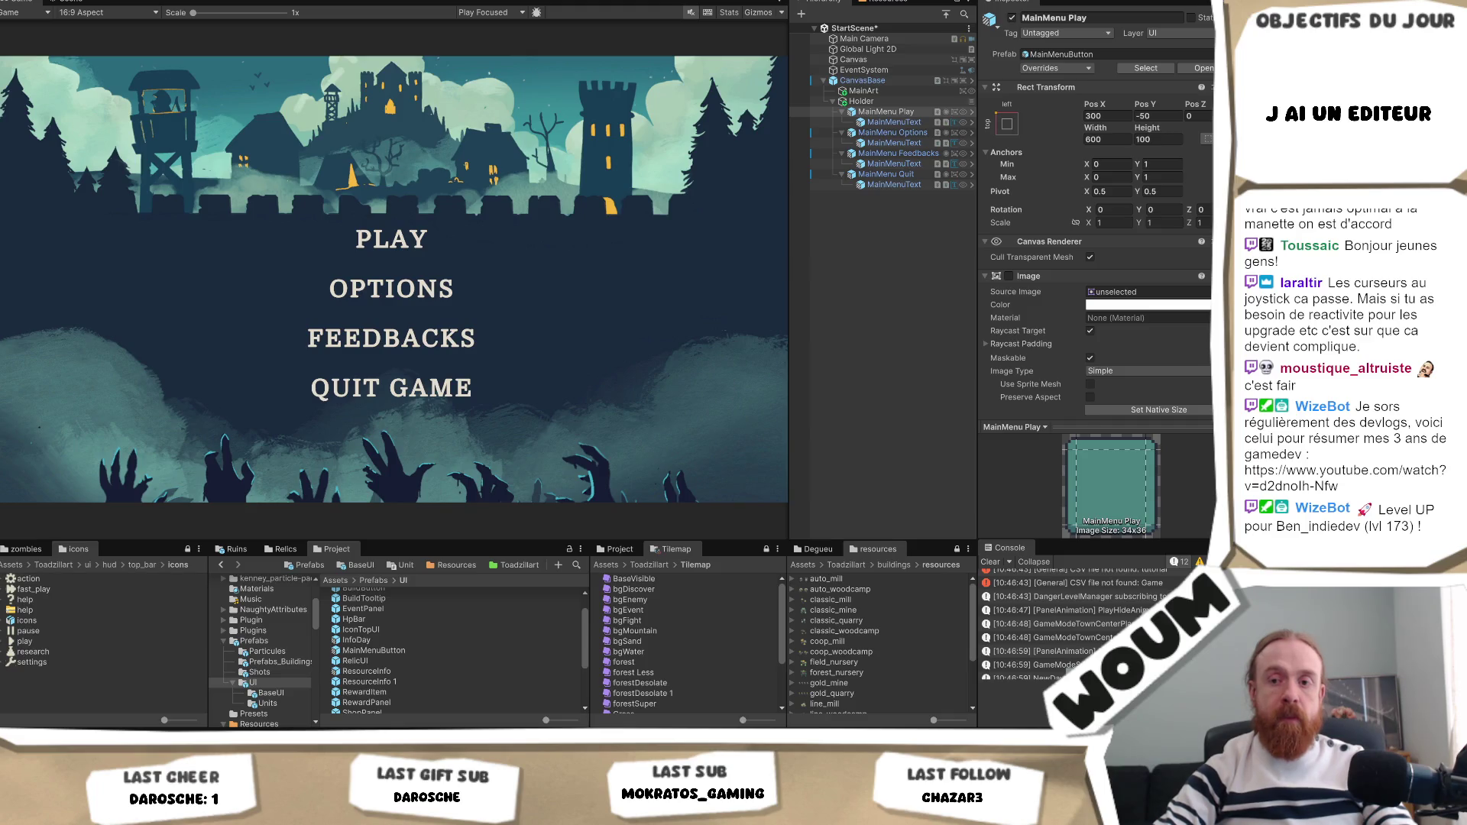
Switch from Unity to the Krita window showing mainArt.png.
key(alt+Tab)
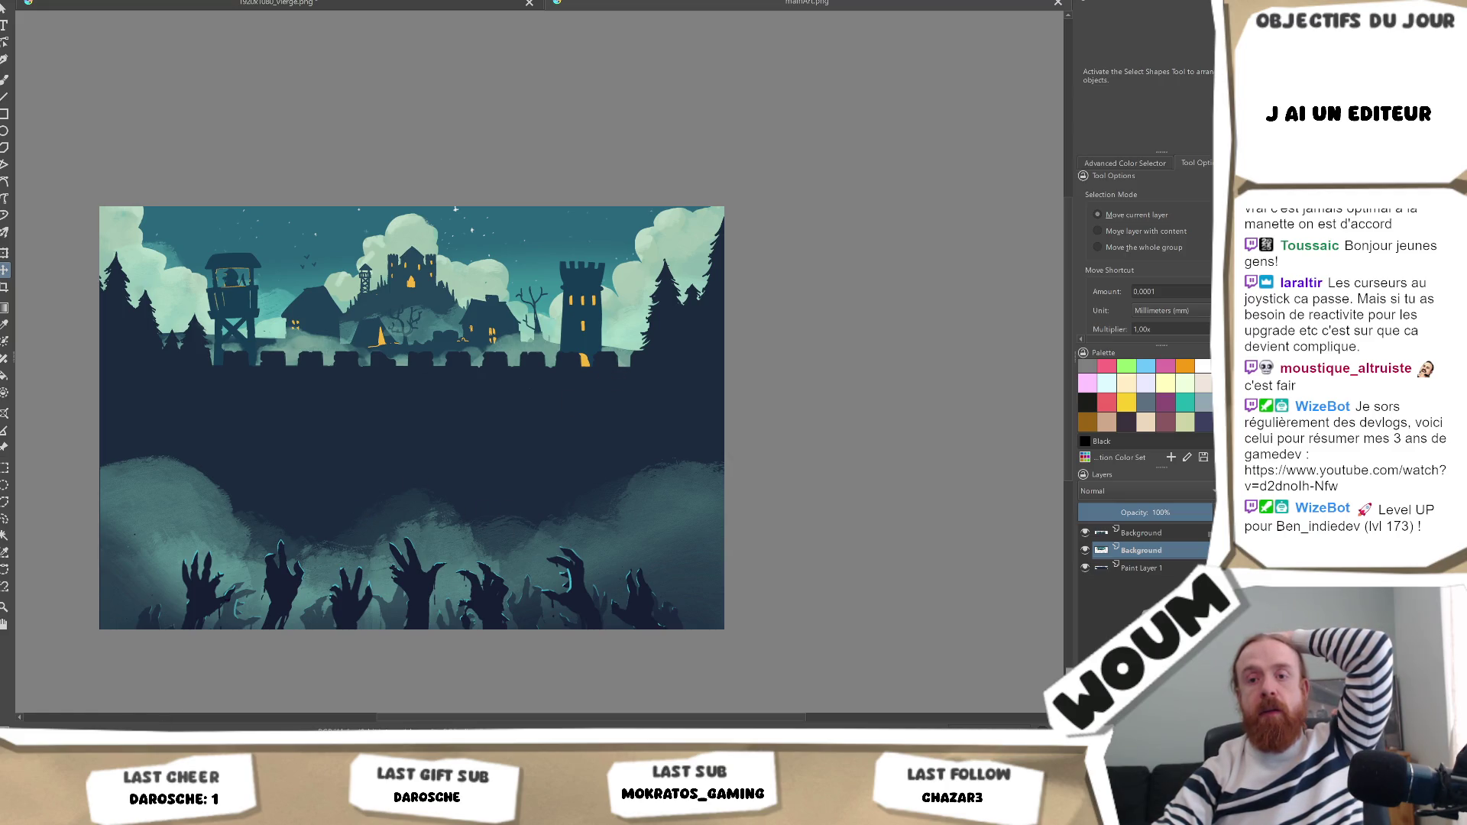
Bring the Unity editor back in front of Krita from the taskbar.
click(72, 735)
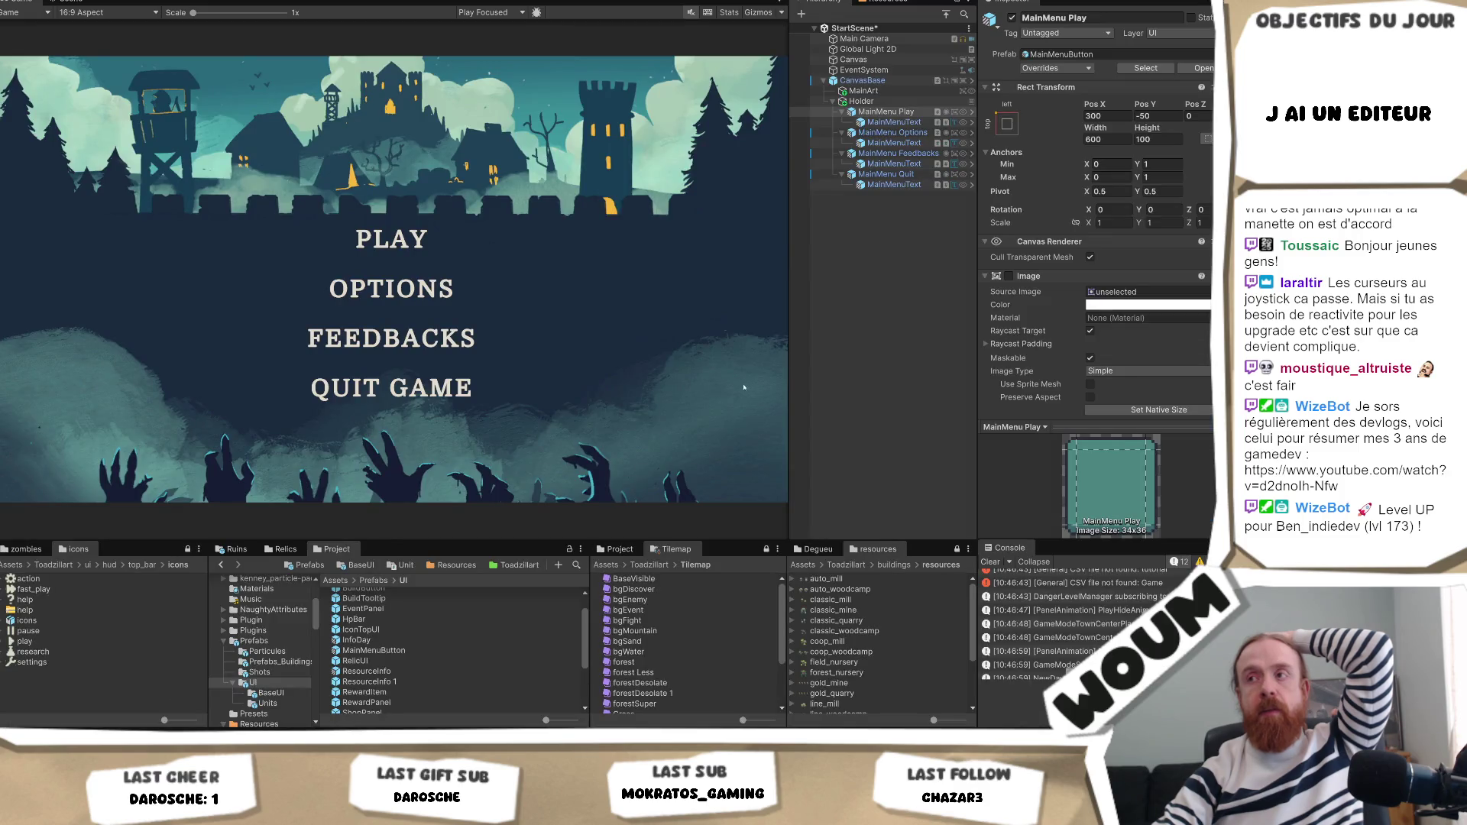